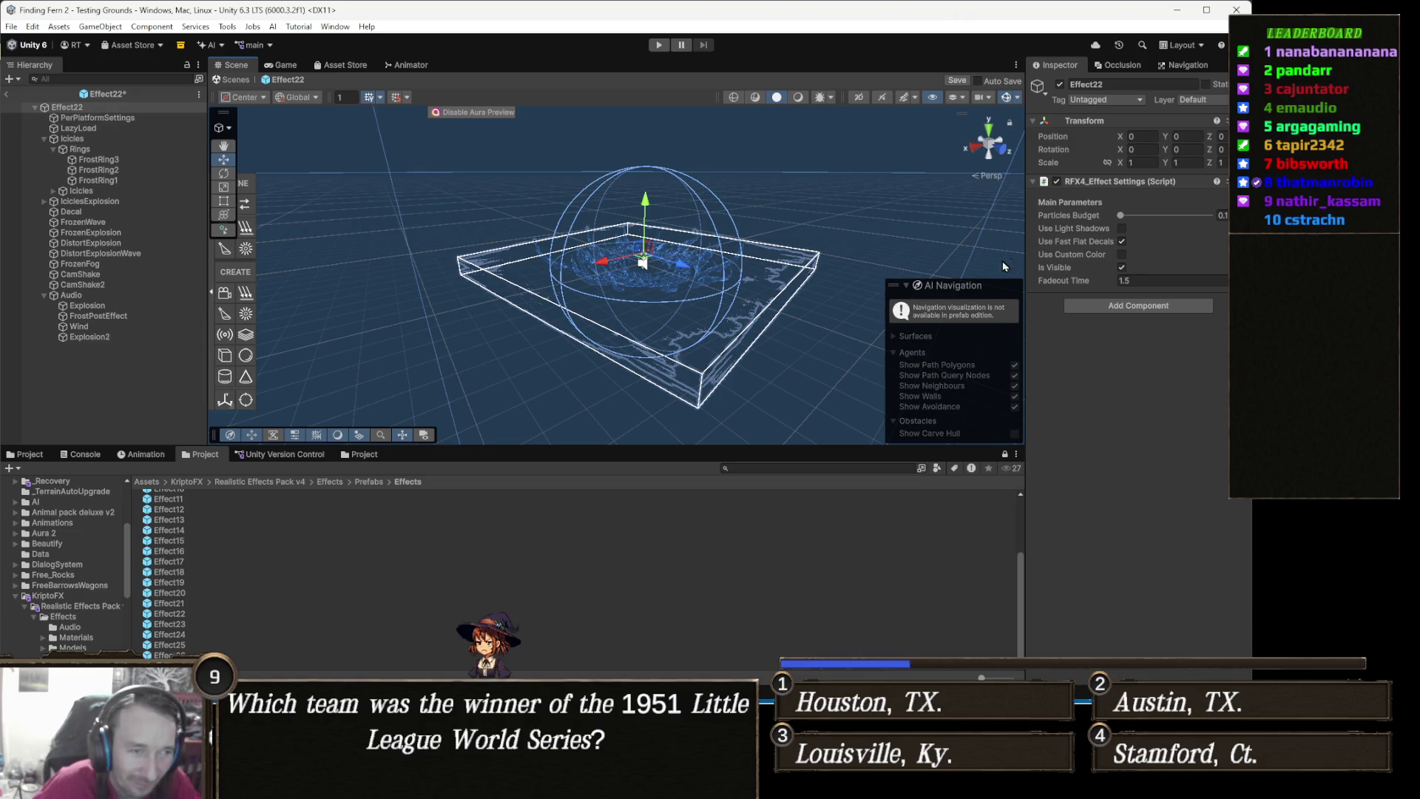
Orbit closer around the Effect22 ice-shard effect in the Scene view
mouse_move(720, 285)
left_mouse_down()
mouse_move(637, 275)
mouse_move(641, 289)
left_mouse_up()
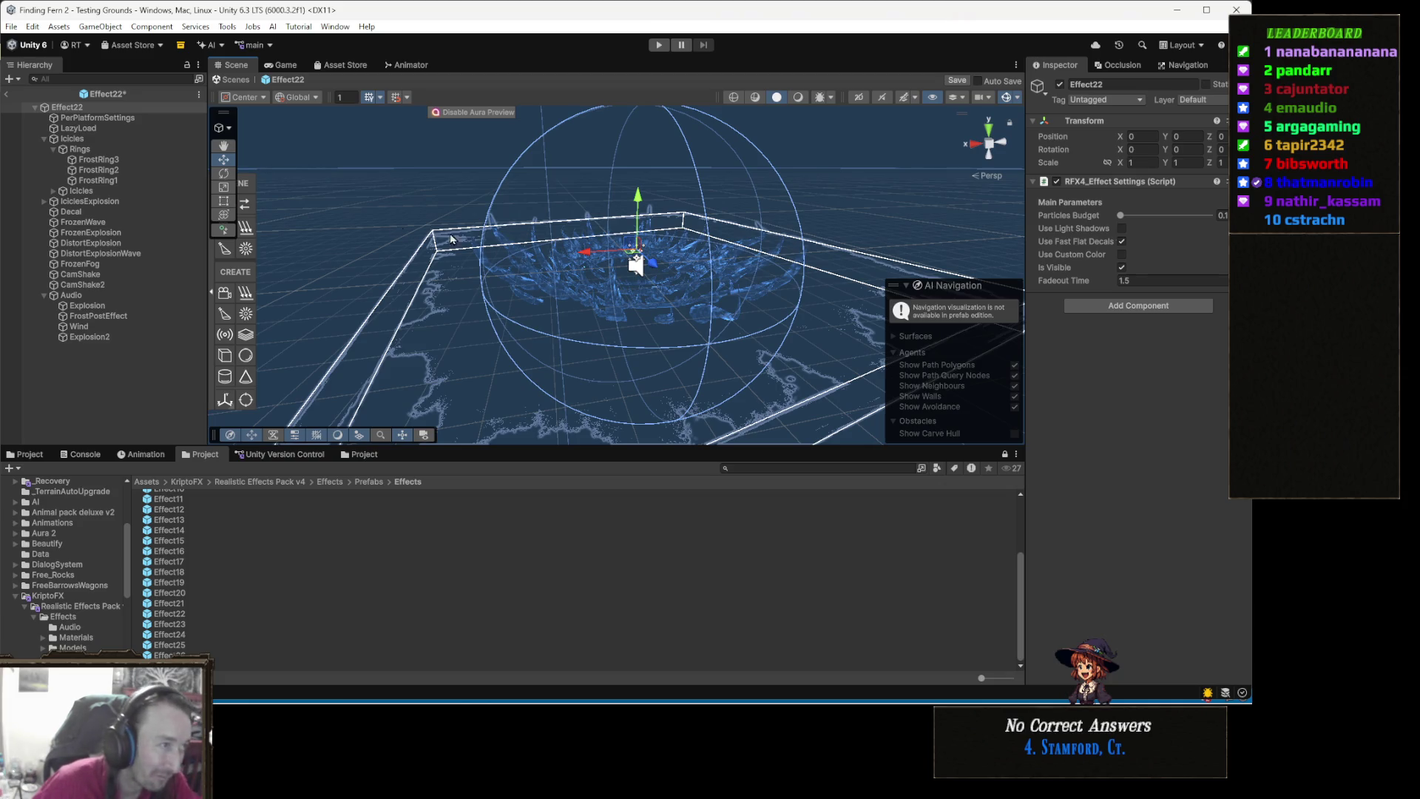
right_click(110, 106)
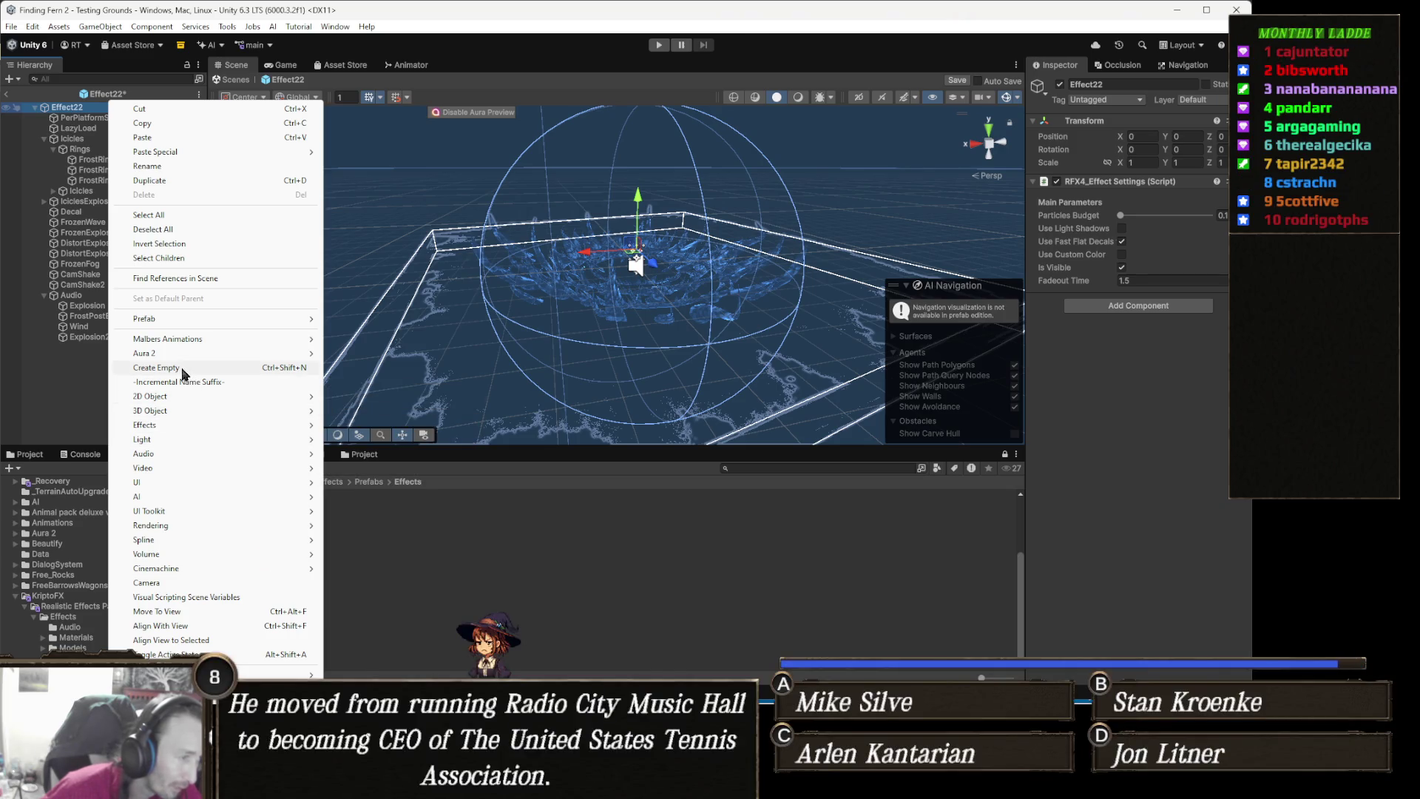
Create an empty child object under Effect22 and name it AOE
left_click(184, 370)
left_click(244, 358)
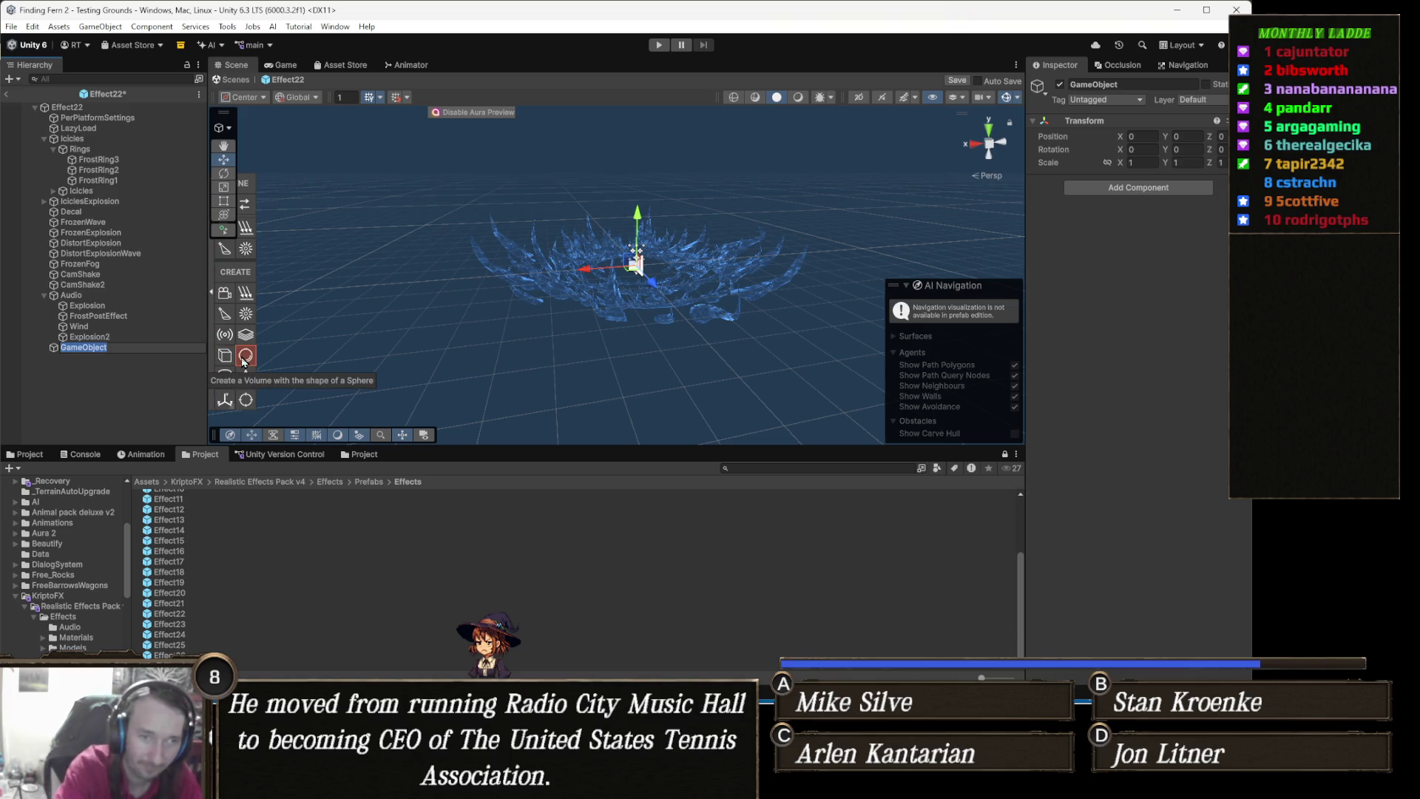
type("AOE")
key("Return")
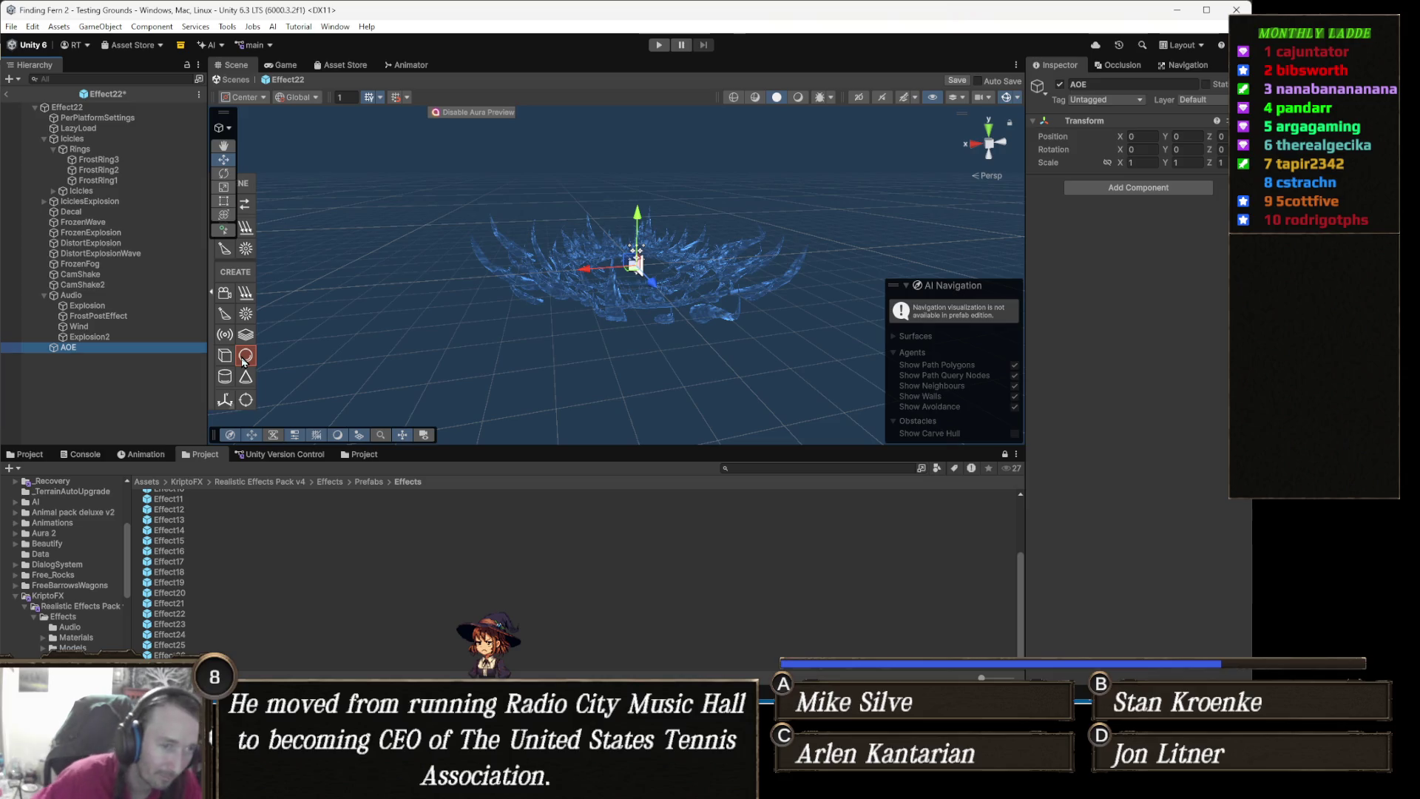
left_click(1193, 186)
type("rigi")
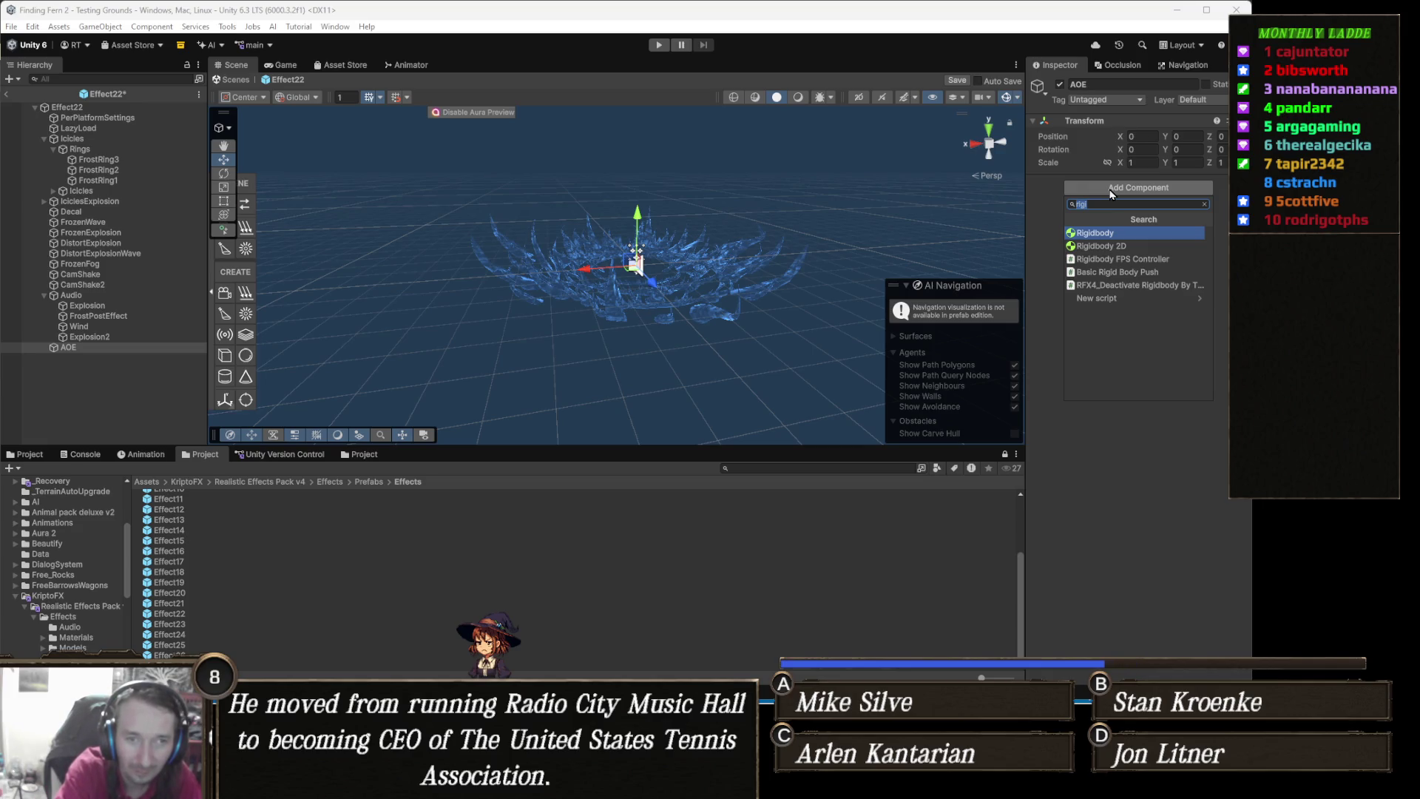
Find and add the RFX4_Deactivate By Time script to AOE
type("auto")
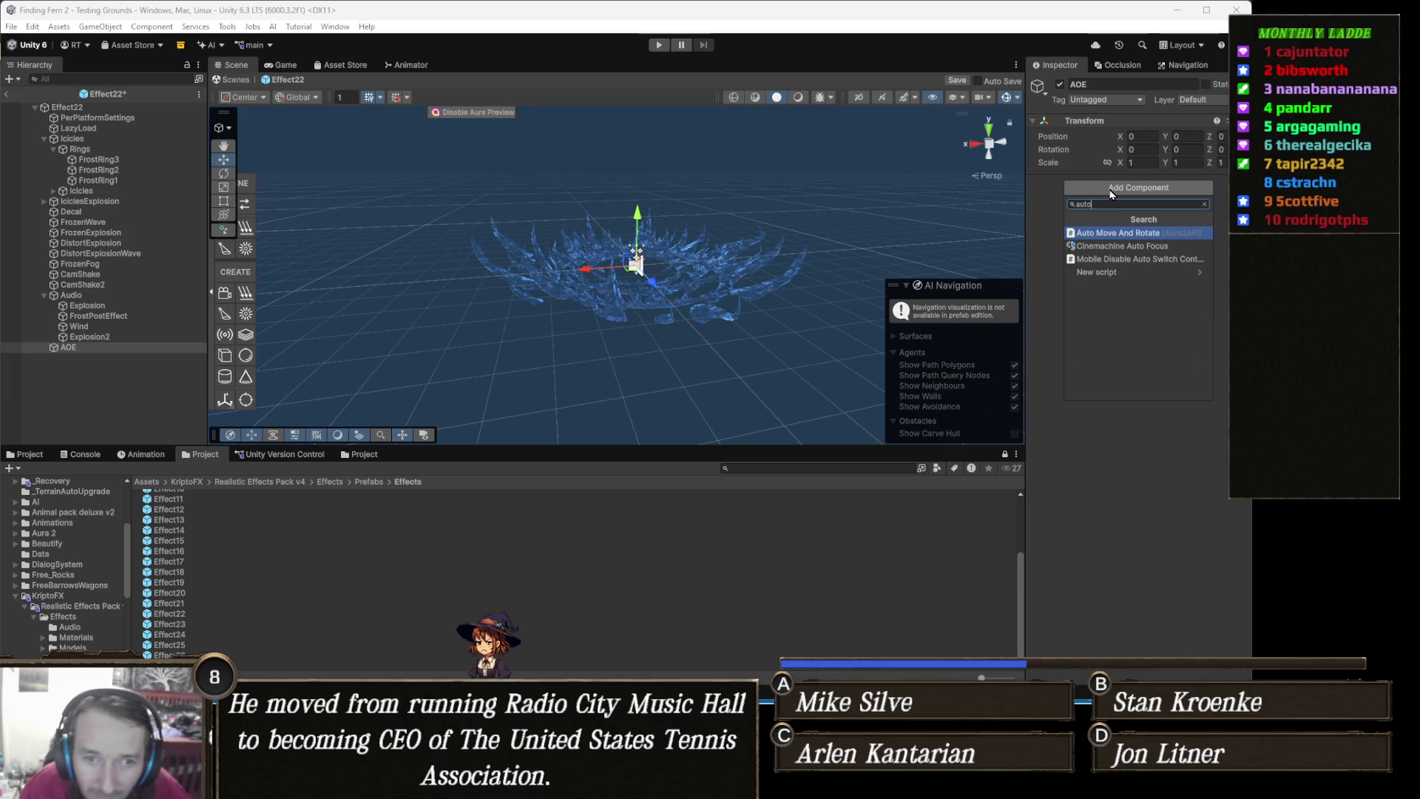
key("ctrl+a")
type("active")
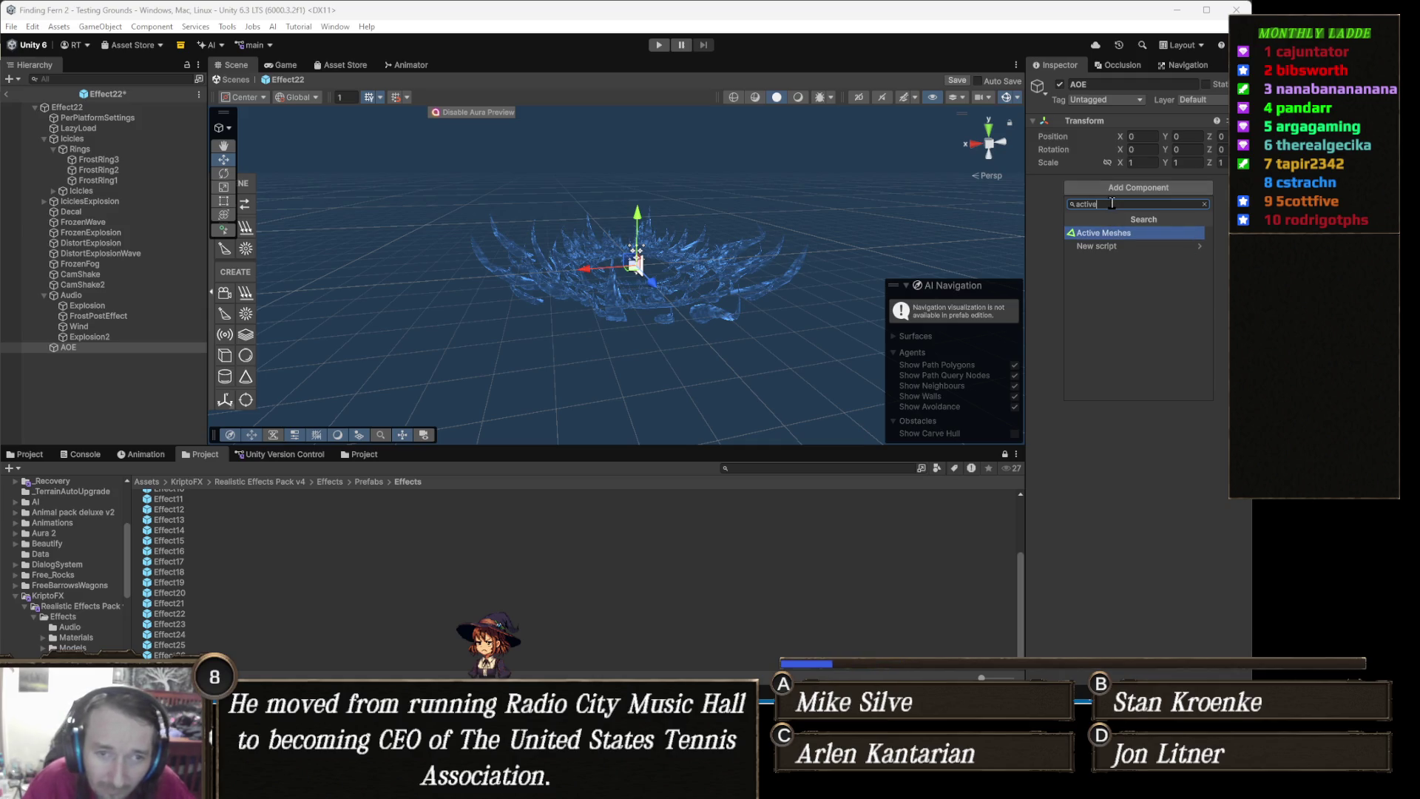
key("BackSpace")
type("a")
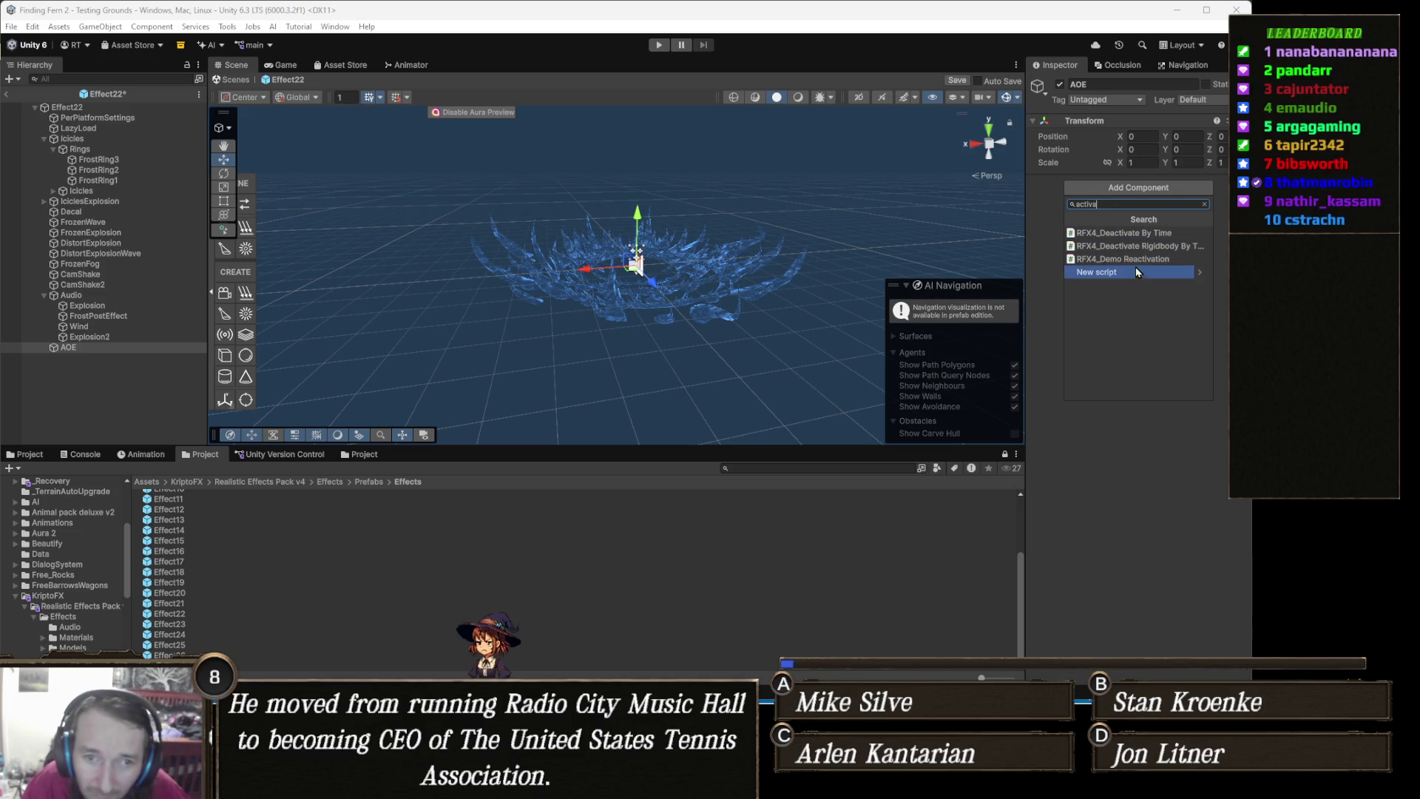
left_click(1176, 233)
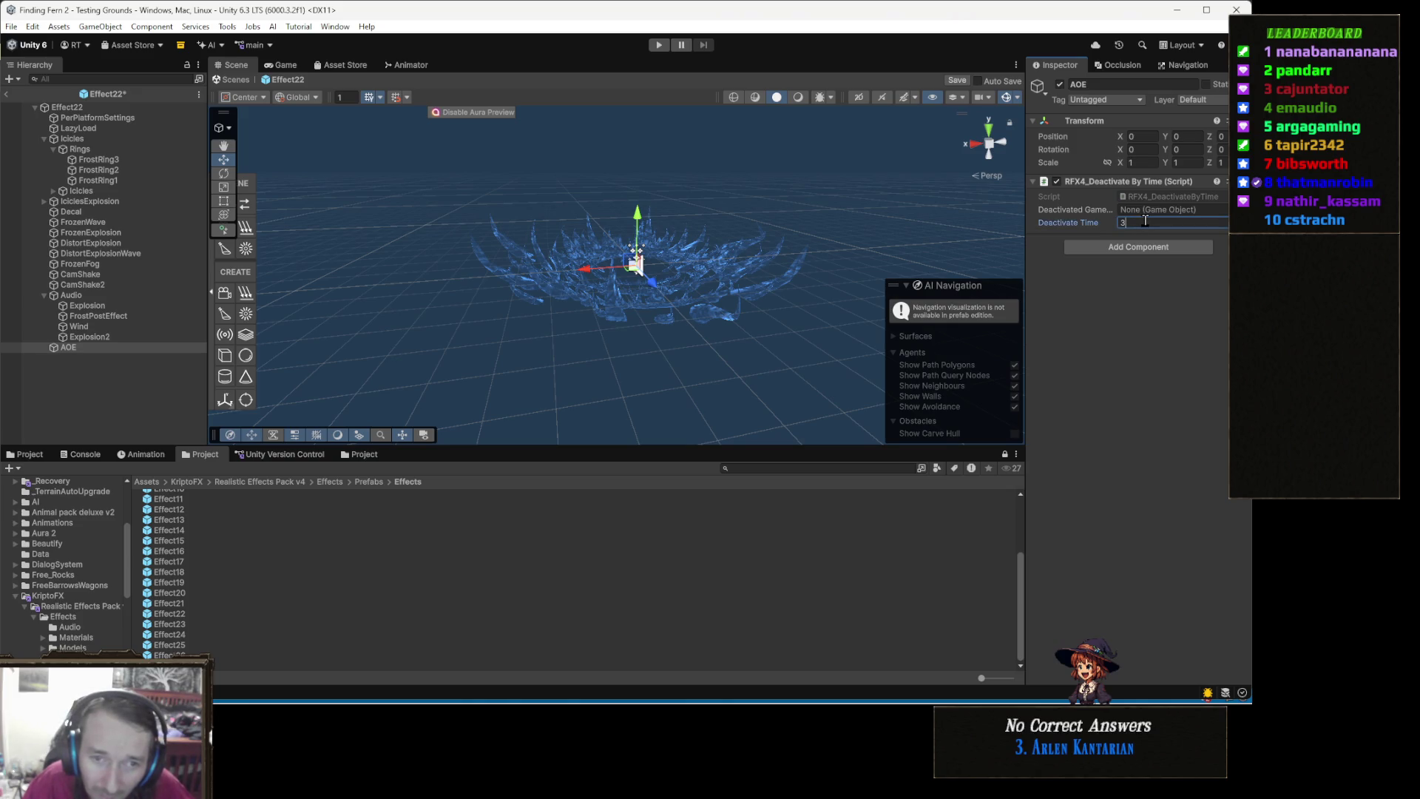
Set Deactivate Time to 1 and make AOE its own Deactivated Game Object
left_click(1145, 221)
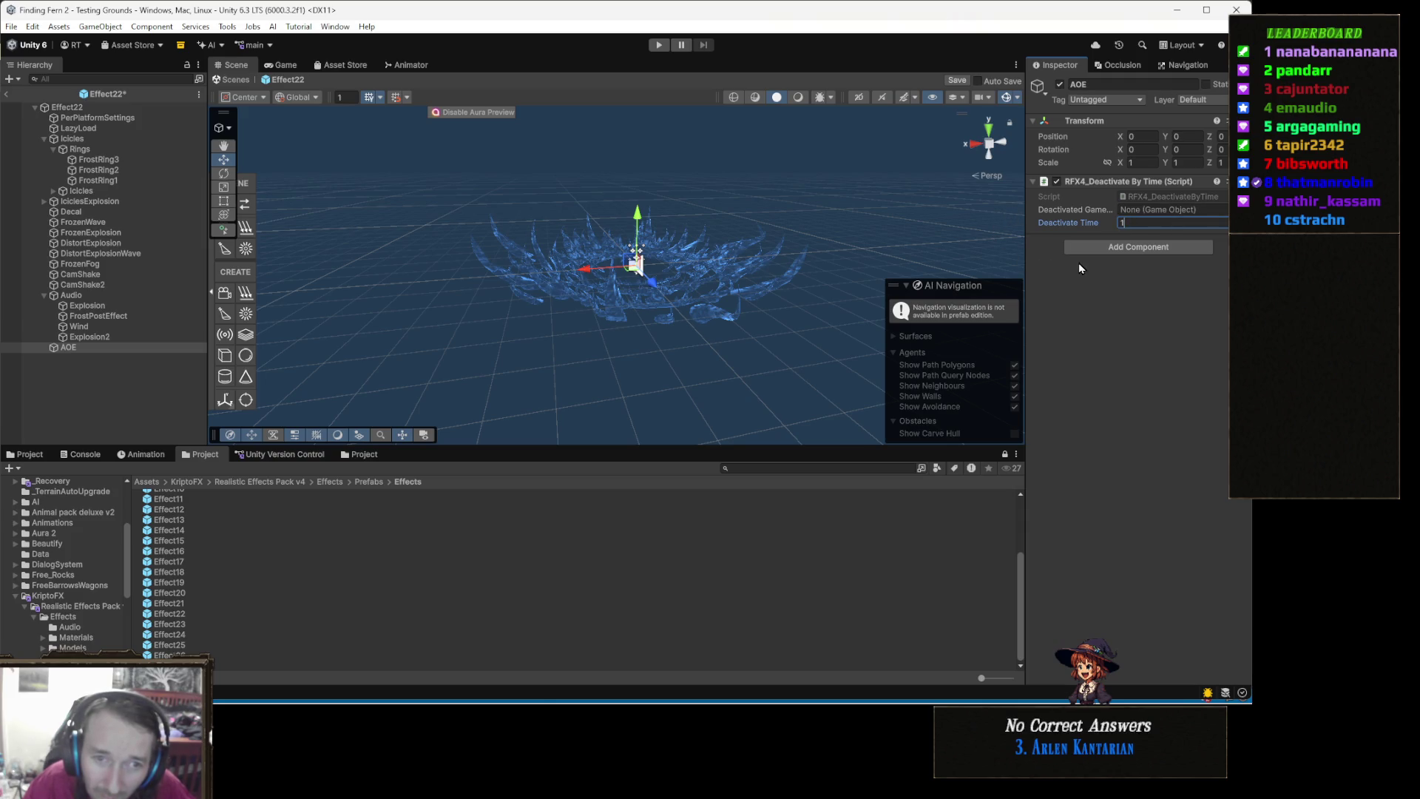
type("1")
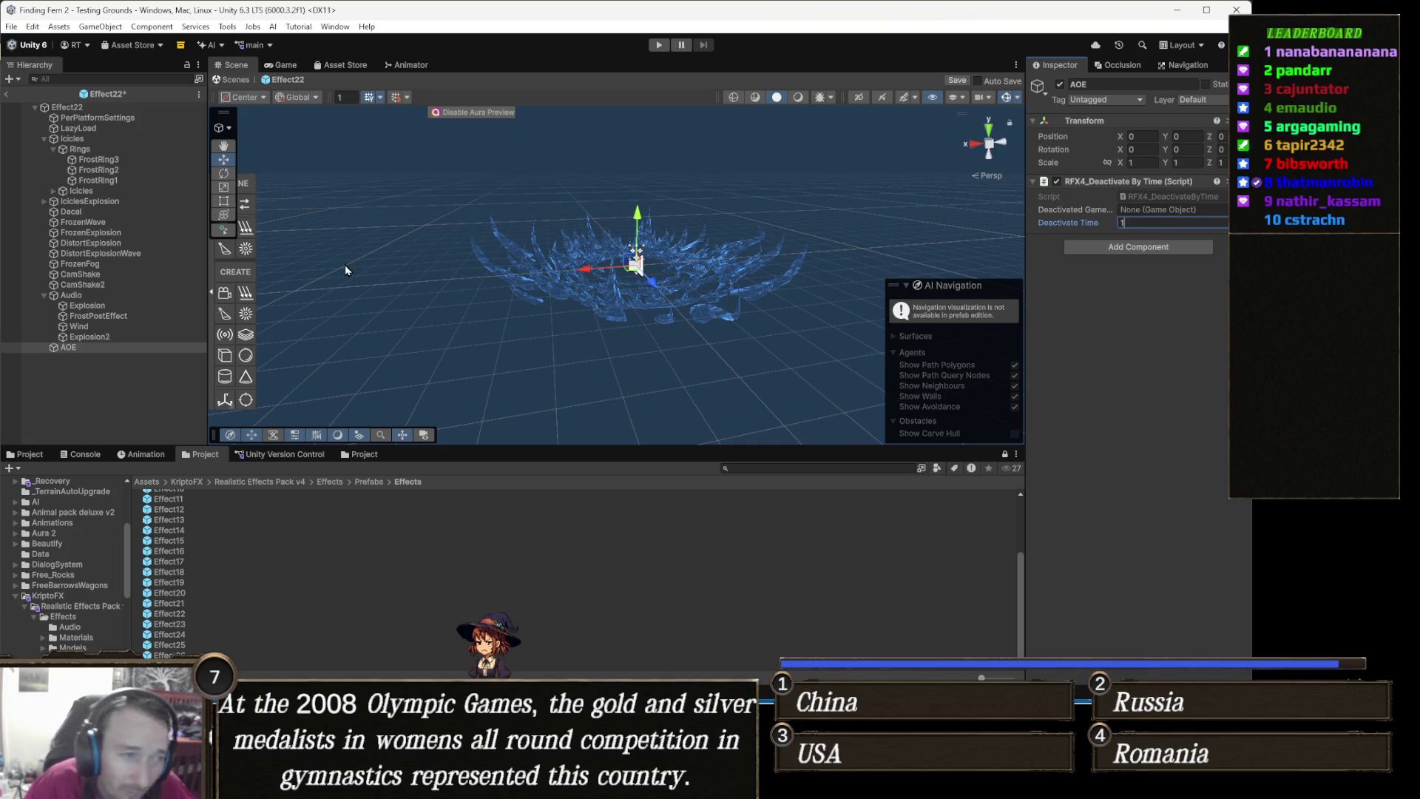
left_click(1134, 225)
left_click_drag(1134, 225, 1140, 211)
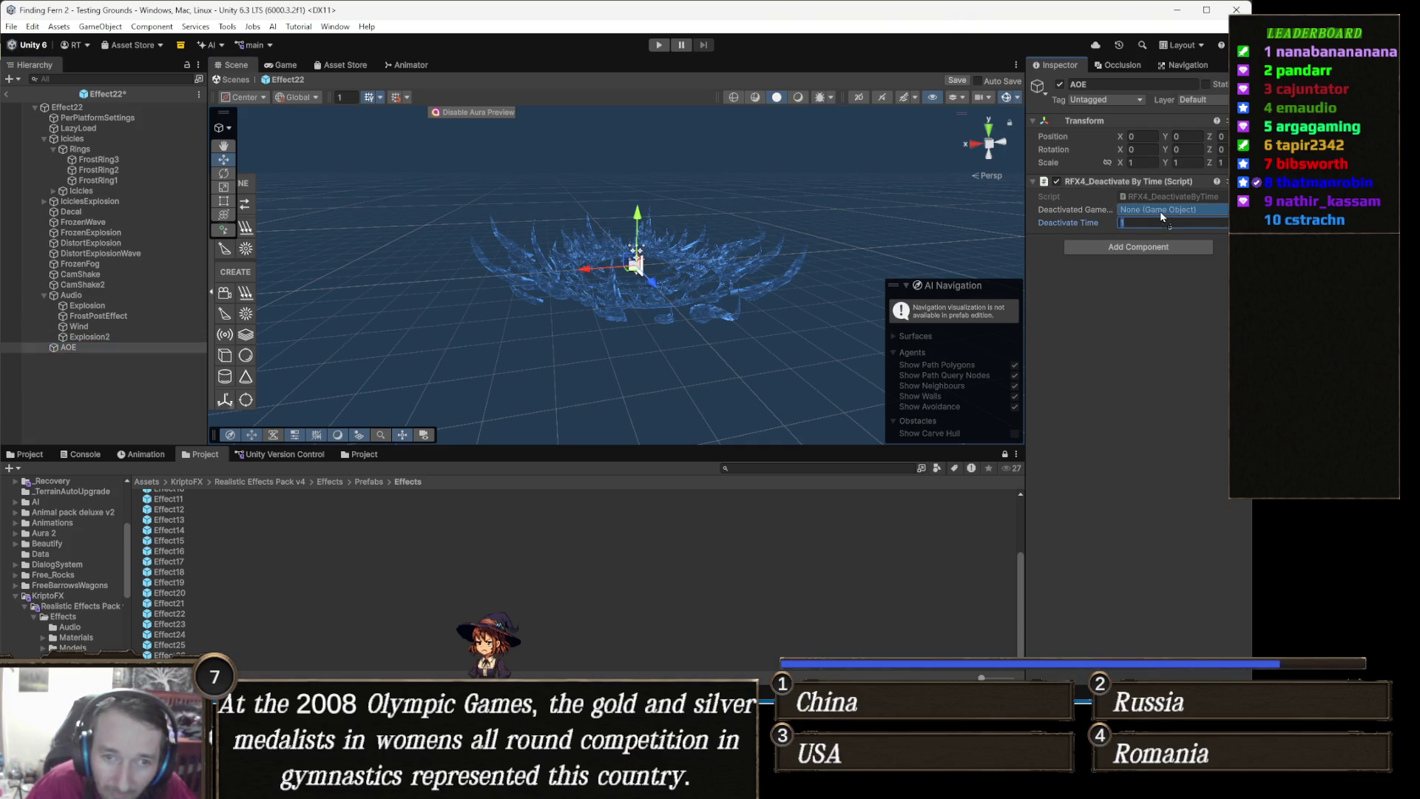
left_click(1184, 248)
type("sph")
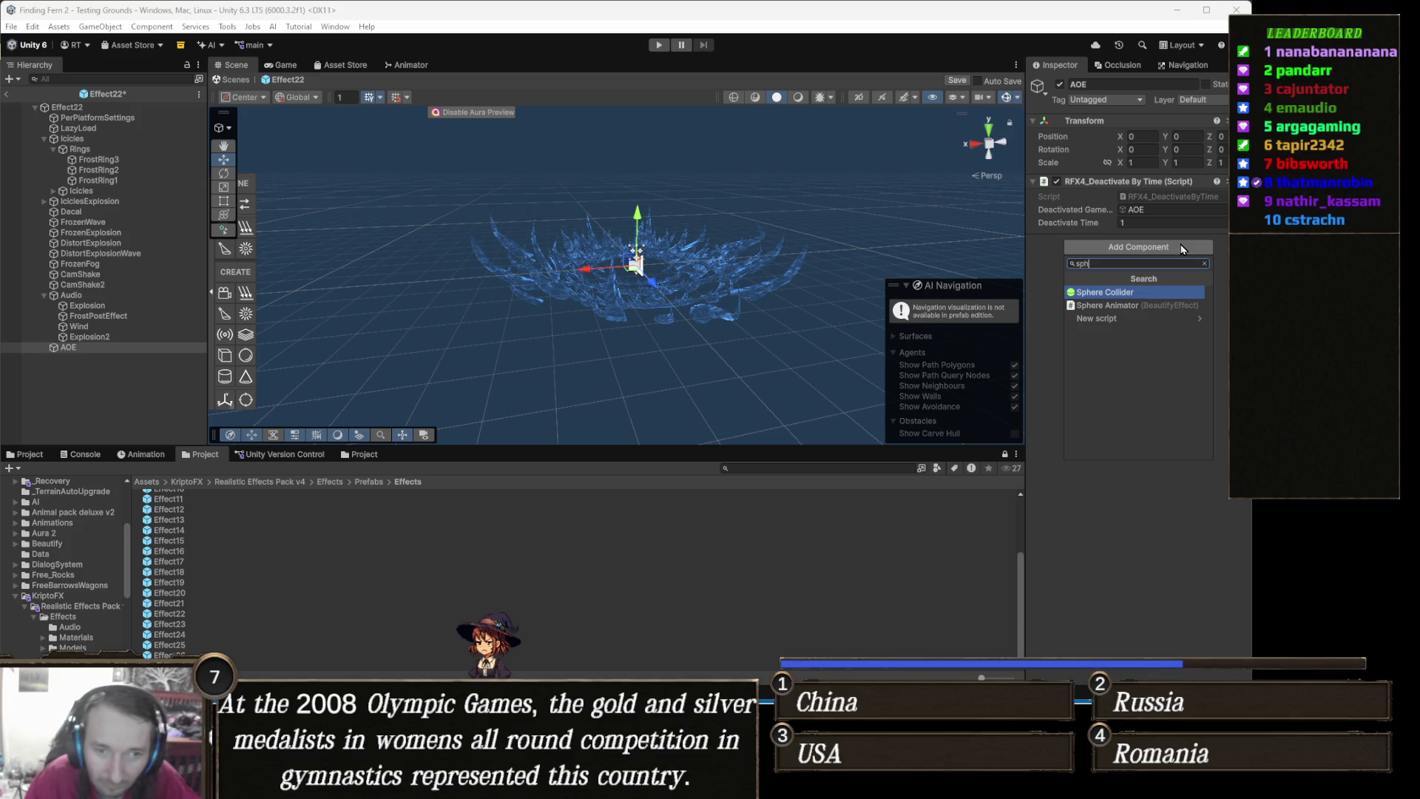
Add a Sphere Collider to AOE with Radius 4 and Is Trigger ticked
left_click(1134, 293)
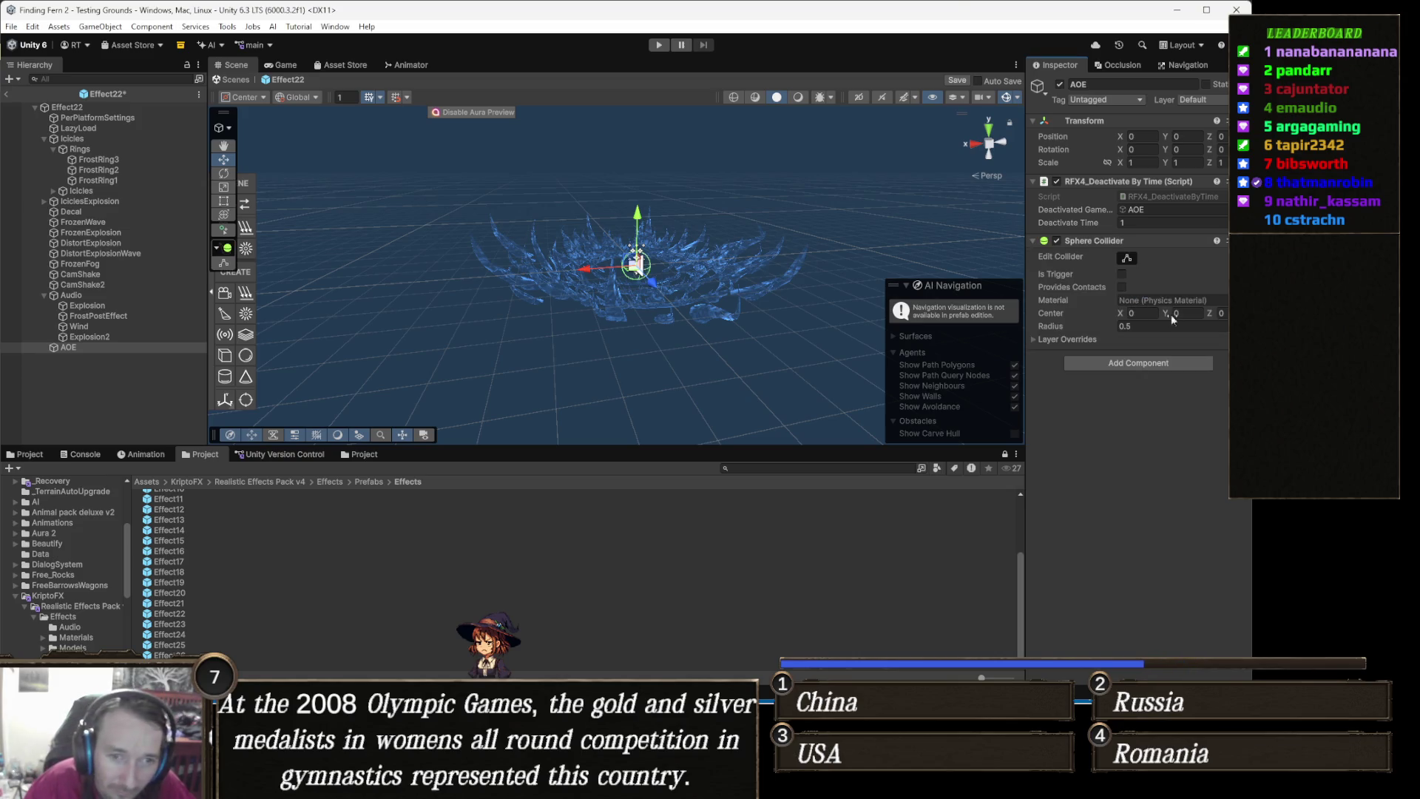
left_click(1142, 326)
type("3")
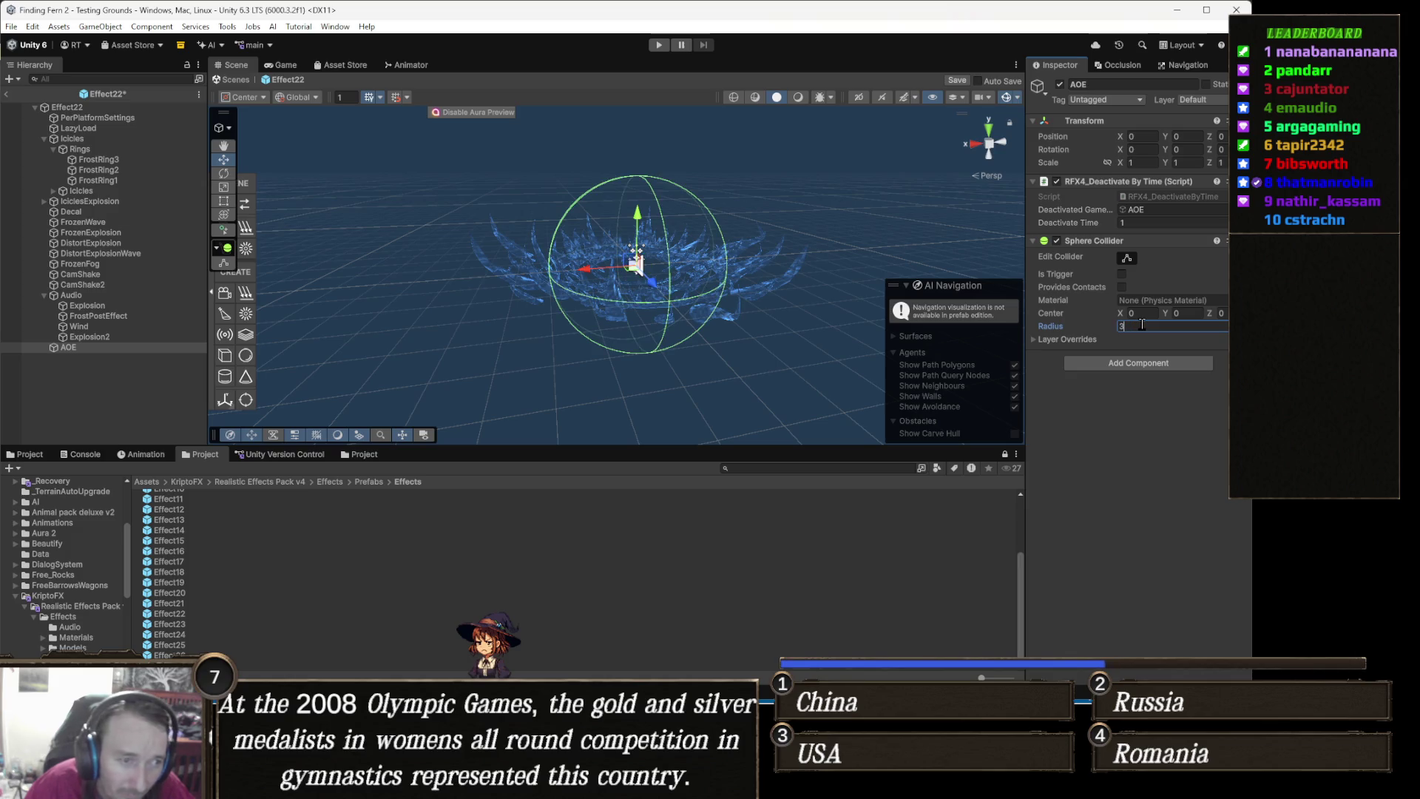
mouse_move(651, 325)
left_mouse_down()
mouse_move(629, 333)
mouse_move(614, 318)
mouse_move(621, 296)
mouse_move(611, 315)
left_mouse_up()
left_click(1145, 325)
type("4")
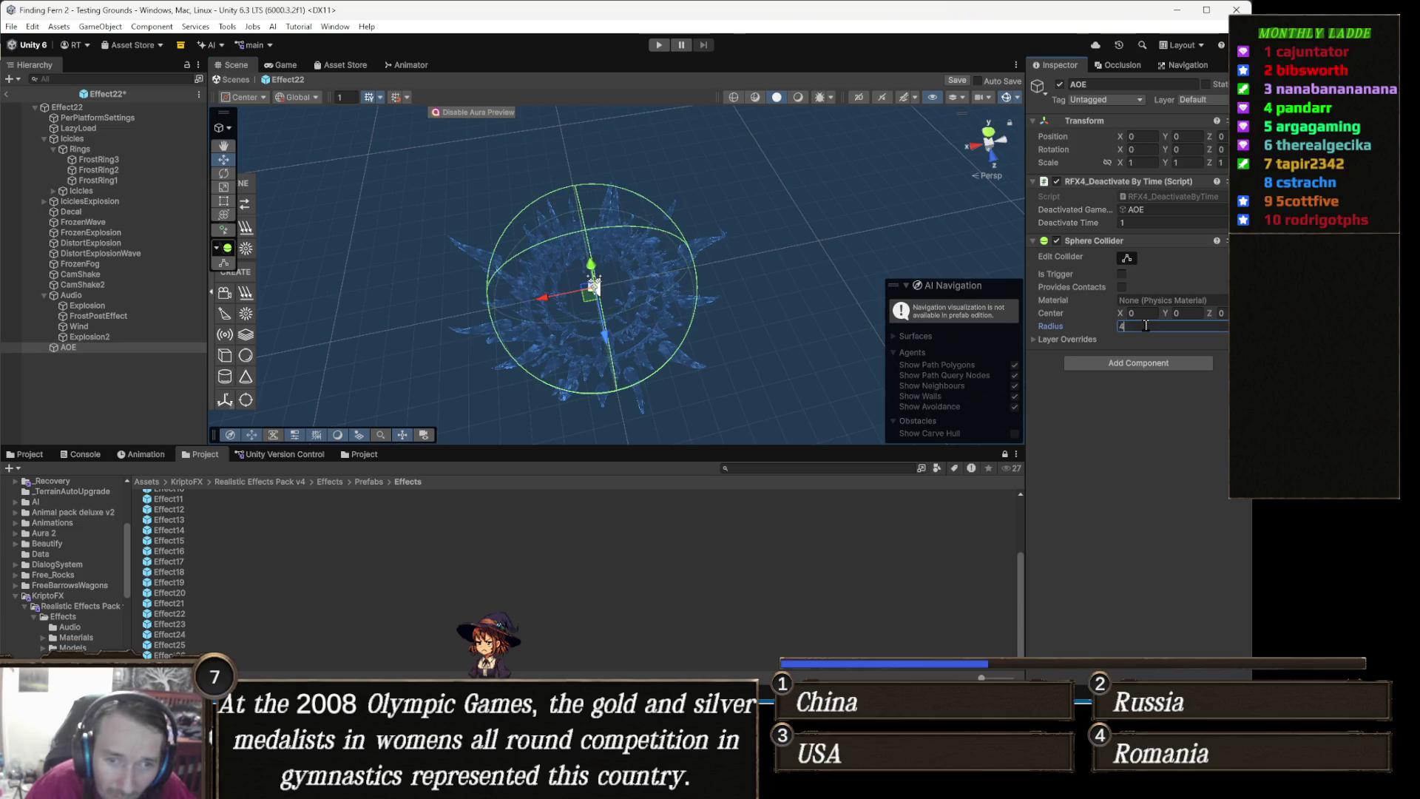
mouse_move(666, 295)
left_mouse_down()
mouse_move(698, 318)
mouse_move(678, 236)
mouse_move(703, 259)
left_mouse_up()
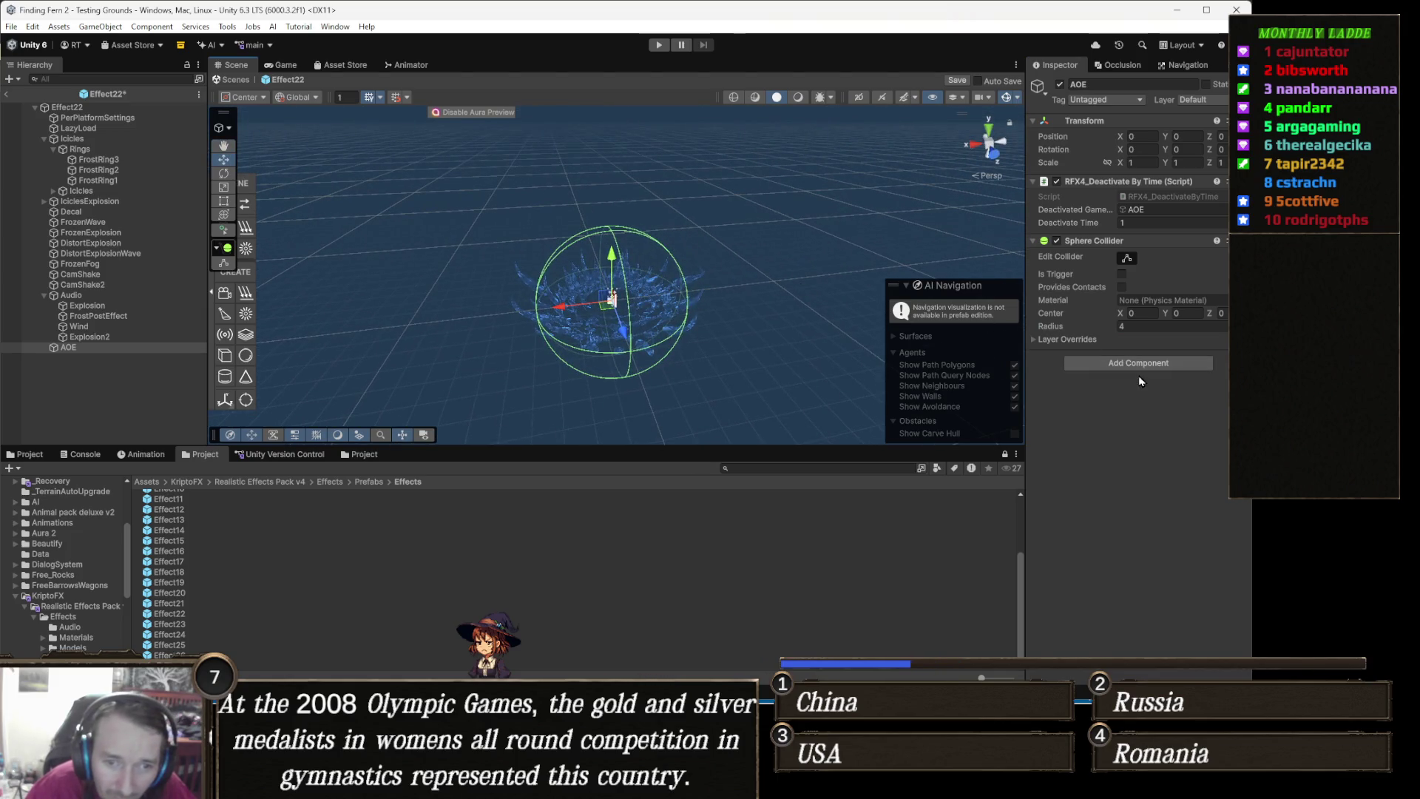
left_click(1122, 274)
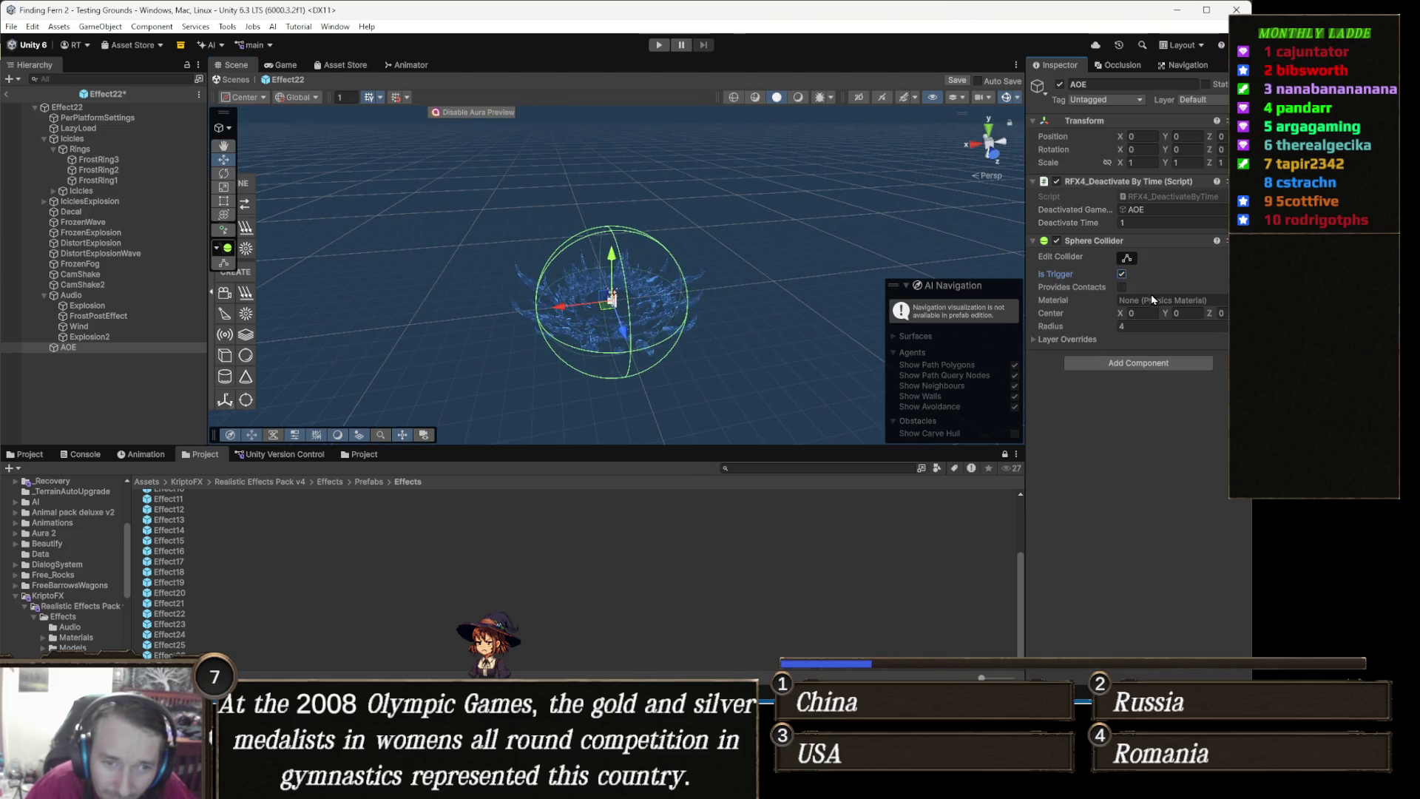
left_click(1169, 364)
Add the Aoe script to AOE with Damage 40 and Is Player ticked
type("aoe")
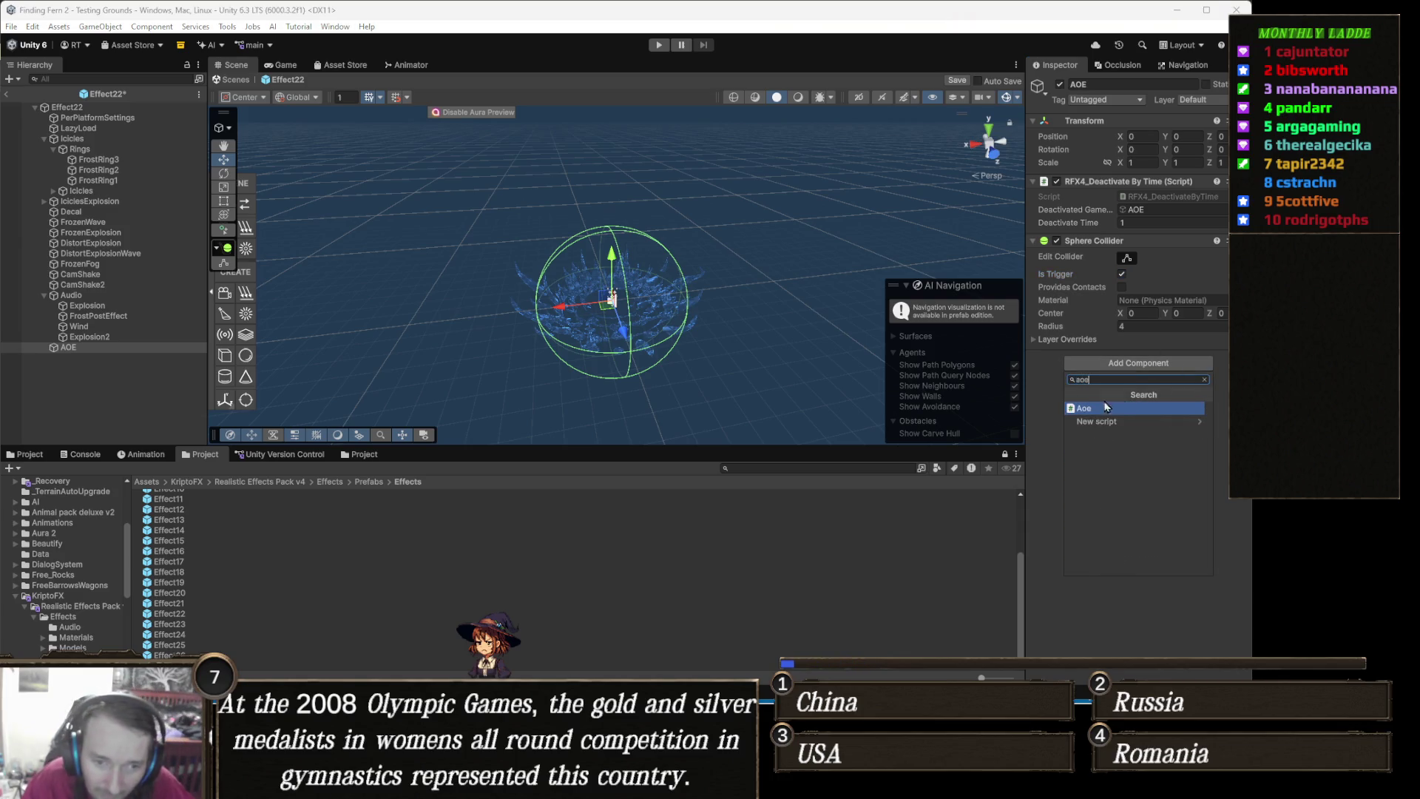
left_click(1090, 408)
left_click(1131, 385)
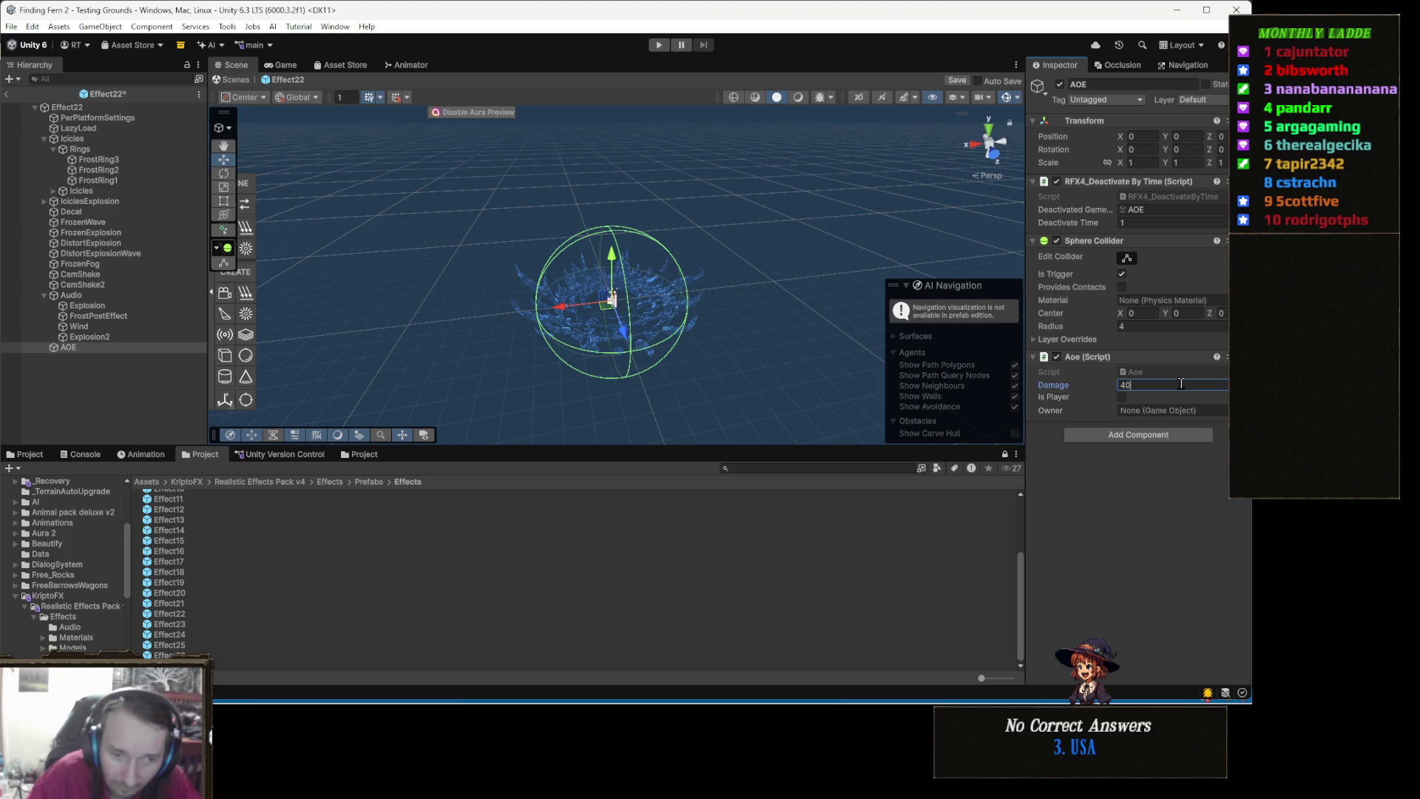
left_click(1095, 514)
left_click(1122, 397)
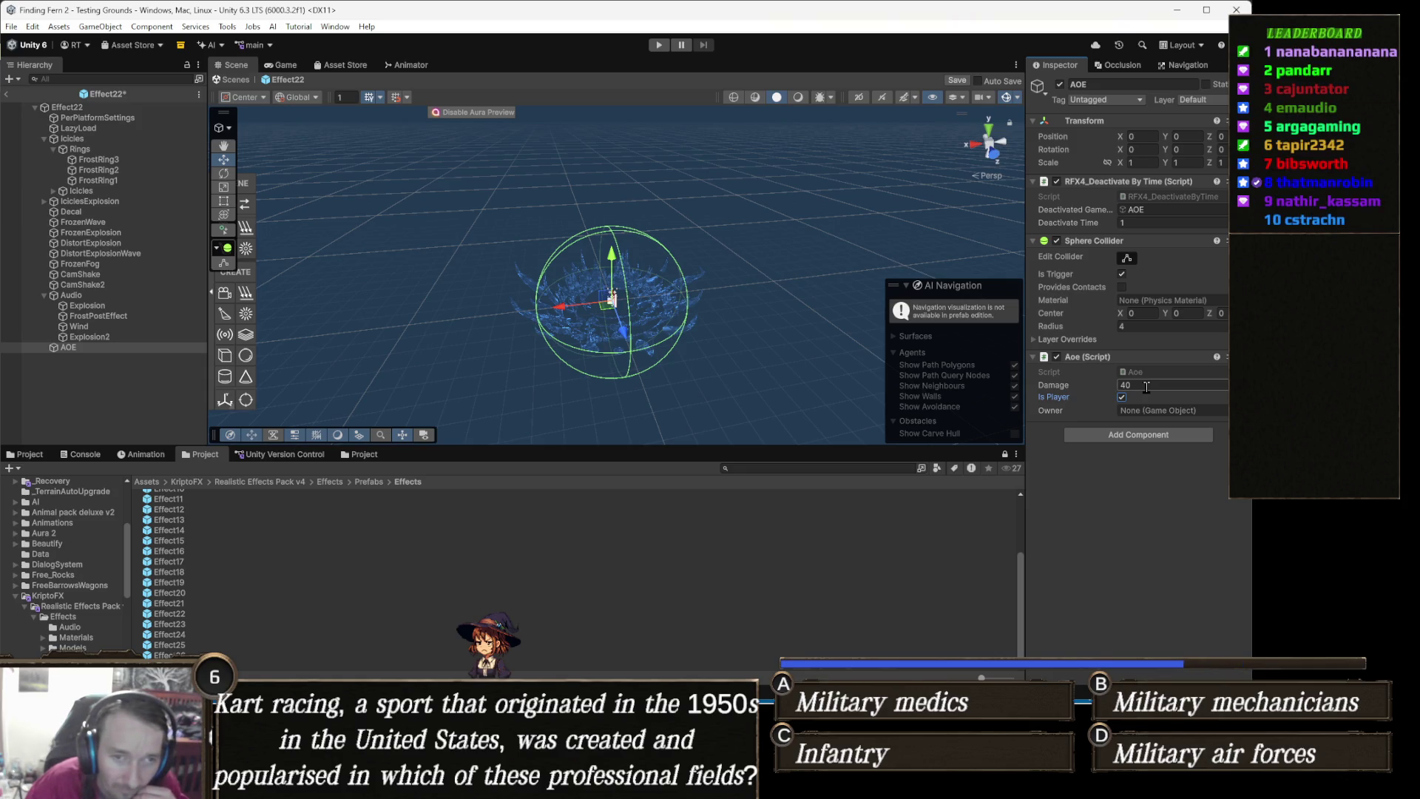
Deactivate AOE, add RFX4_Start Delay to Effect22, and open its script in Visual Studio
left_click(1060, 86)
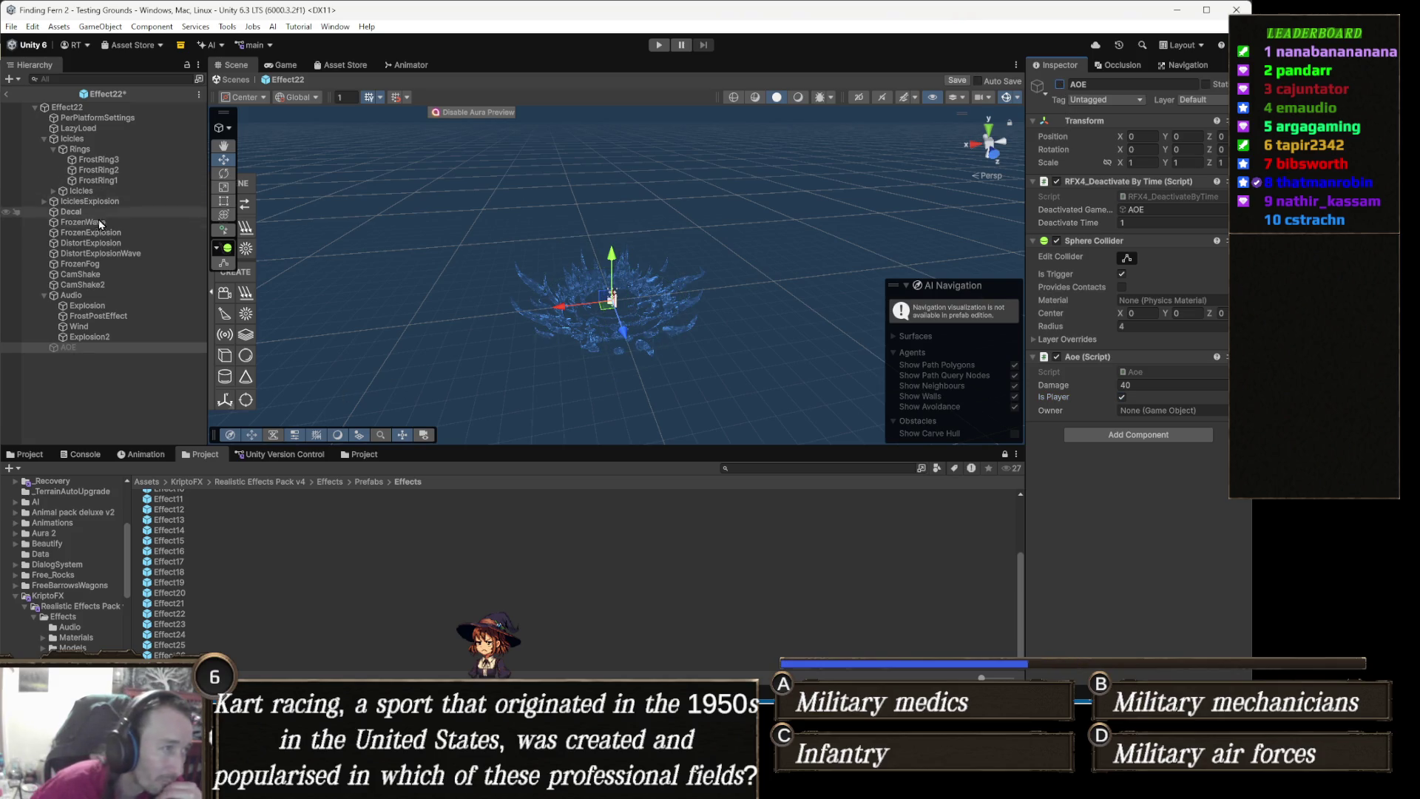
left_click(70, 107)
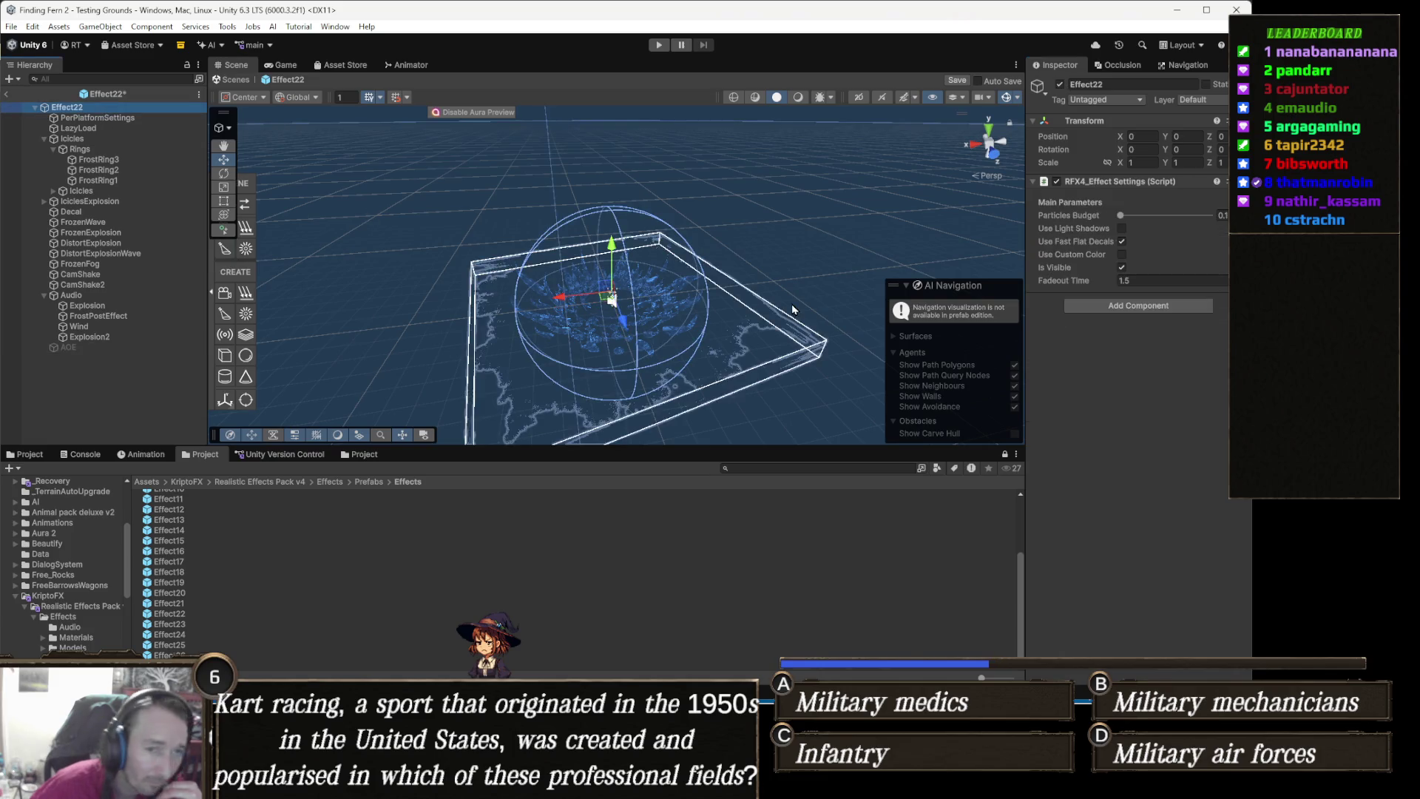
left_click(1162, 305)
type("delay")
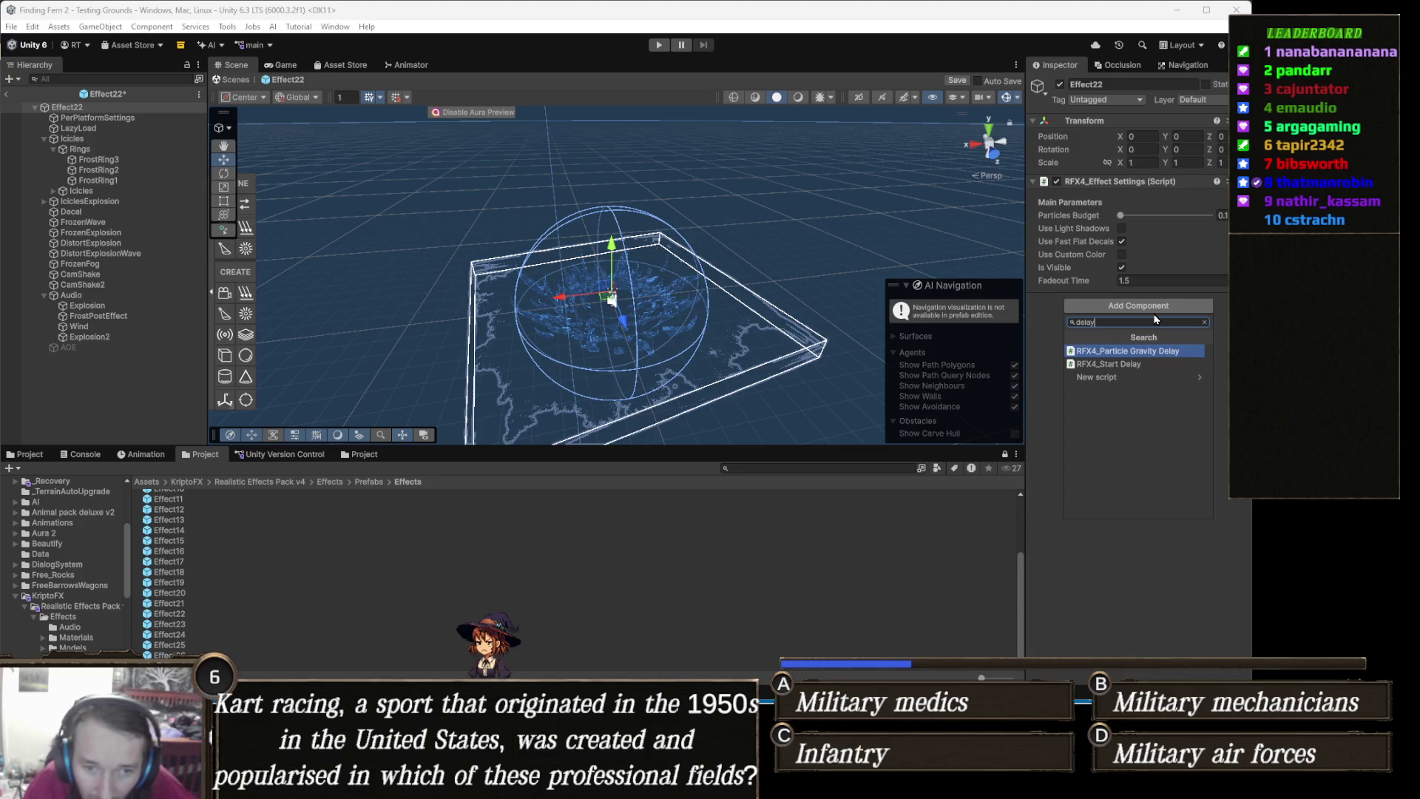
left_click(1151, 363)
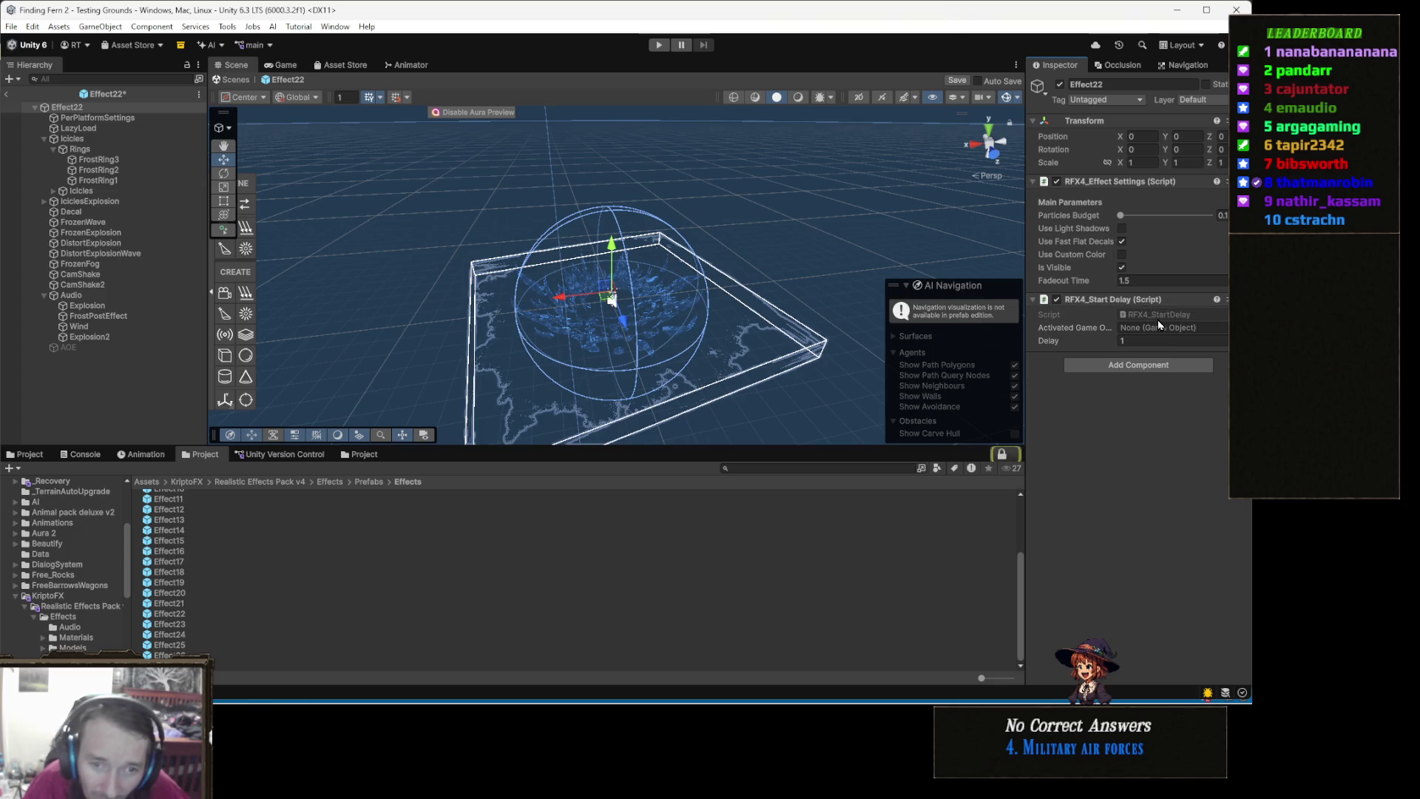
double_click(1163, 314)
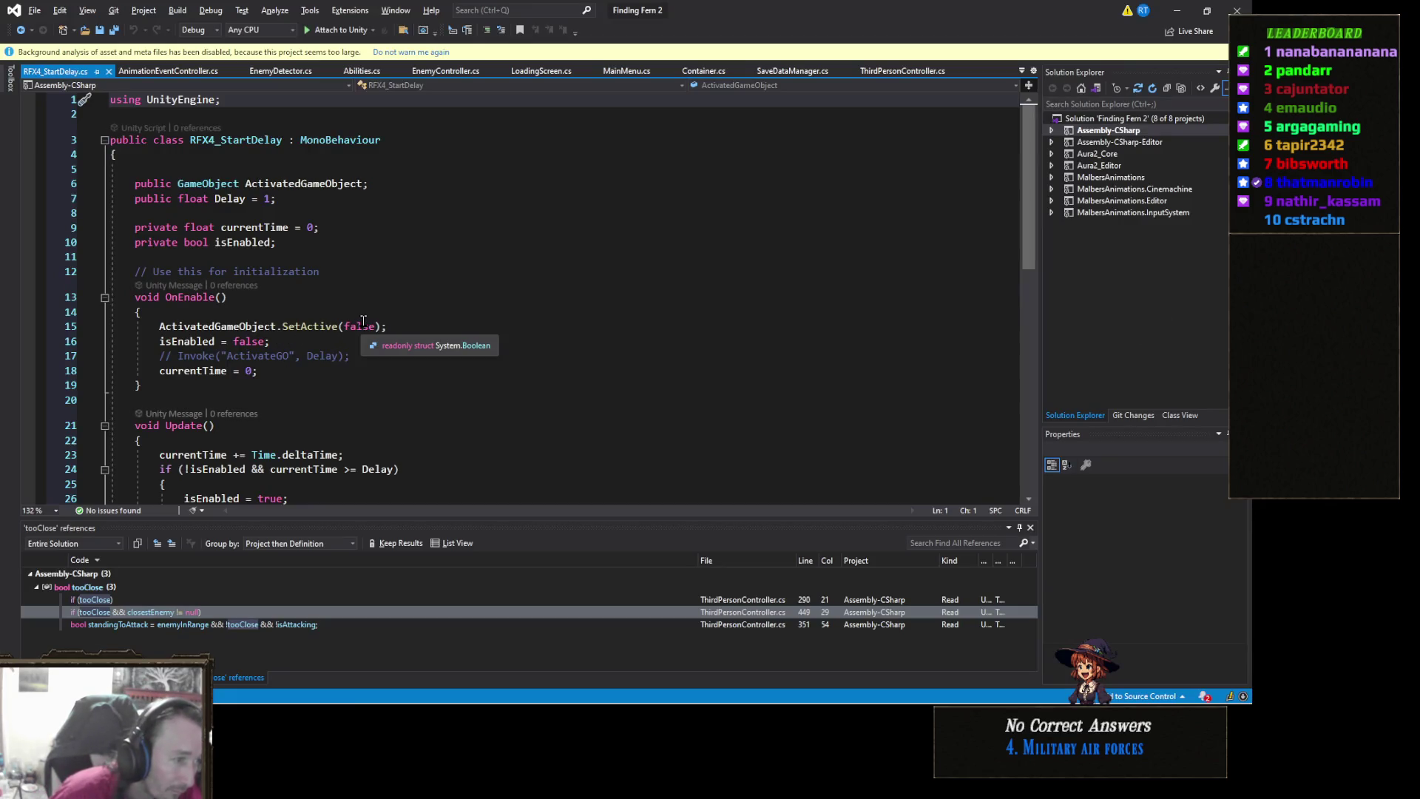
Read through the RFX4_StartDelay.cs code, then close Visual Studio
scroll(362, 319, "down", 5)
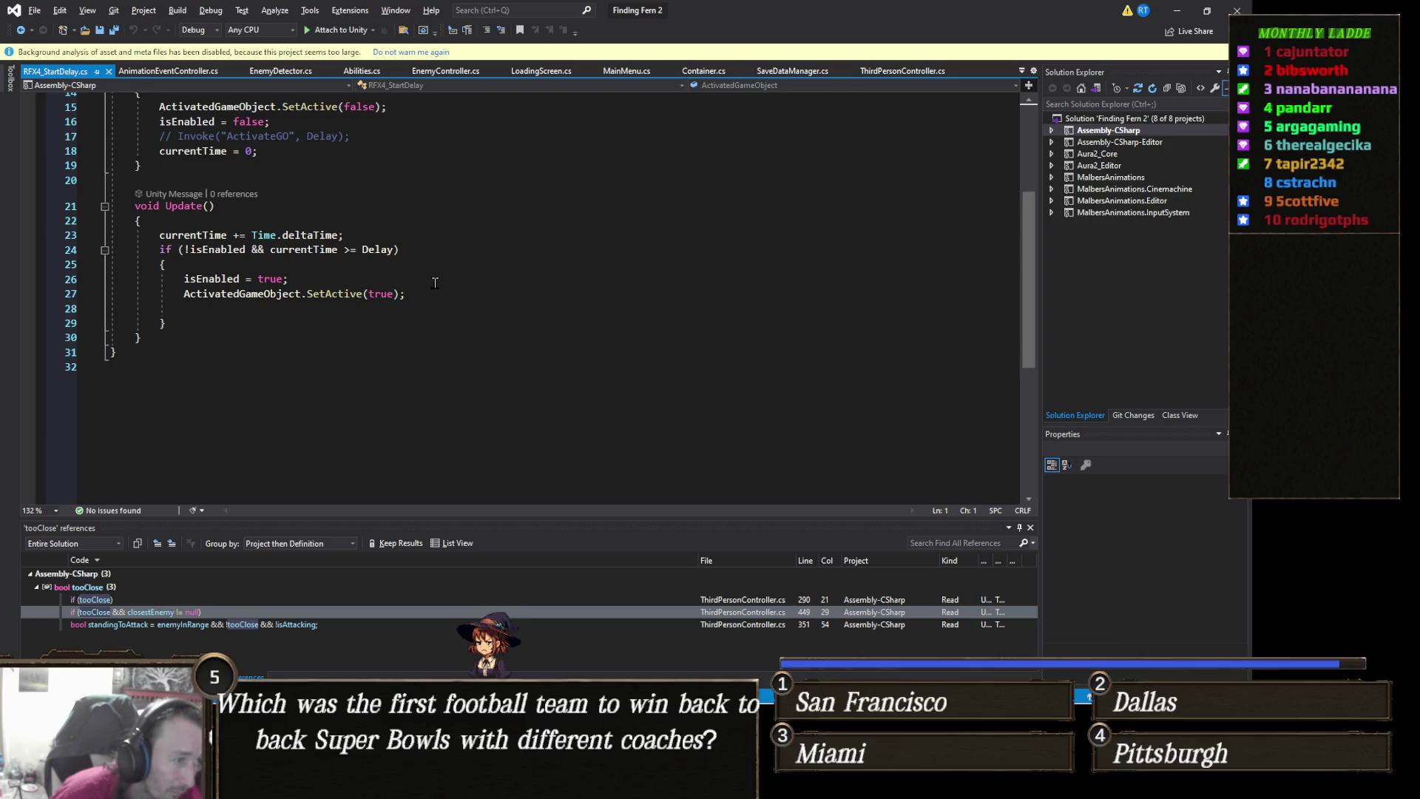
scroll(435, 283, "up", 5)
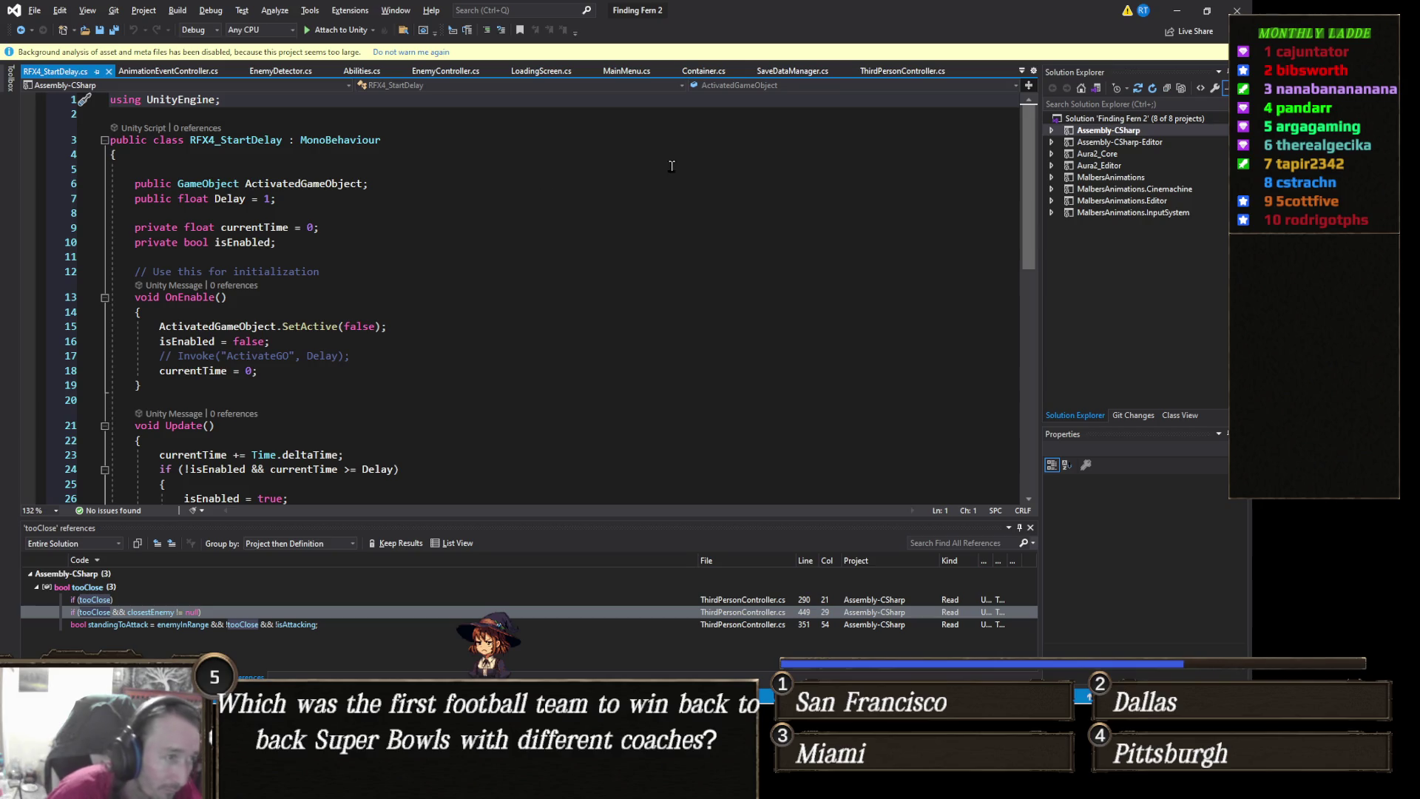
left_click(1176, 10)
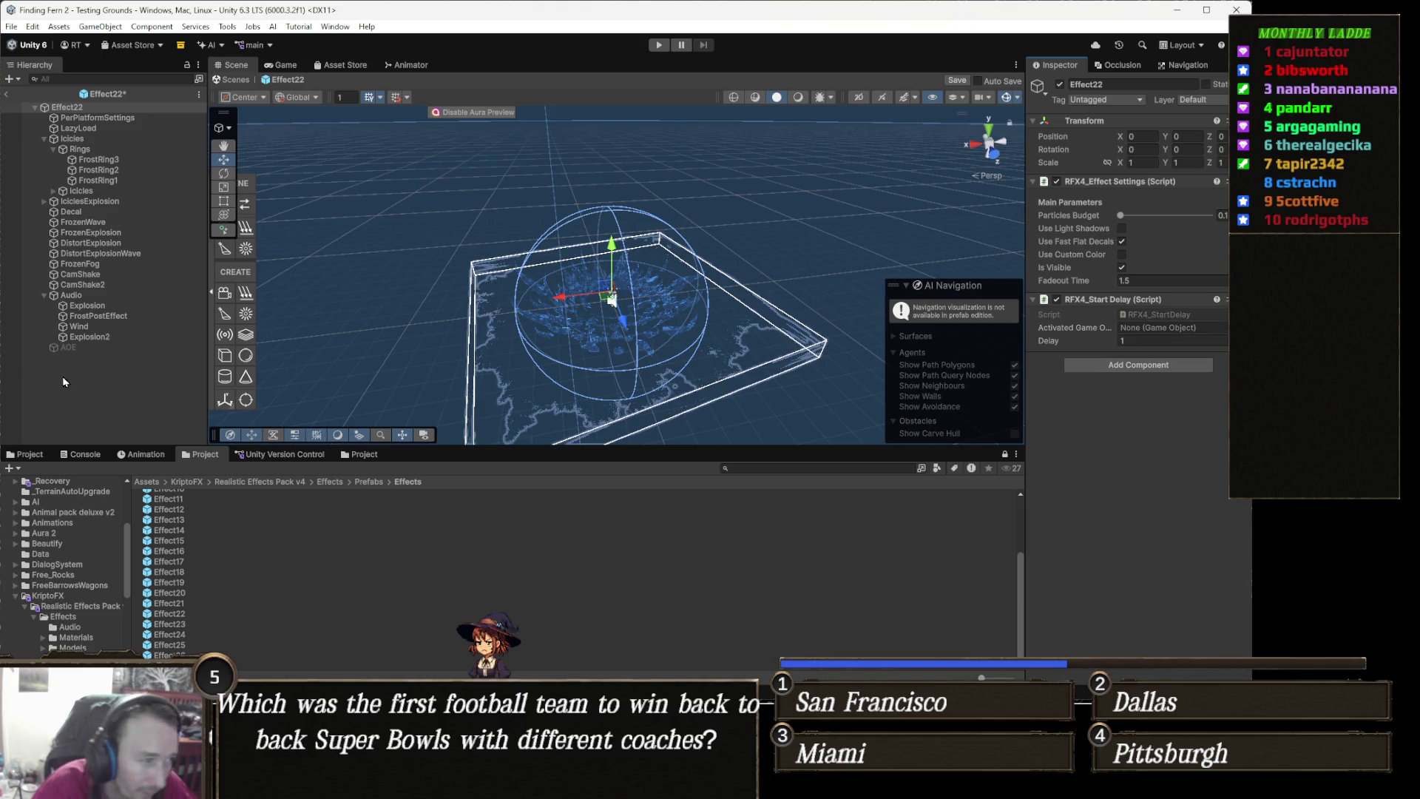
Make AOE the Activated Game Object, put Effect22 and children on PlayerEffect, and save
left_click_drag(69, 347, 1179, 329)
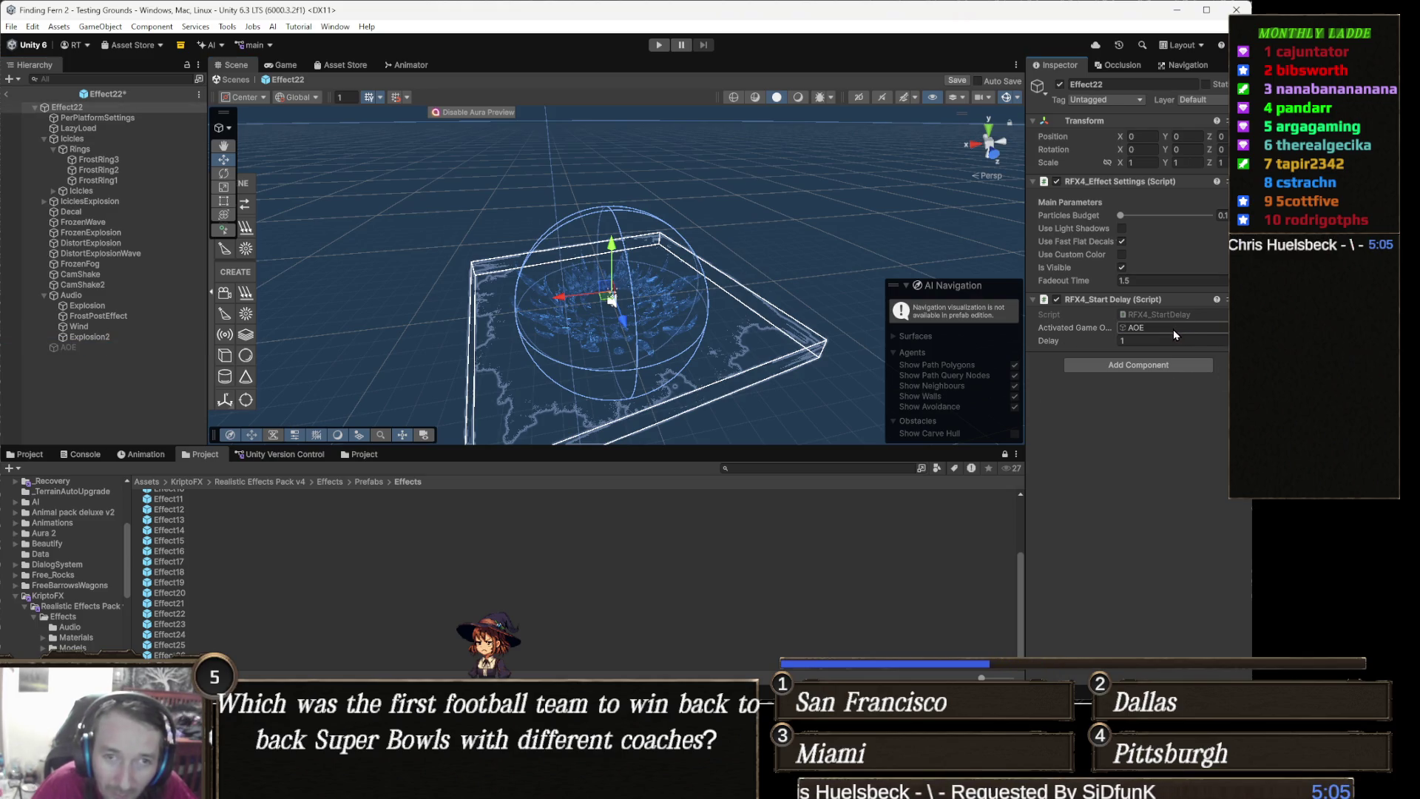
left_click(1205, 99)
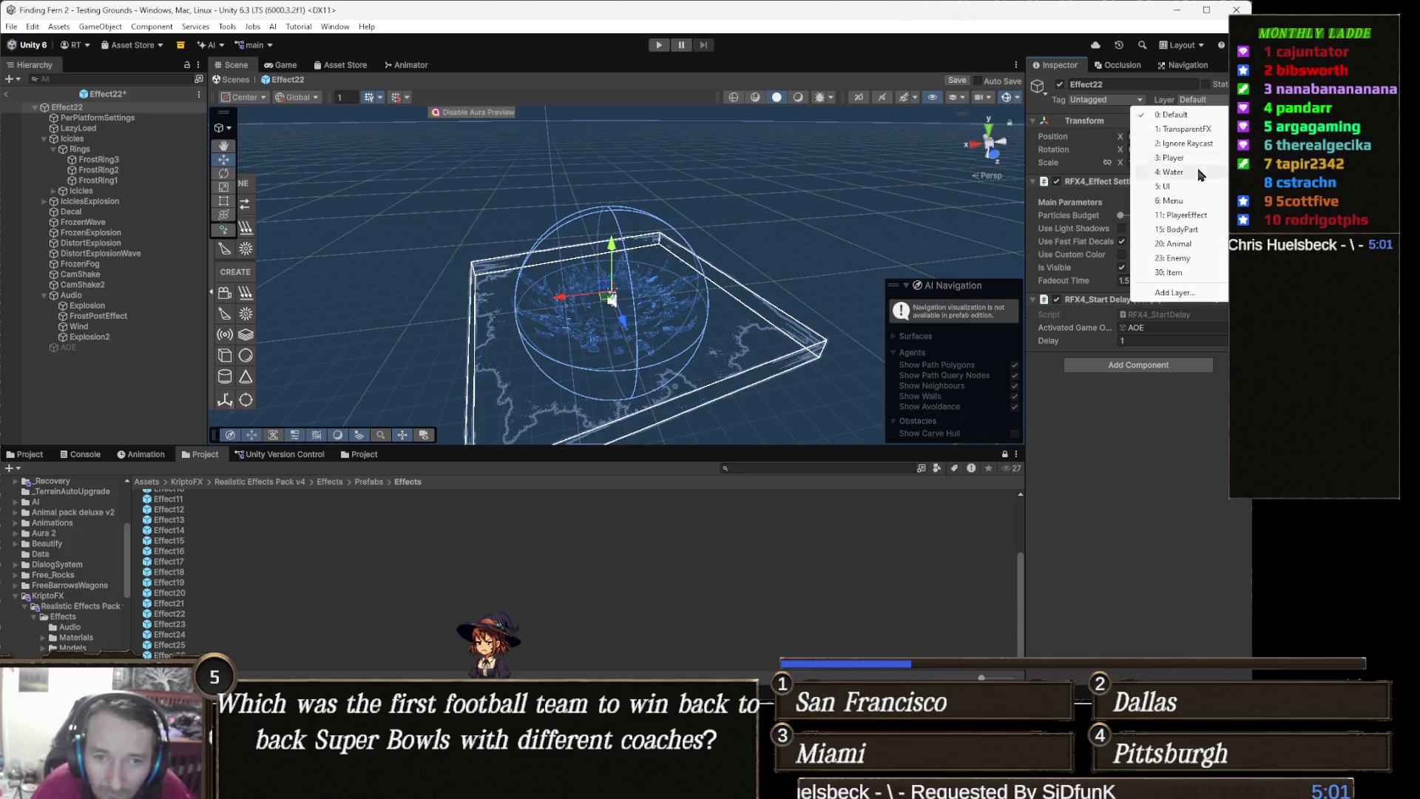
left_click(1208, 216)
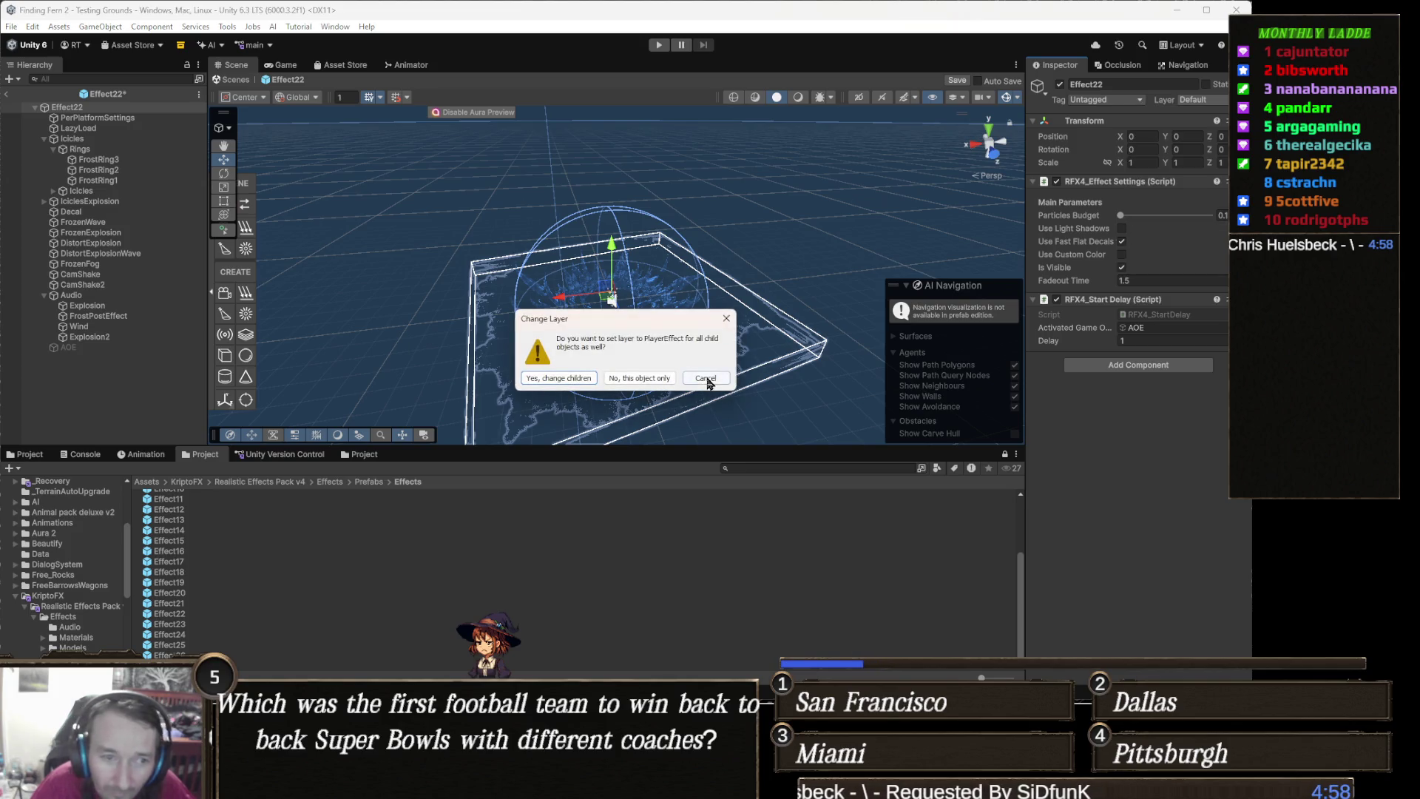
left_click(574, 380)
left_click(952, 86)
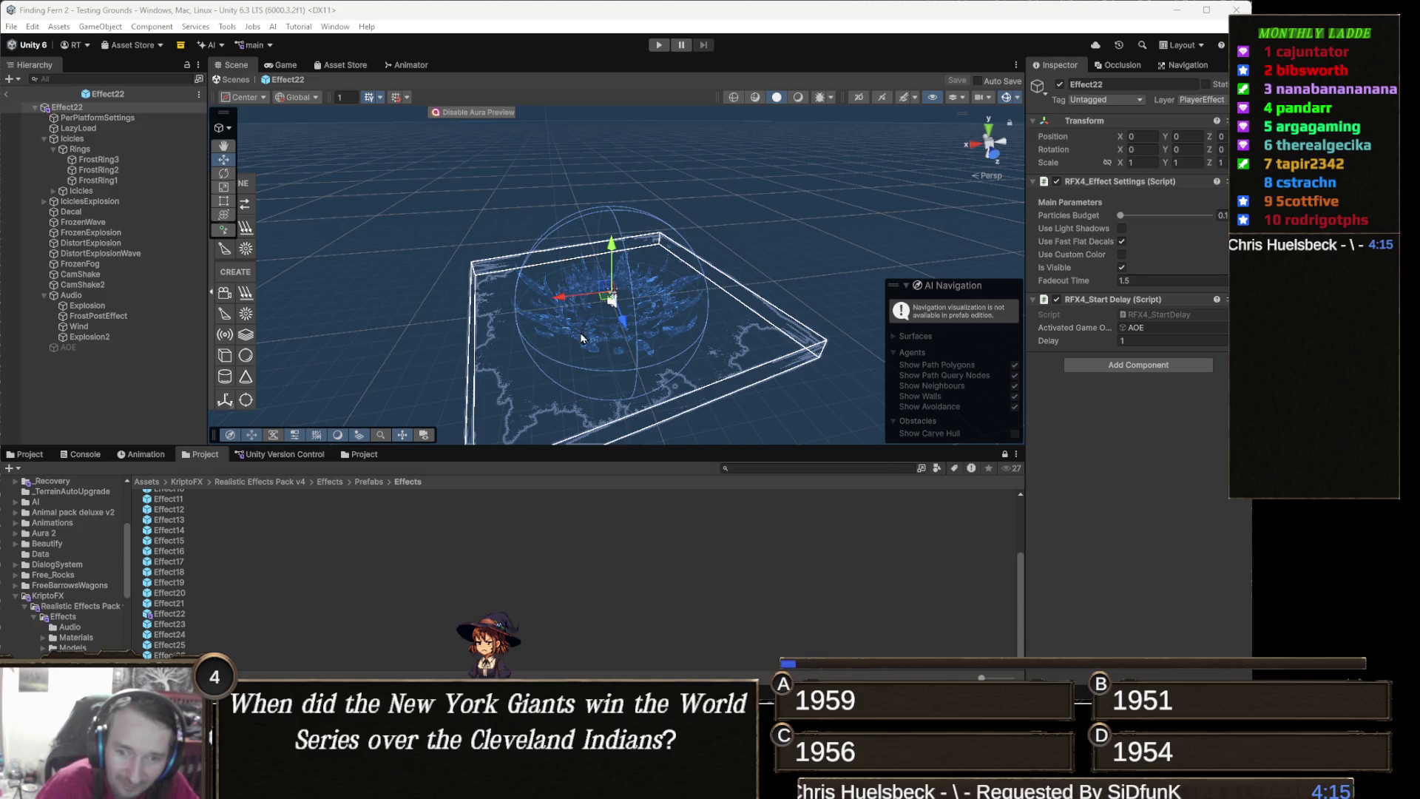
Orbit the Scene view closer to see the effect from above
left_click(224, 376)
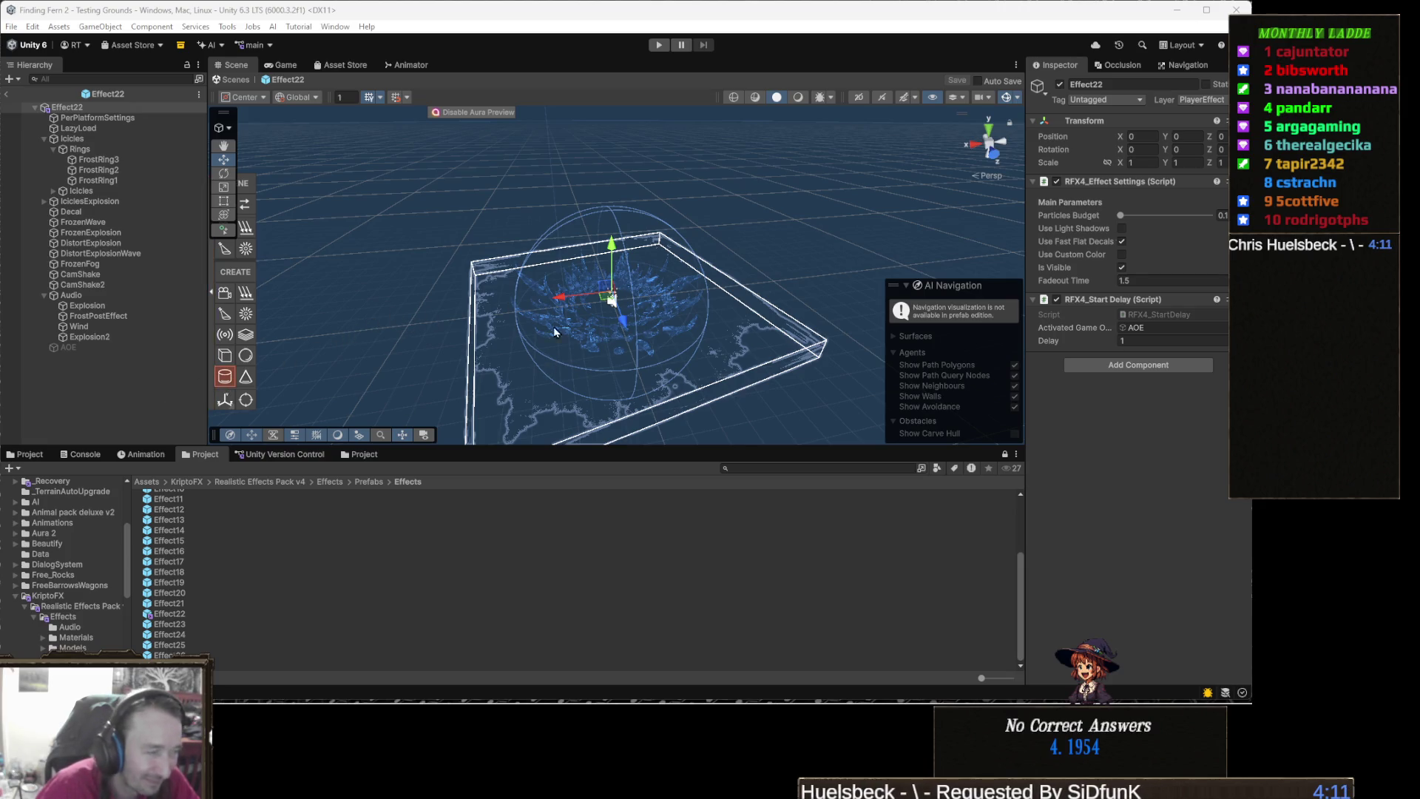
key("alt")
left_click_drag(698, 340, 632, 368)
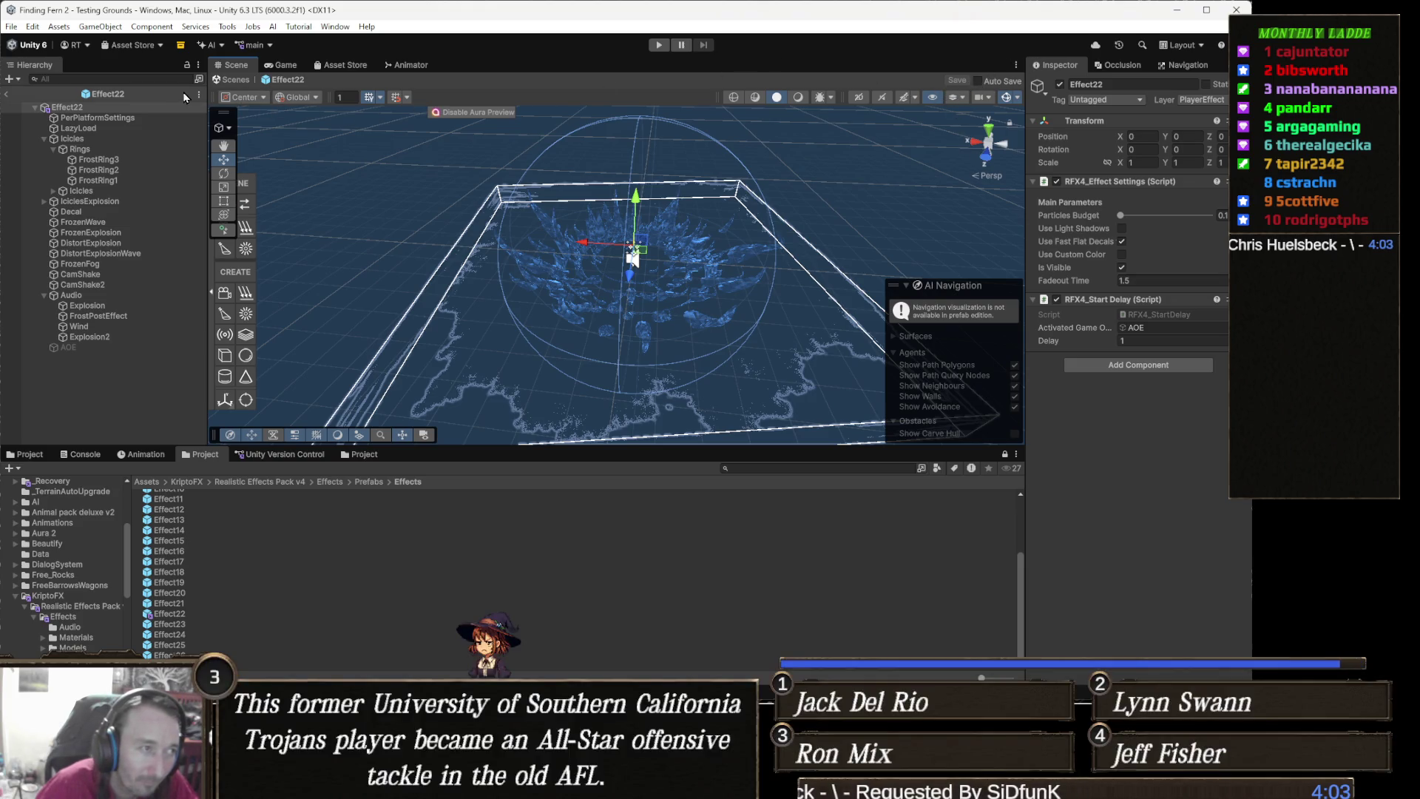
Return to the Testing Grounds scene and select PLAYER, PLAYER (1) and PLAYER (2)
left_click(241, 82)
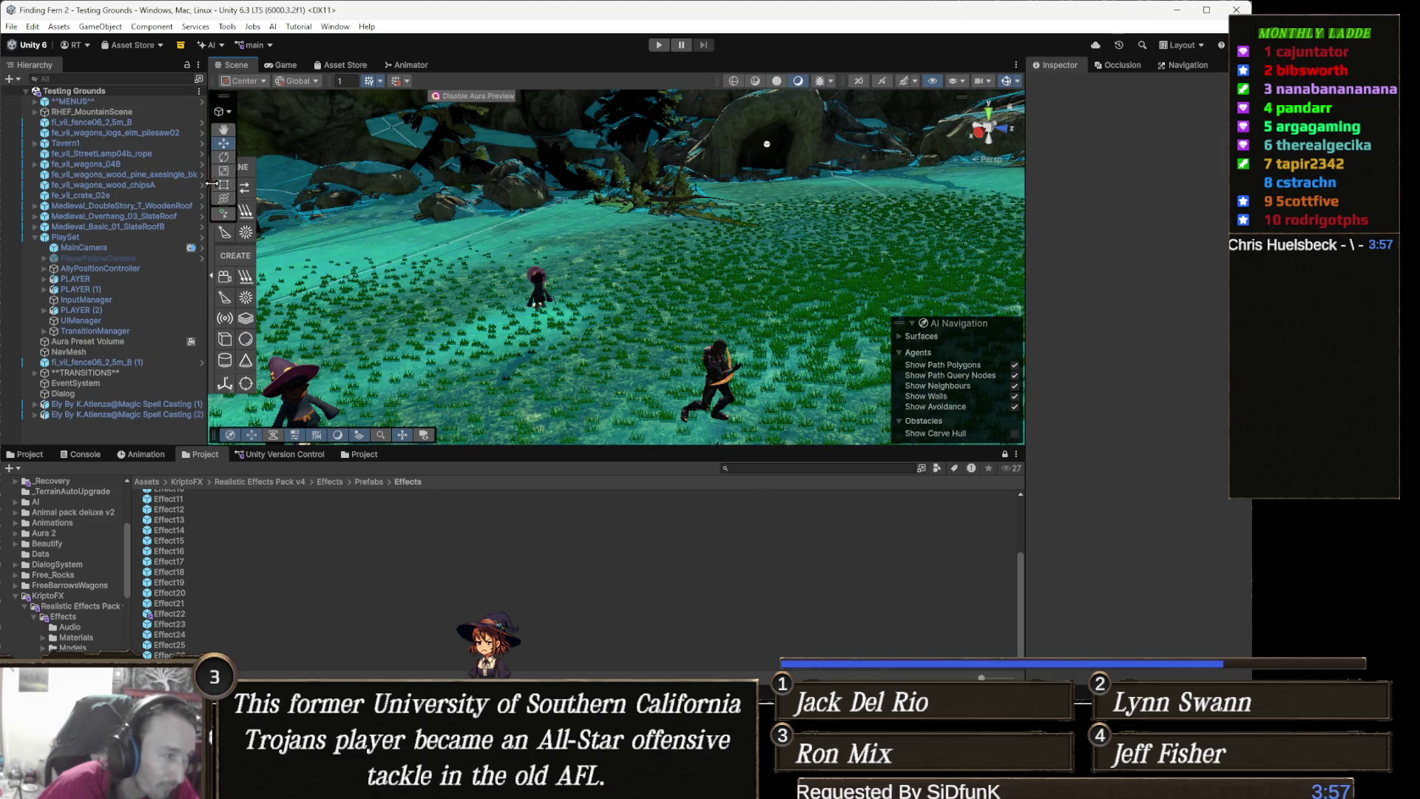
left_click(126, 278)
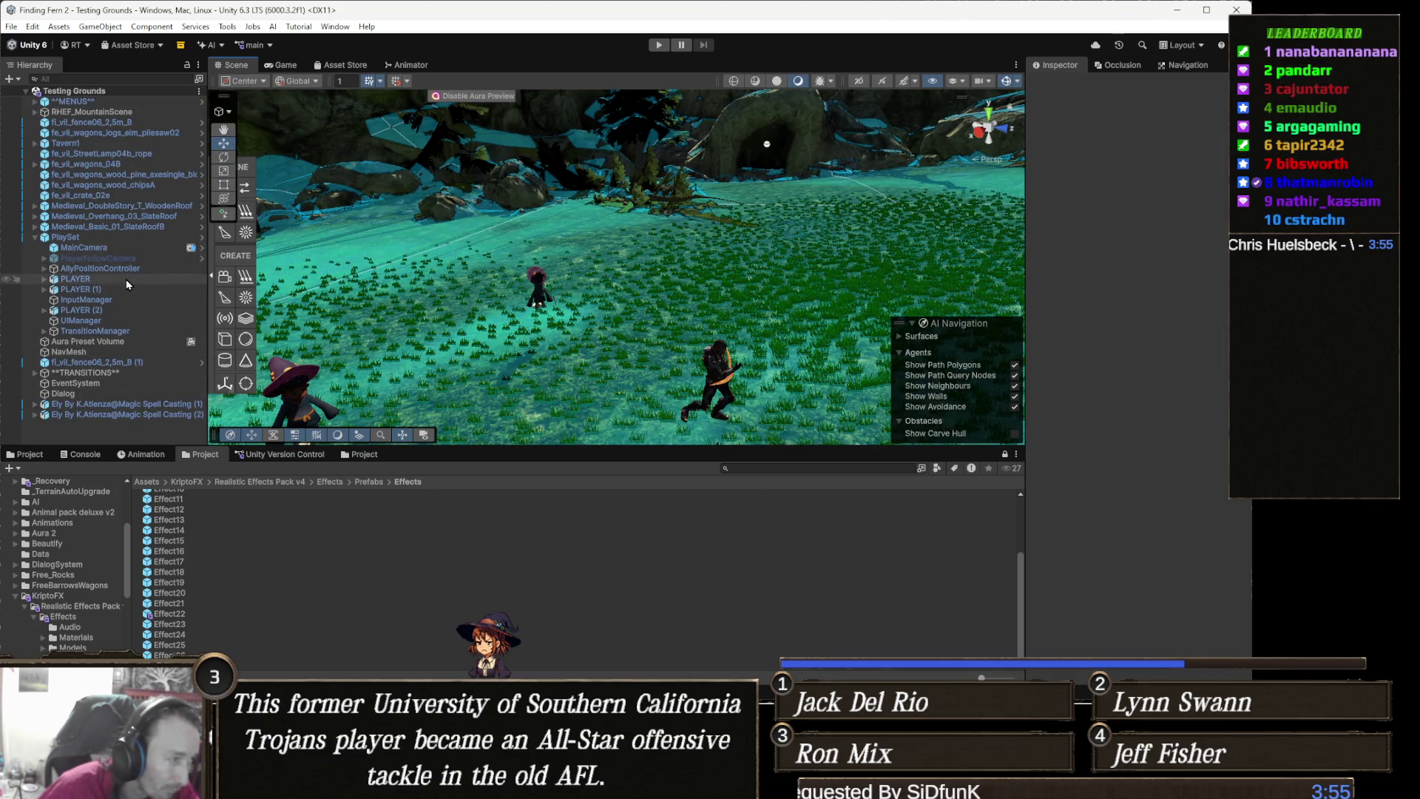
left_click(123, 290, "ctrl")
left_click(121, 310, "ctrl")
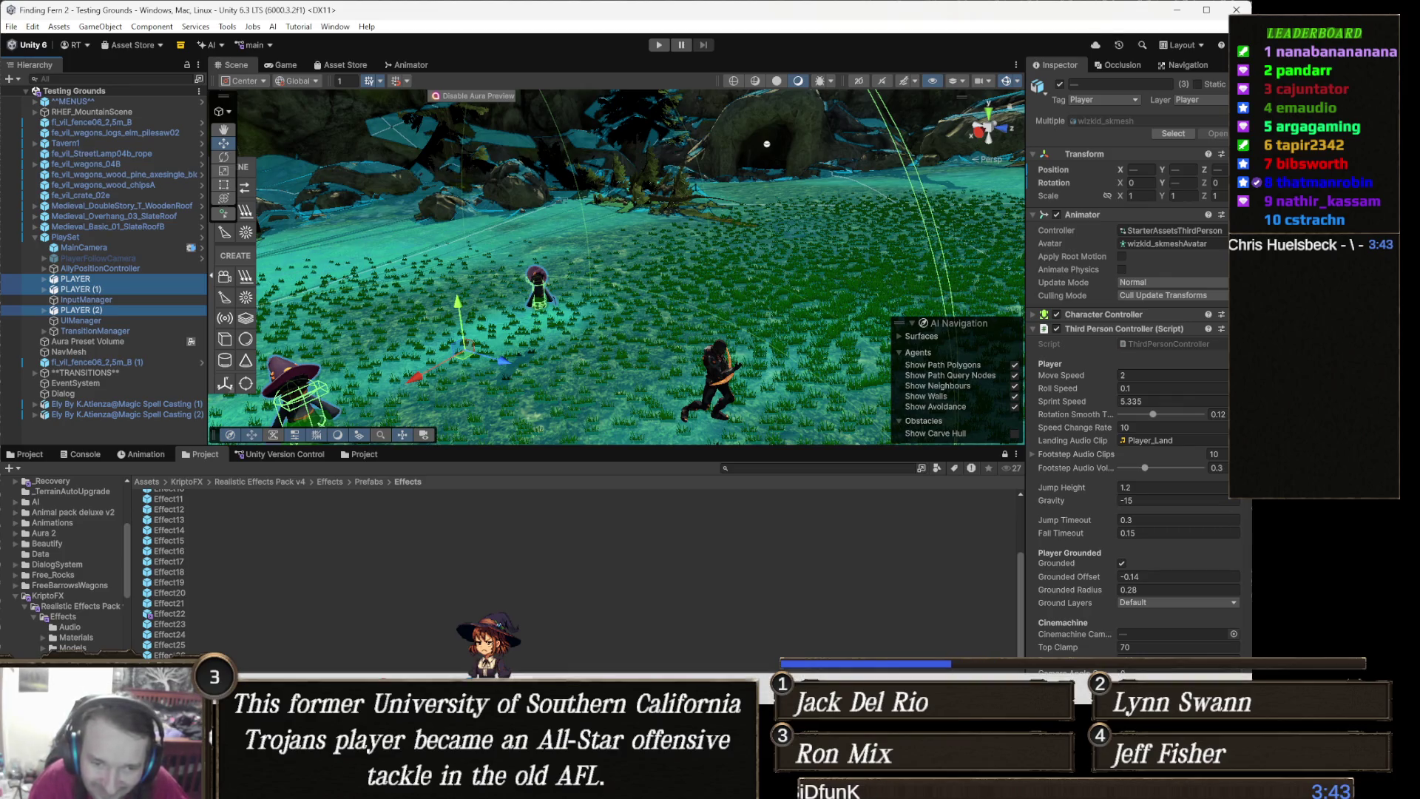
Add a second entry to the Player Abilities list
scroll(1187, 563, "down", 4)
scroll(1183, 547, "down", 6)
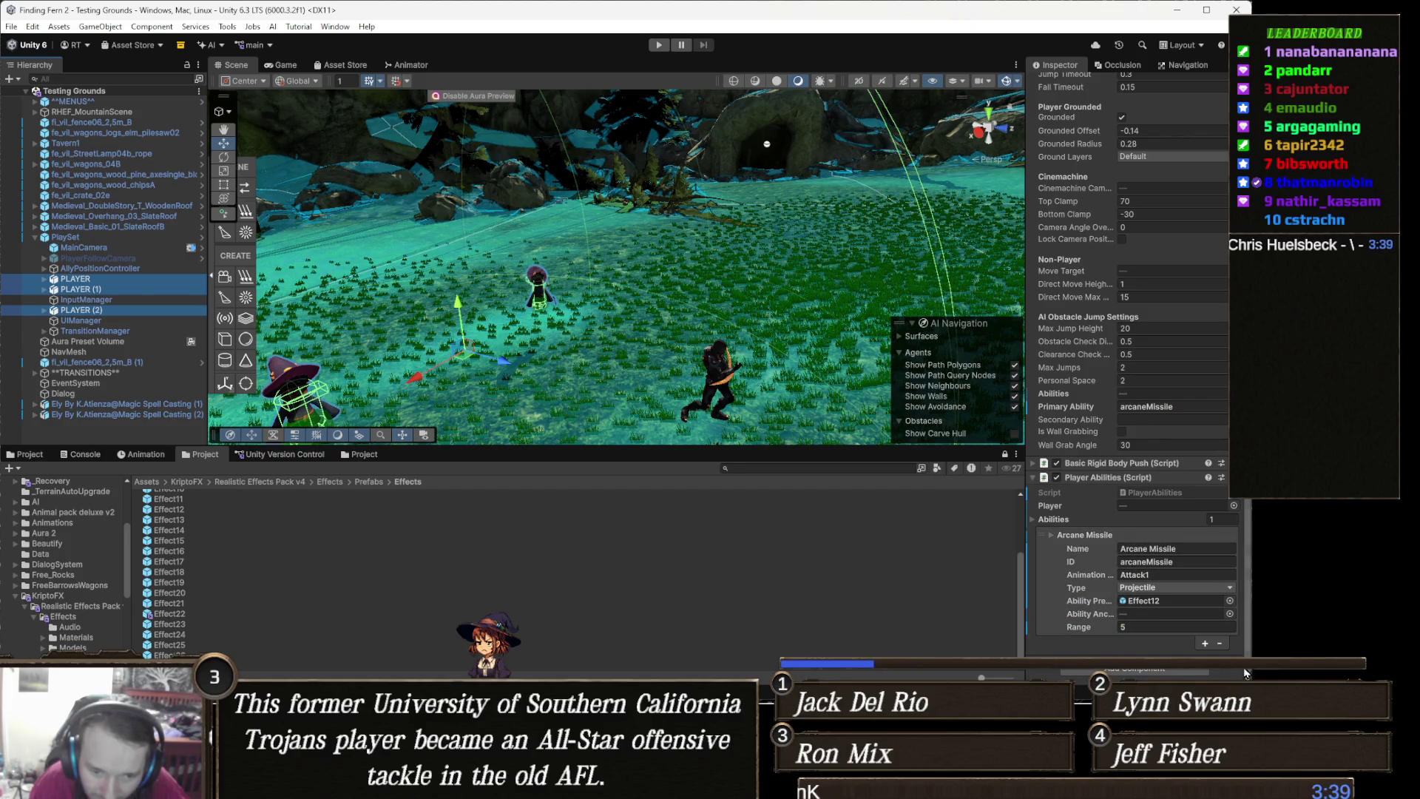
left_click(1203, 654)
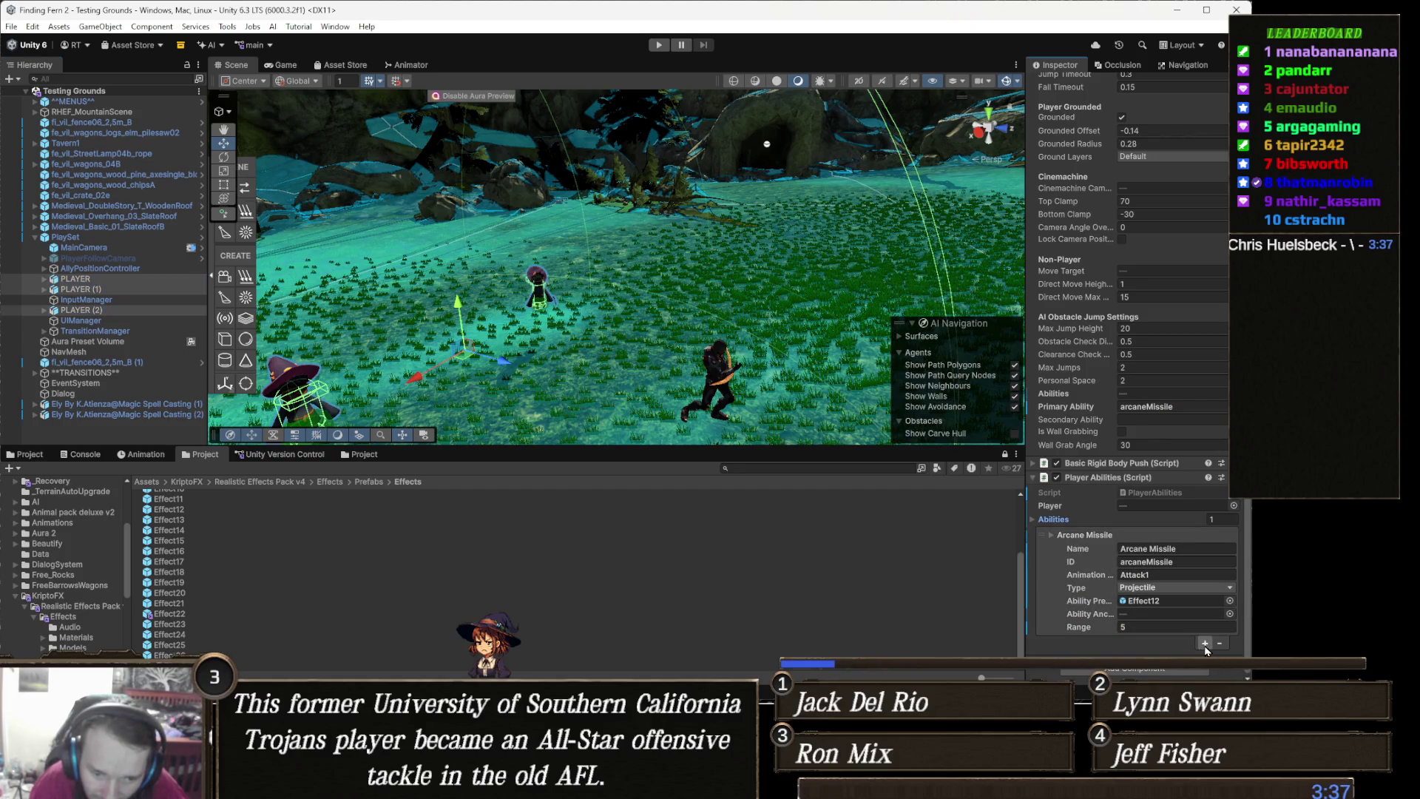
left_click(1204, 644)
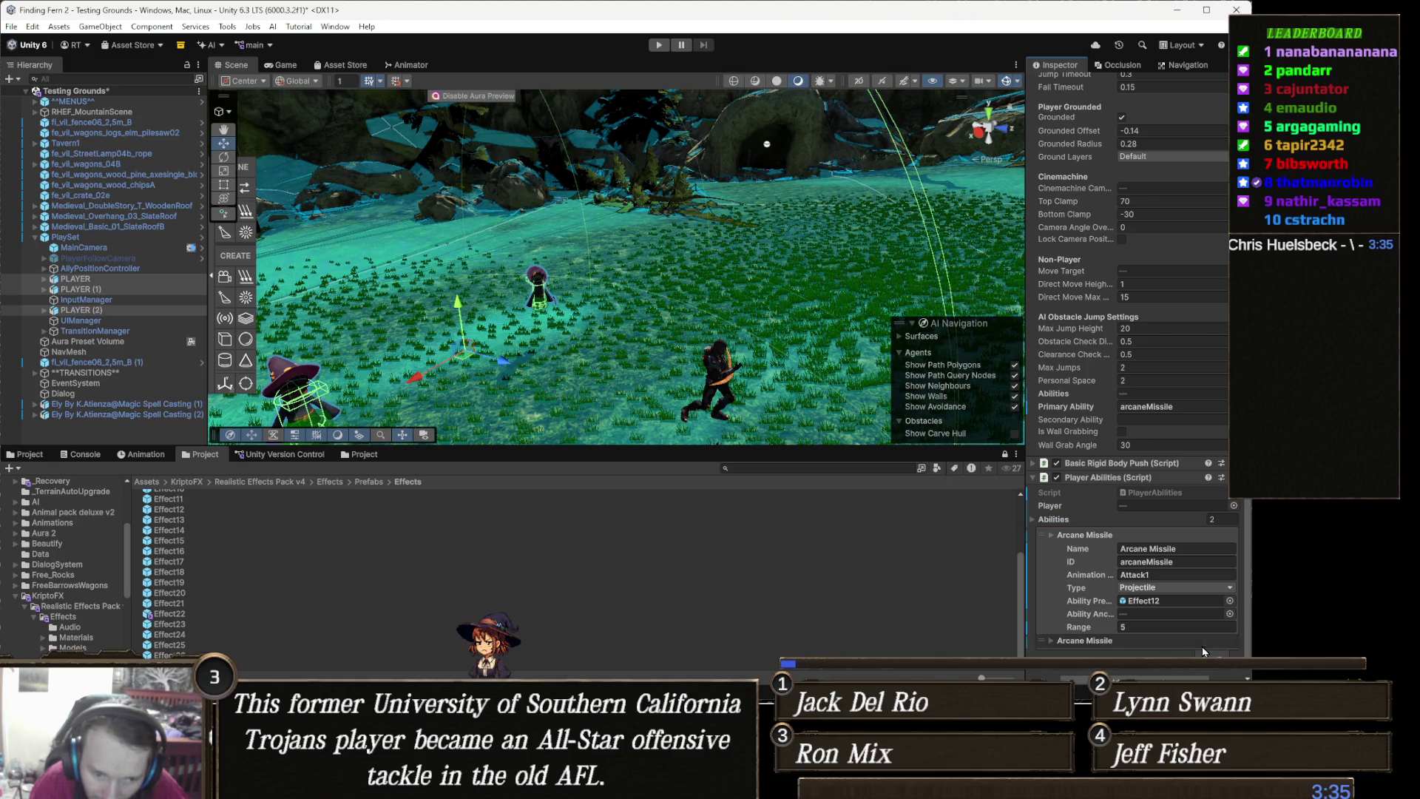
Set the new ability's Name to Ice Shards, ID iceShards, Animation Attack2, and Type AoE
left_click(1100, 627)
left_click(1196, 549)
type("Ice")
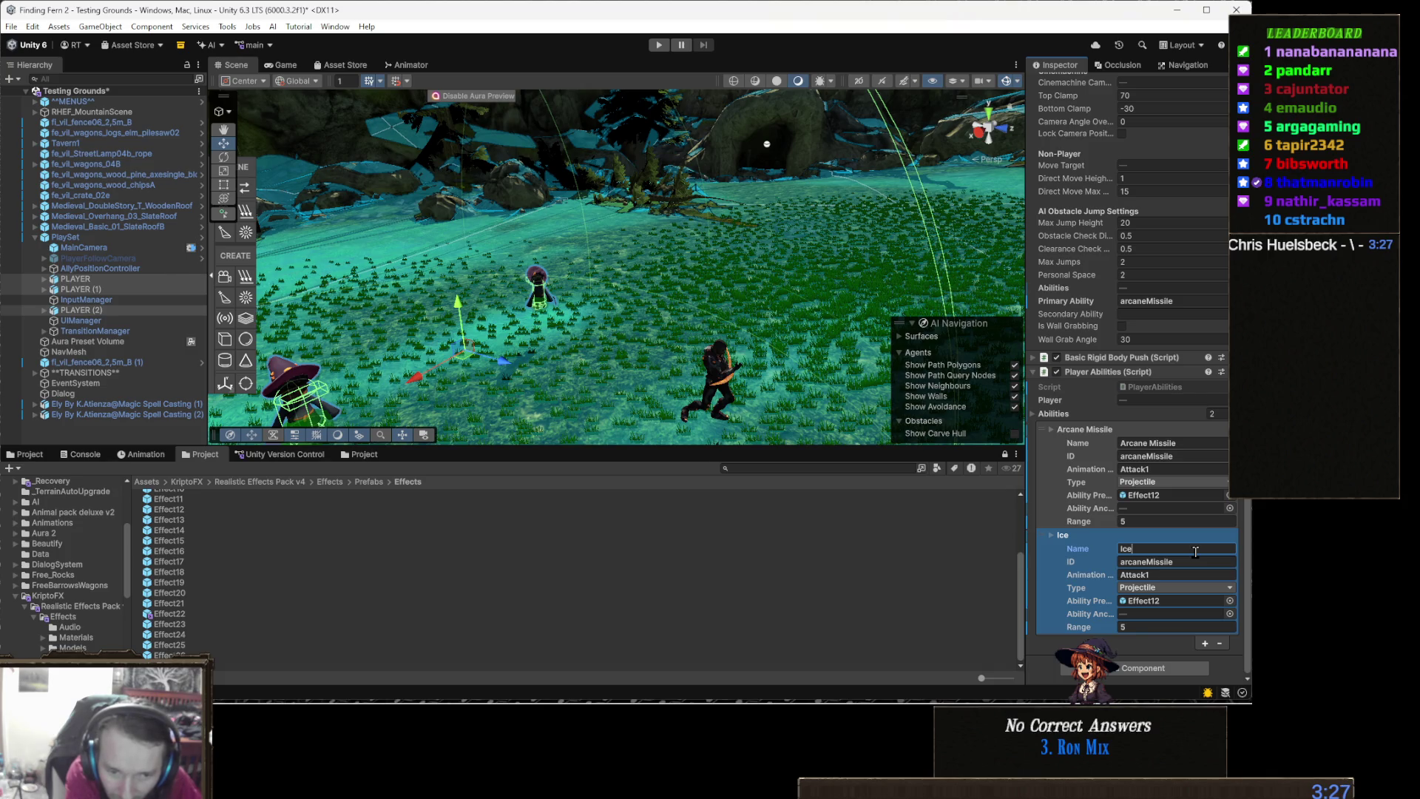
type(" Shards")
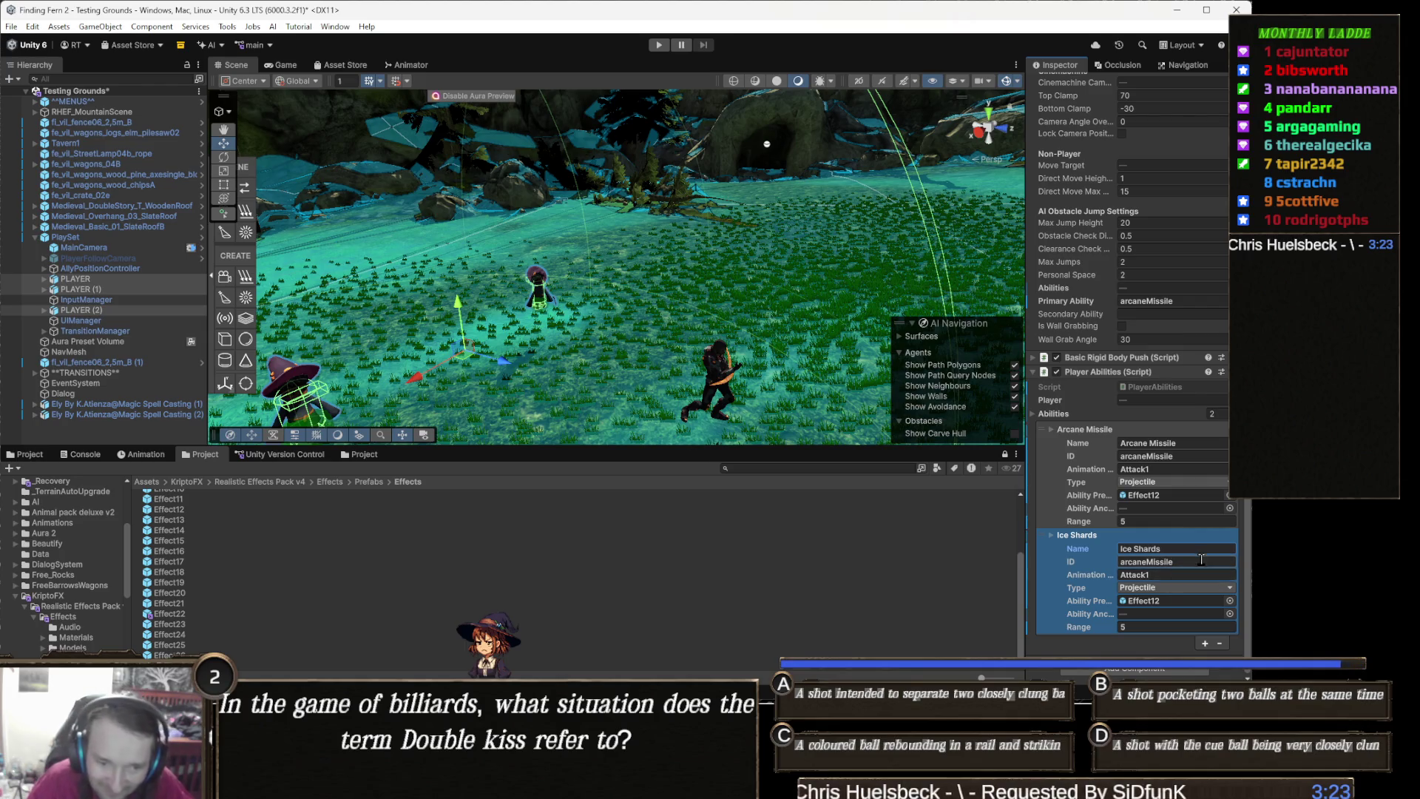
left_click(1184, 563)
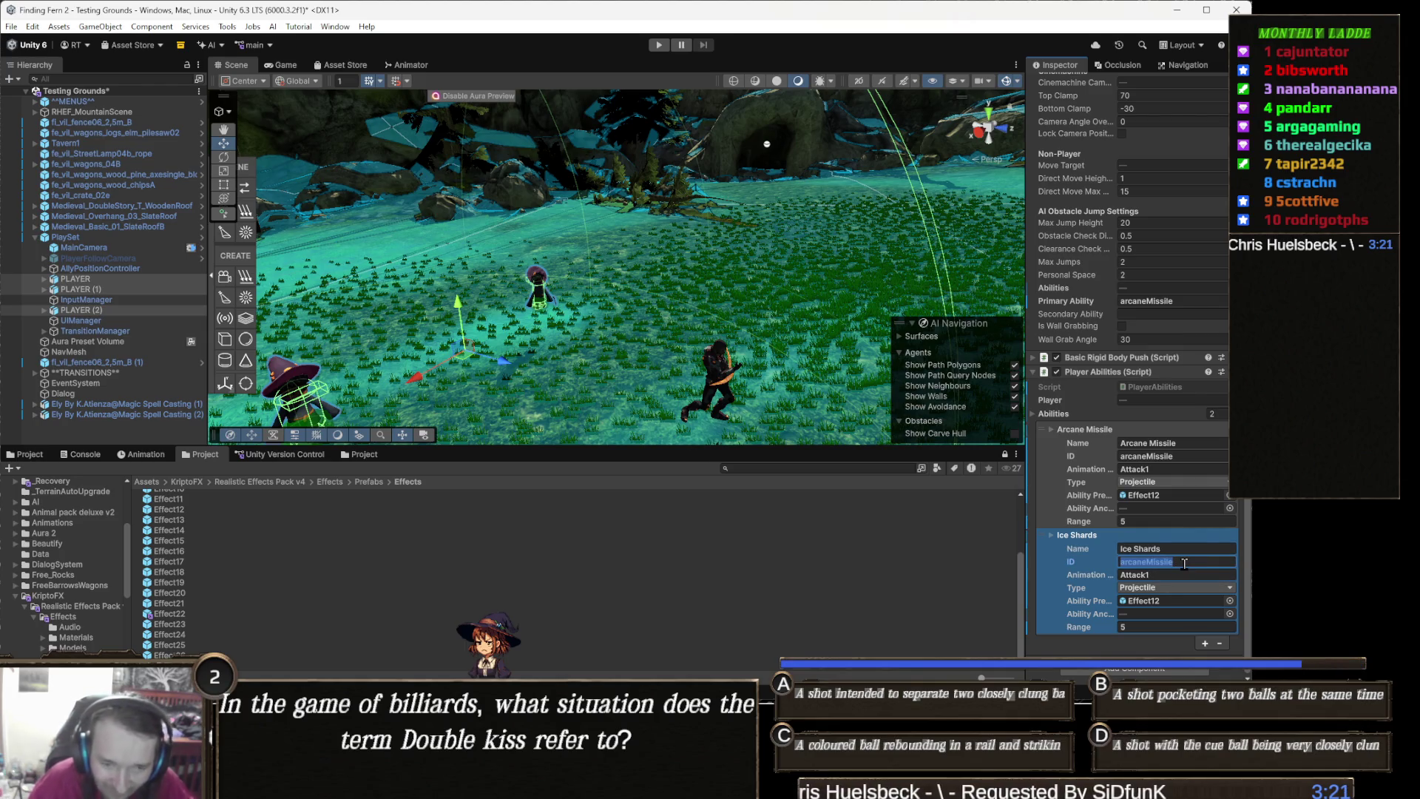
type("iceSh")
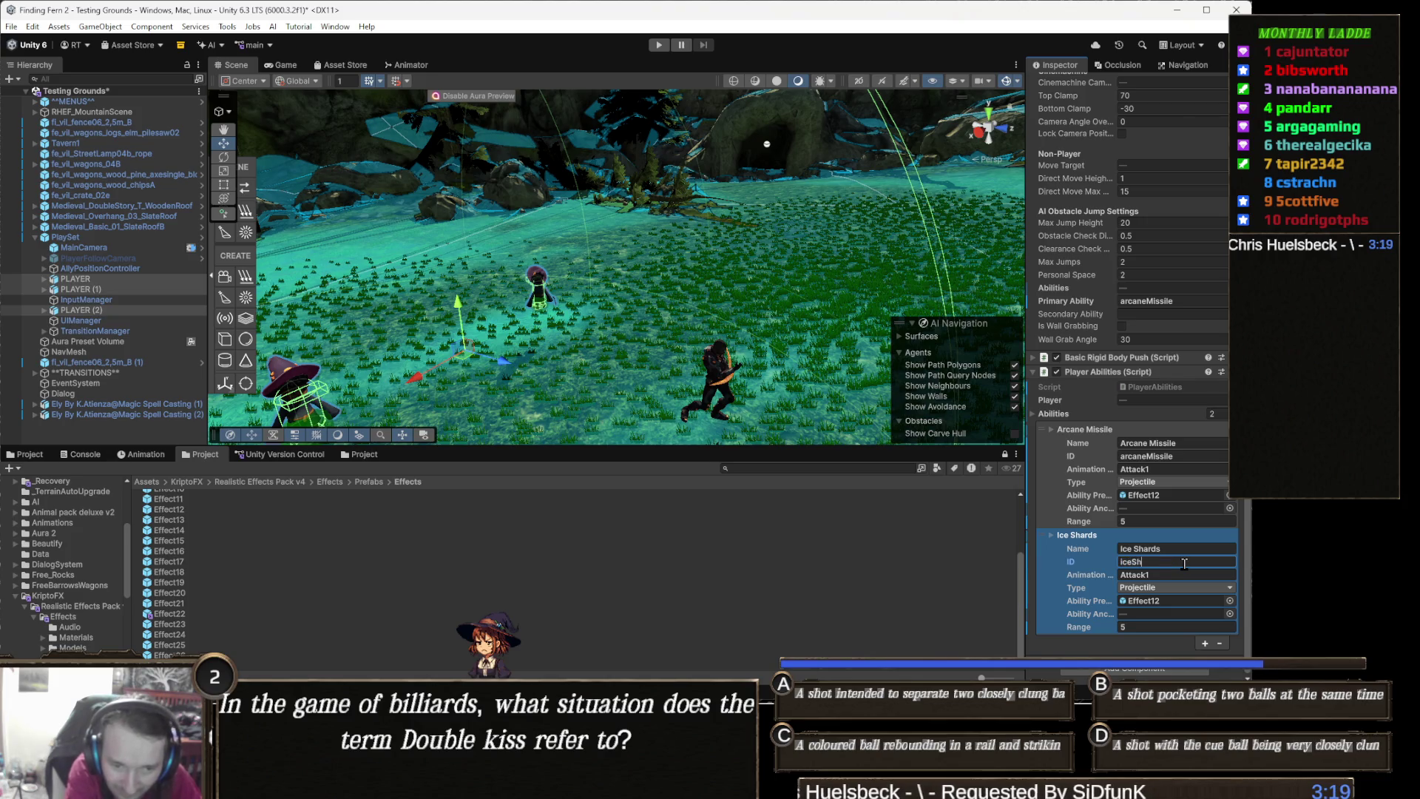
type("ards")
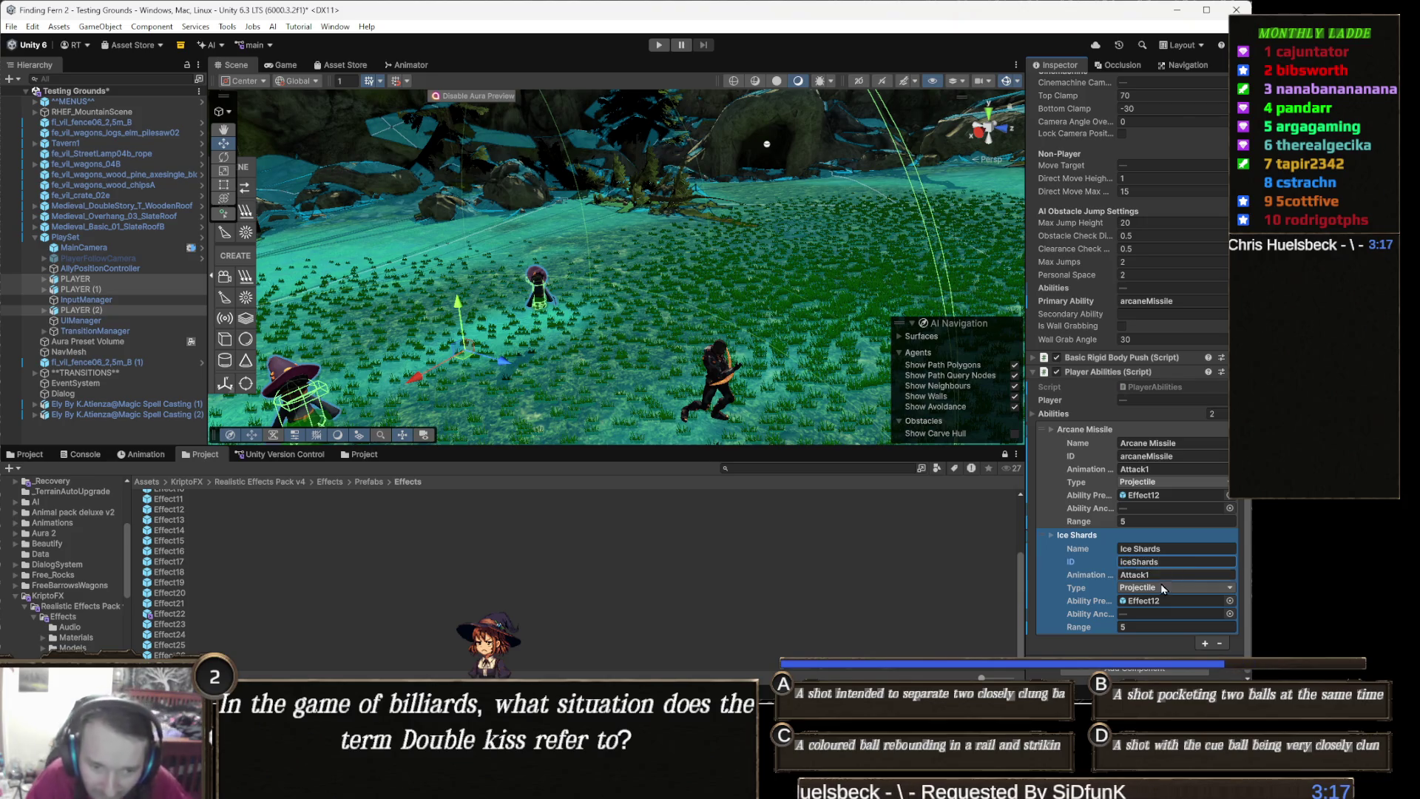
left_click(1167, 577)
type("Attack2")
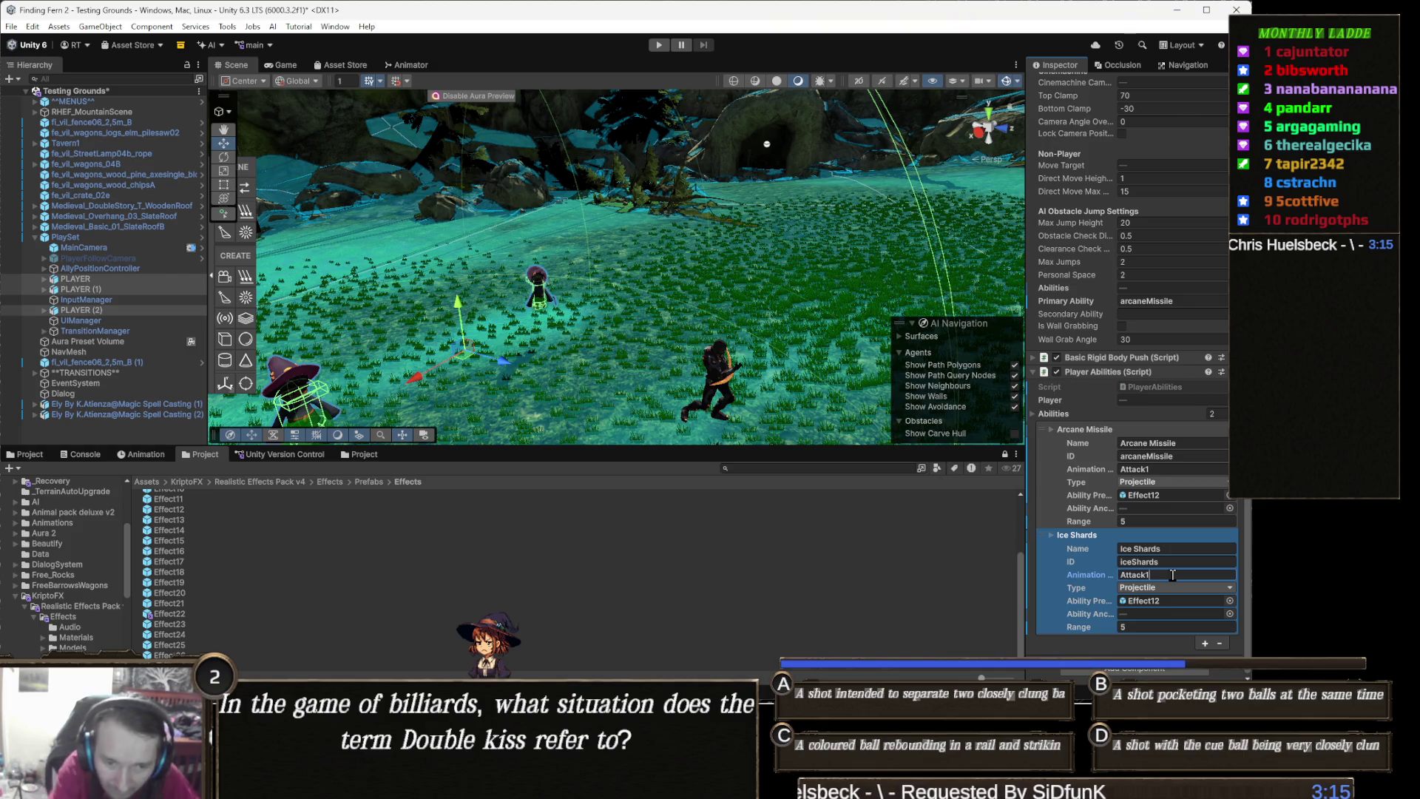
left_click(1170, 588)
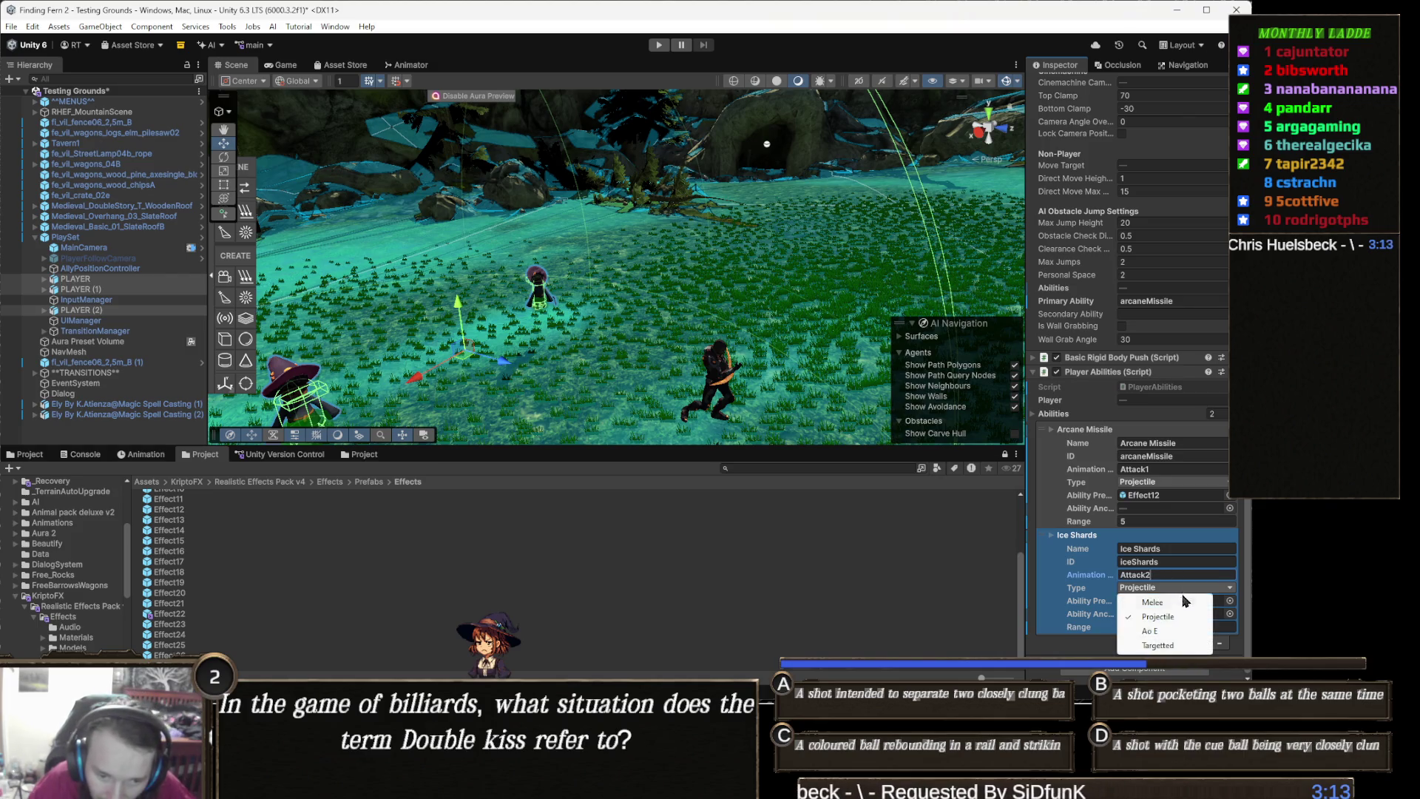
left_click(1168, 631)
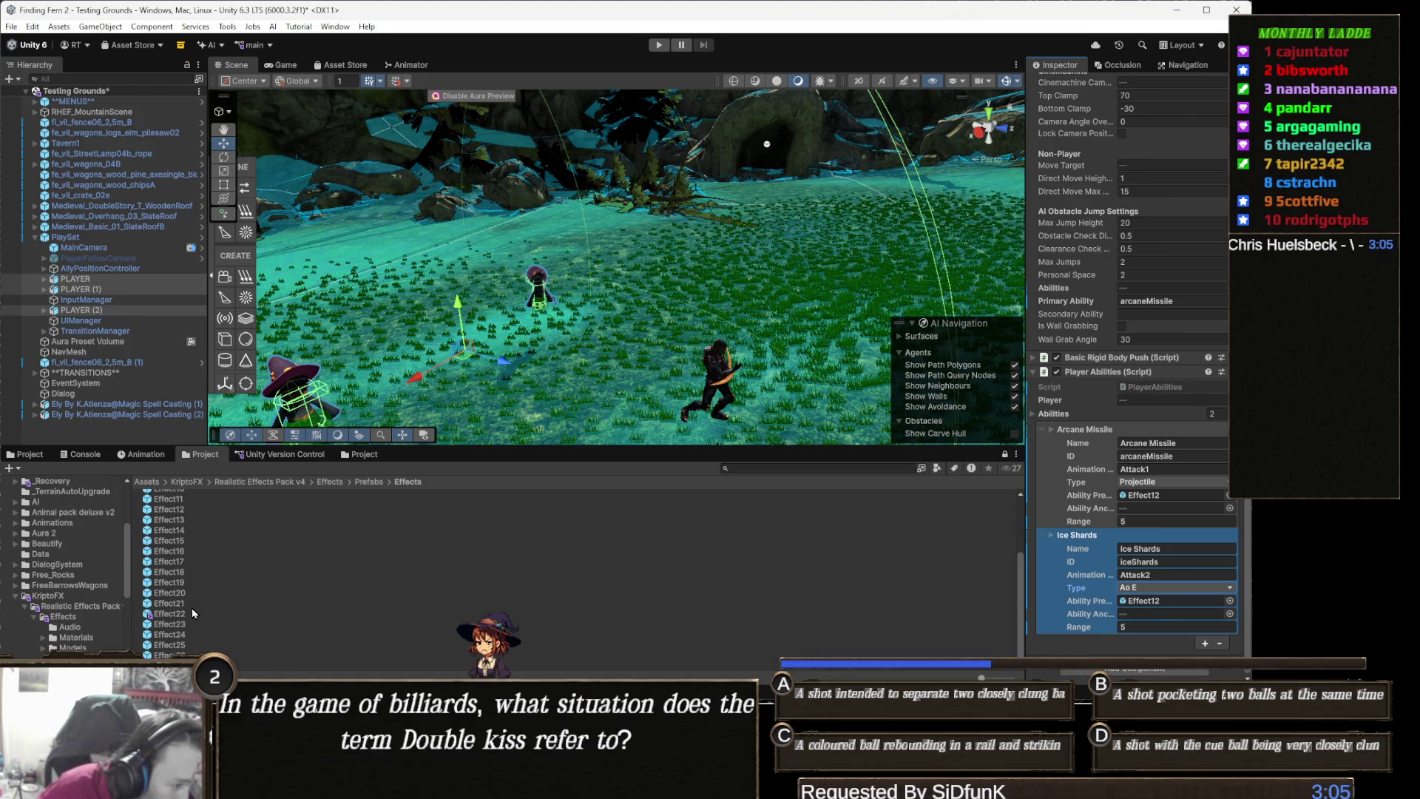
Assign Effect22 as Ice Shards' Ability Prefab and anchor PLAYER's Ice Shards to PLAYER itself
mouse_move(164, 618)
left_mouse_down()
mouse_move(295, 628)
mouse_move(1139, 591)
mouse_move(1188, 604)
left_mouse_up()
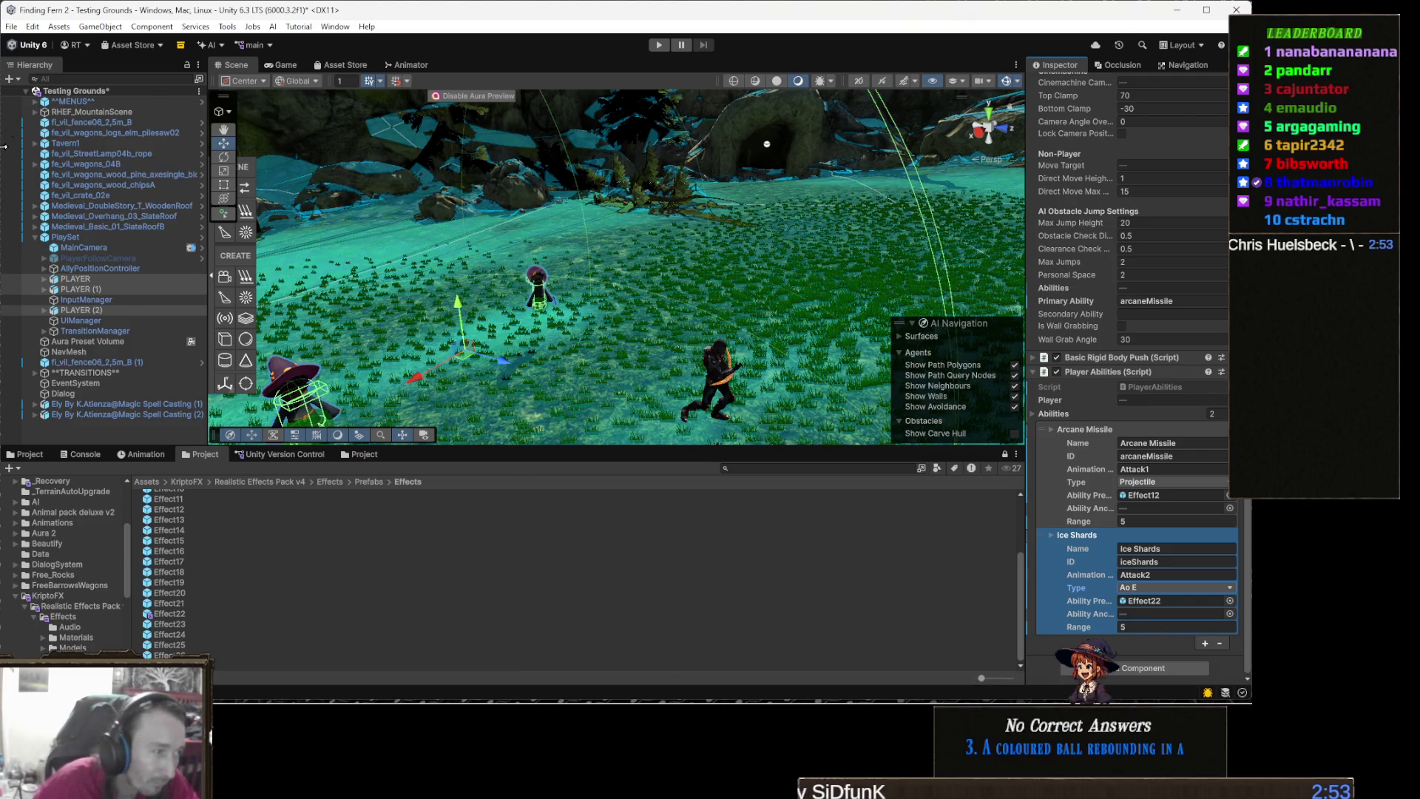
left_click(98, 281)
mouse_move(1156, 594)
left_mouse_down()
mouse_move(1158, 651)
mouse_move(1161, 630)
left_mouse_up()
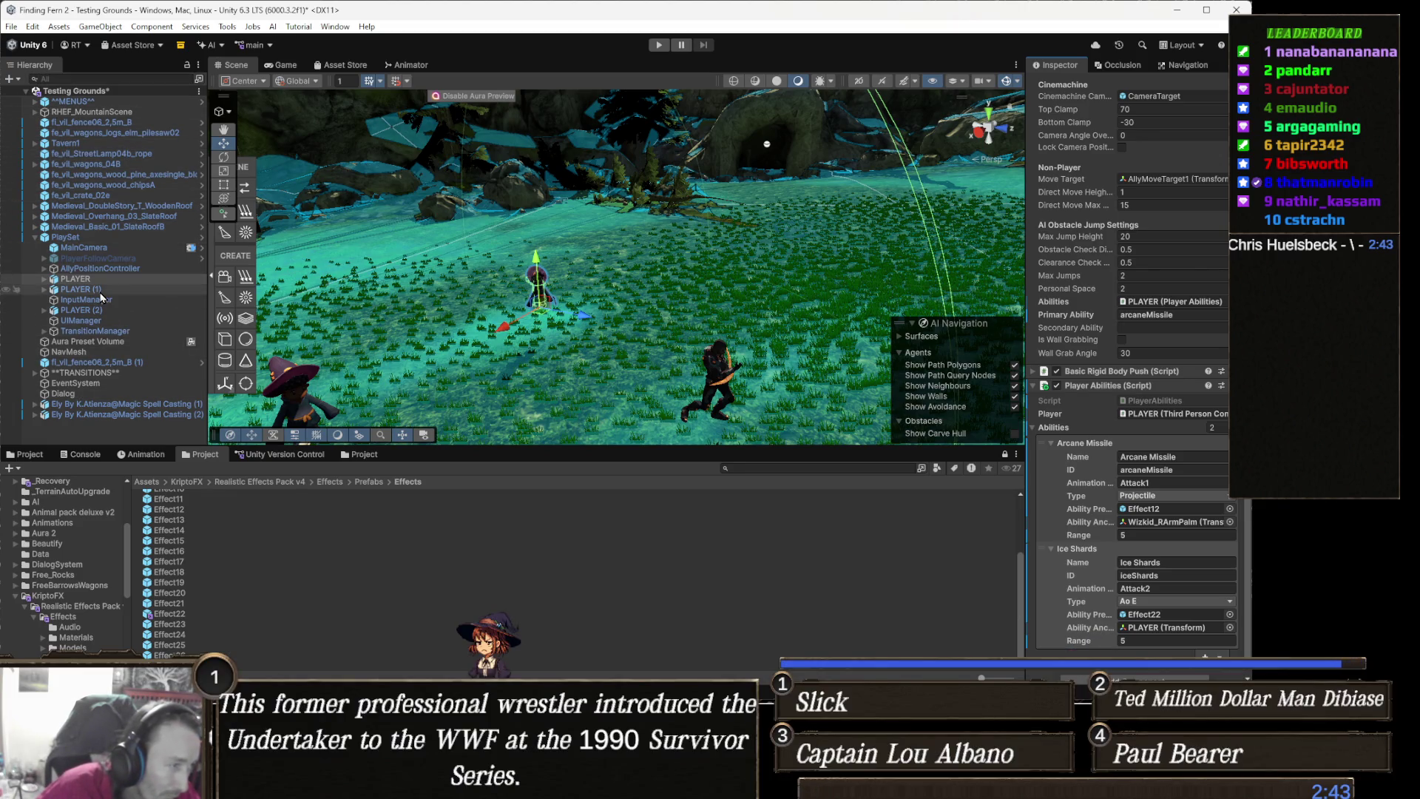
Anchor PLAYER (1)'s Ice Shards ability to PLAYER (1)'s own Transform
left_click(81, 289)
scroll(207, 570, "up", 1)
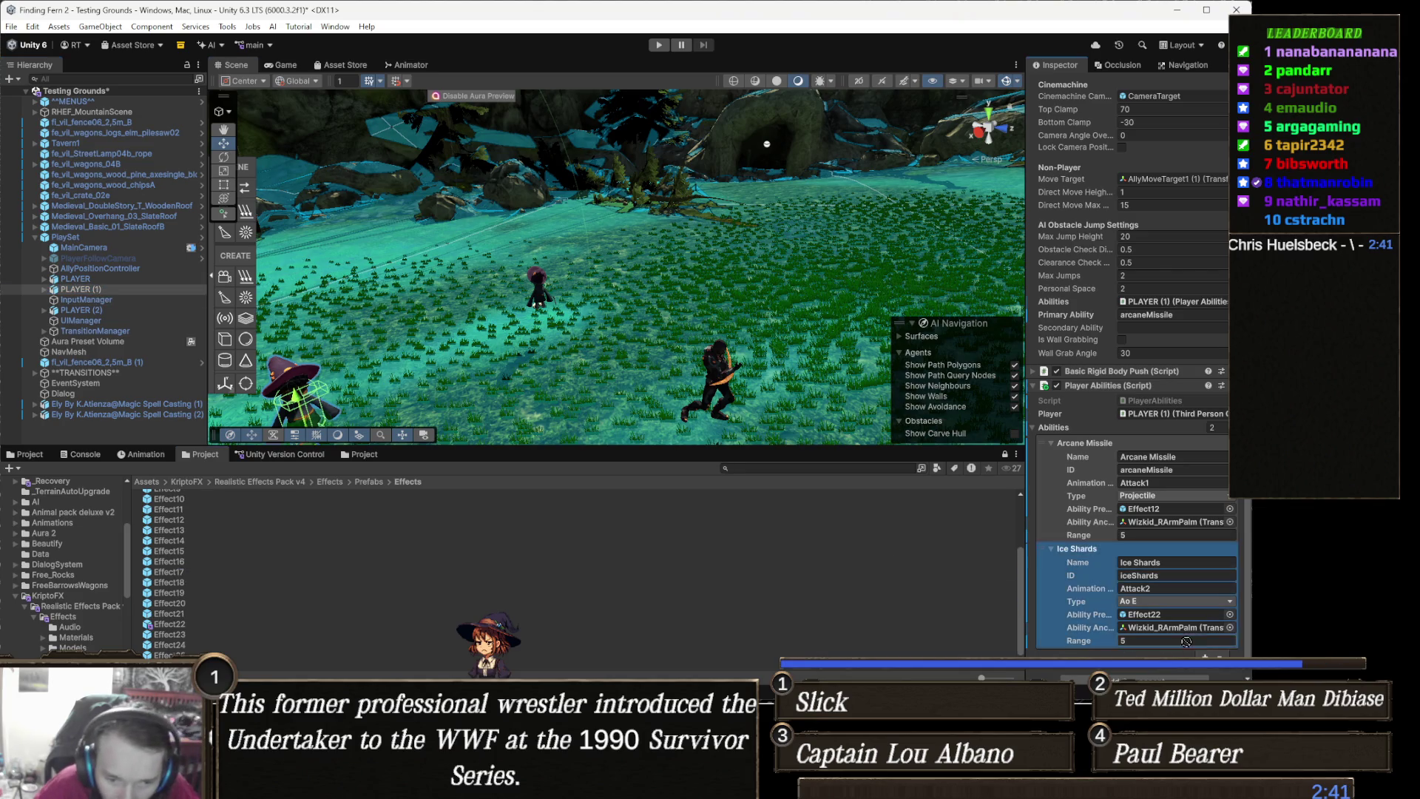
left_click(1110, 636)
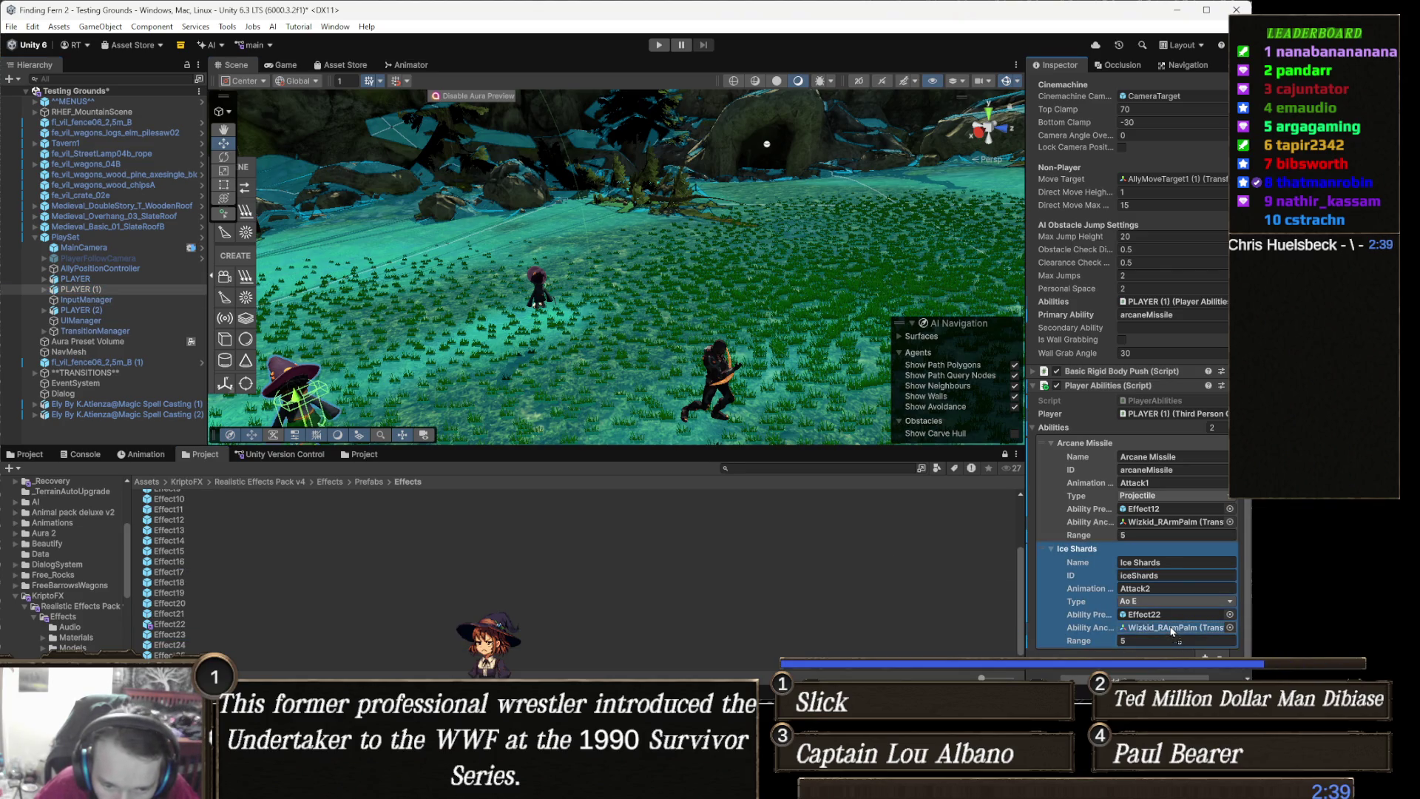
left_click_drag(1171, 631, 1171, 628)
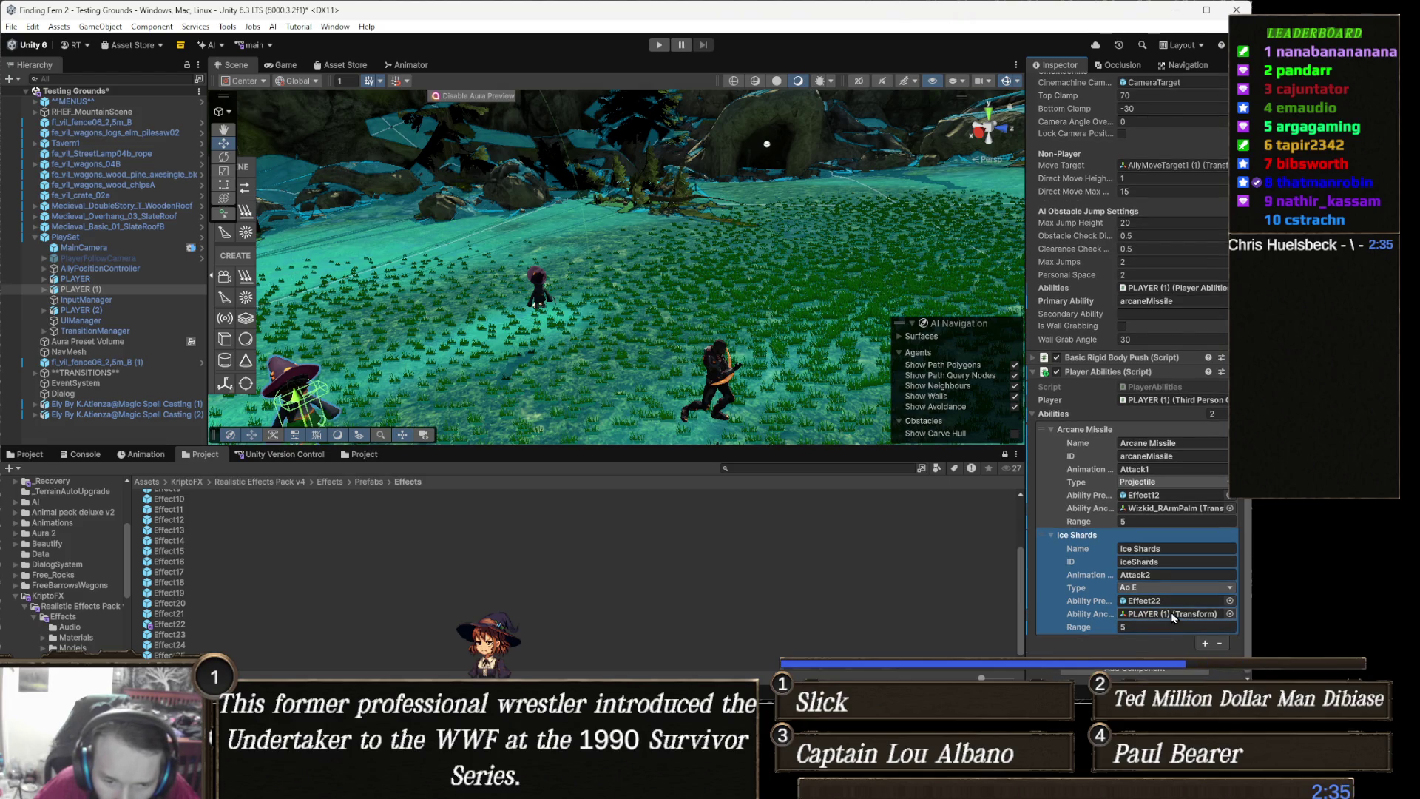
left_click(901, 550)
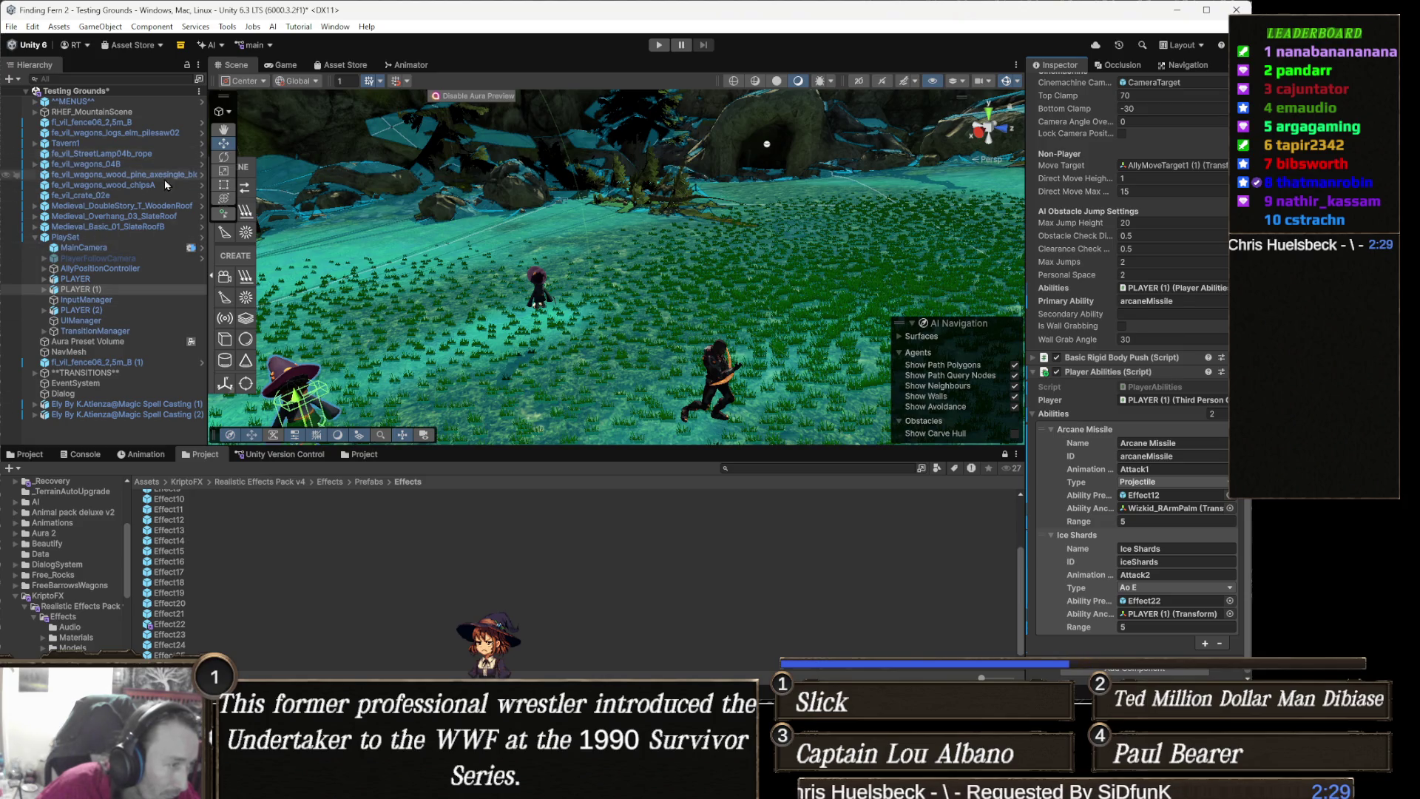
Anchor PLAYER (2)'s Ice Shards to its own Transform, then reselect all three players
left_click(82, 311)
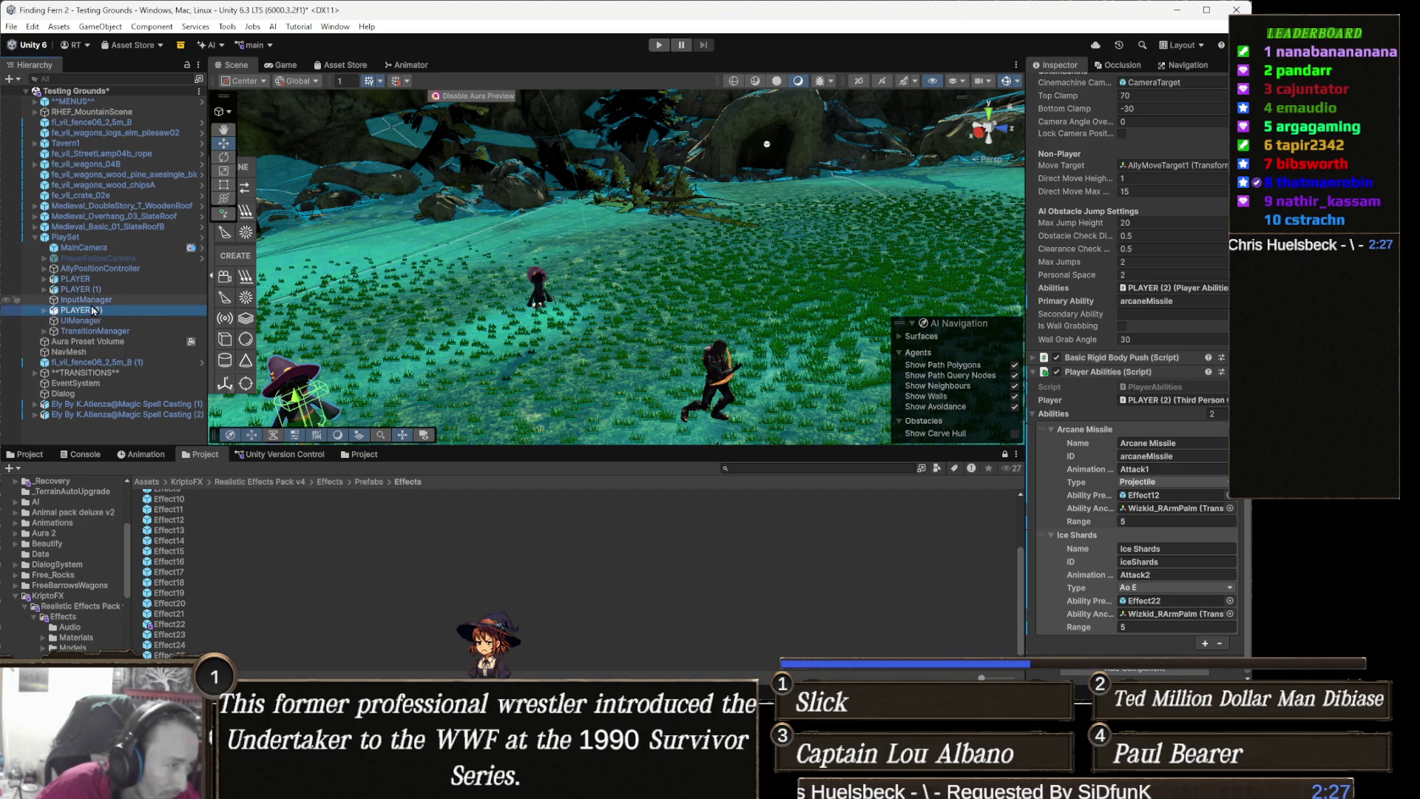
scroll(577, 570, "up", 1)
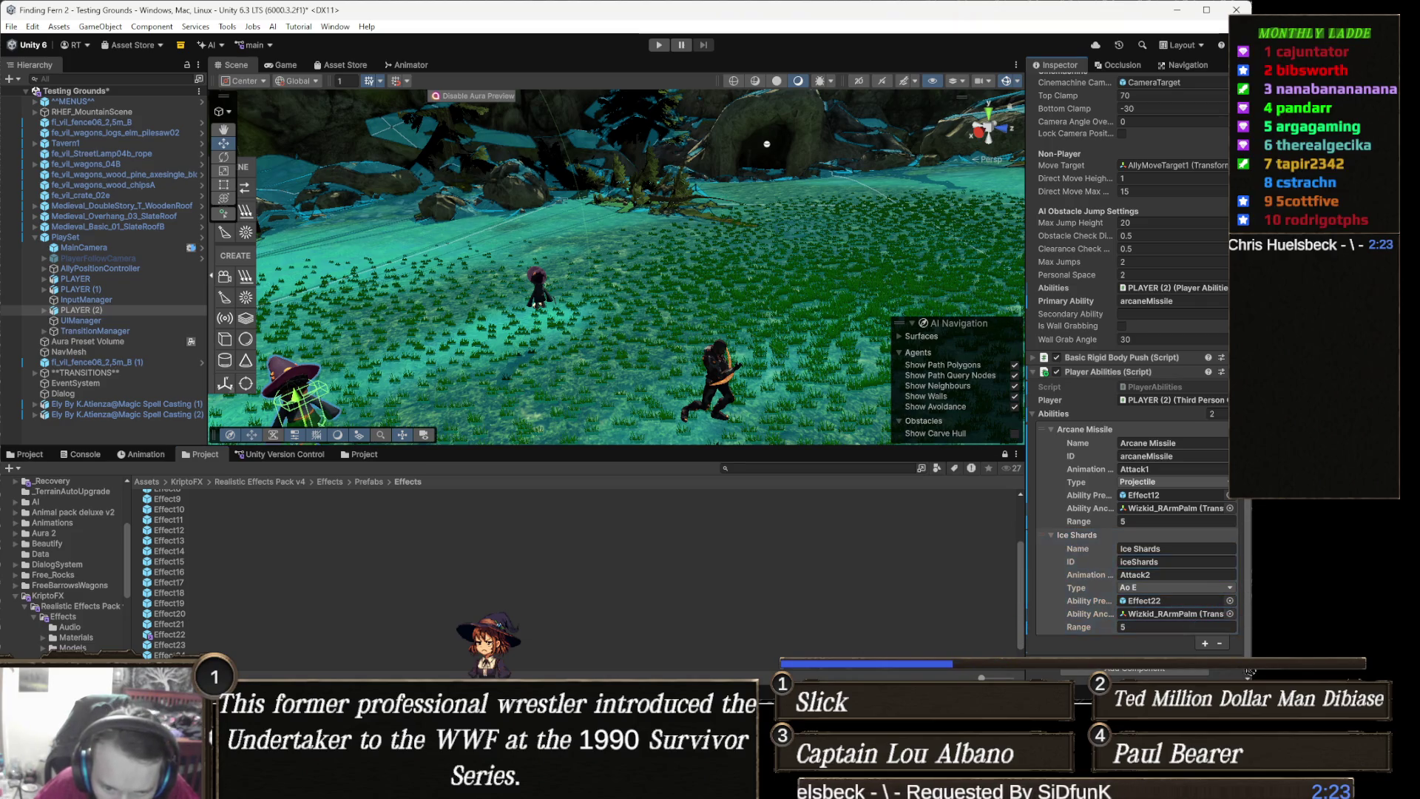
left_click_drag(1083, 636, 1172, 616)
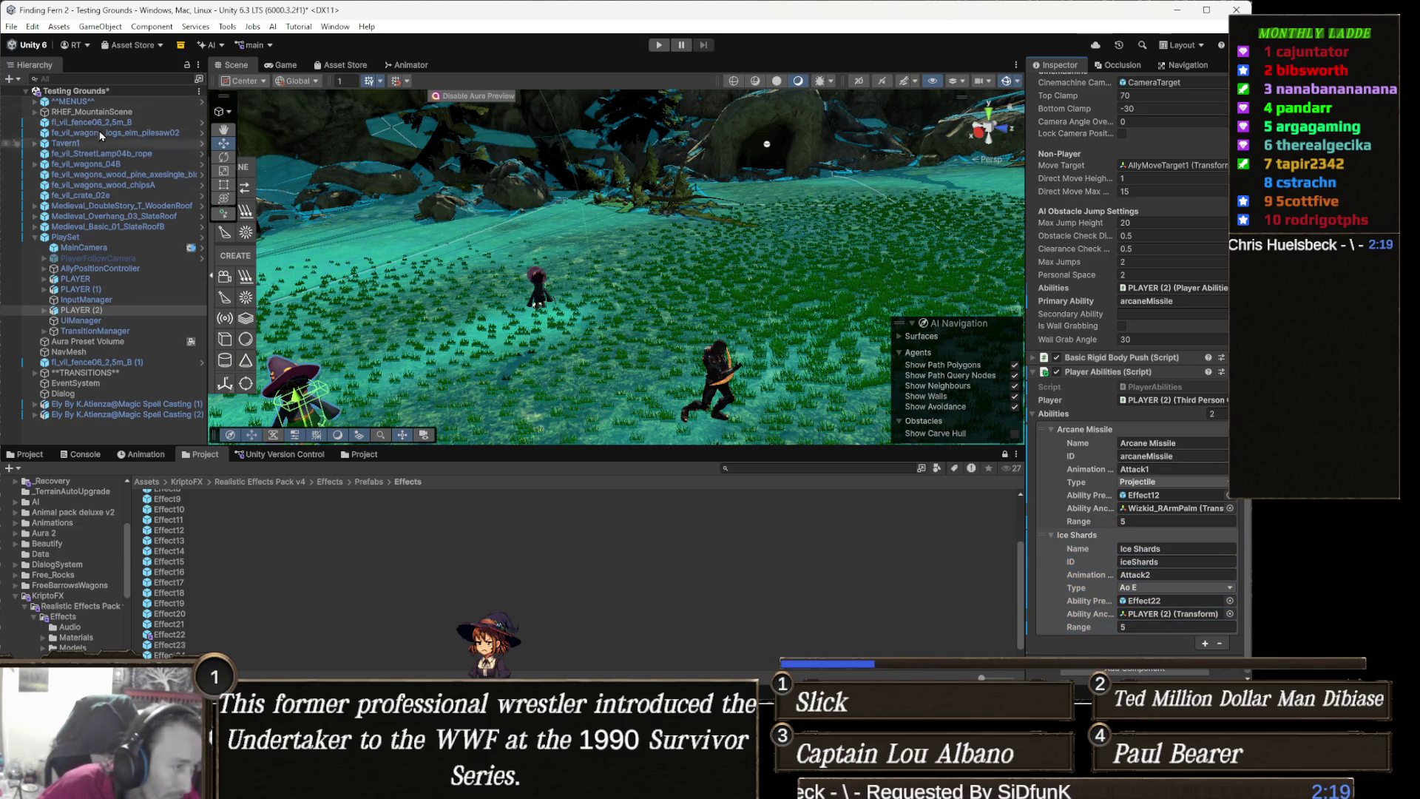
left_click(81, 289, "ctrl")
left_click(75, 278, "ctrl")
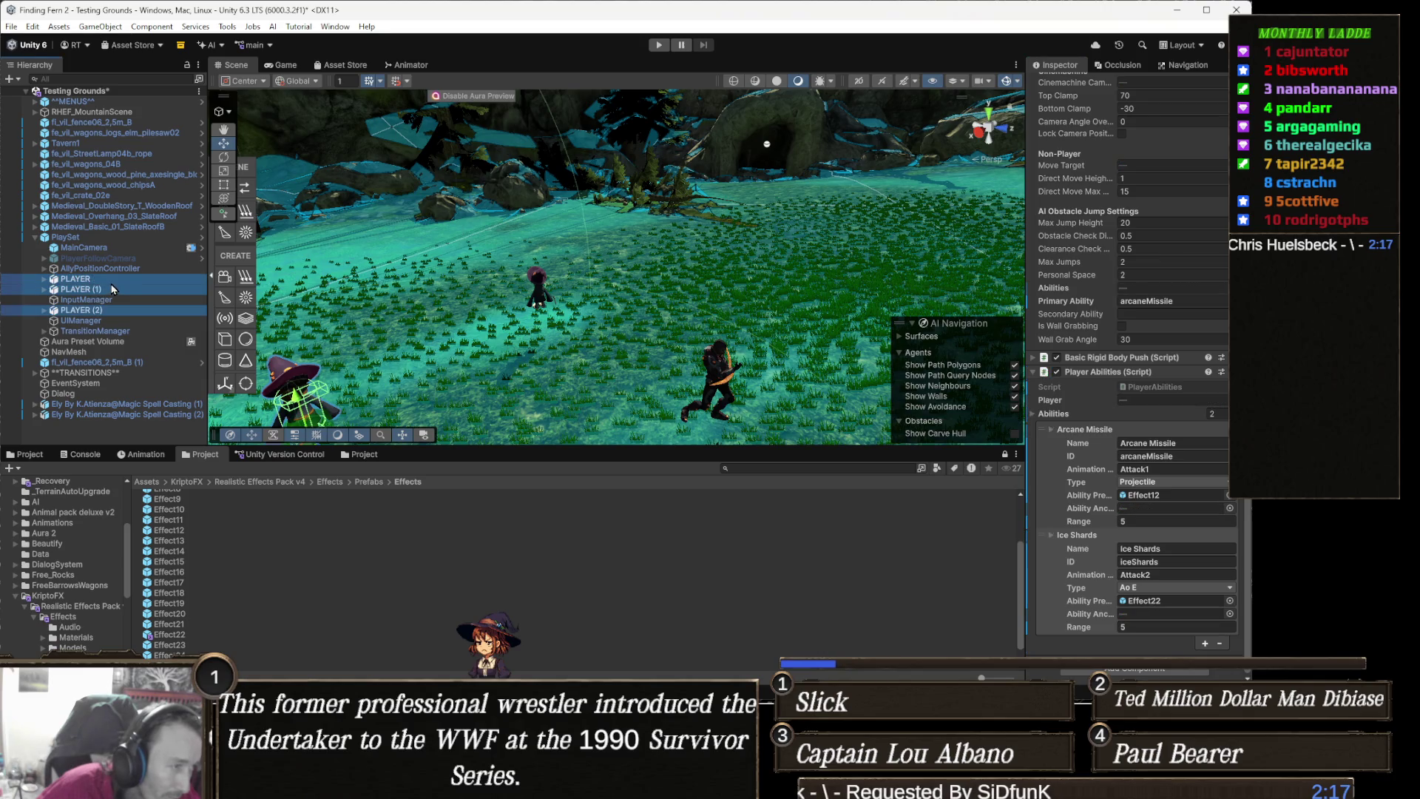
Set the Ice Shards Range to 2 for all three players and bring Visual Studio forward
left_click(1151, 627)
type("2")
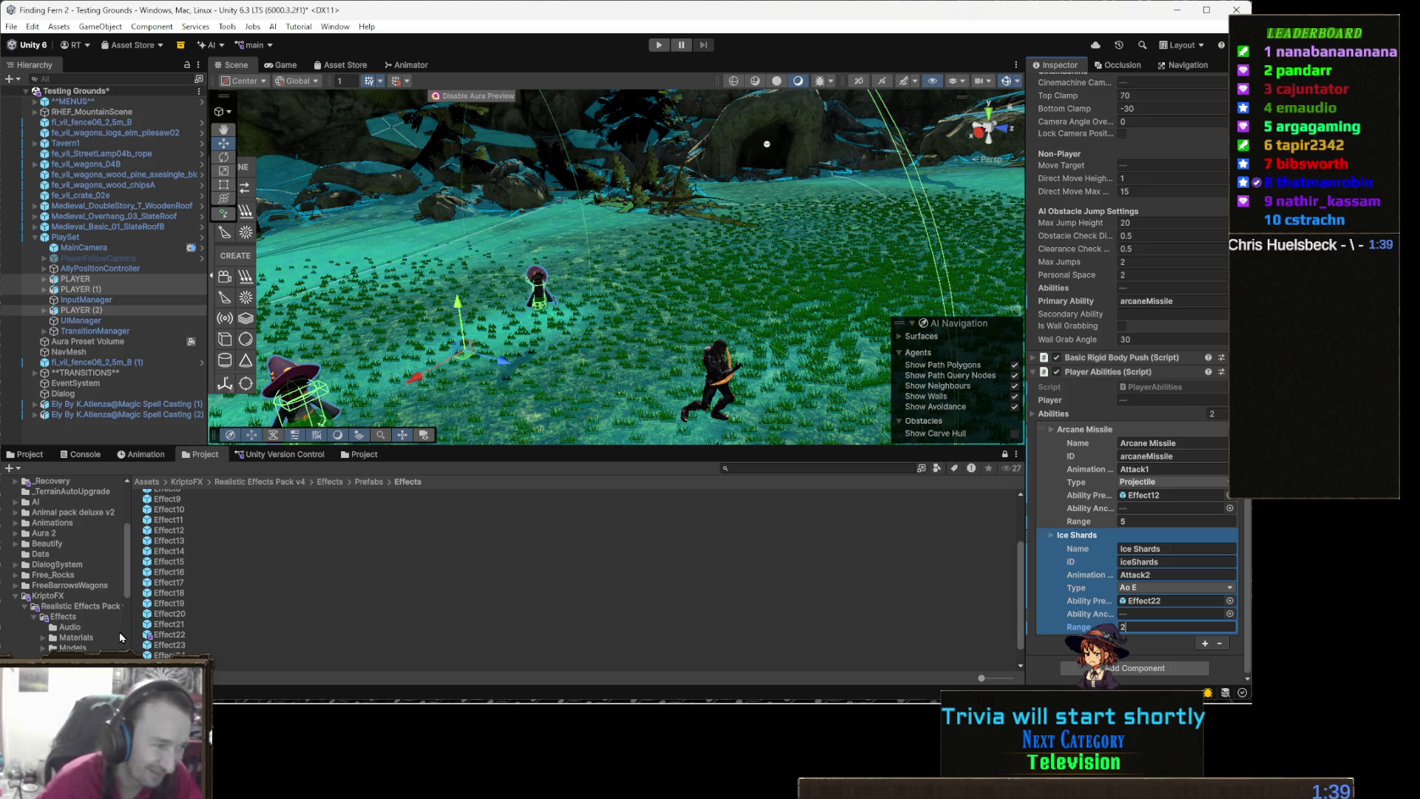
mouse_move(508, 700)
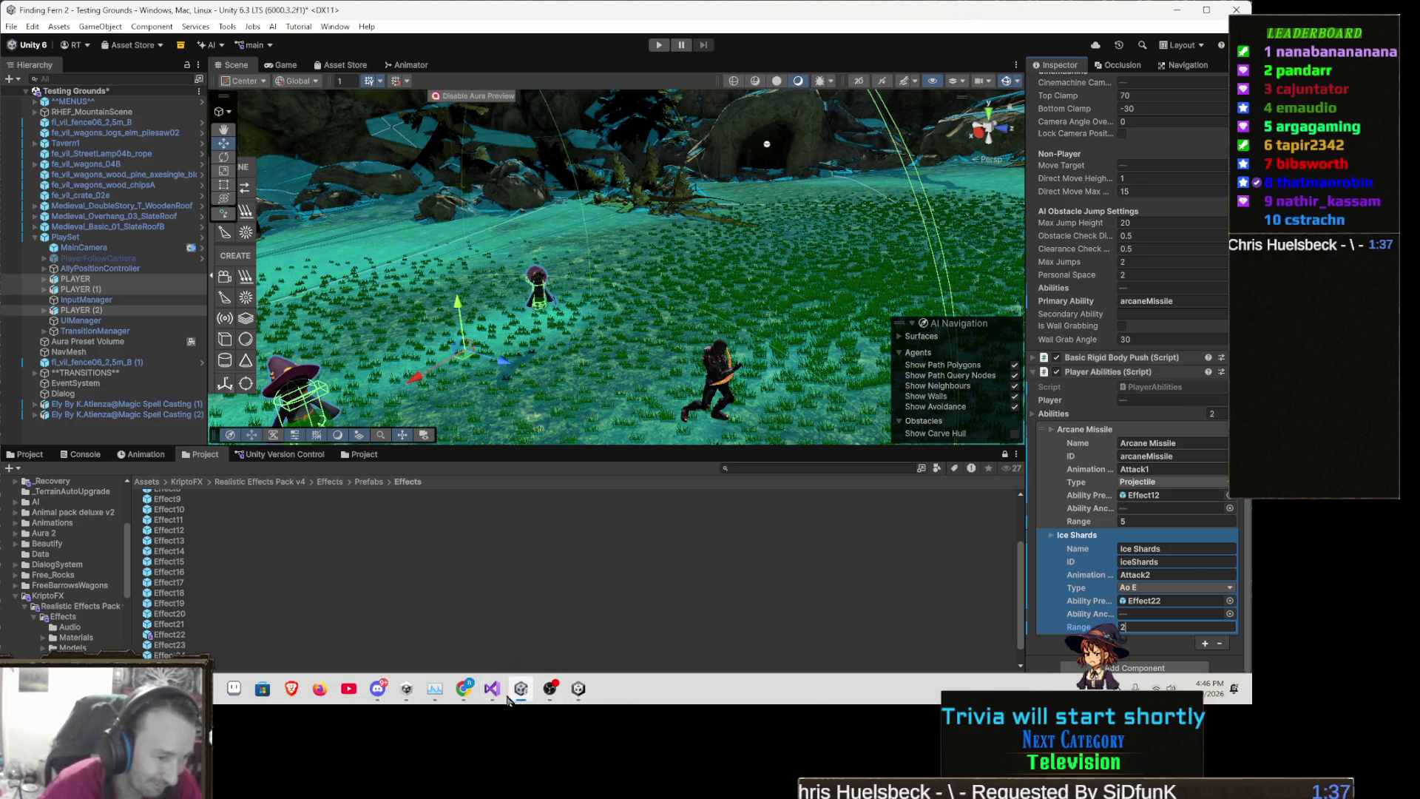
left_click(493, 689)
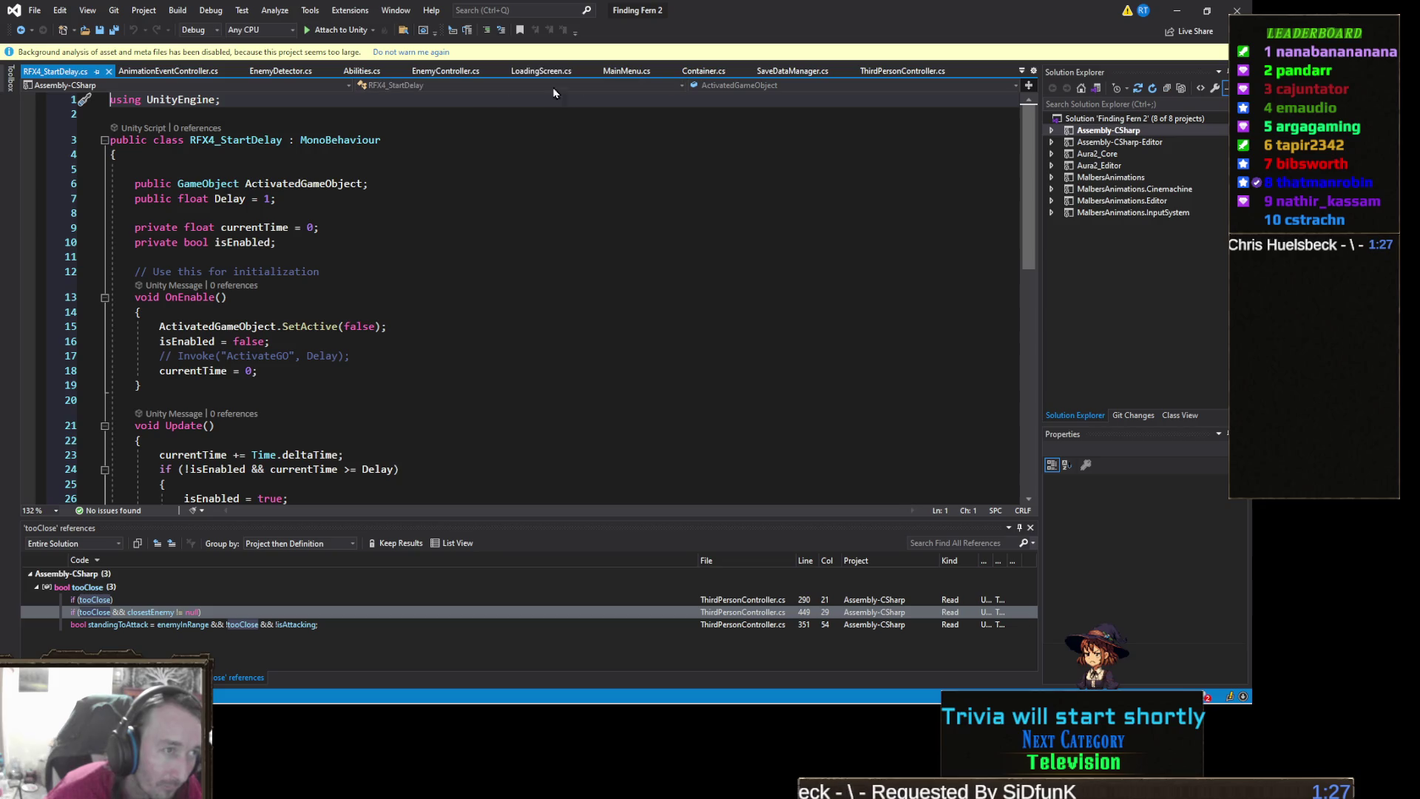
Switch to PlayerAbilities.cs from the overflow list of open files
left_click(1024, 71)
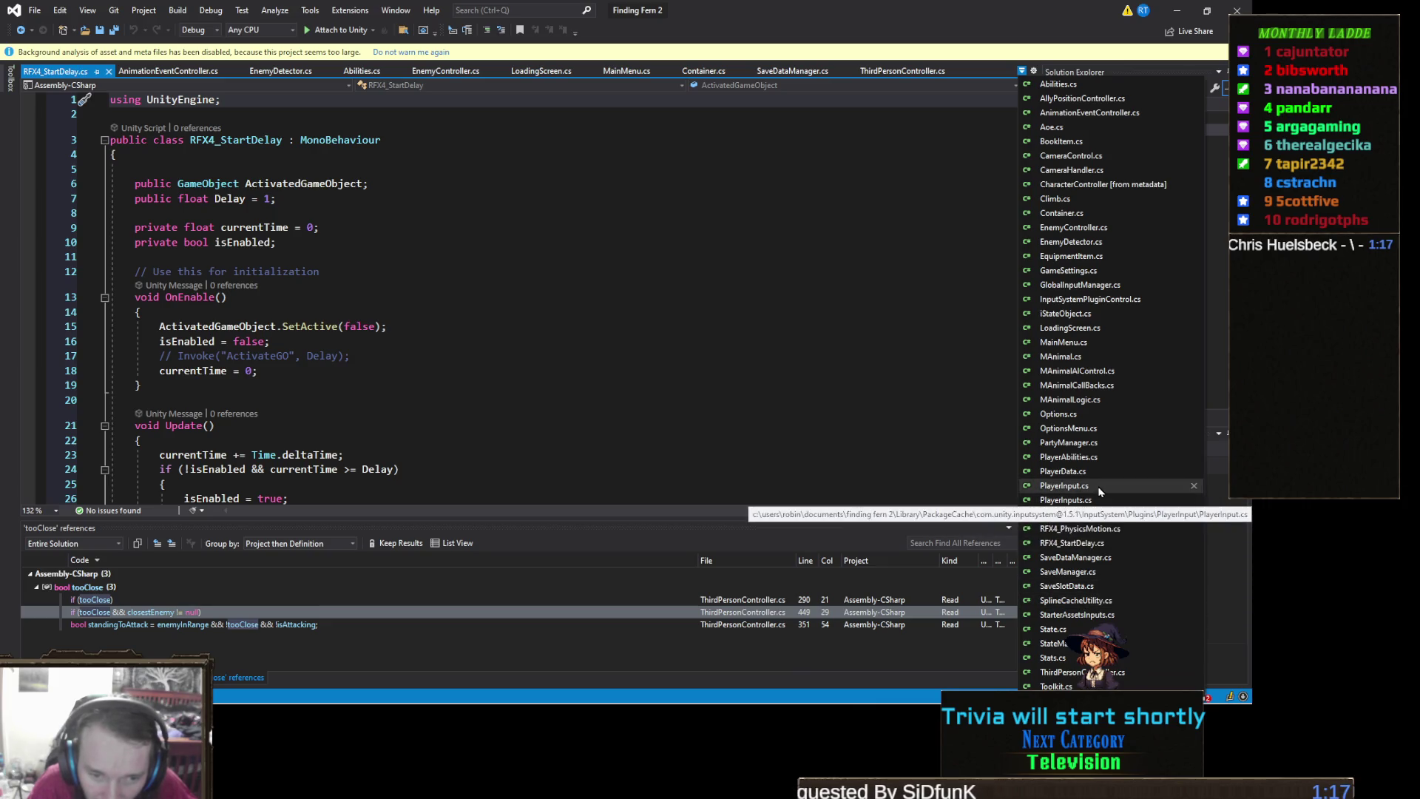
left_click(1109, 455)
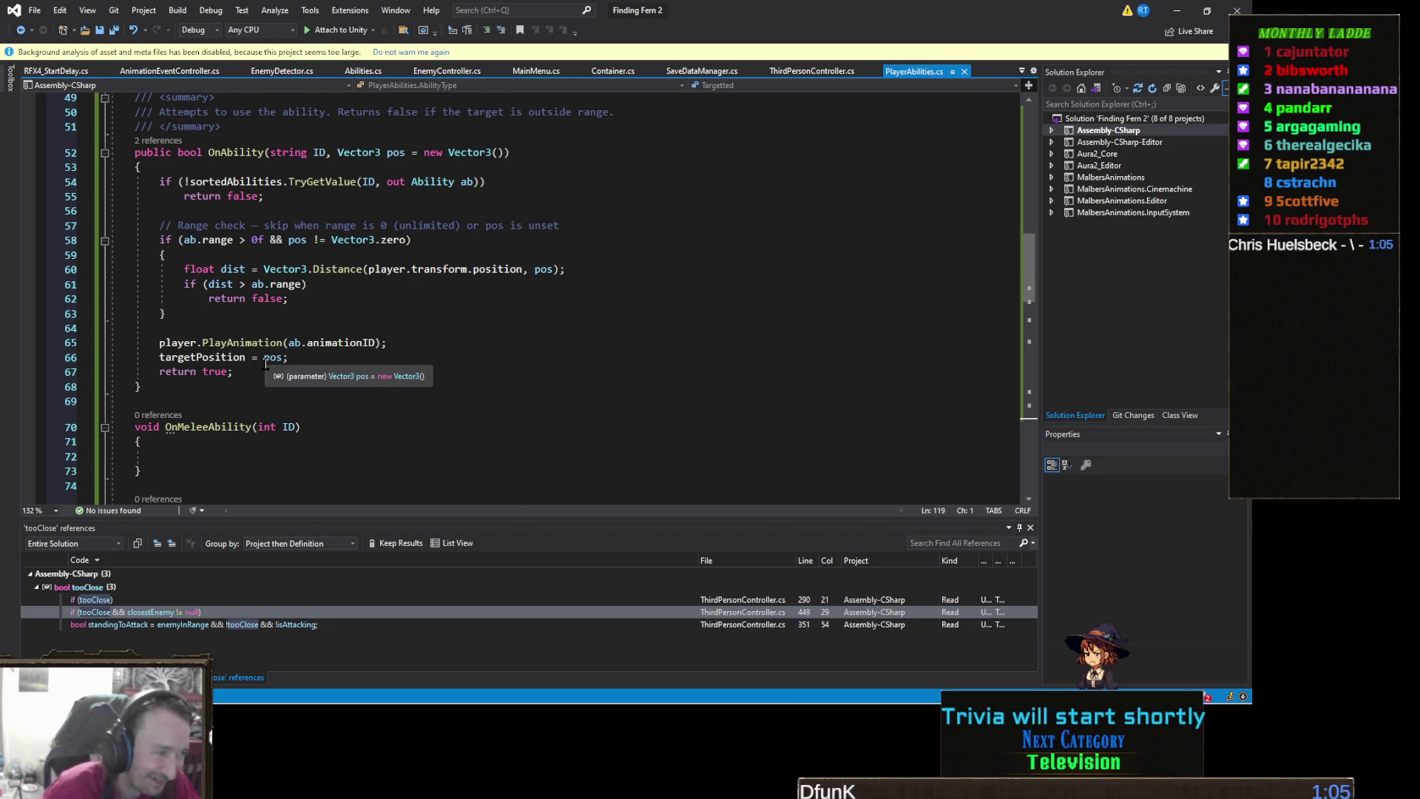
Collapse the empty OnMeleeAbility method
scroll(267, 363, "up", 2)
scroll(278, 348, "down", 7)
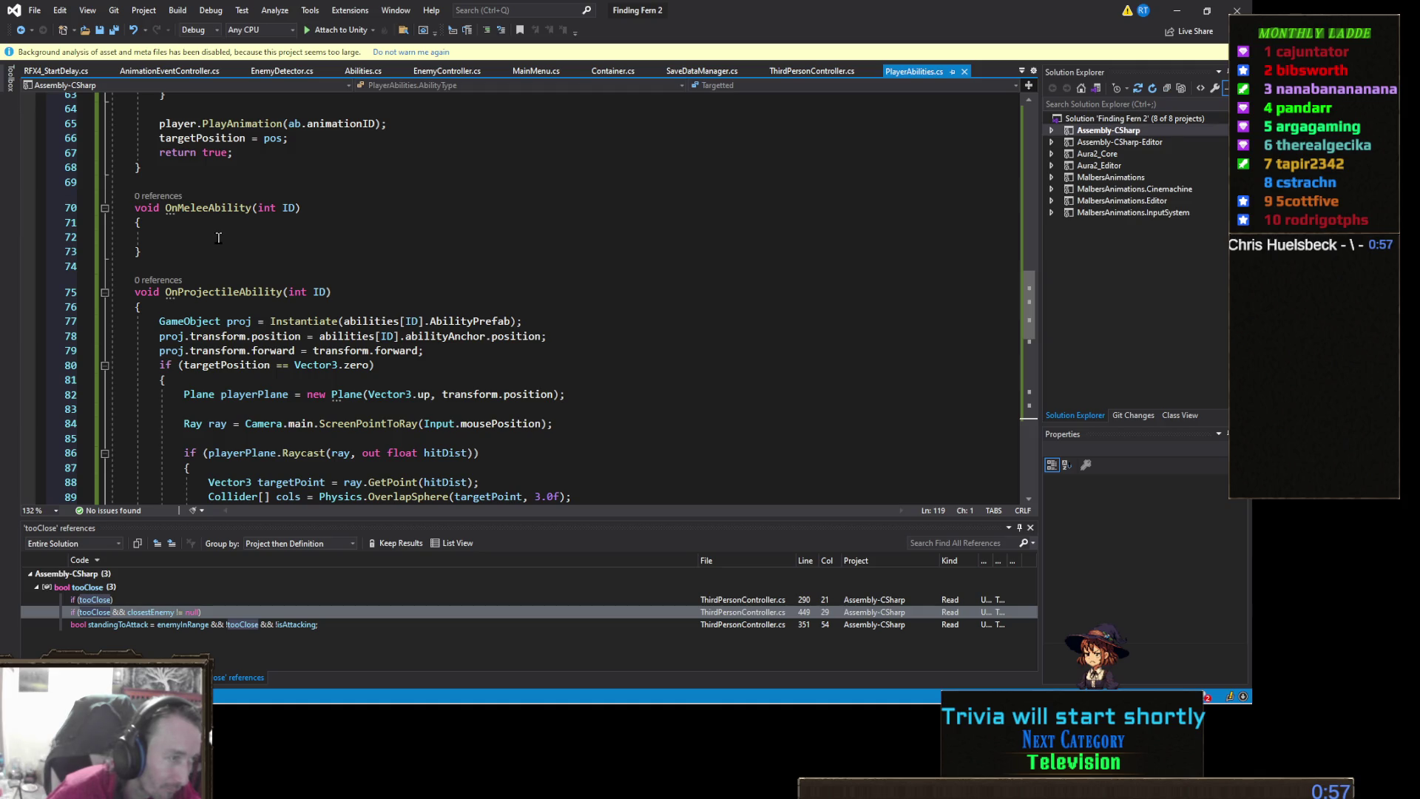
left_click(103, 209)
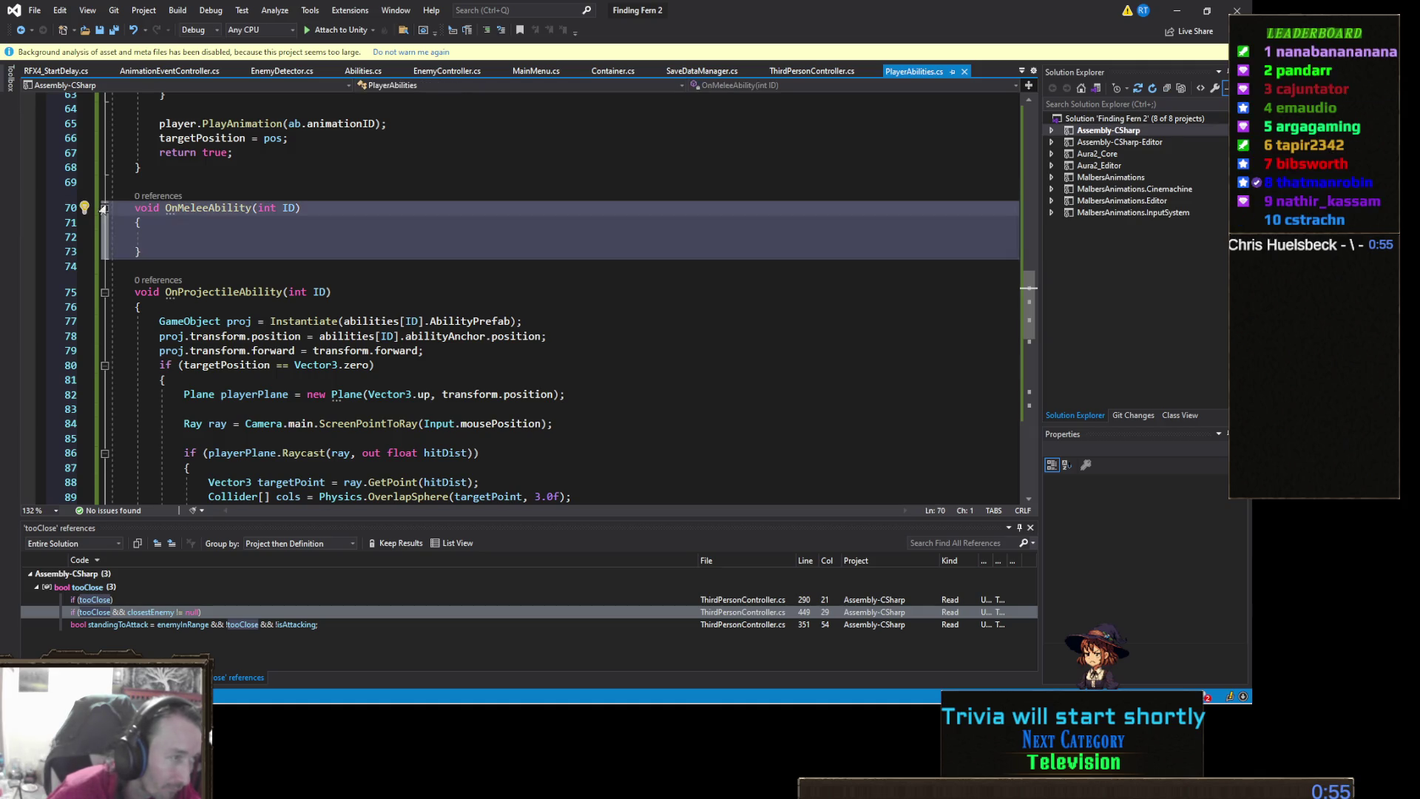
left_click(103, 208)
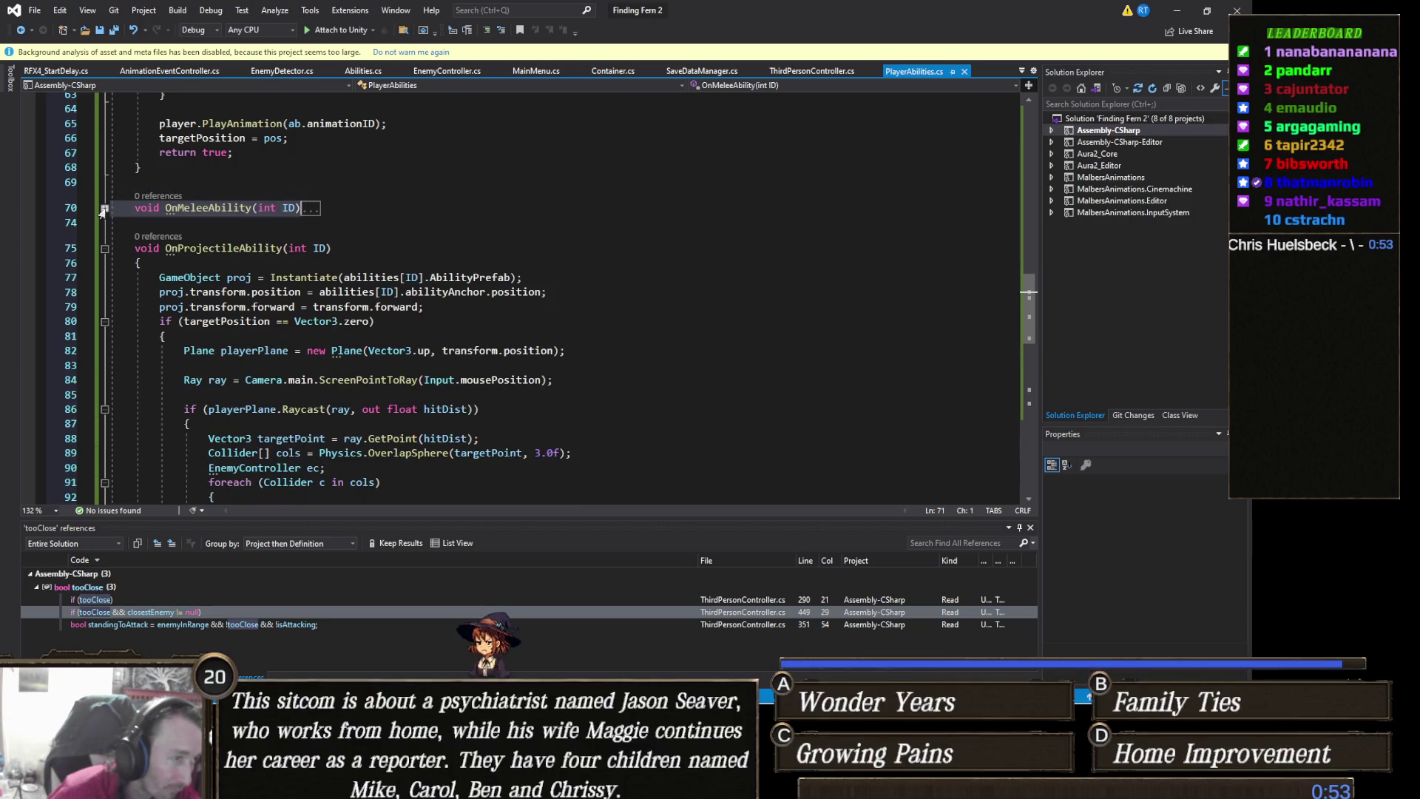
Start OnAOEAbility's body with 'GameObject aoe = Instantiate('
scroll(372, 255, "down", 2)
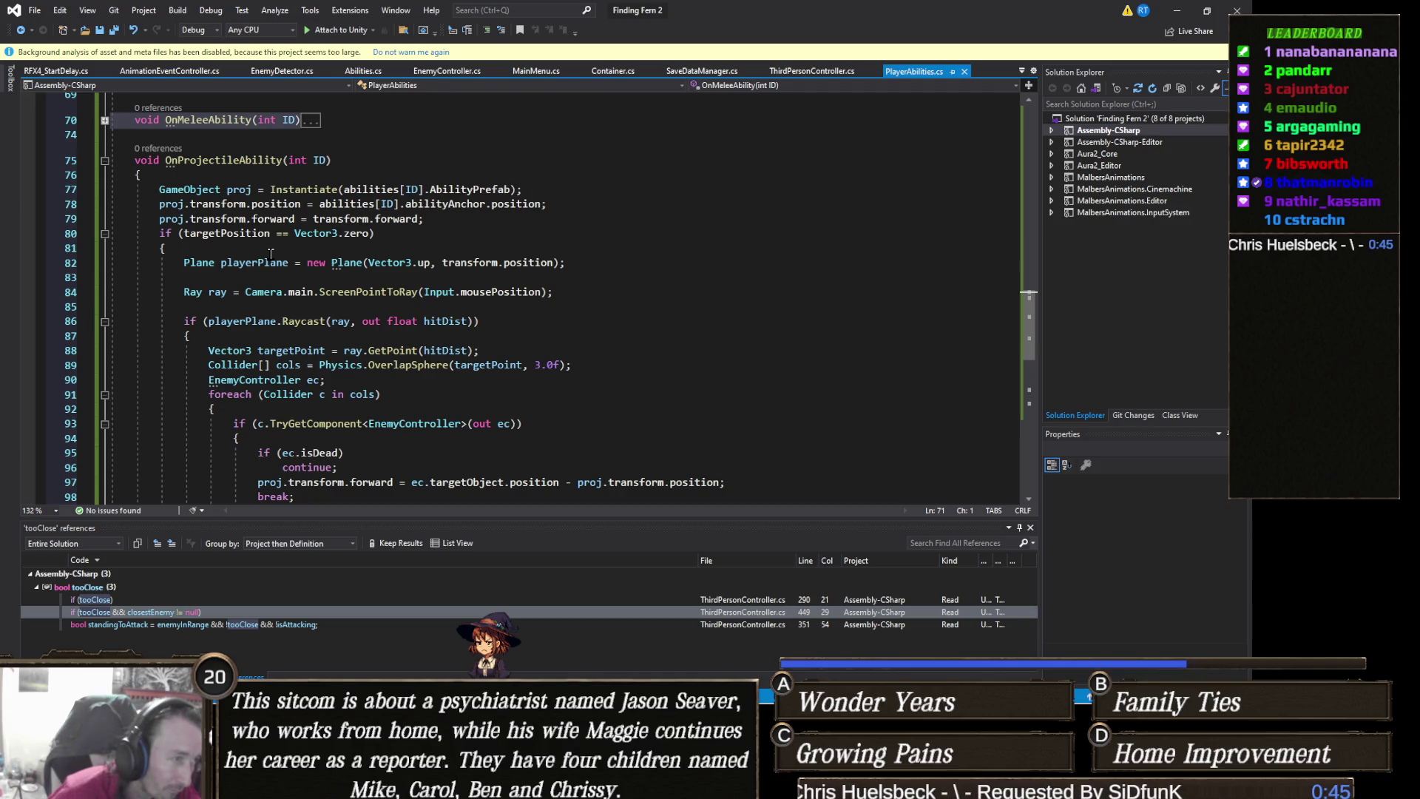
scroll(271, 254, "down", 8)
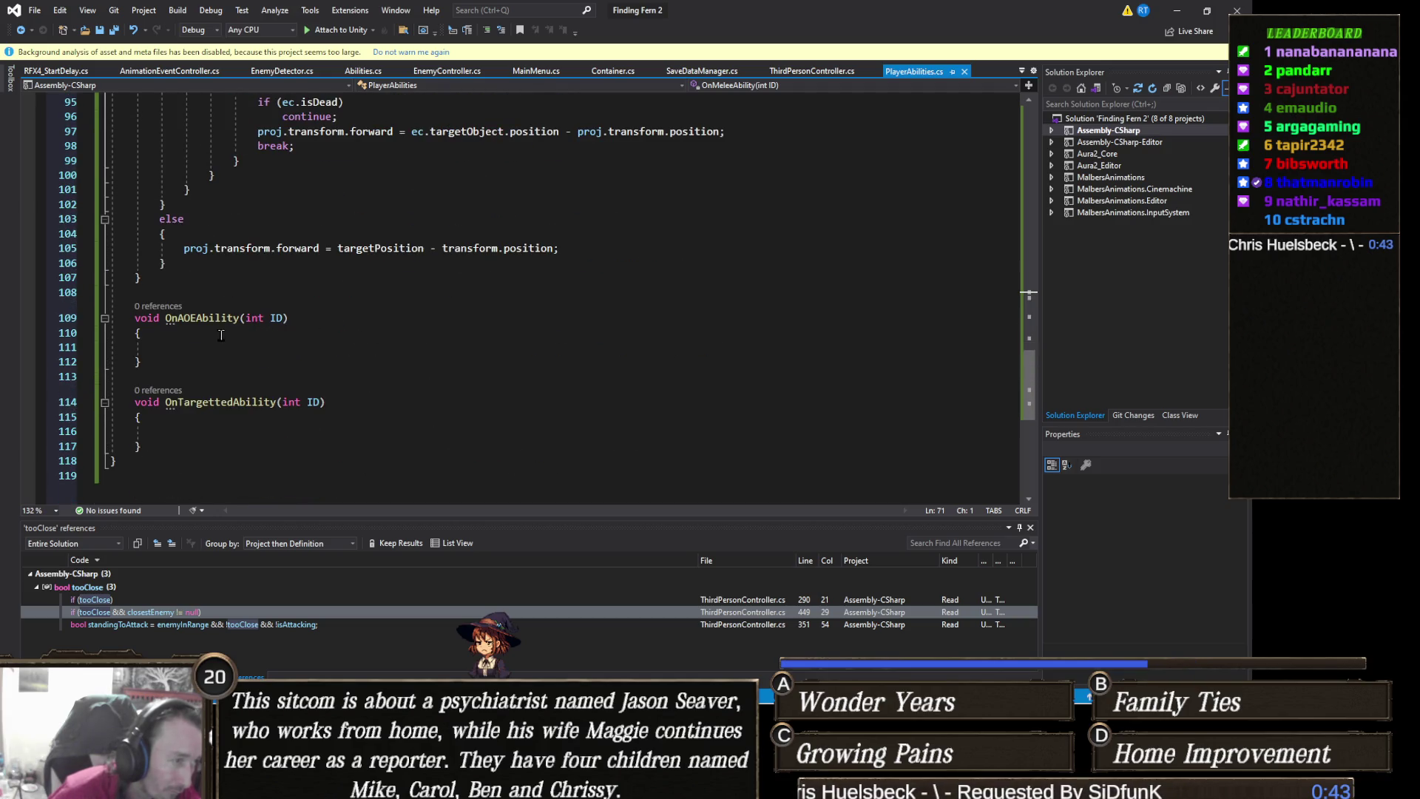
left_click(211, 338)
left_click(241, 349)
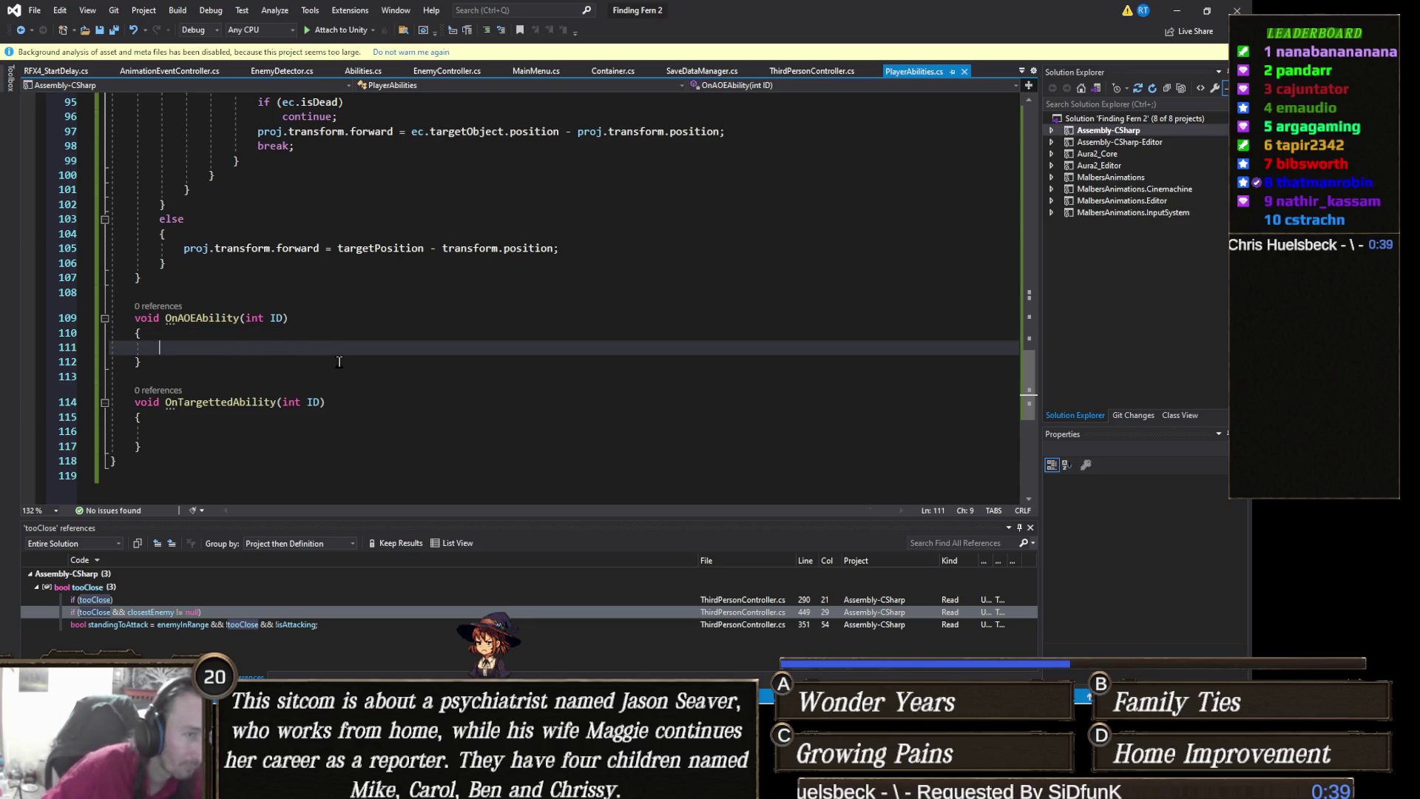
scroll(339, 361, "up", 6)
scroll(340, 362, "up", 6)
scroll(329, 394, "down", 4)
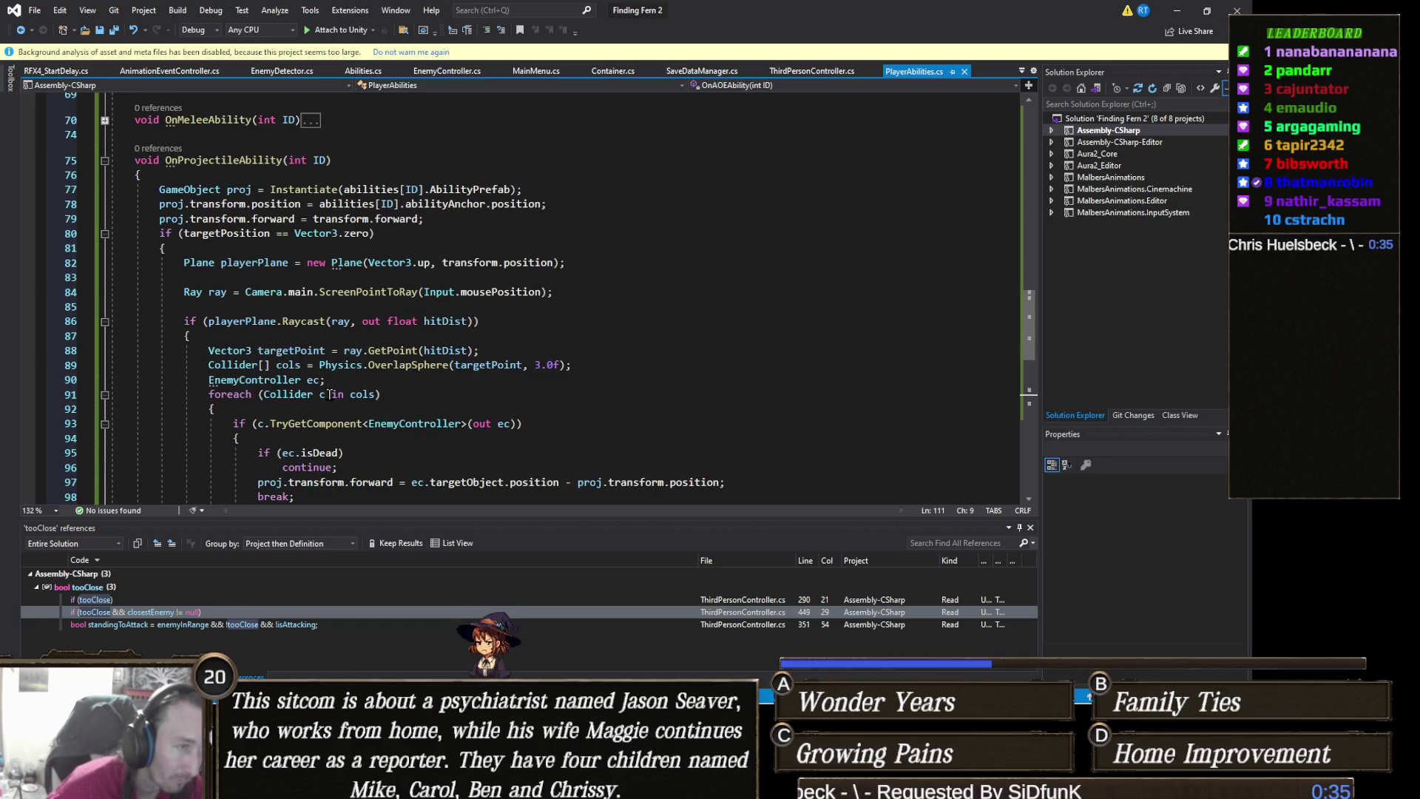
scroll(329, 394, "down", 7)
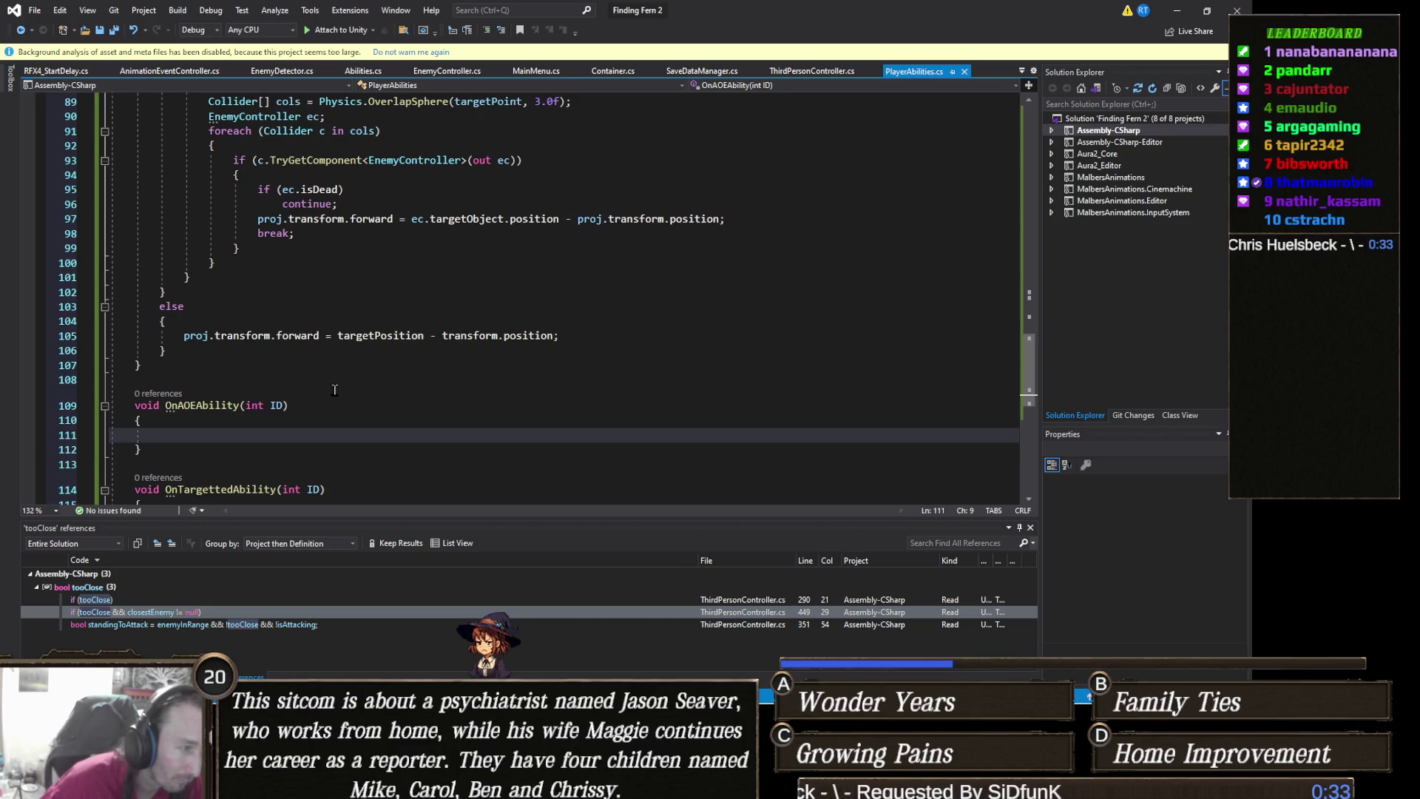
type("GameObject")
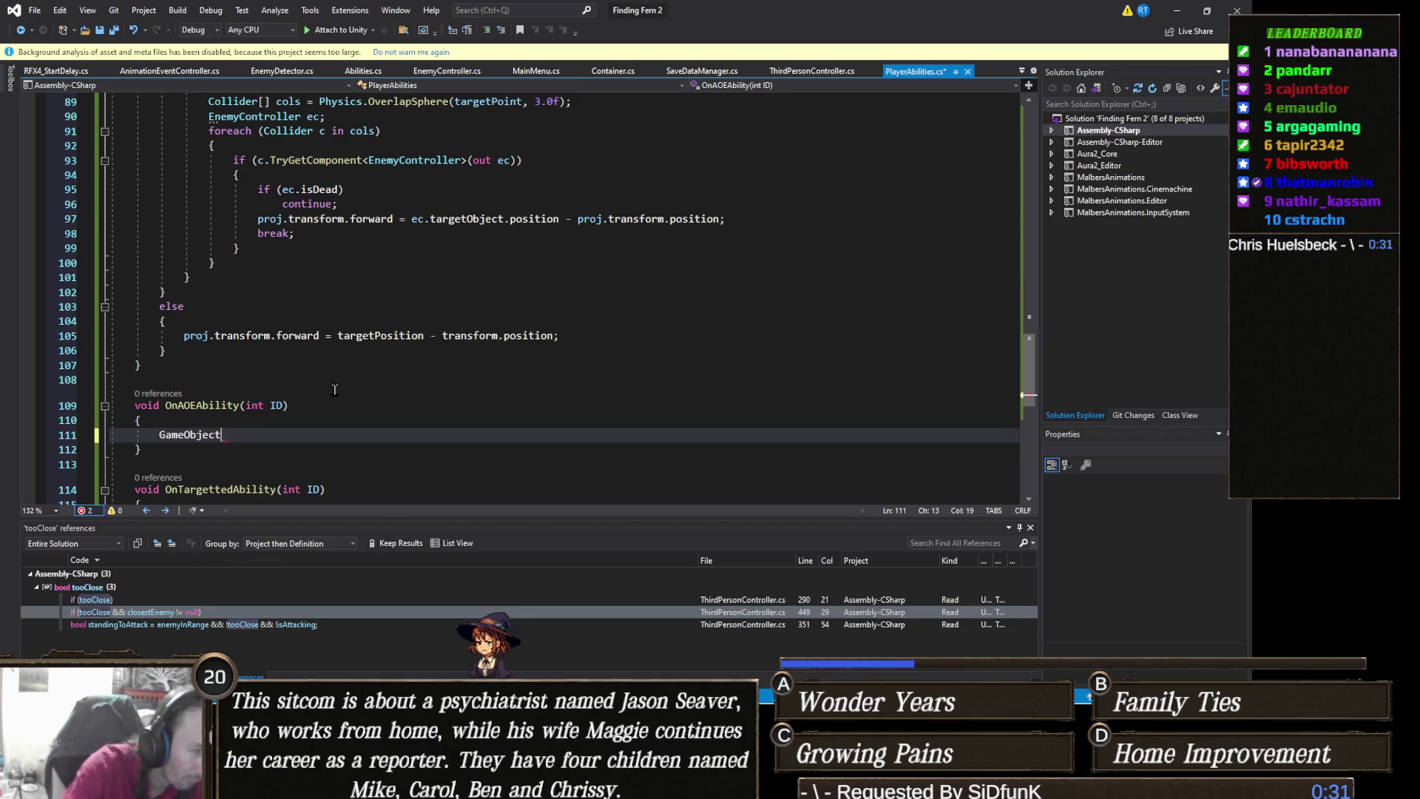
type(" a")
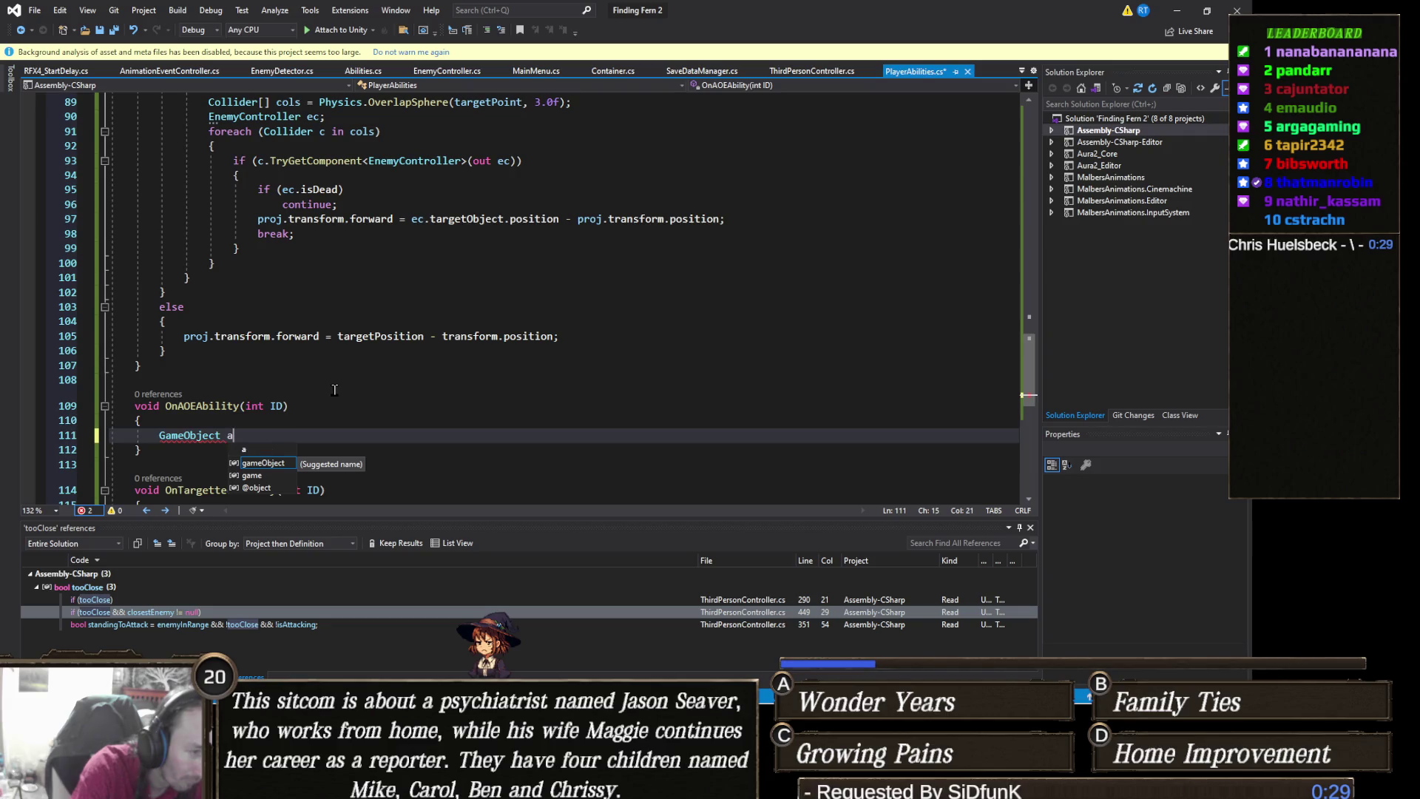
type("oe = Instantiate")
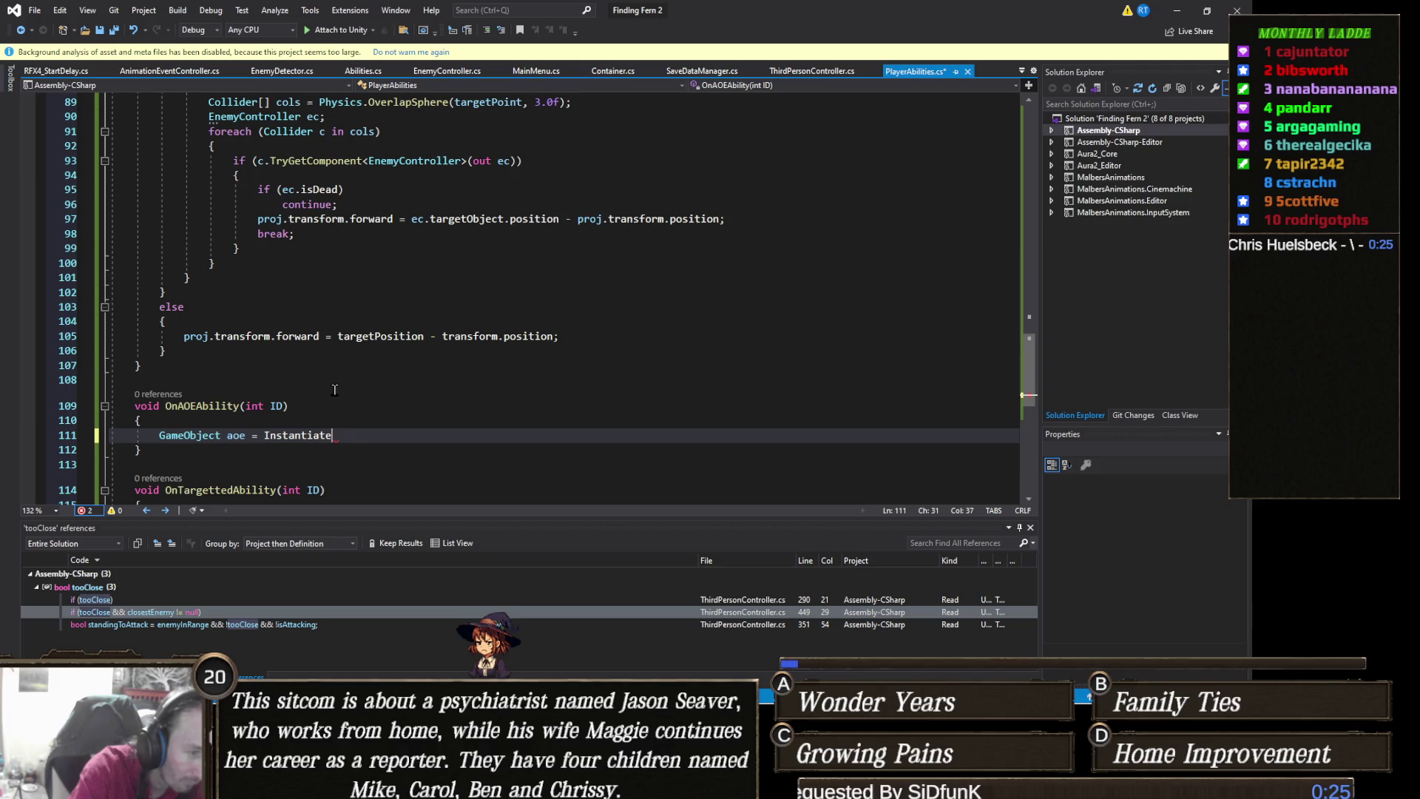
type("(")
Finish the call as Instantiate(abilities[ID].AbilityPrefab, transform.position, Quaternion.identity);
scroll(227, 367, "up", 2)
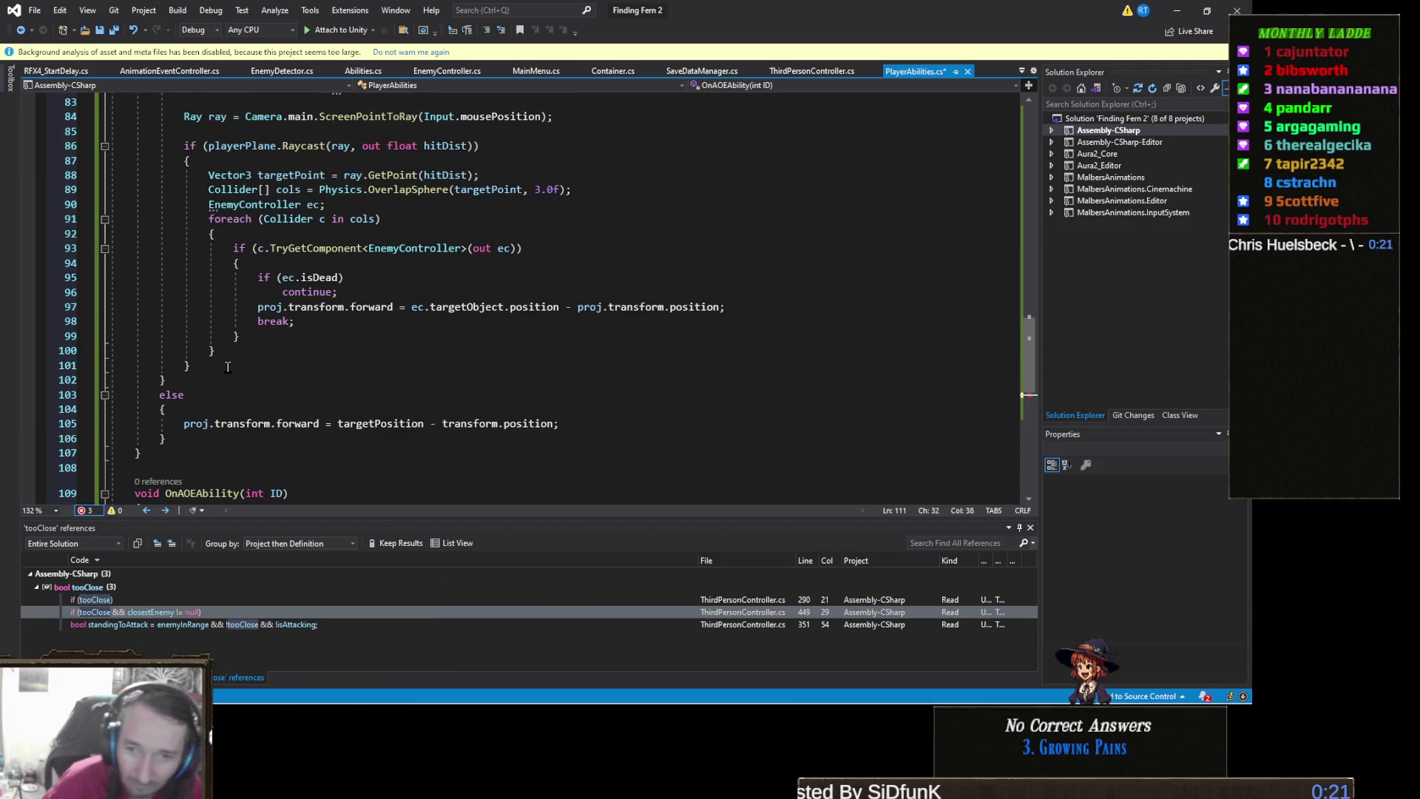
scroll(228, 368, "up", 1)
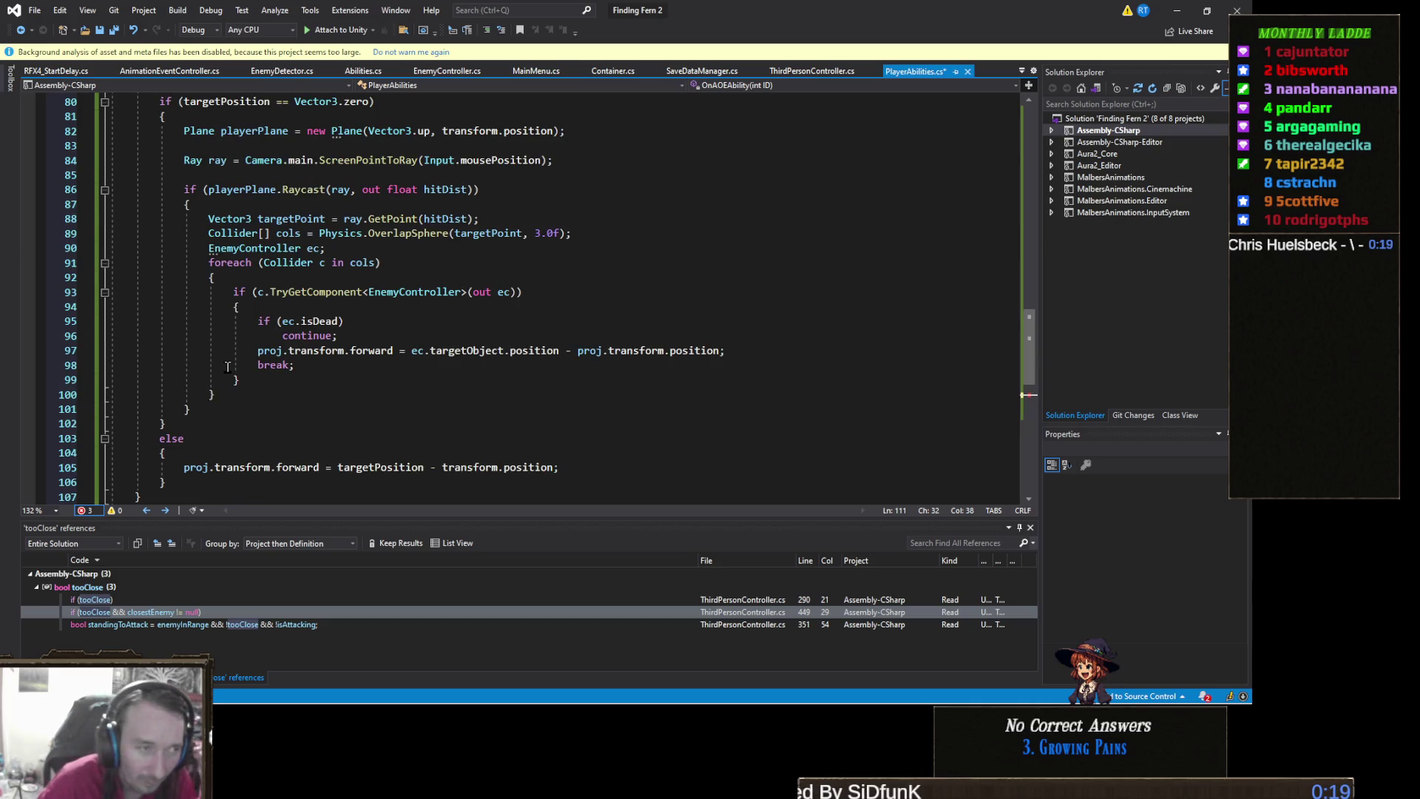
scroll(228, 368, "up", 1)
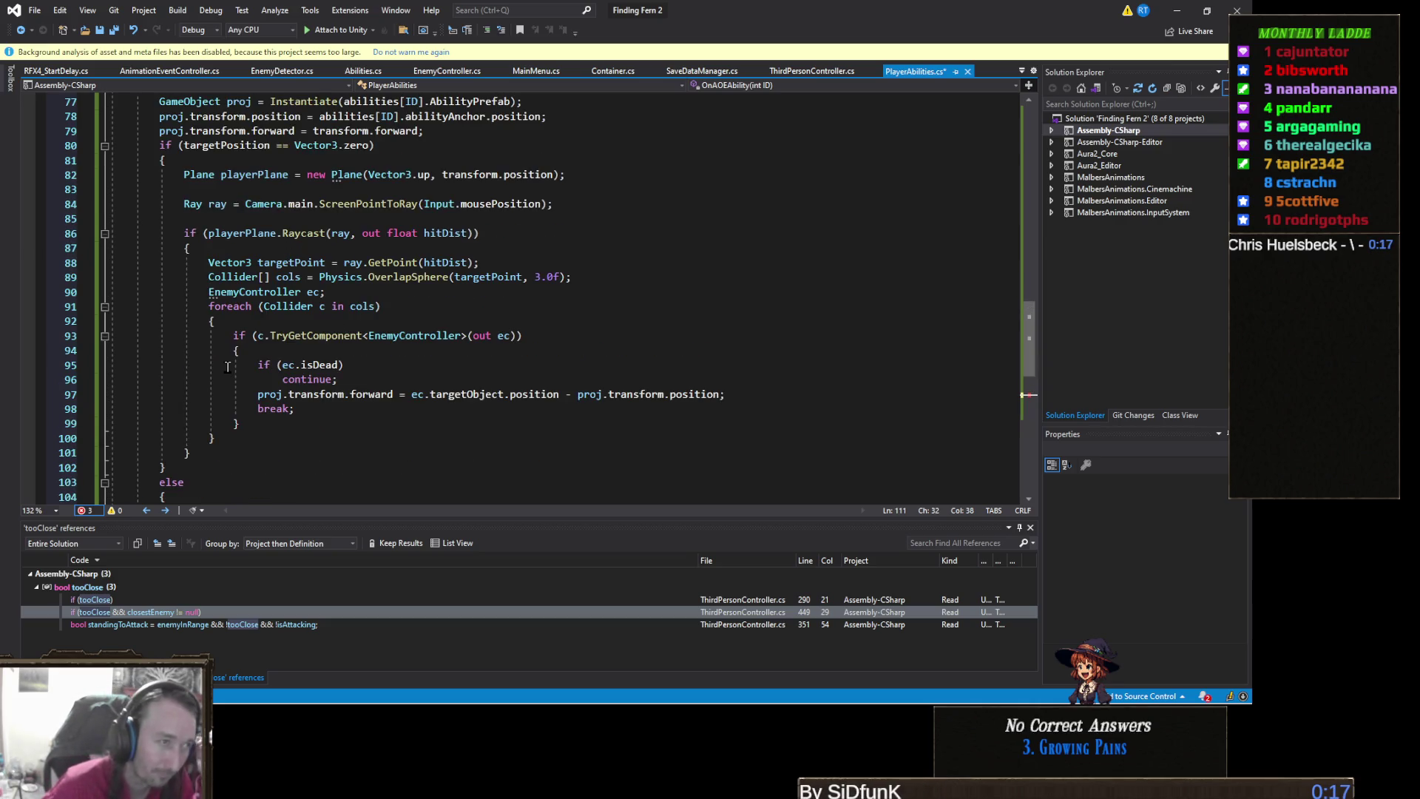
scroll(227, 368, "down", 4)
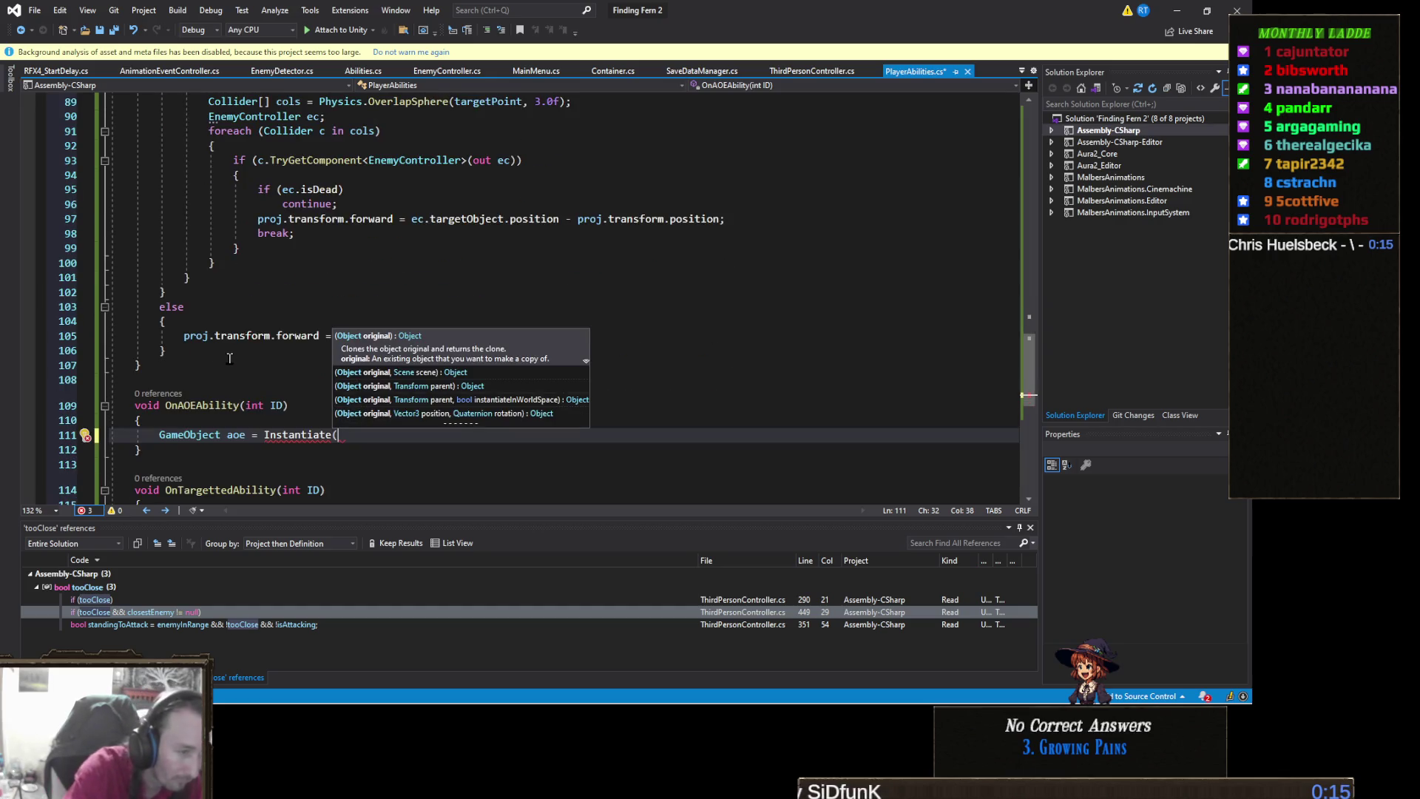
type("abilities[")
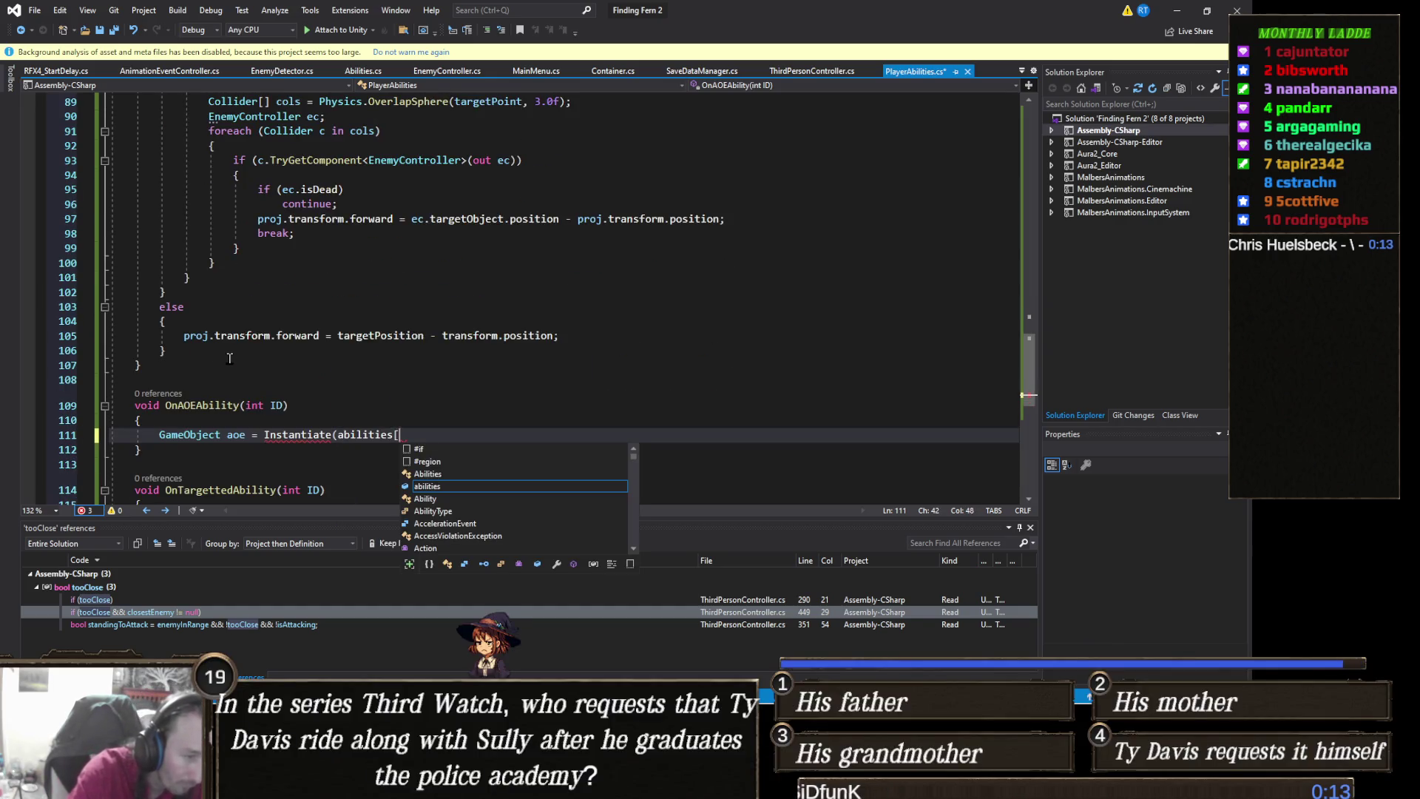
type("iD]")
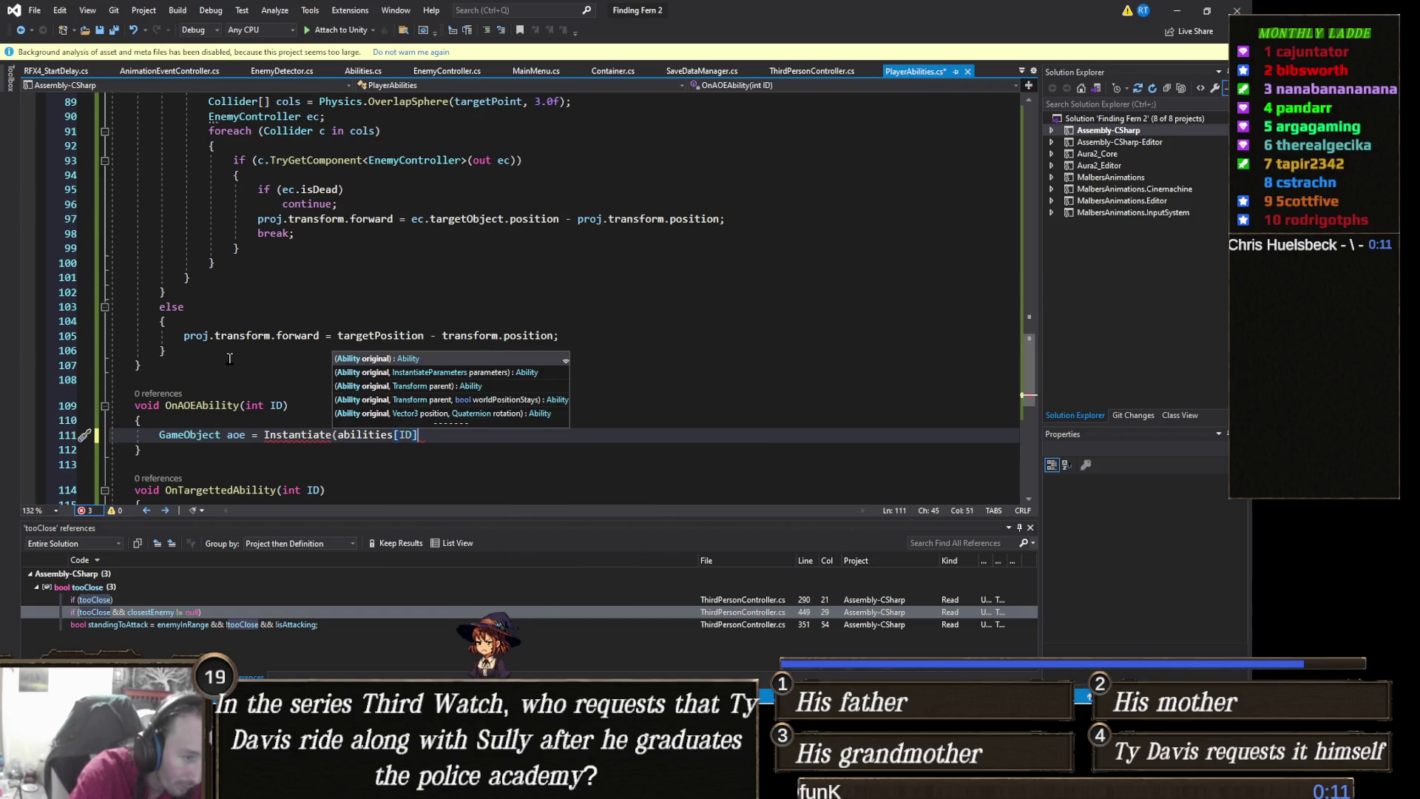
type(".AbilityPrefab")
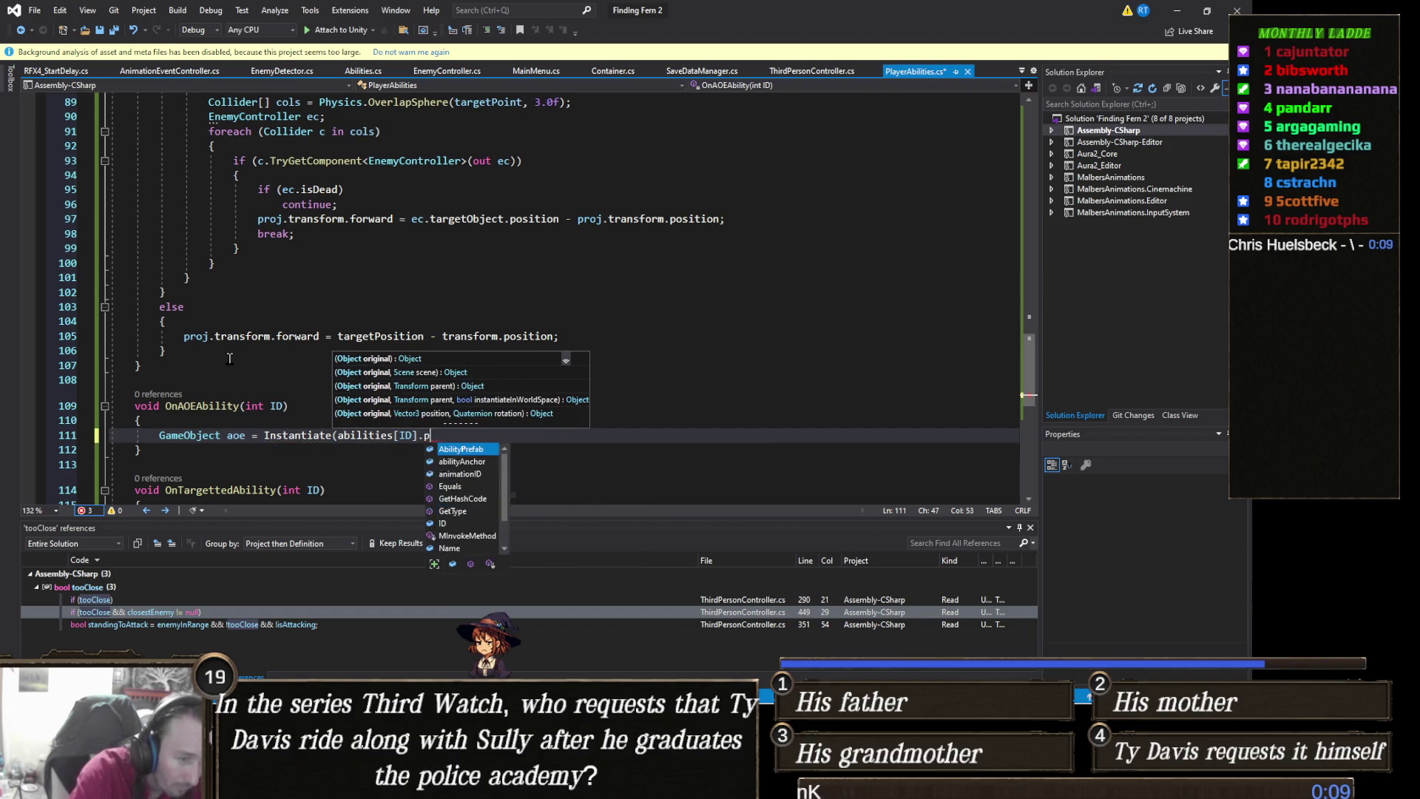
type(", tr")
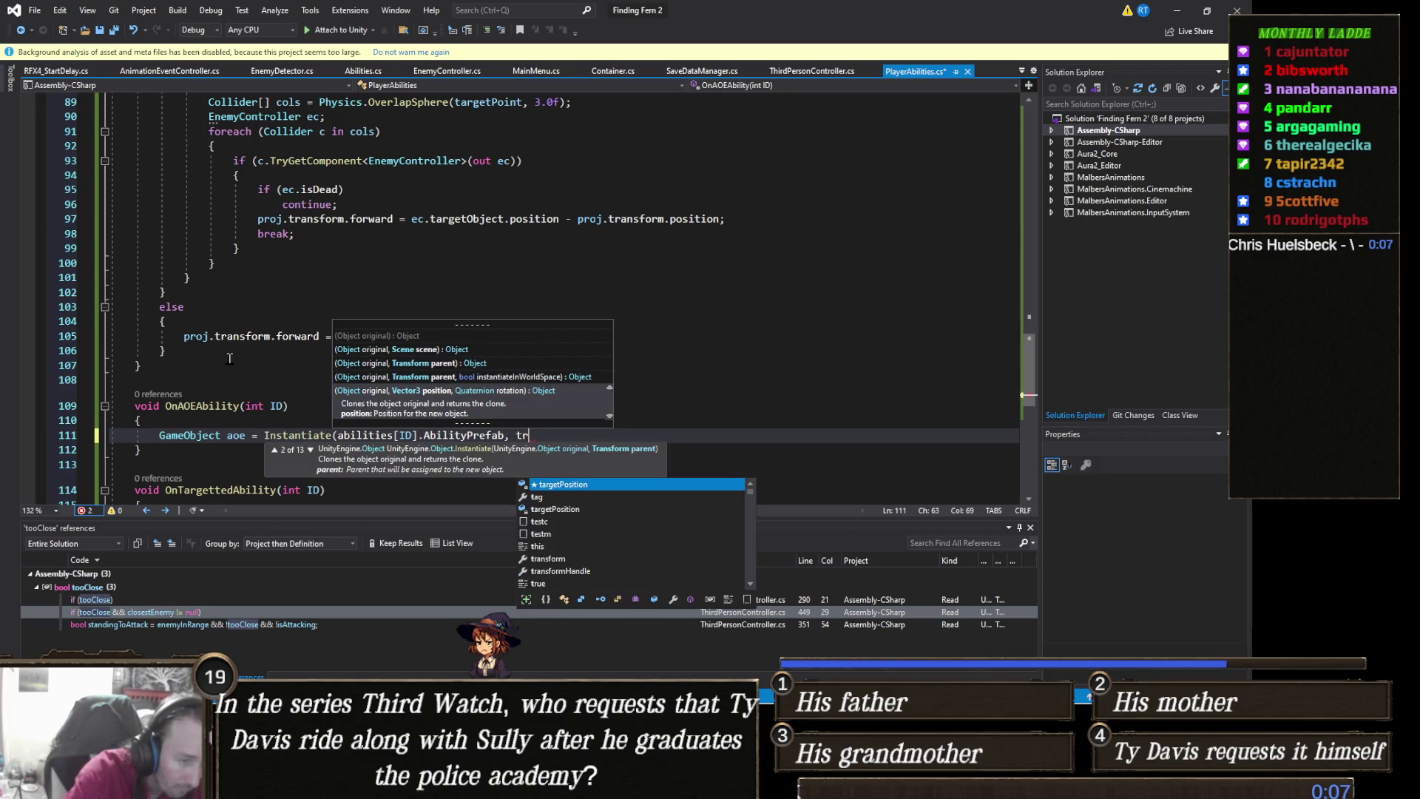
type("ansform.position, qu")
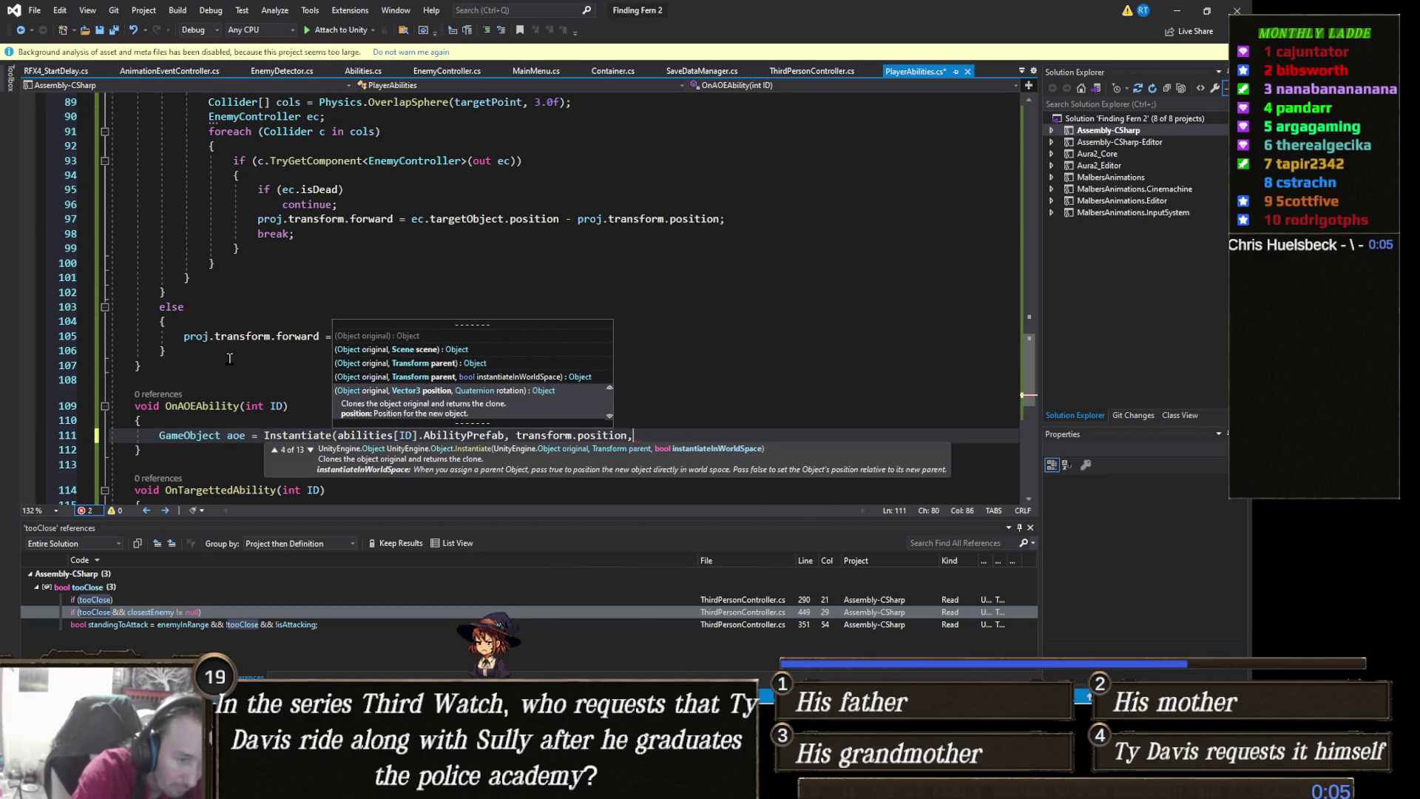
key("Tab")
key("ctrl+z")
key("BackSpace")
type("uater")
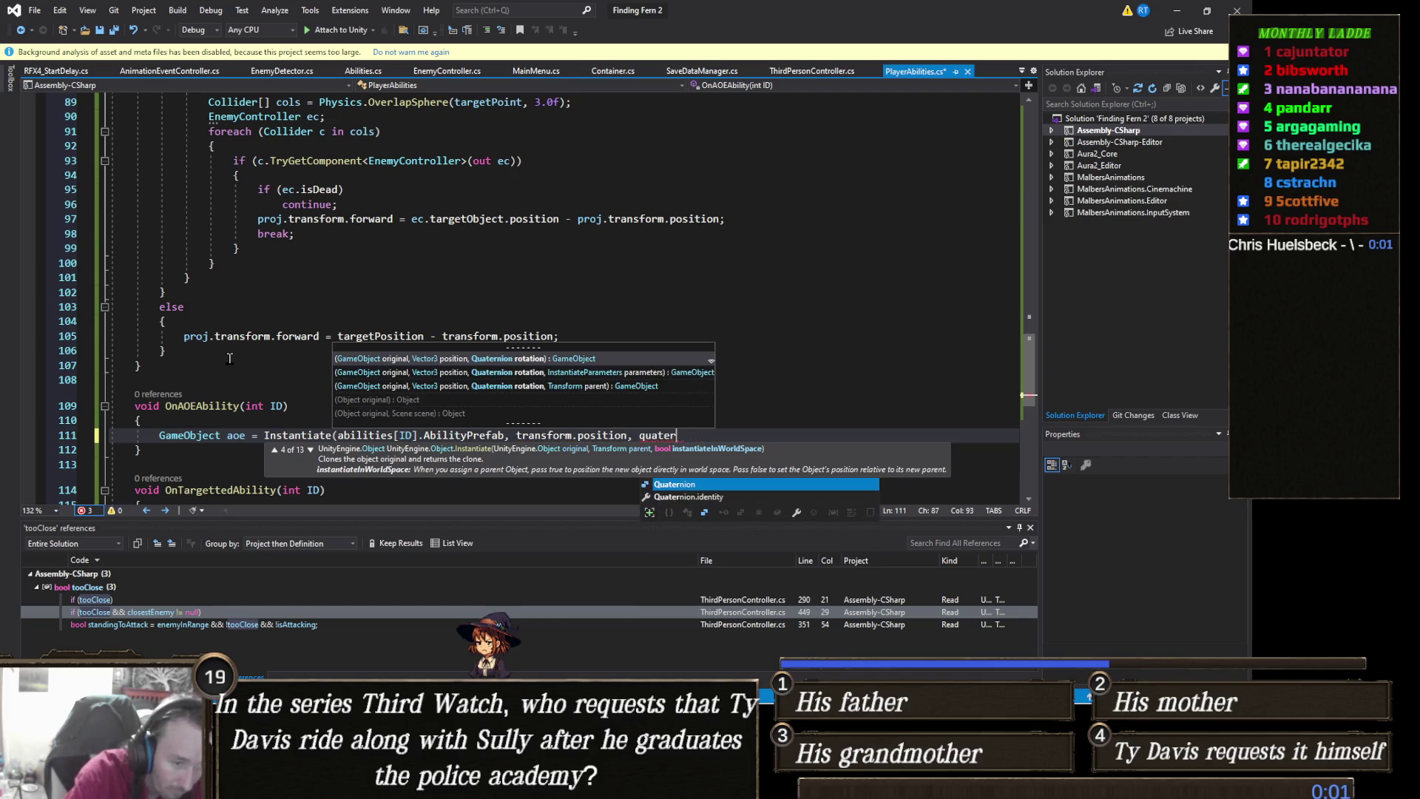
key("Tab")
type(".identity);")
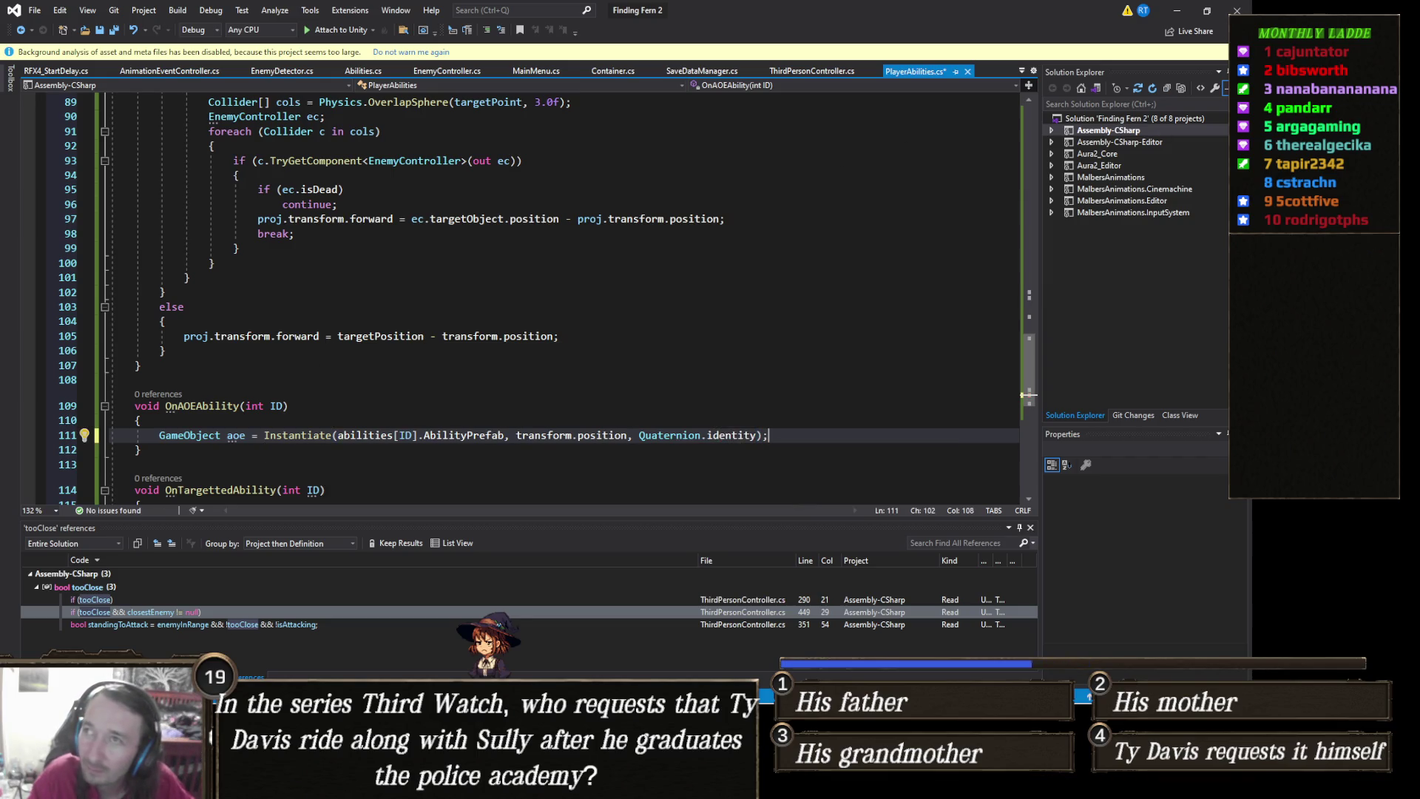
Minimize Visual Studio to return to the Unity Editor
key("alt+Tab")
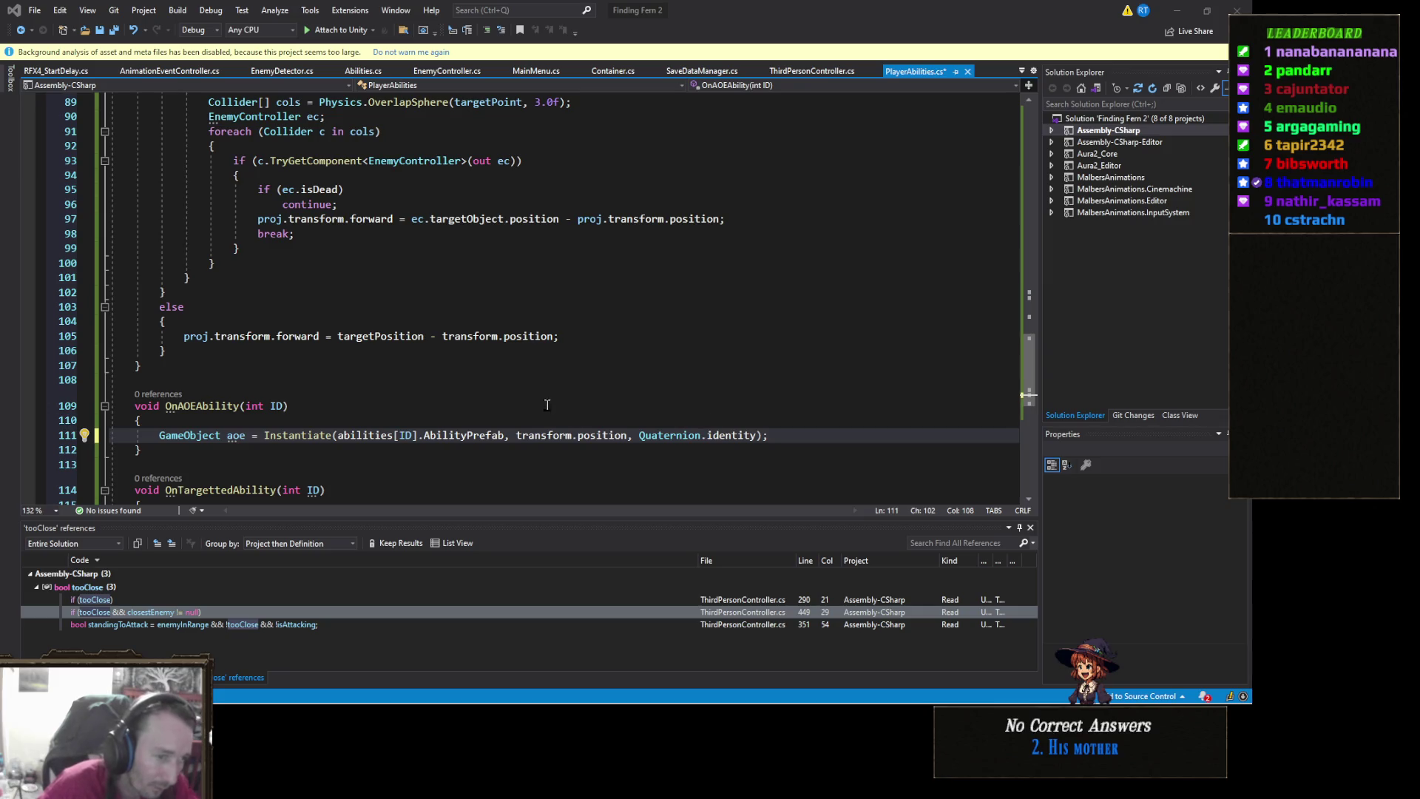
left_click(555, 381)
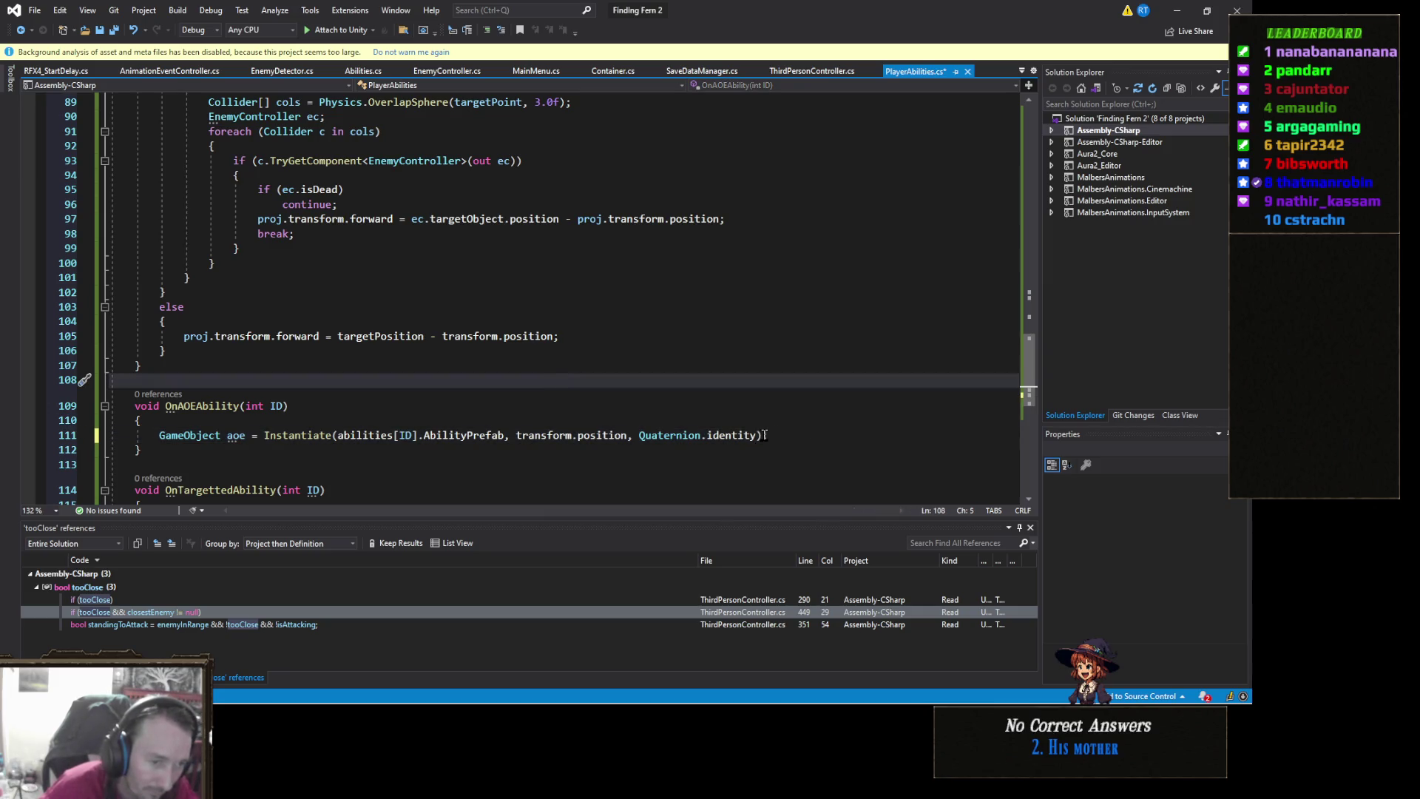
scroll(762, 437, "up", 4)
scroll(483, 341, "down", 5)
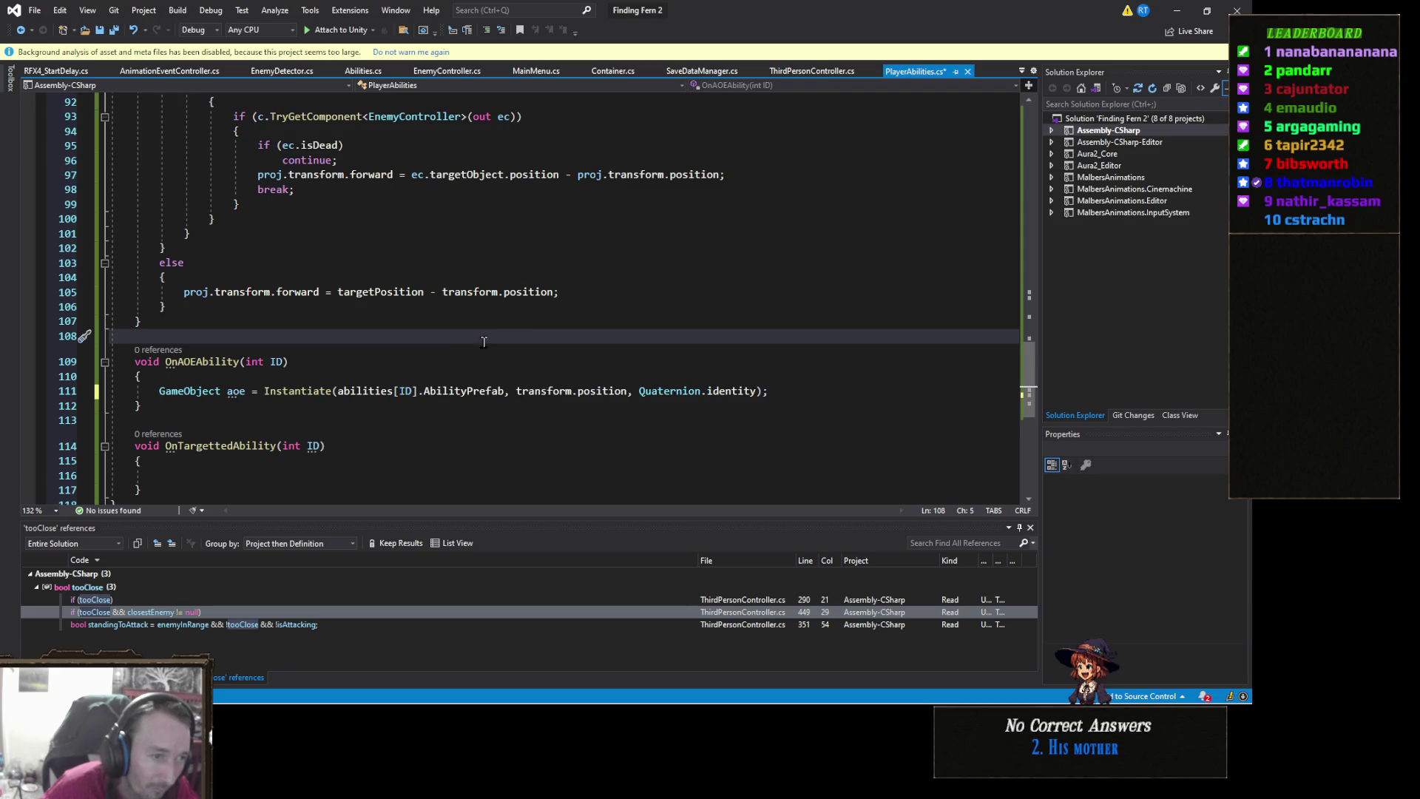
scroll(452, 347, "up", 9)
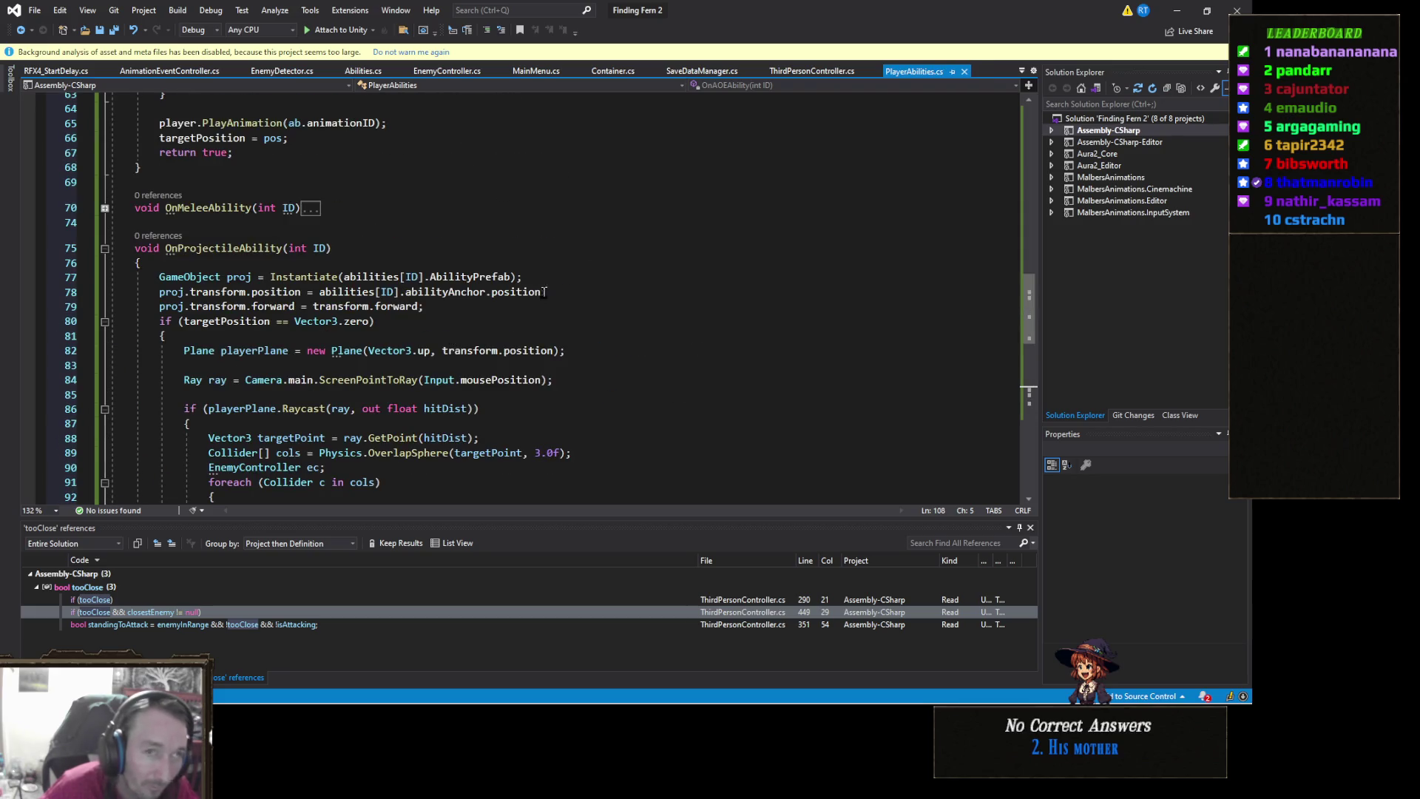
left_click(1177, 11)
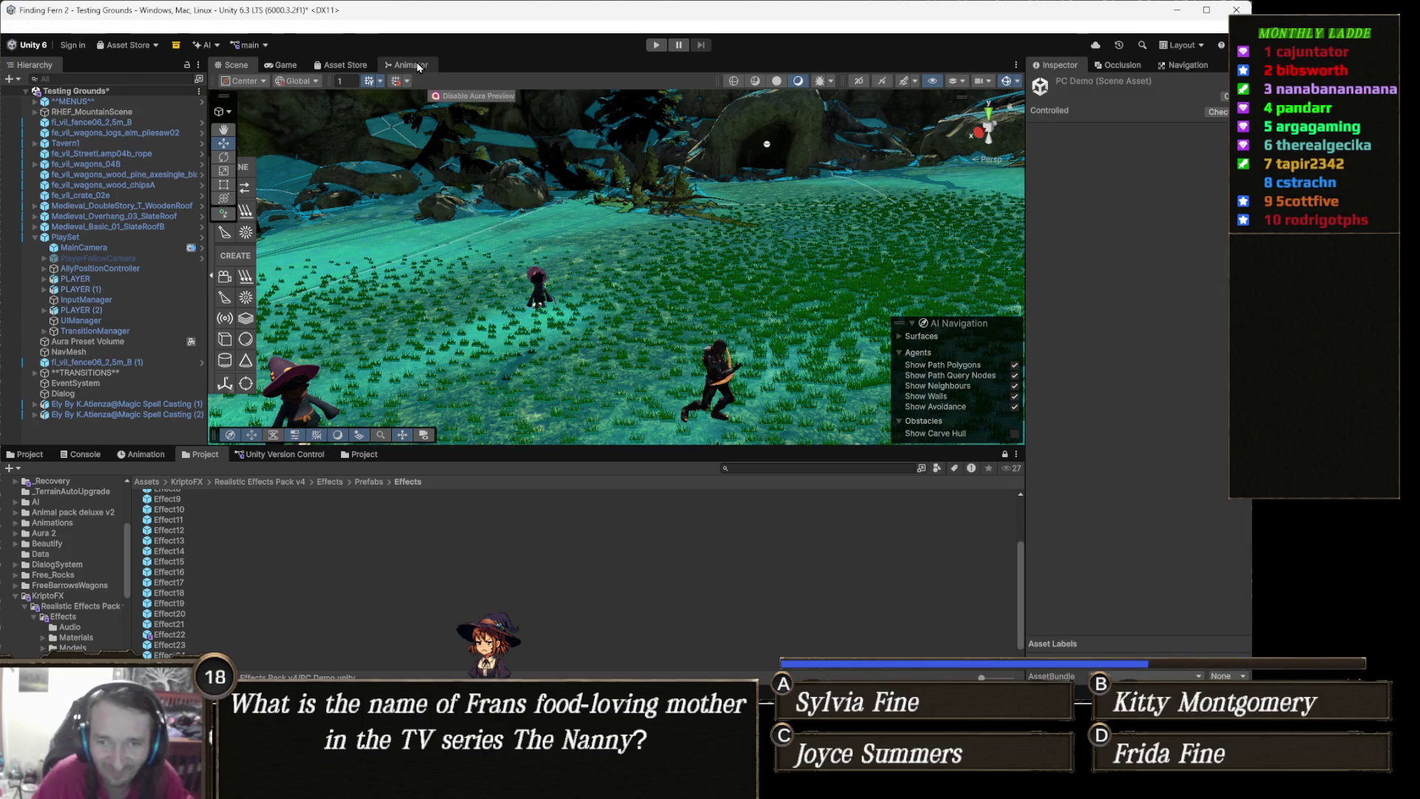
Show the Animator graph and enter the Combat sub-state machine
left_click(416, 65)
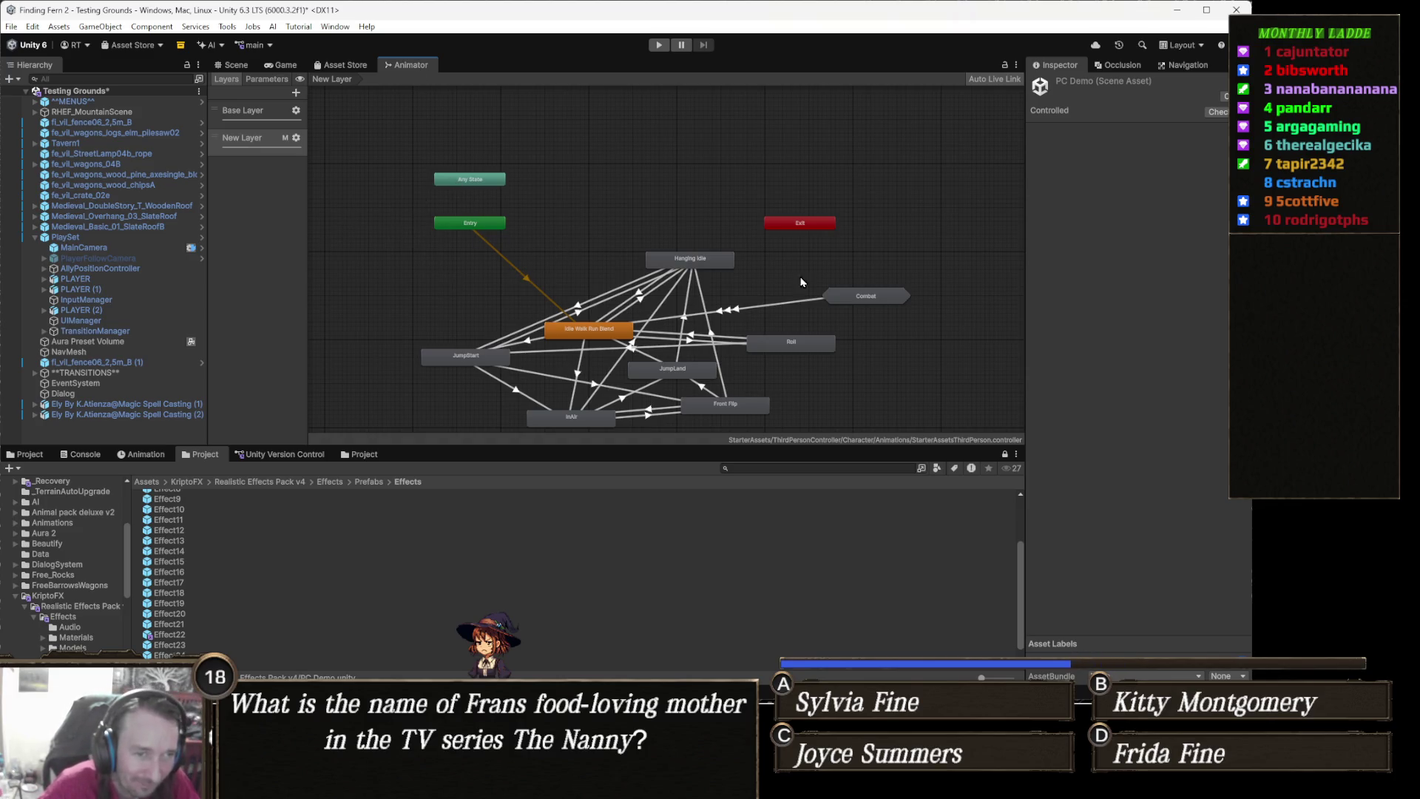
left_click_drag(801, 281, 714, 256)
scroll(736, 259, "up", 5)
double_click(748, 278)
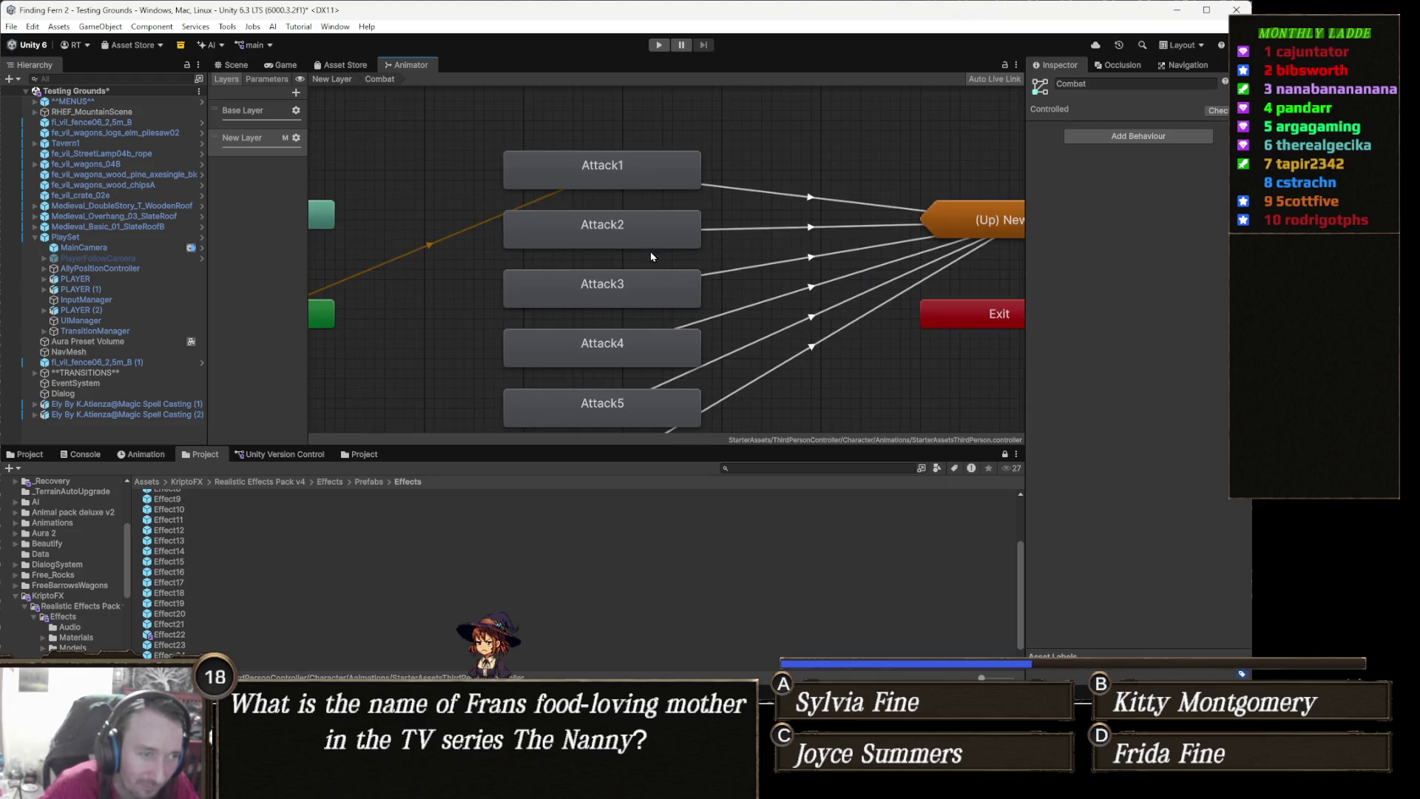
Set Attack2's Motion to the Spell Cast clip found by searching 'spell', then preview it
left_click(605, 248)
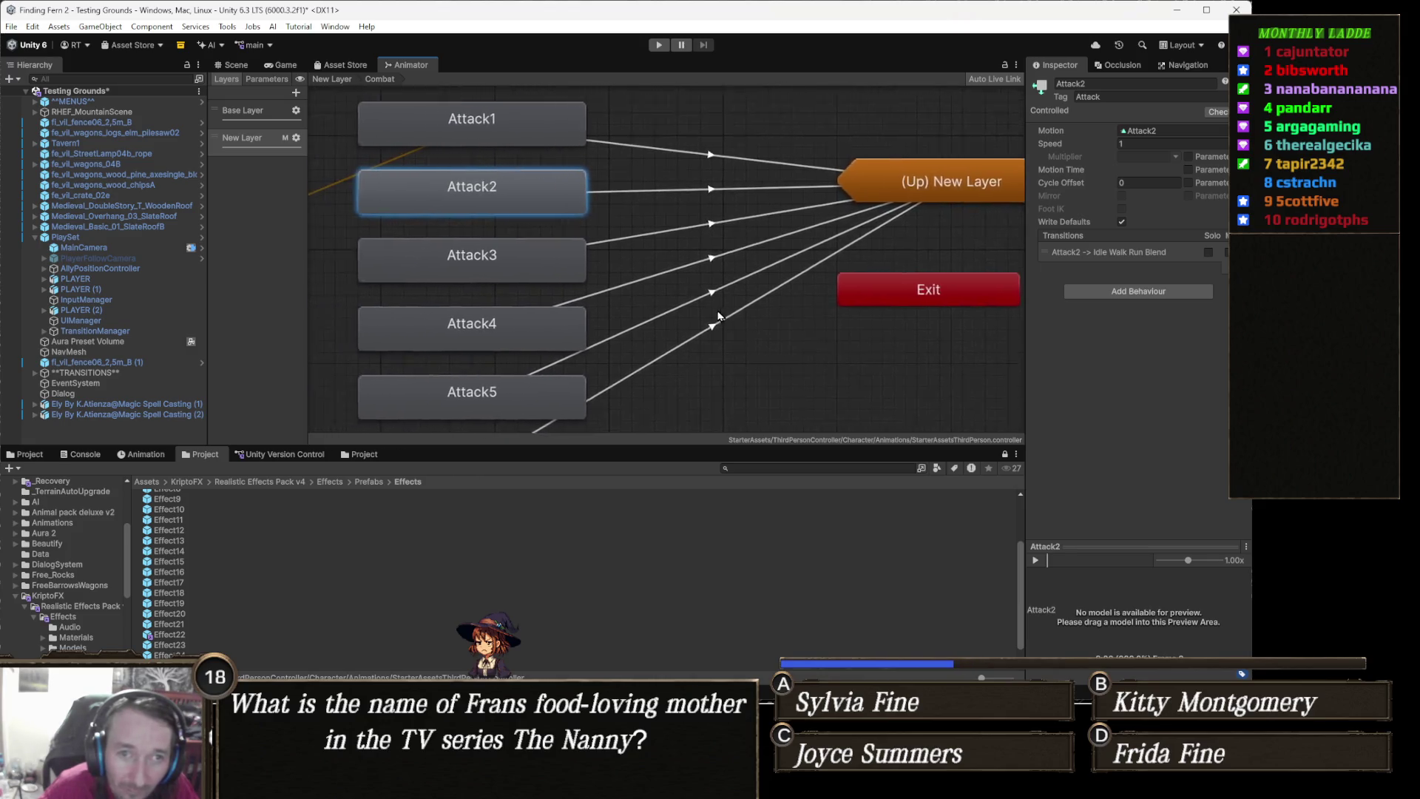
left_click(552, 120)
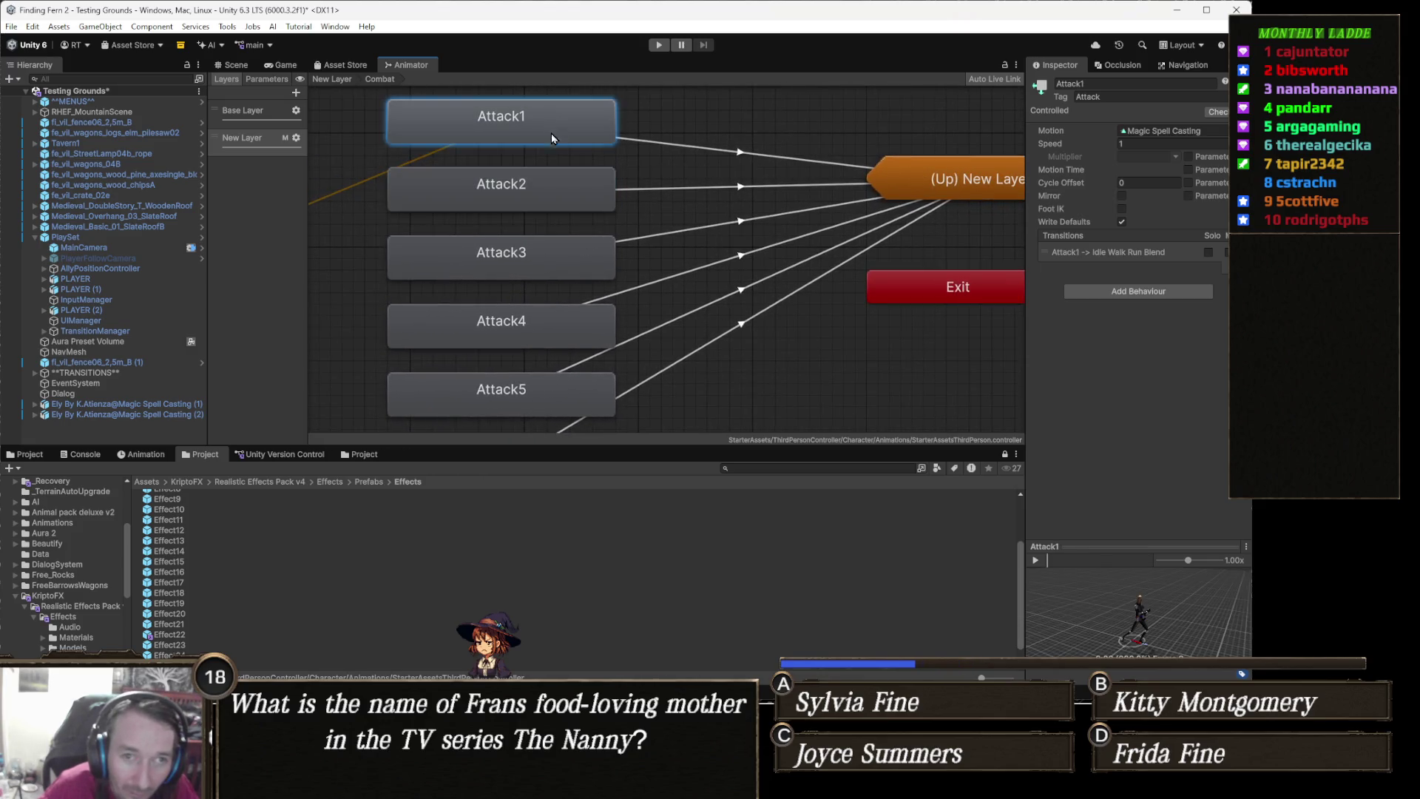
left_click(555, 205)
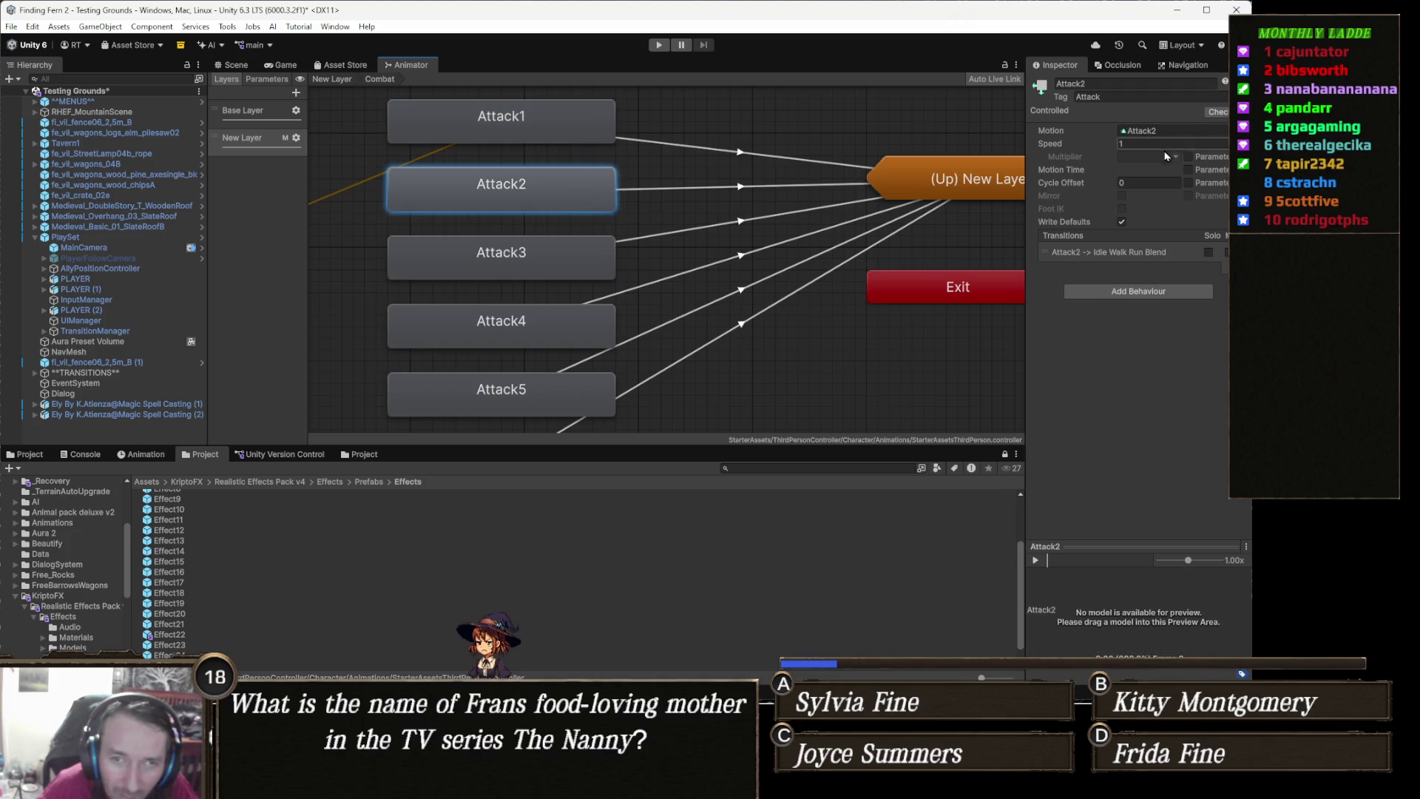
left_click(1224, 131)
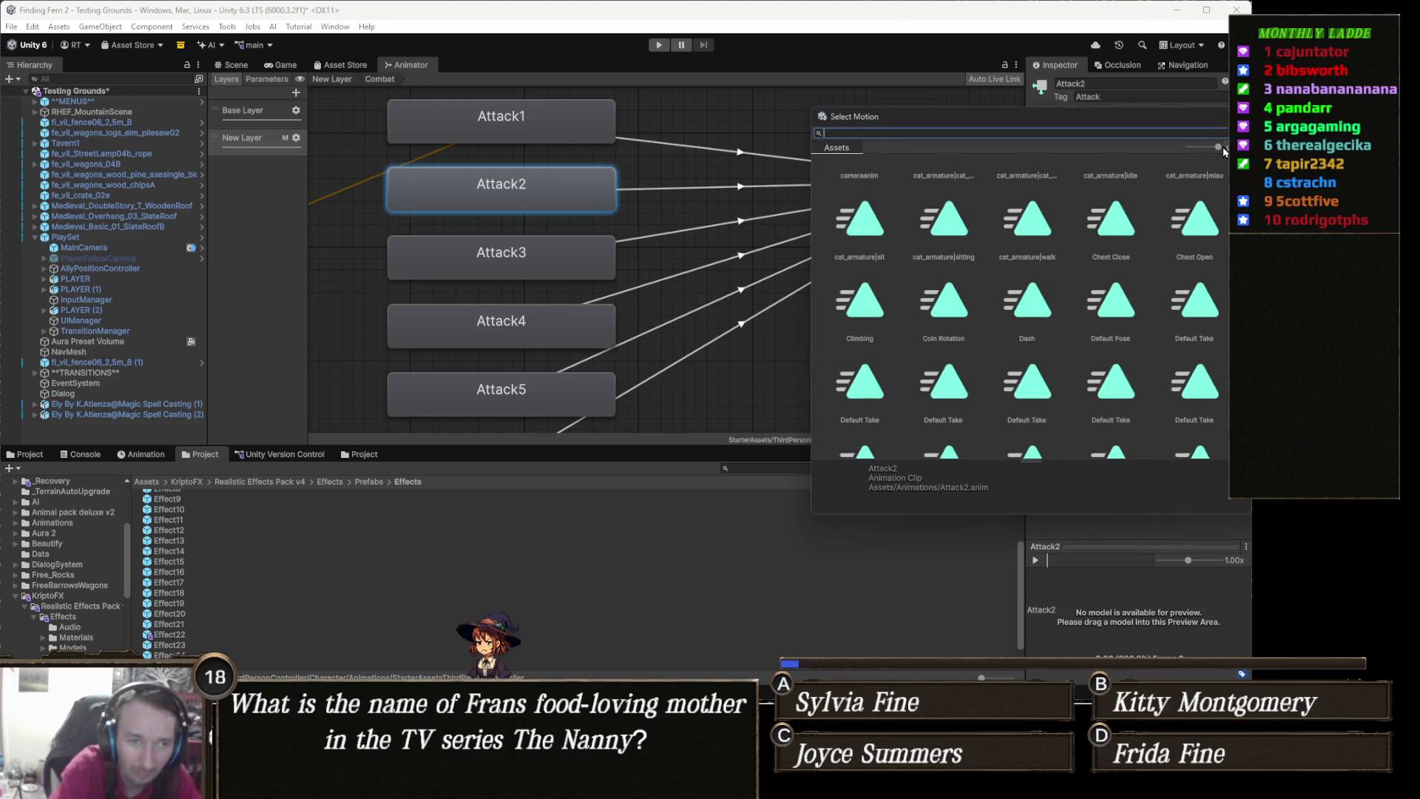
type("spell")
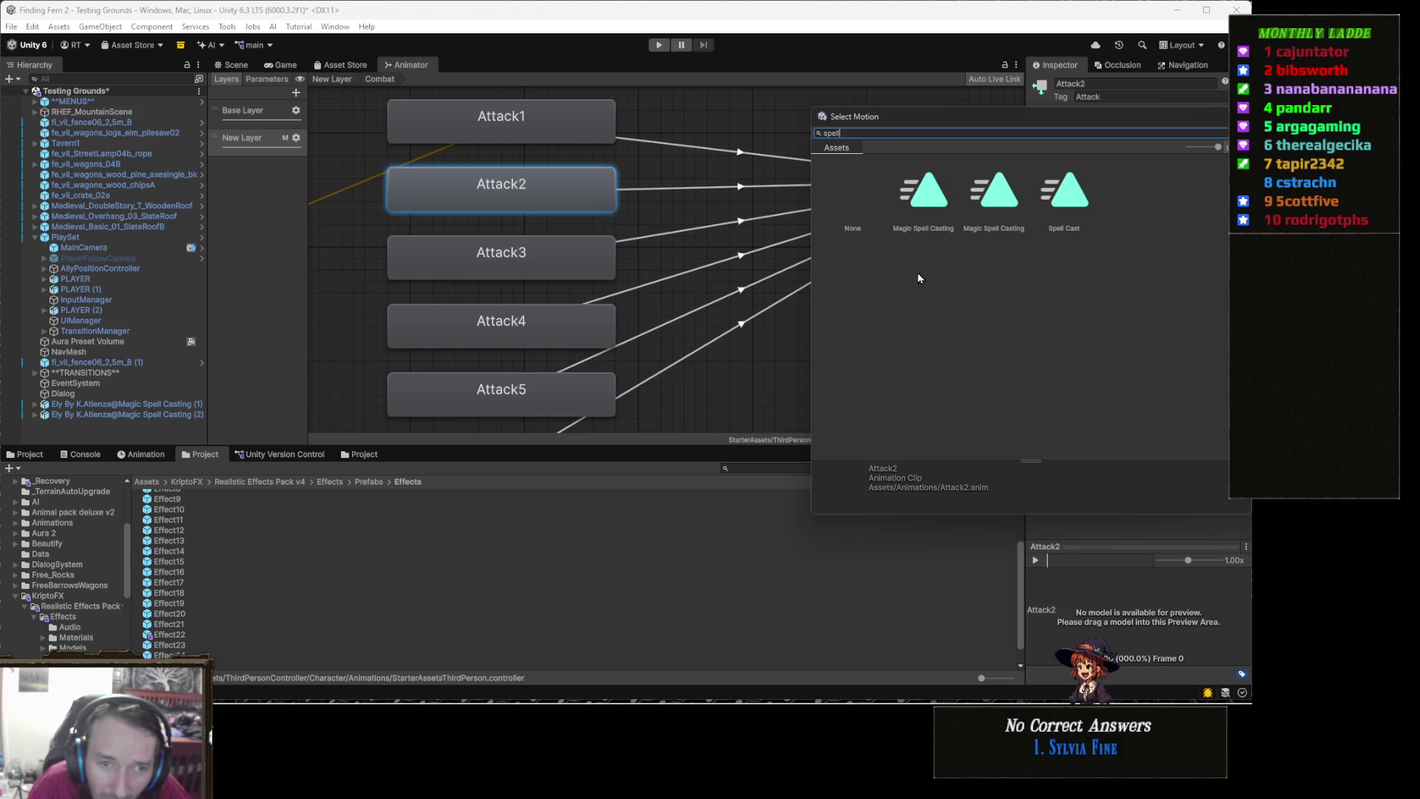
left_click(1073, 204)
left_click(713, 533)
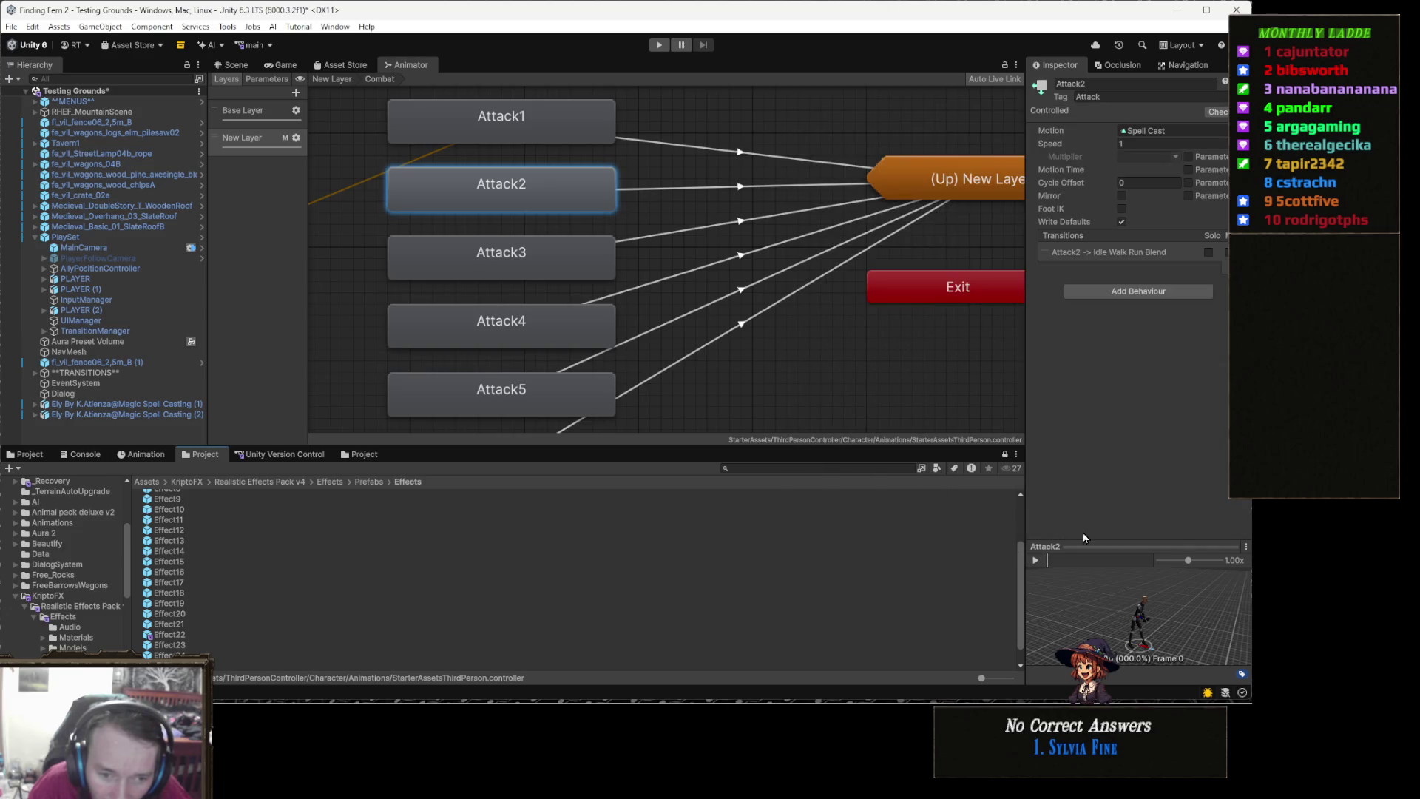
left_click(1035, 561)
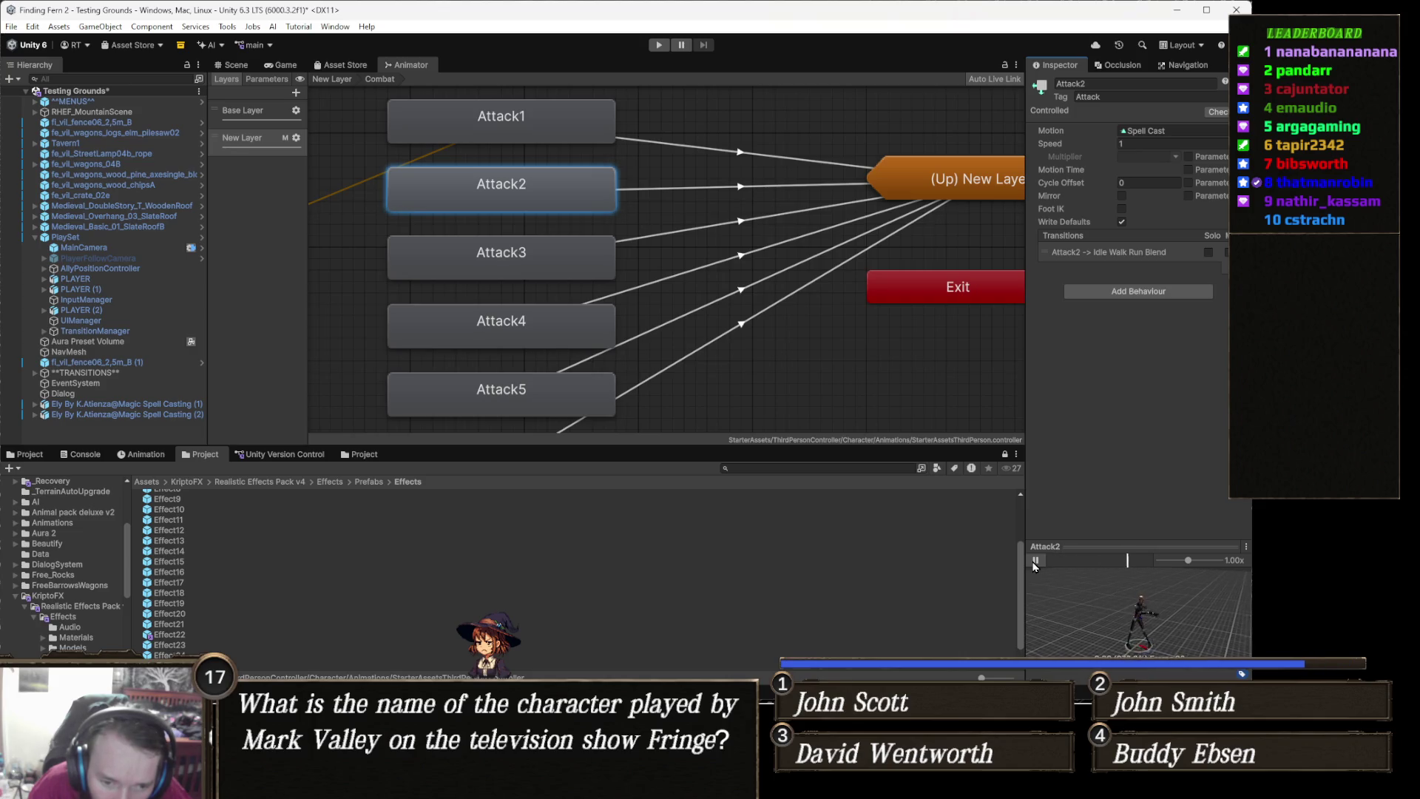
Locate the Spell Cast clip in the Project and duplicate it with Ctrl+D
left_click_drag(629, 157, 621, 177)
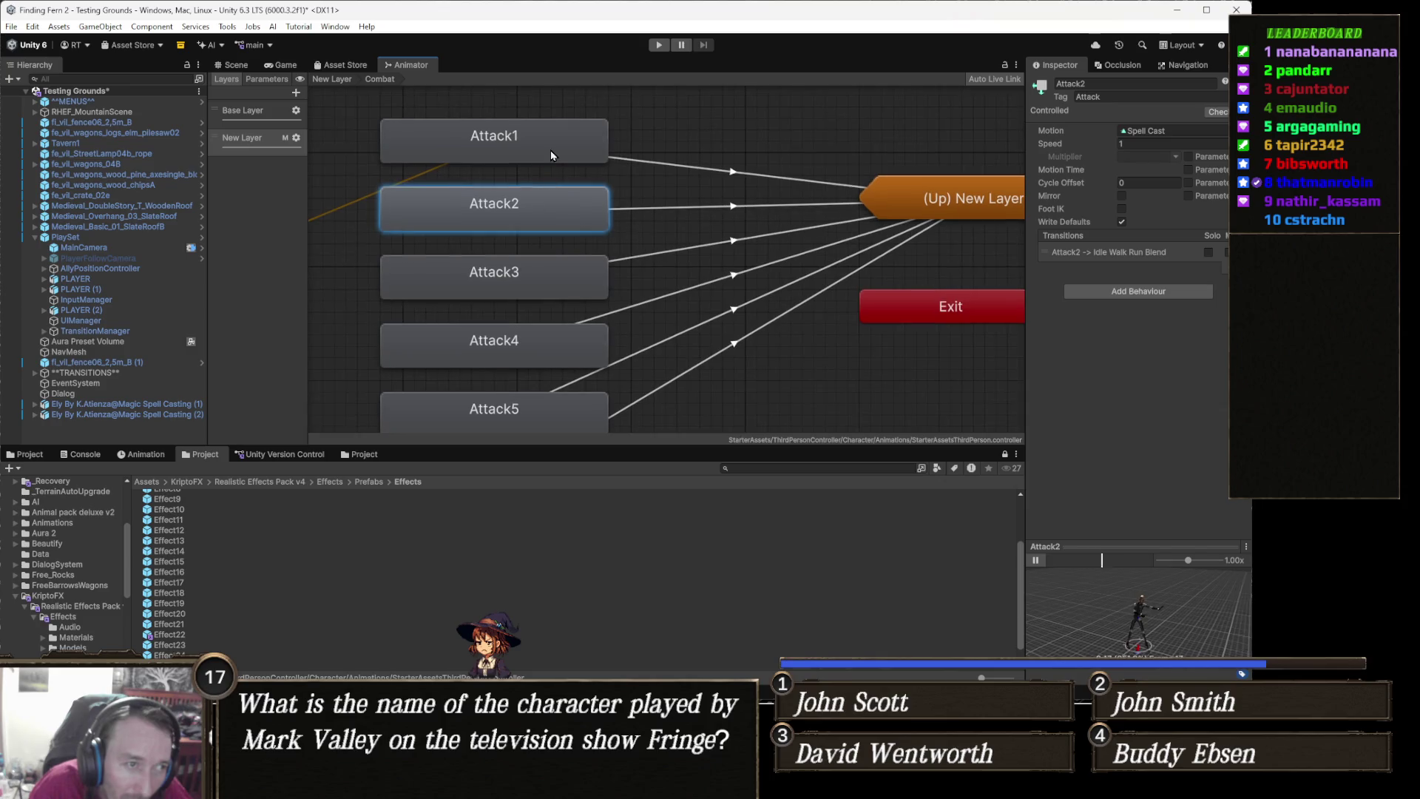
left_click(550, 143)
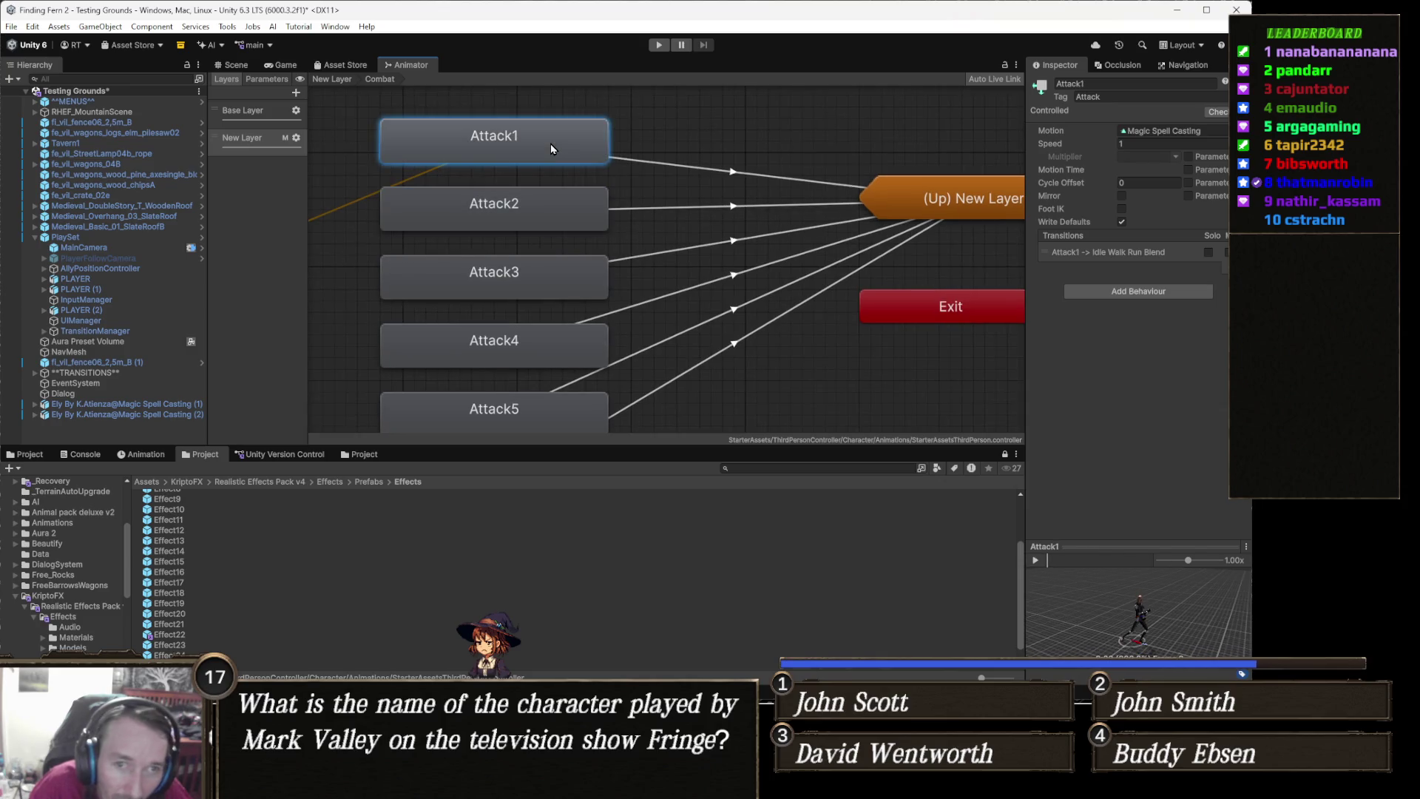
left_click(543, 204)
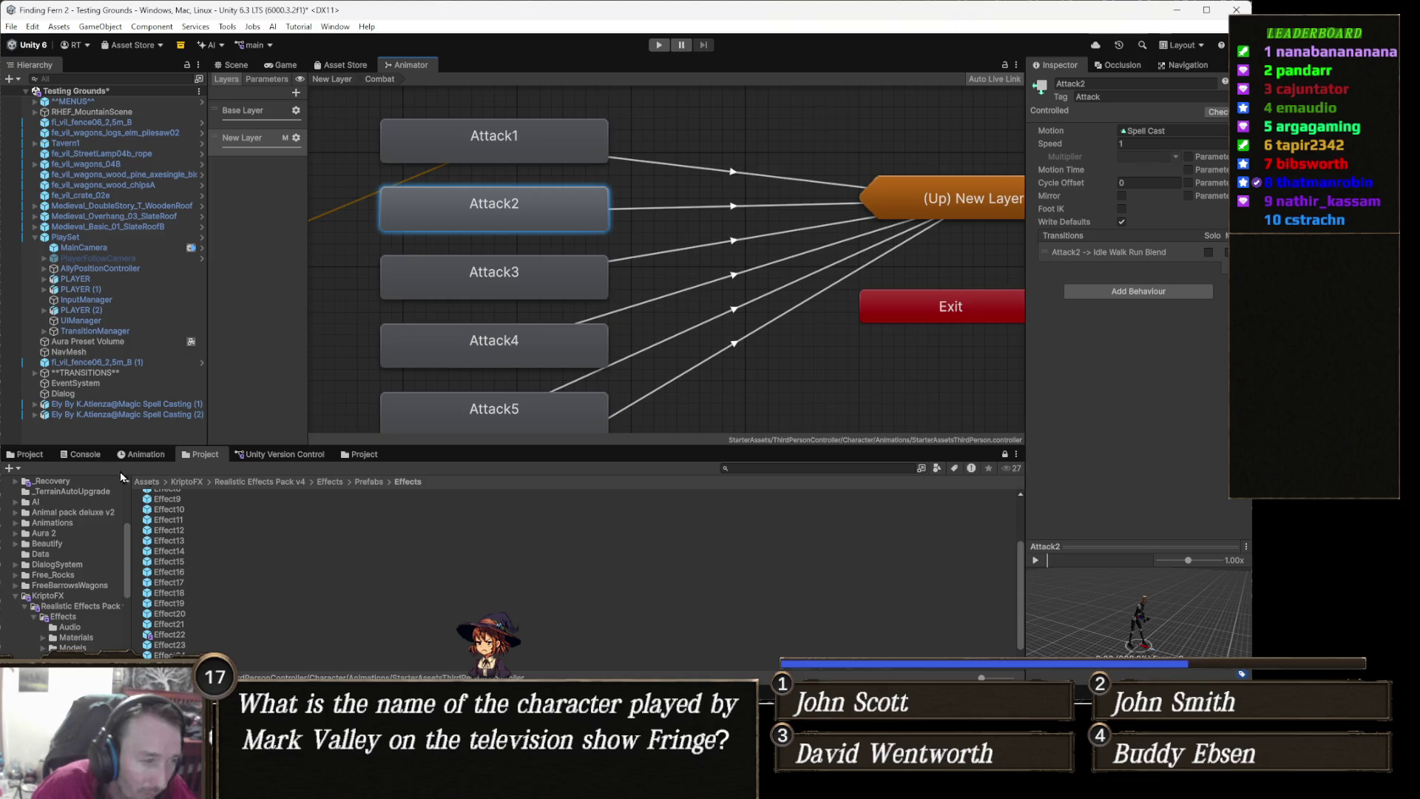
left_click(42, 456)
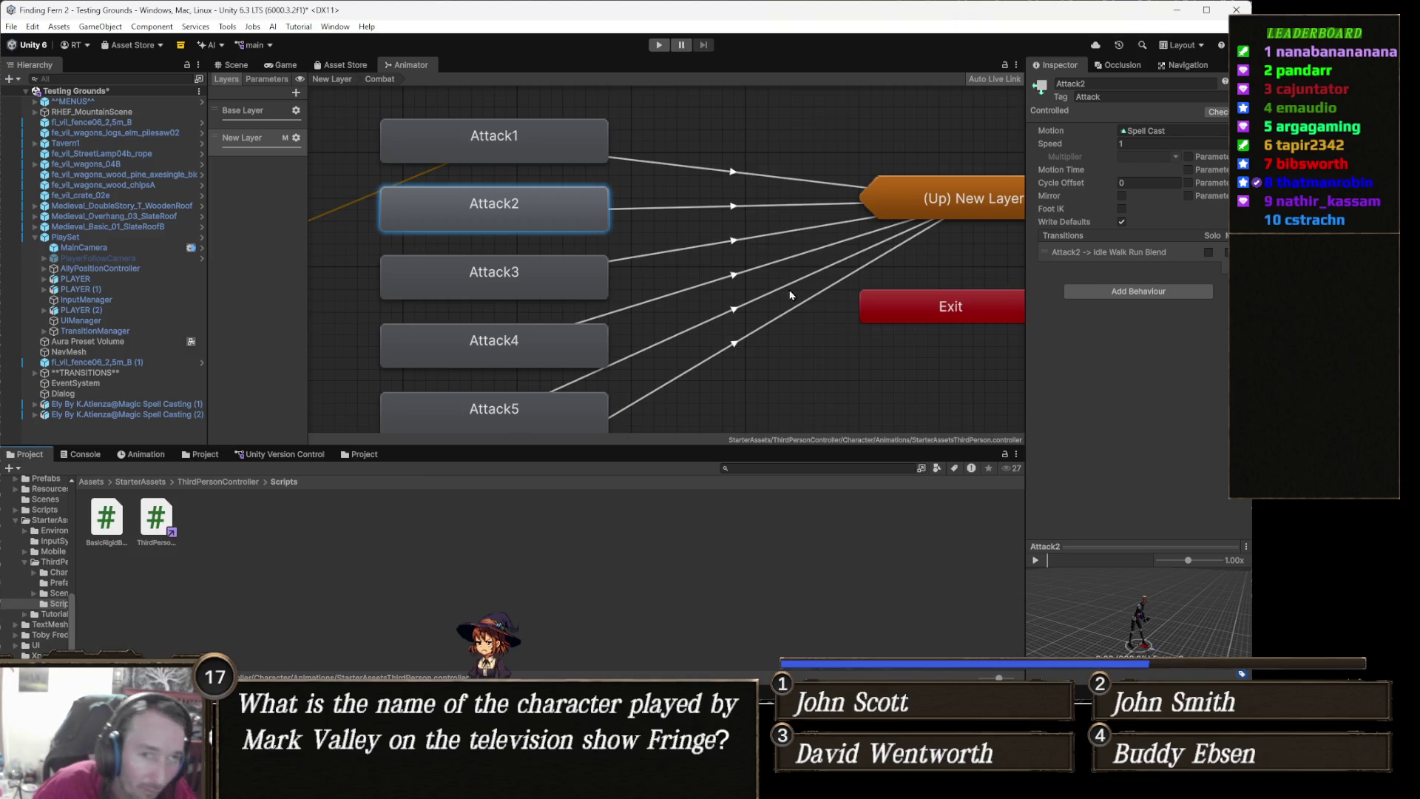
left_click(1159, 132)
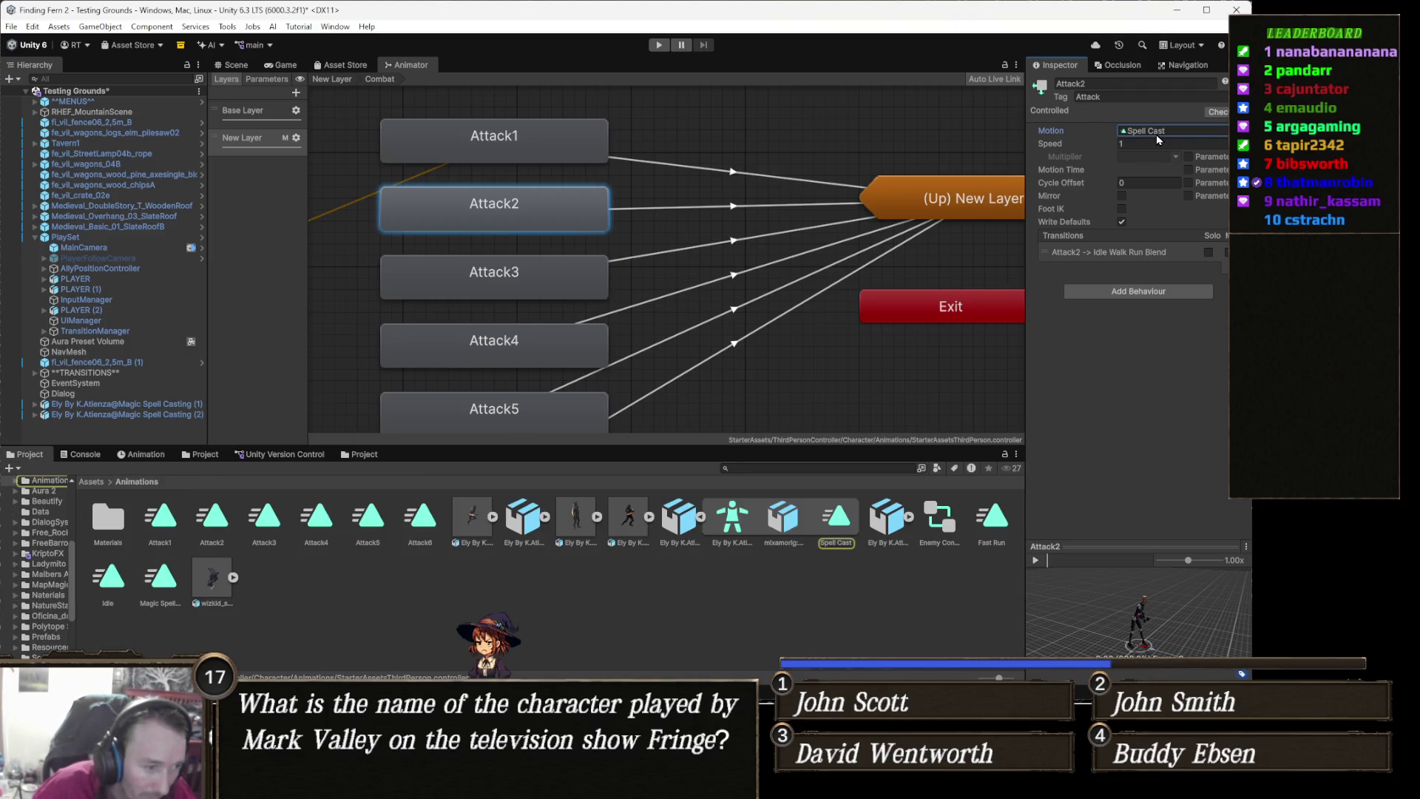
left_click(840, 527)
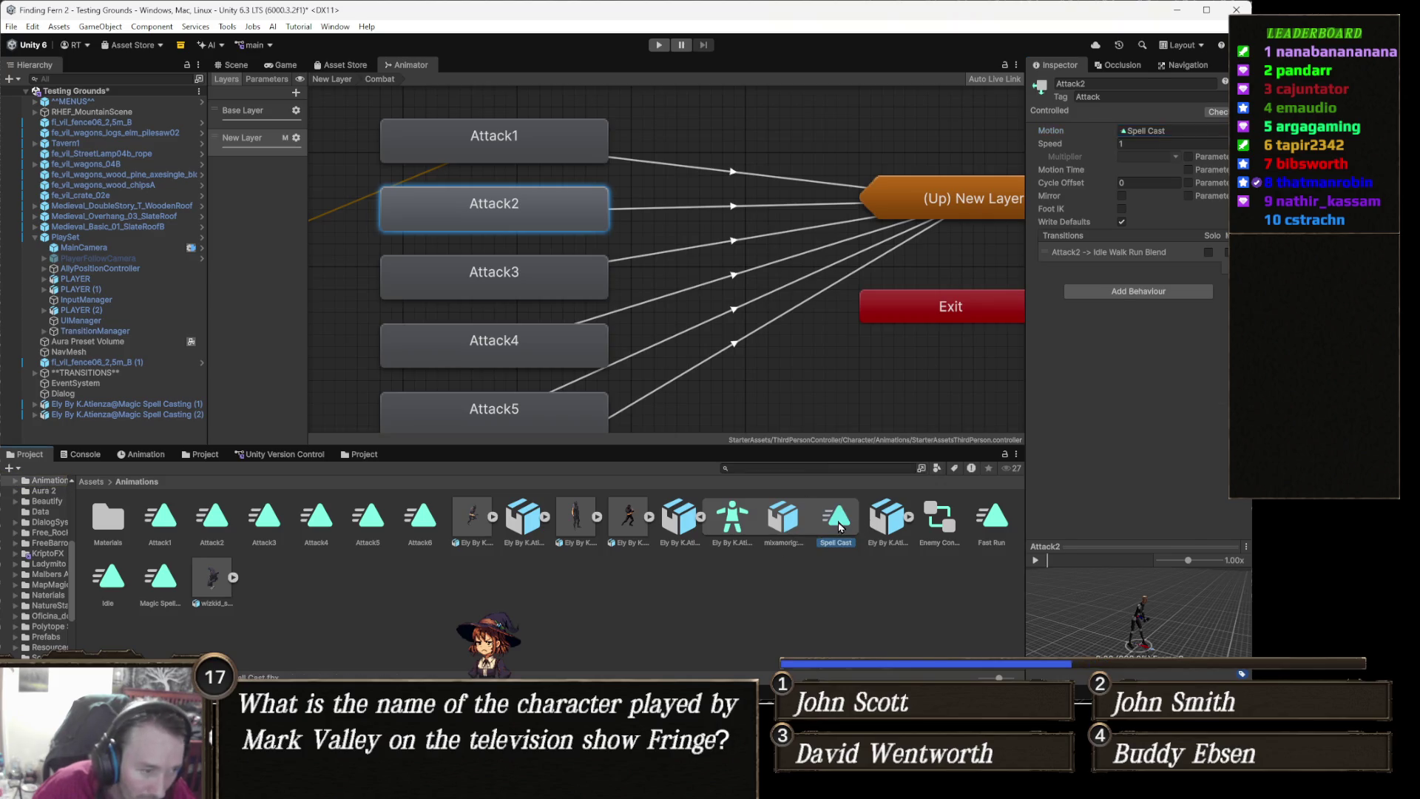
key("ctrl+d")
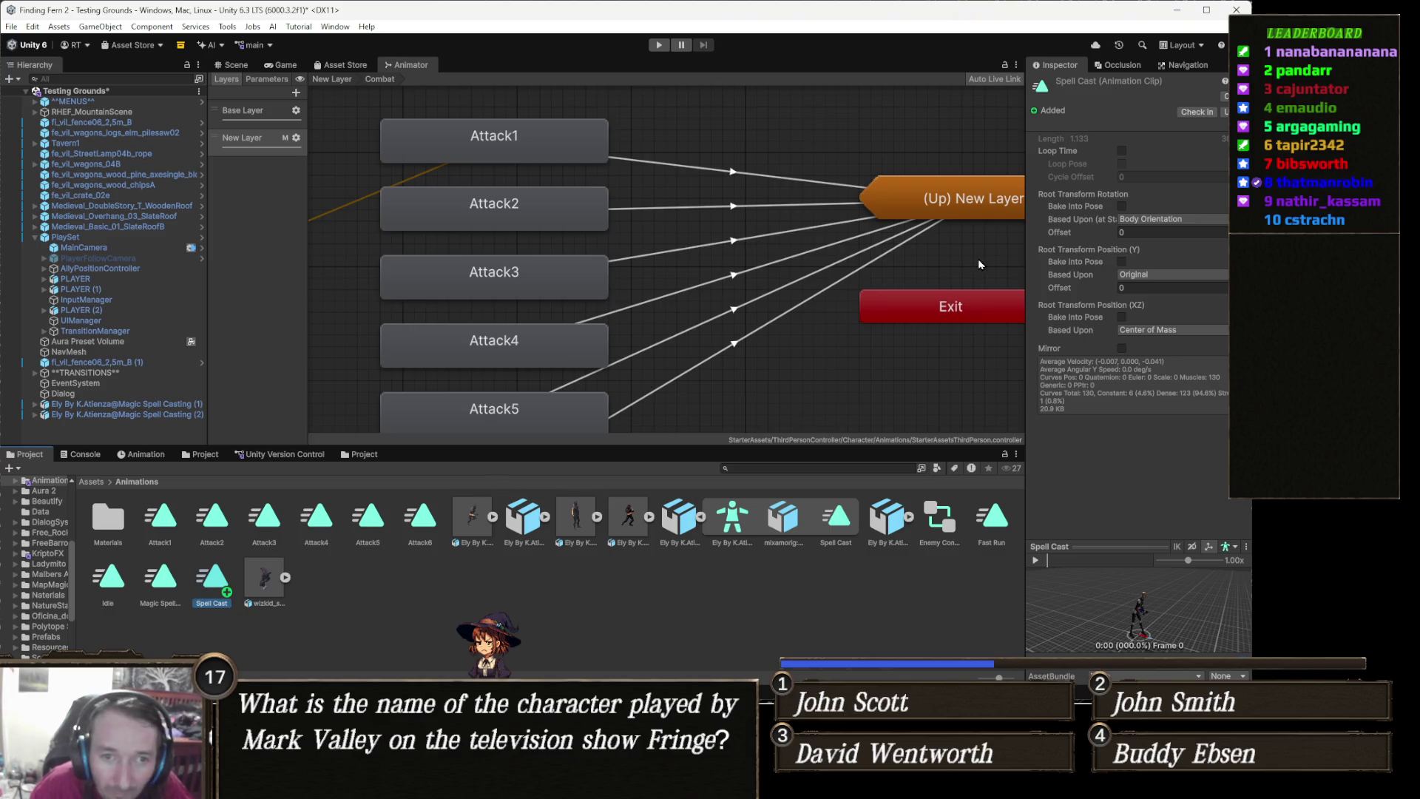
Assign the duplicated Spell Cast clip to Attack2's Motion field
left_click(673, 530)
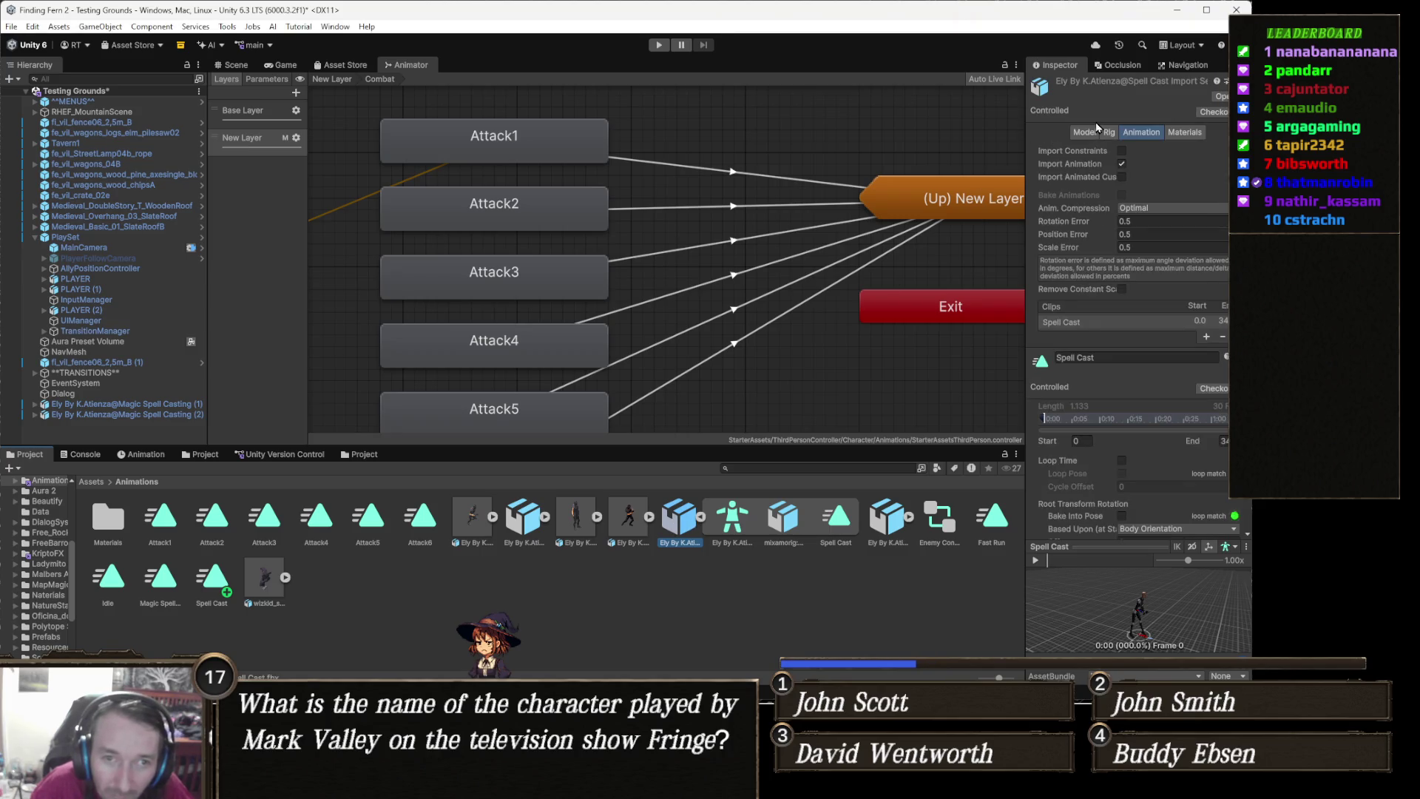
left_click(1109, 132)
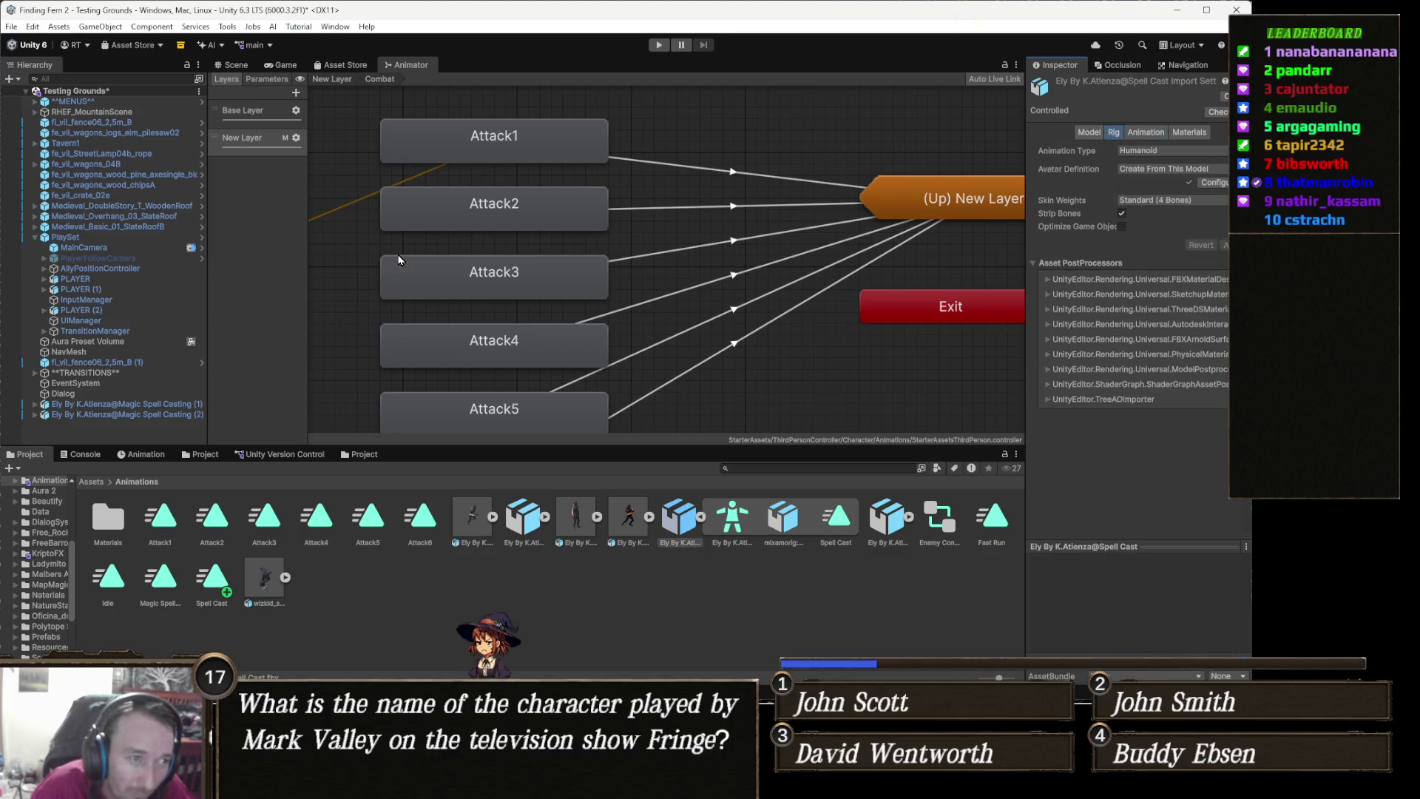
left_click(550, 220)
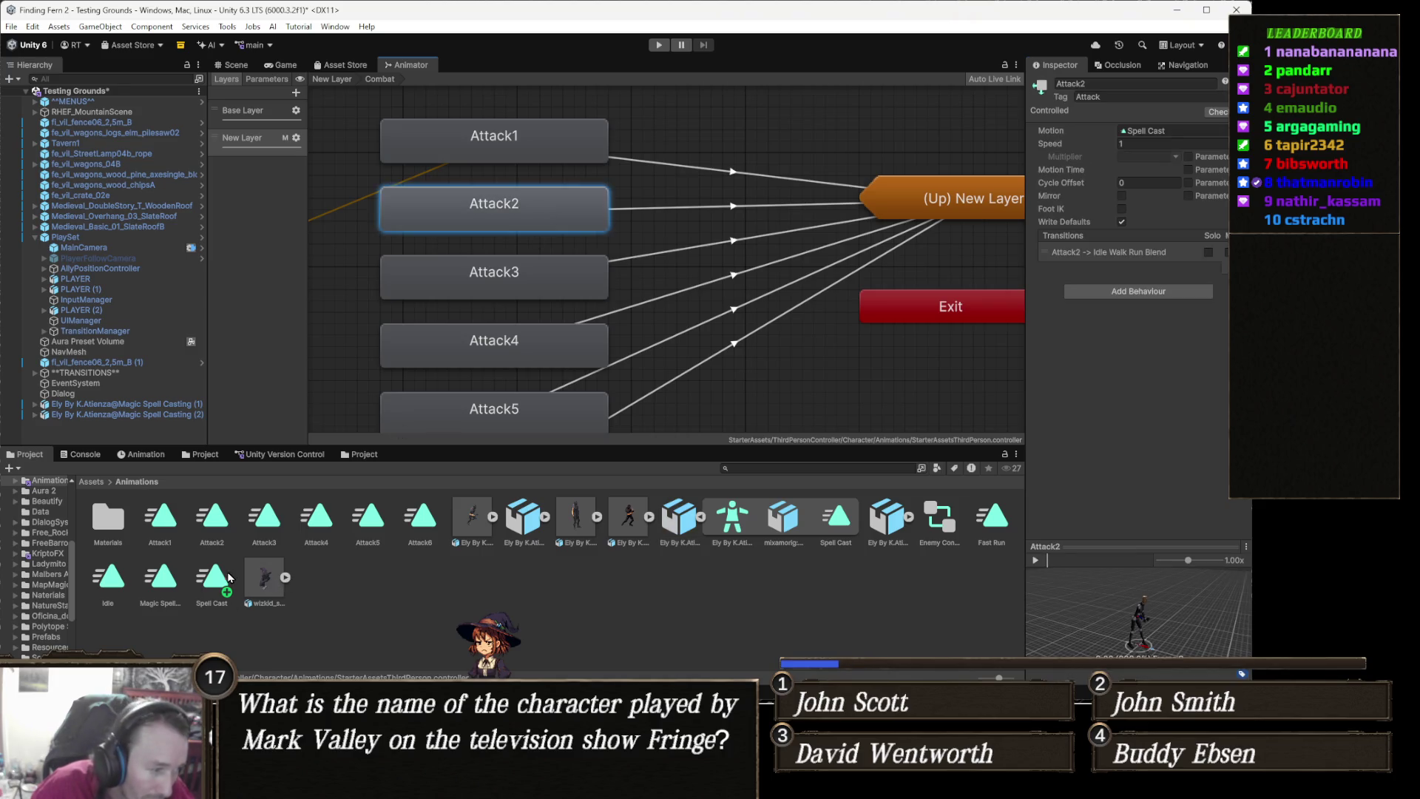
mouse_move(229, 578)
left_mouse_down()
mouse_move(786, 406)
mouse_move(1158, 138)
left_mouse_up()
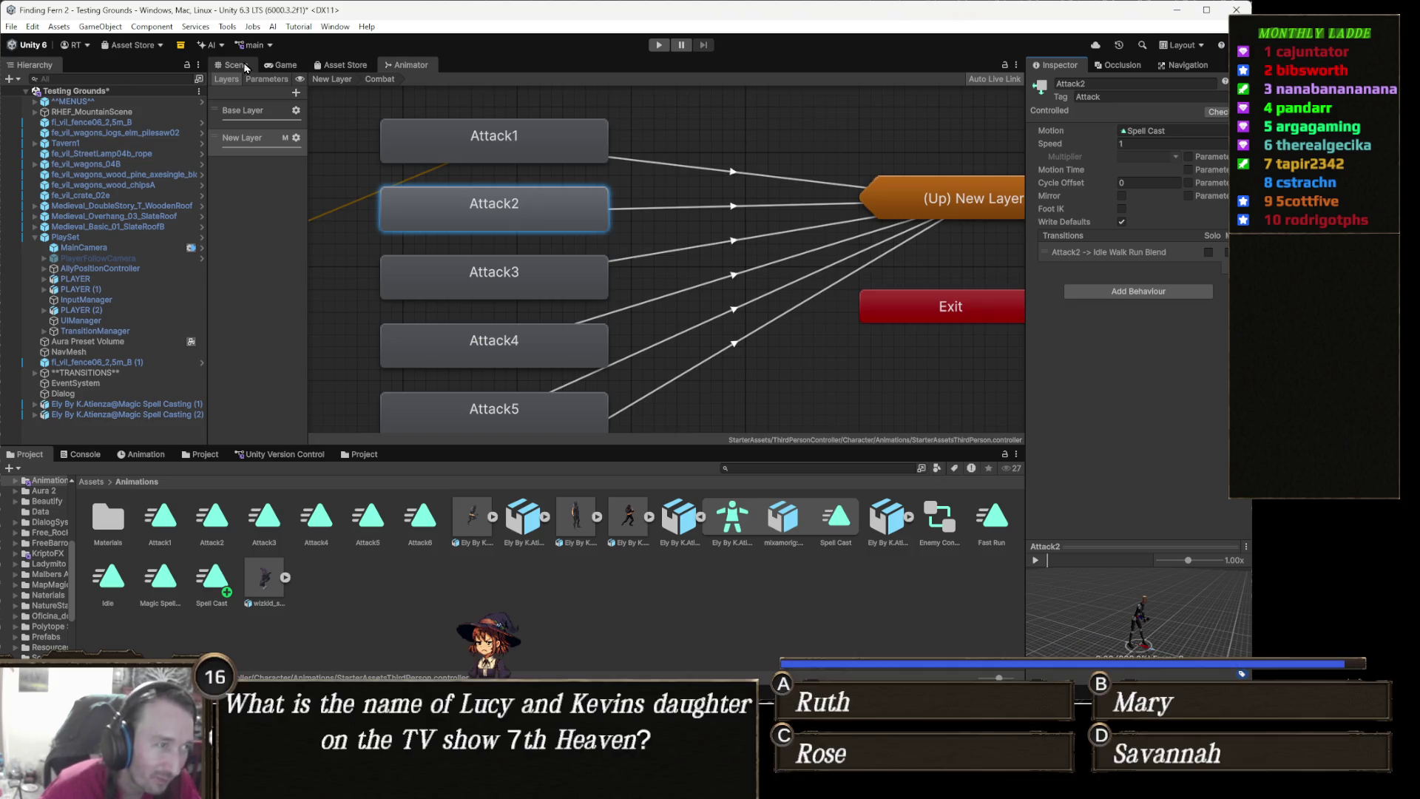
Select PLAYER and show its Spell Cast clip in the Animation window near frame 13
left_click(235, 65)
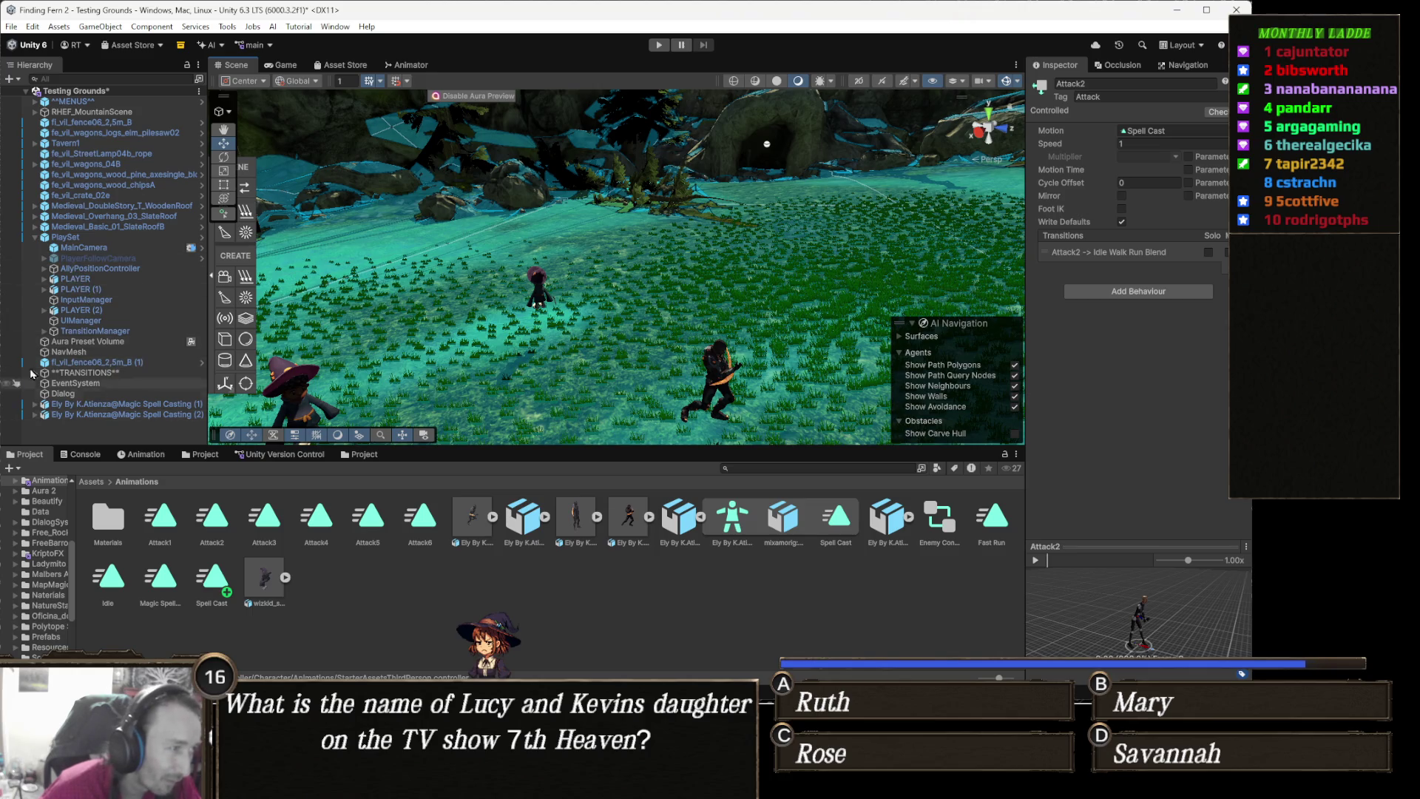
left_click(133, 279)
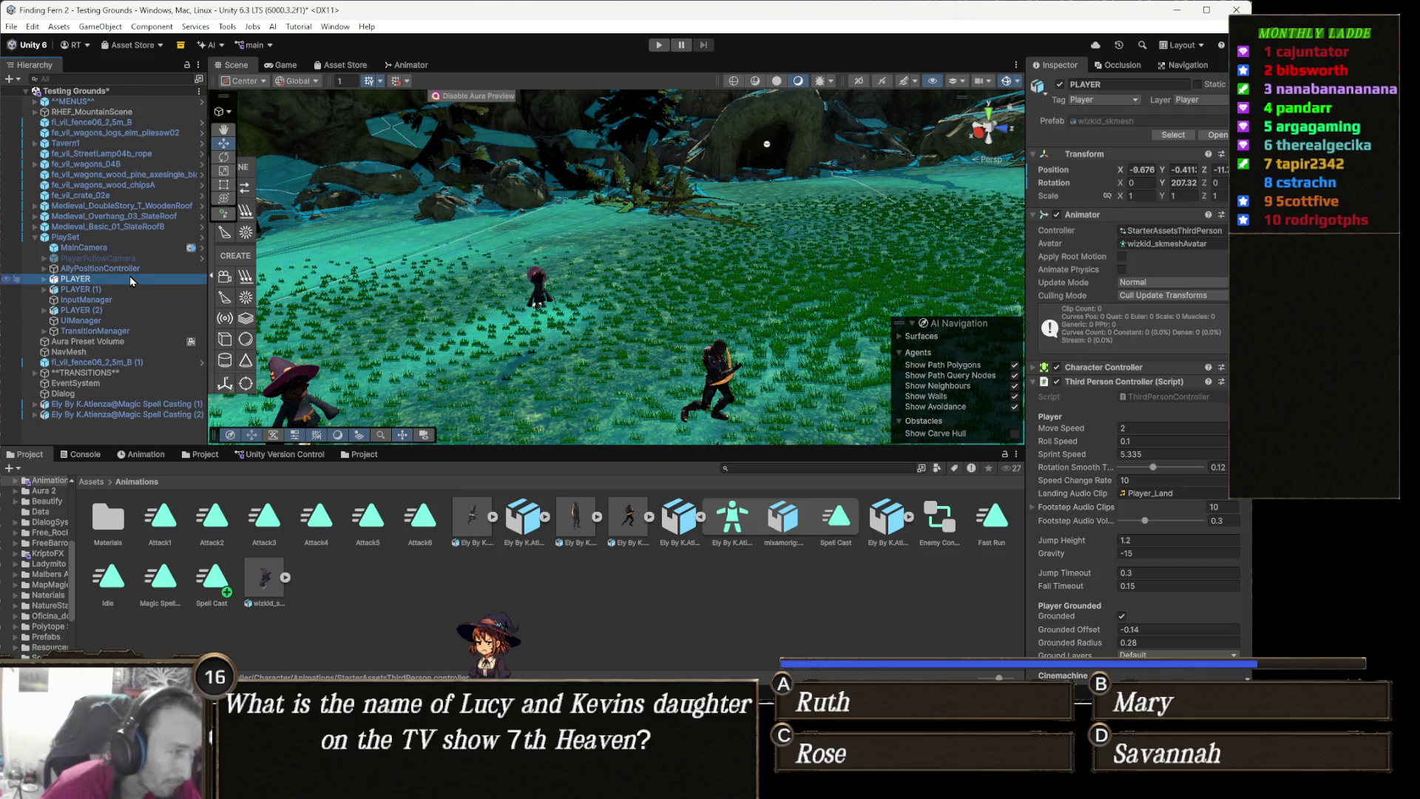
left_click(131, 458)
left_click(72, 485)
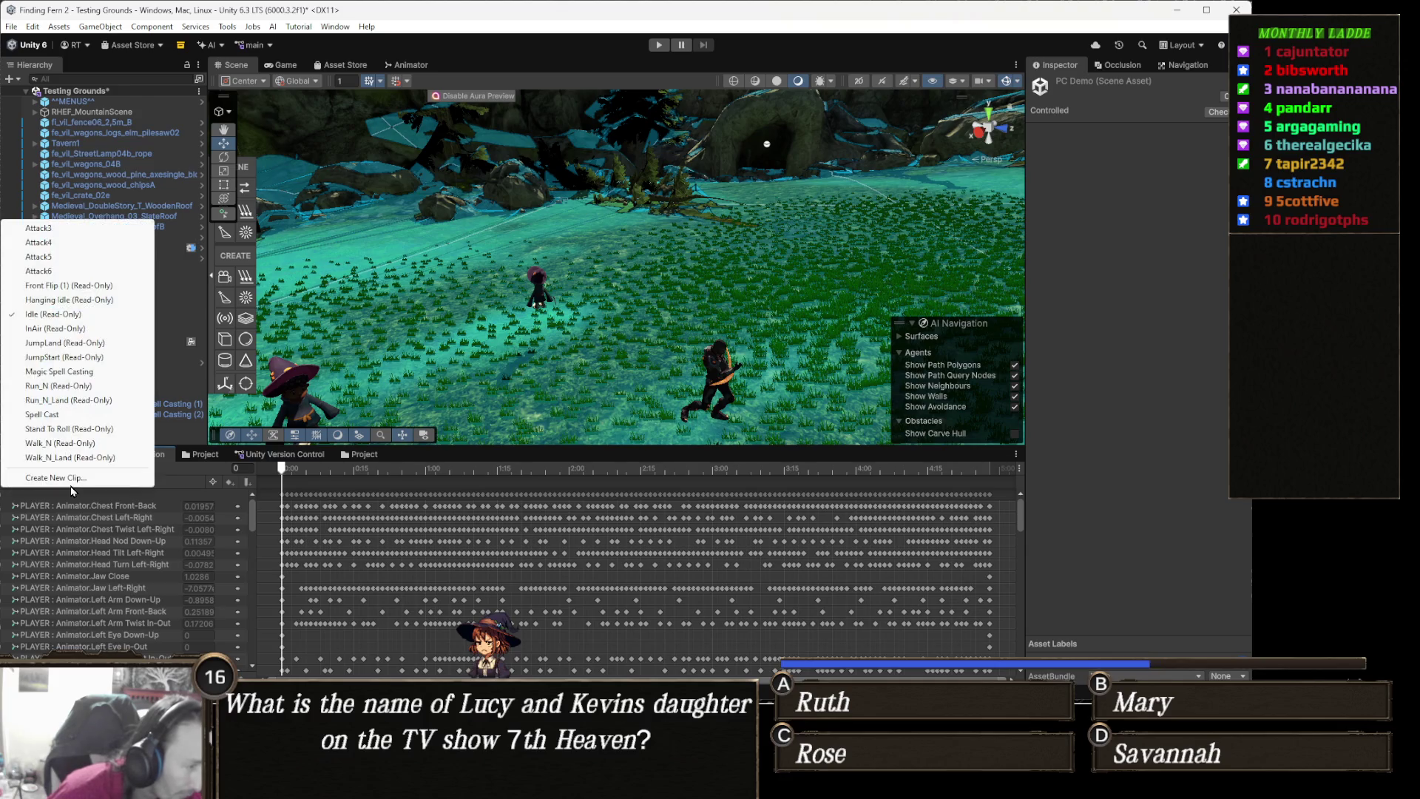
left_click(74, 415)
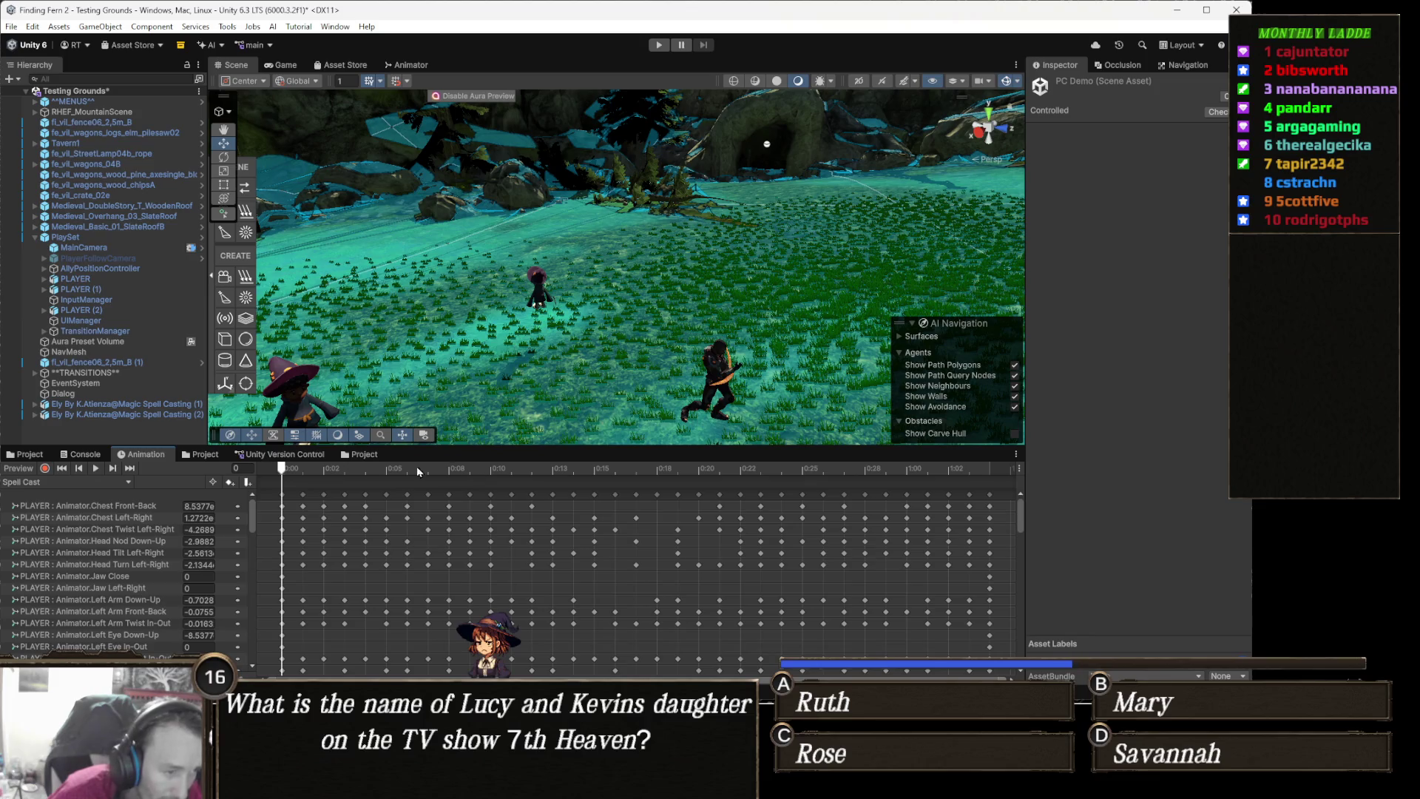
mouse_move(308, 468)
left_mouse_down()
mouse_move(551, 470)
mouse_move(532, 468)
left_mouse_up()
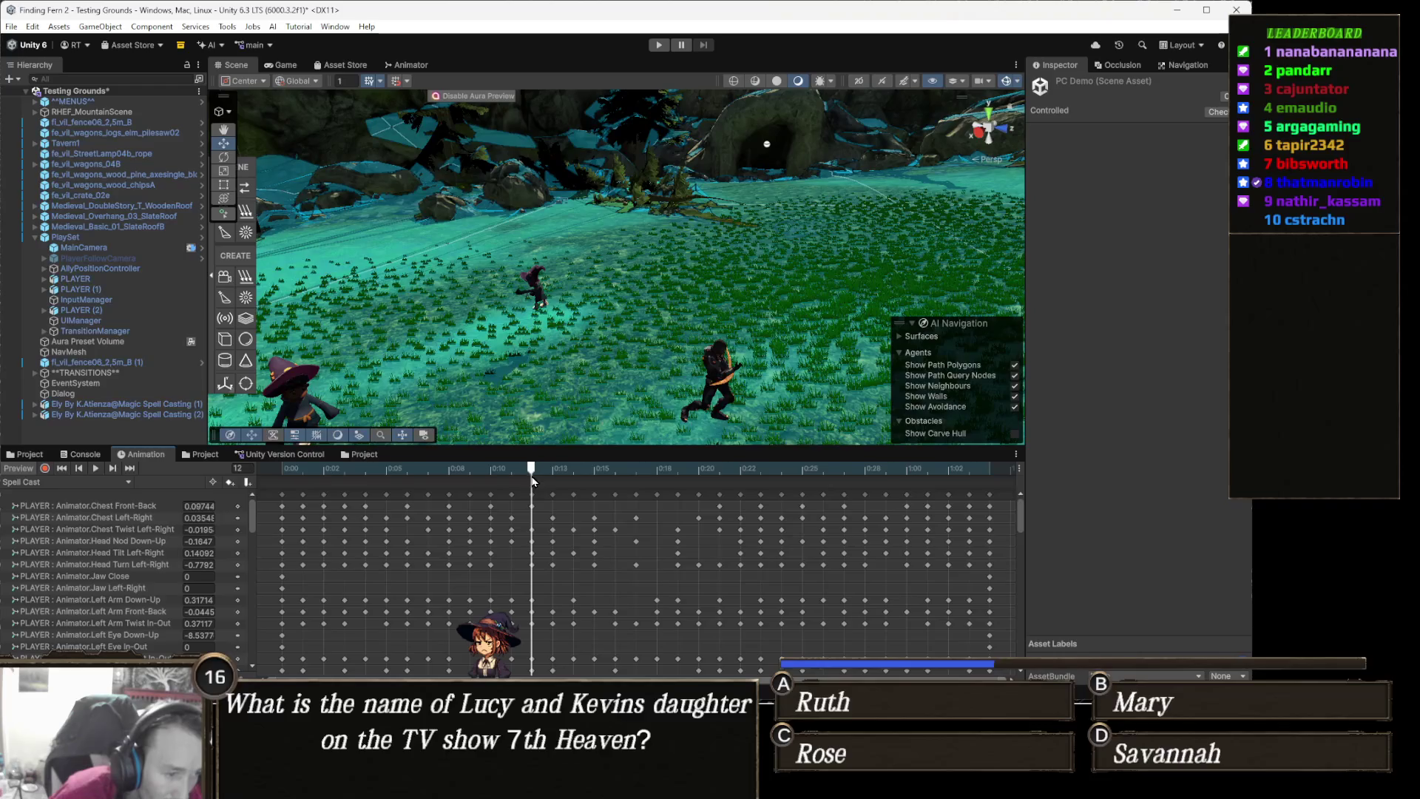
Add an animation event at frame 12 calling a PlayerAbilities ability method with Int 1
right_click(532, 481)
left_click(573, 490)
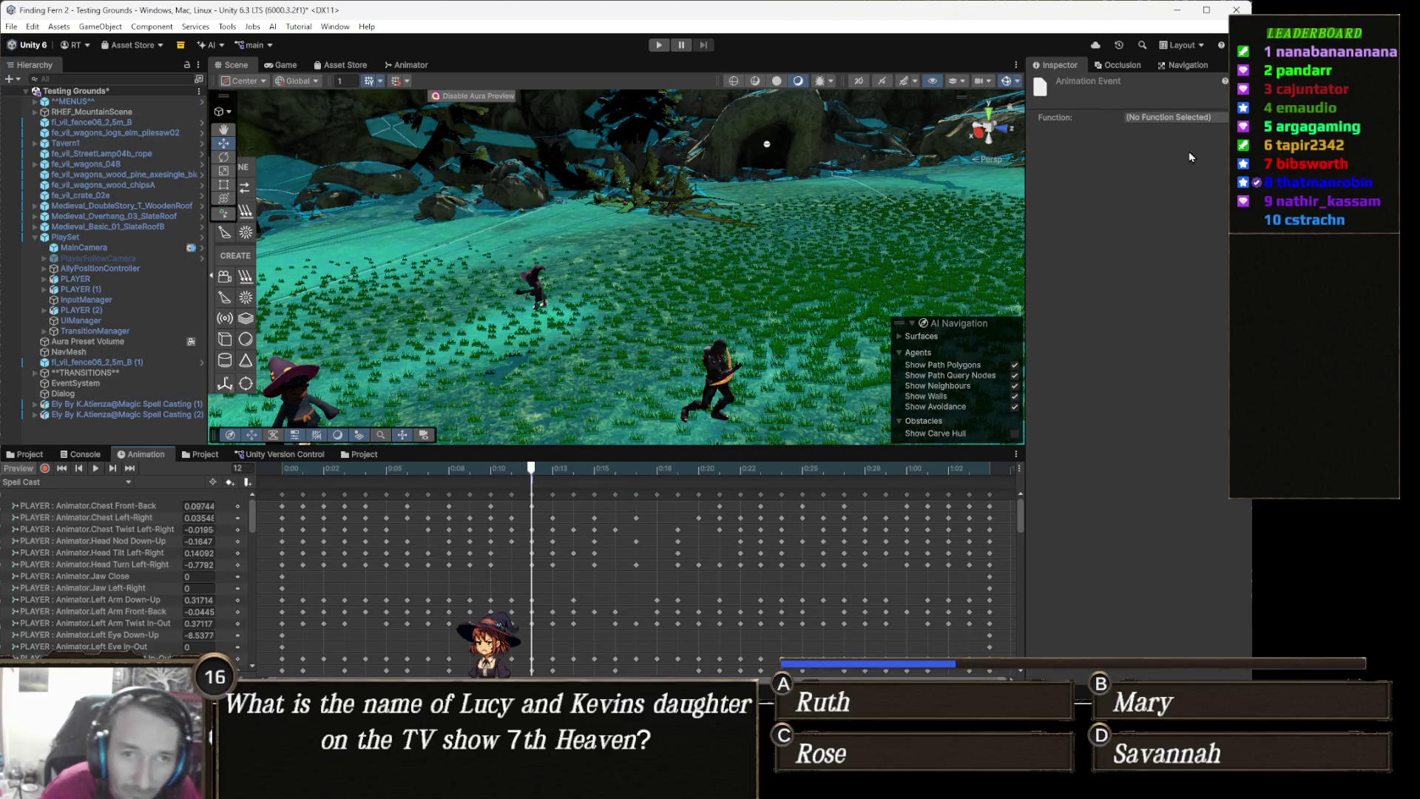
left_click(1204, 118)
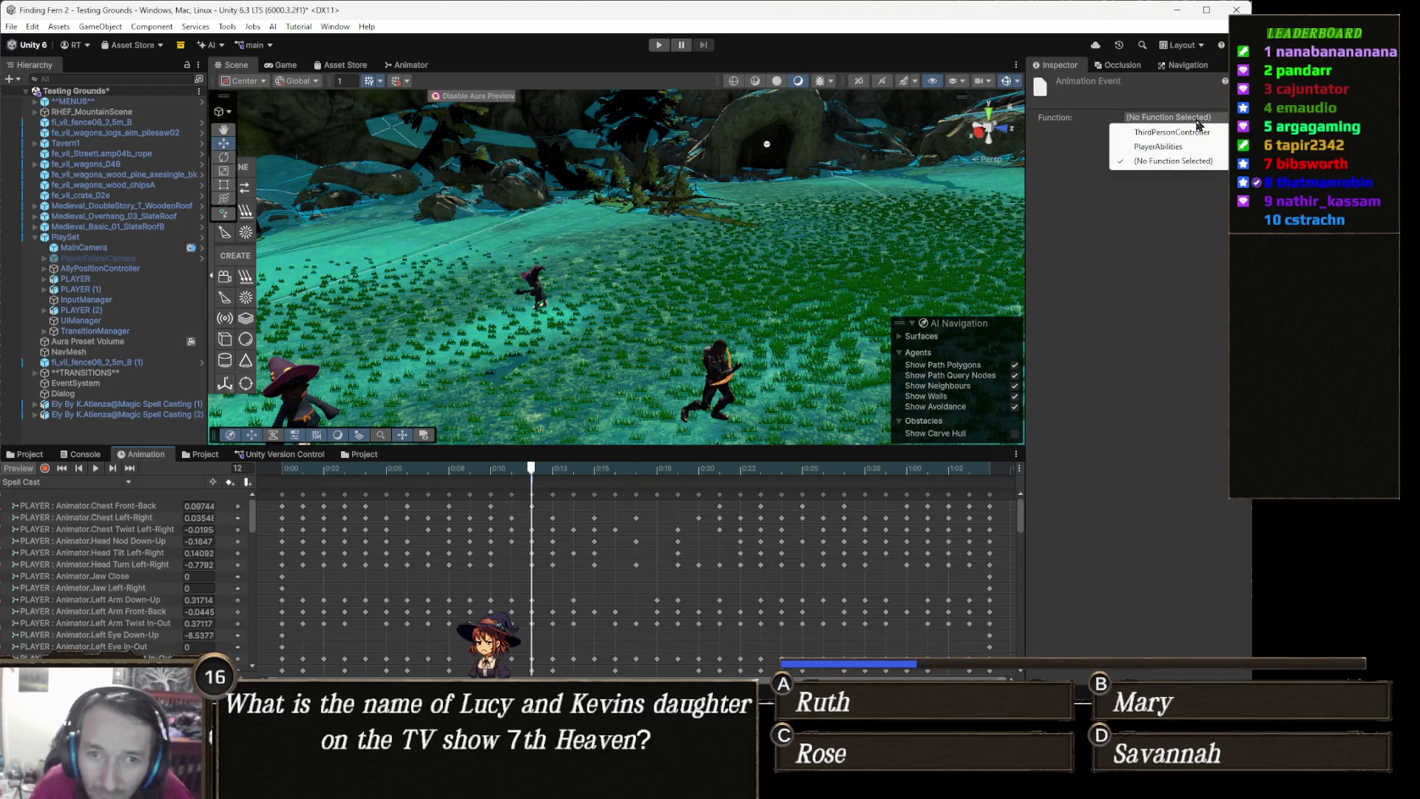
mouse_move(1186, 150)
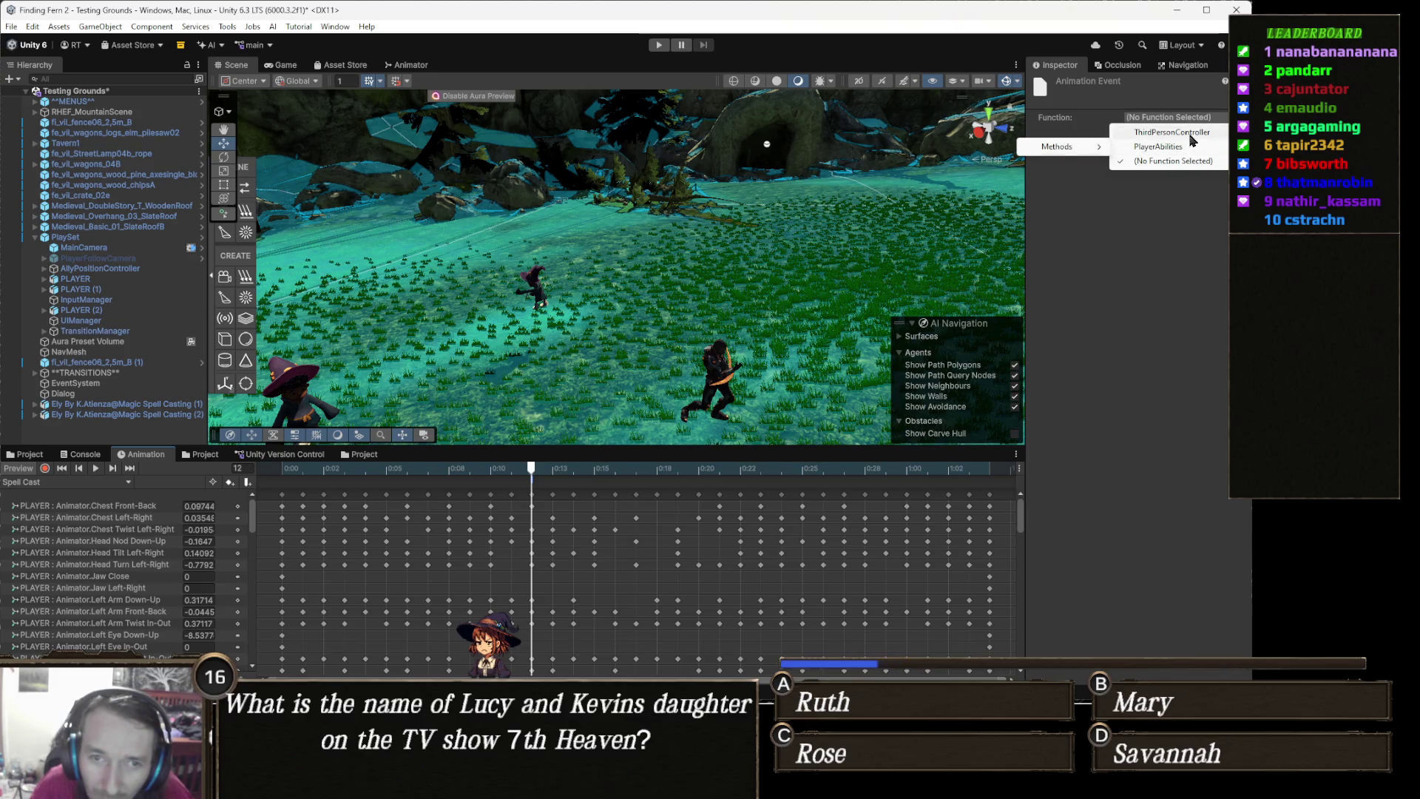
mouse_move(1076, 150)
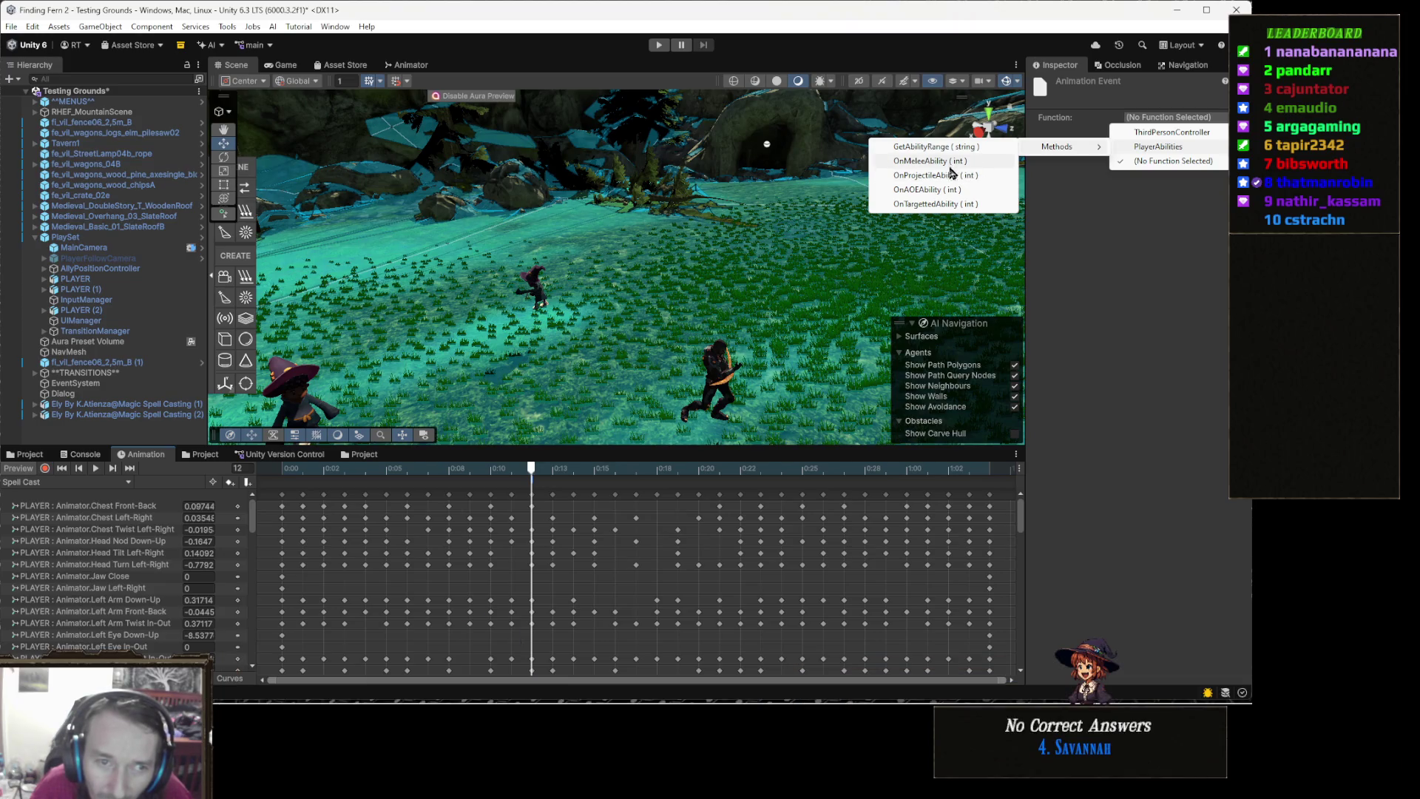
left_click(936, 190)
left_click(1145, 148)
left_click(1135, 303)
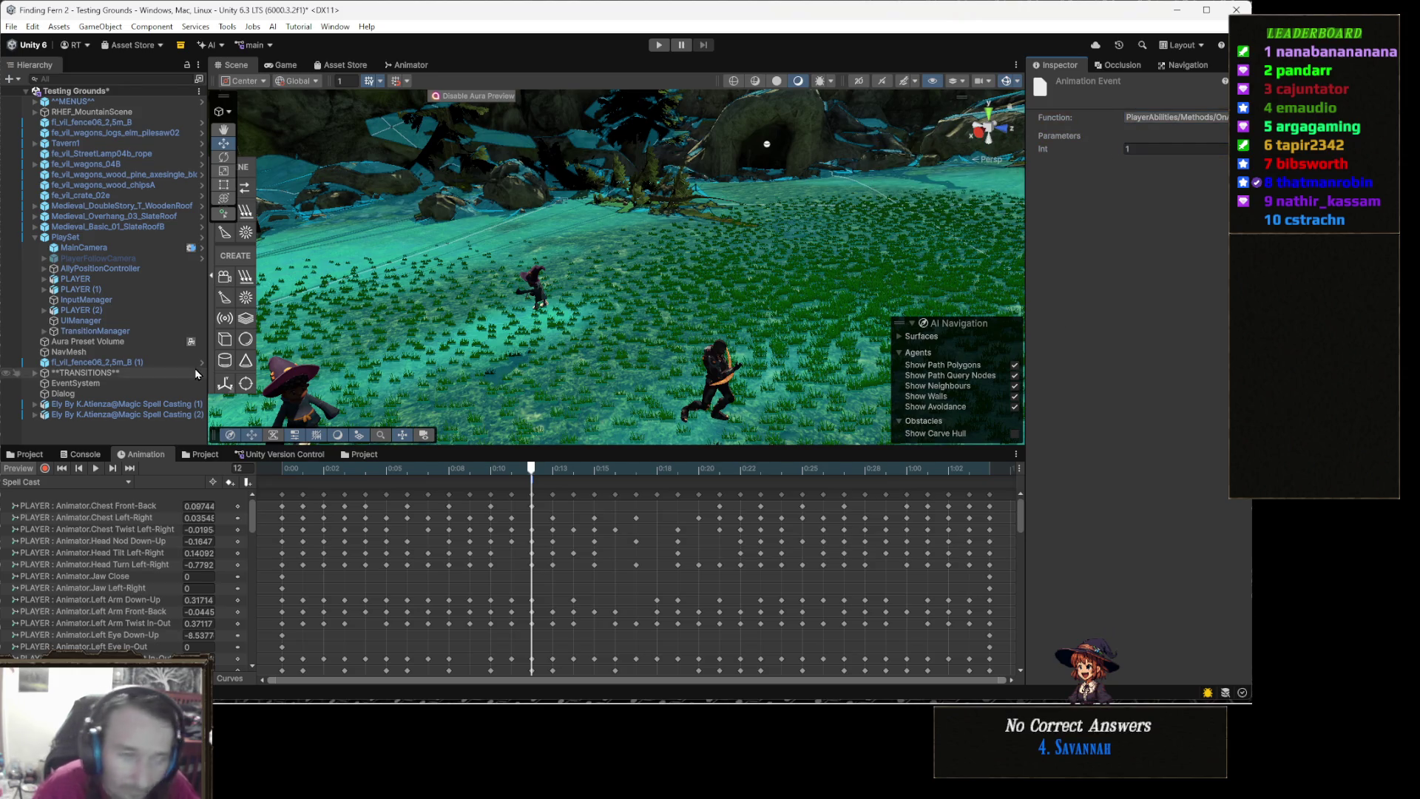
Select PLAYER, PLAYER (1) and PLAYER (2) together
left_click(113, 290)
left_click(111, 279, "ctrl")
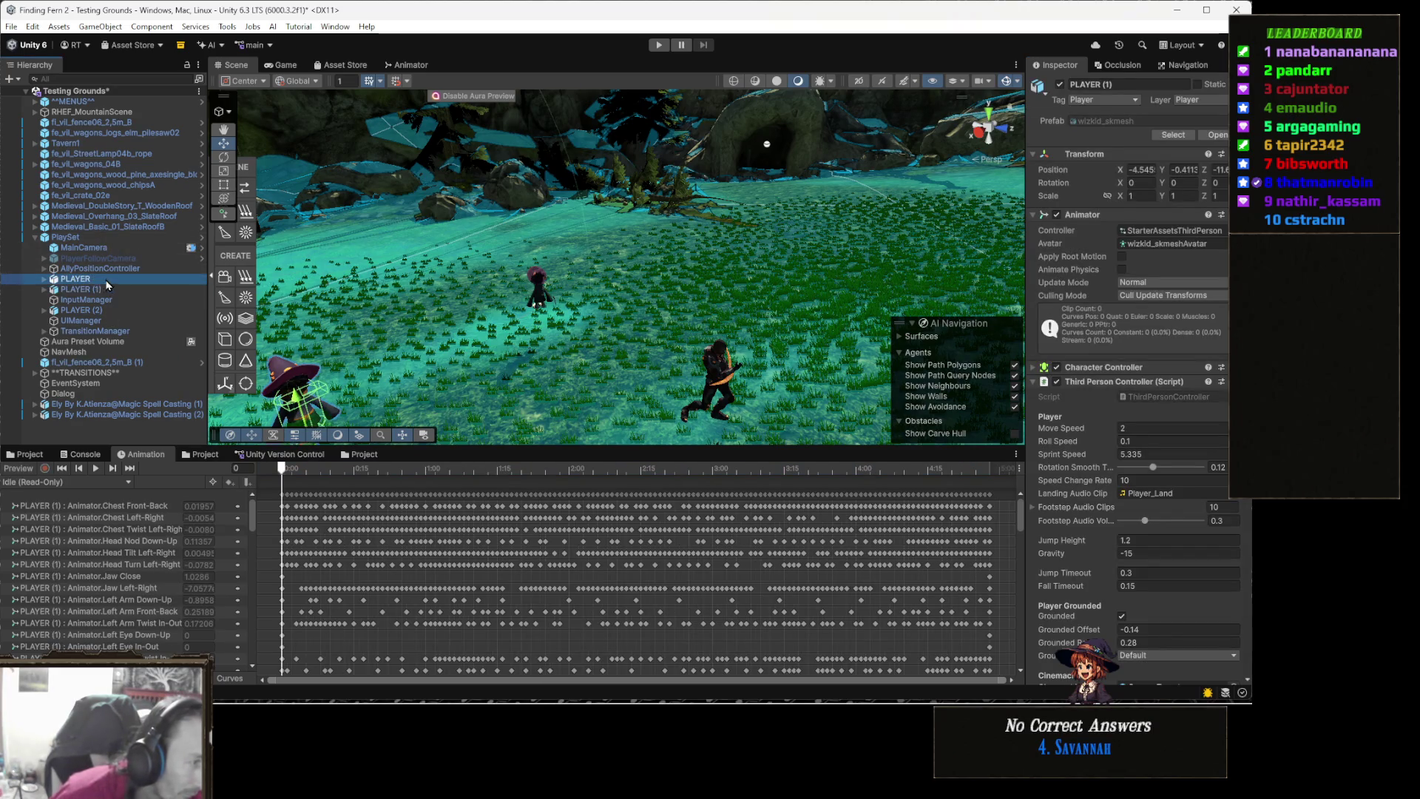
left_click(113, 312, "ctrl")
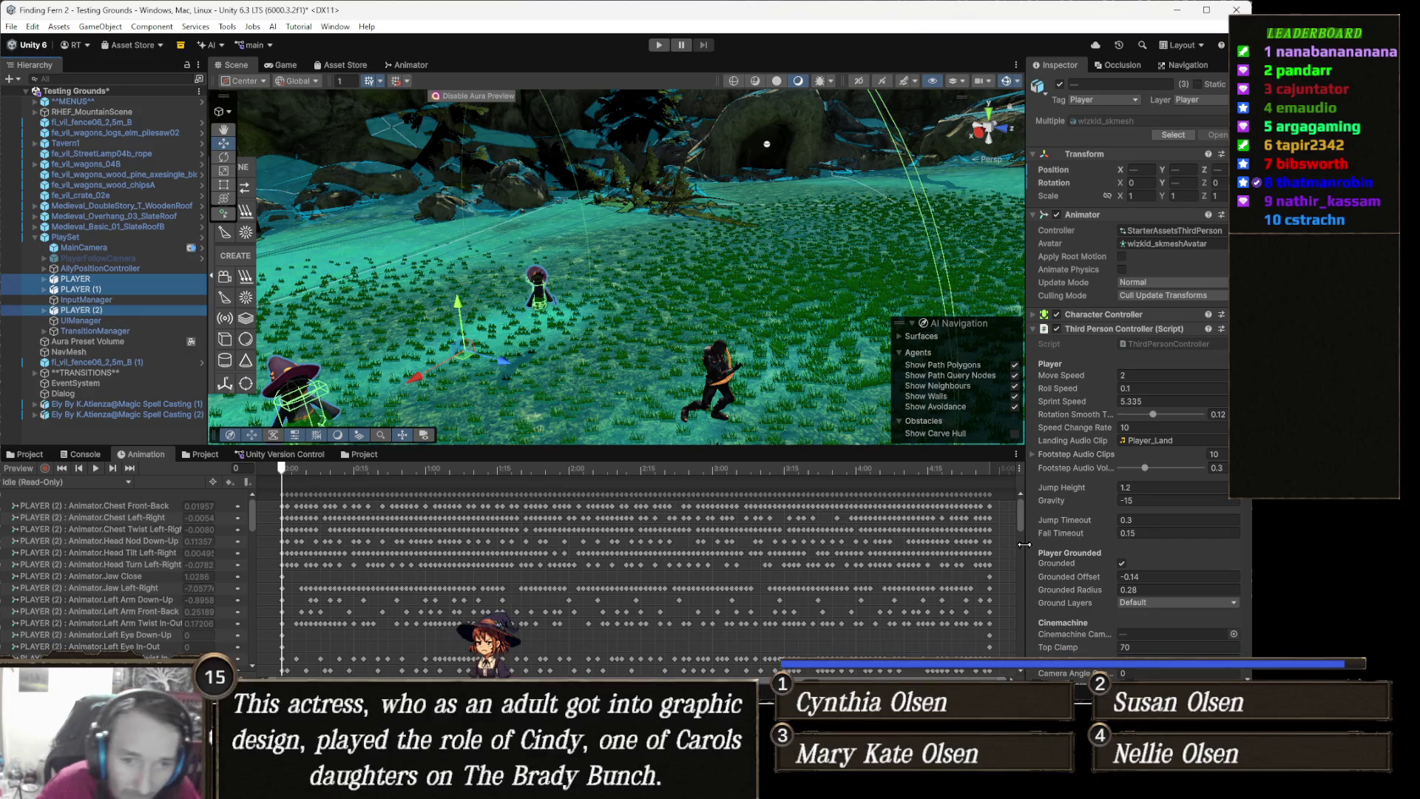
Enter iceShards in the Secondary Ability field for all three selected players
scroll(1133, 556, "down", 4)
scroll(1146, 473, "down", 8)
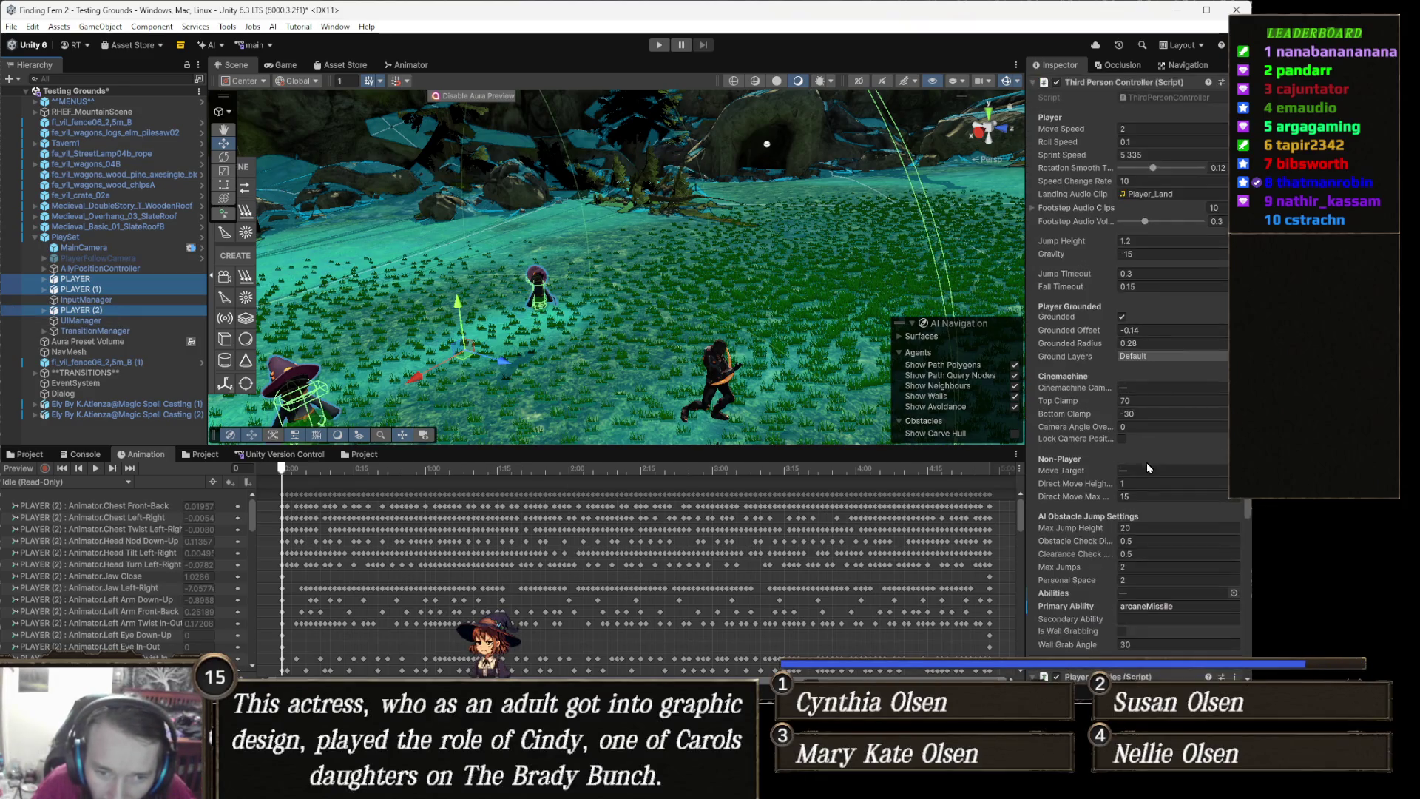
left_click(1144, 444)
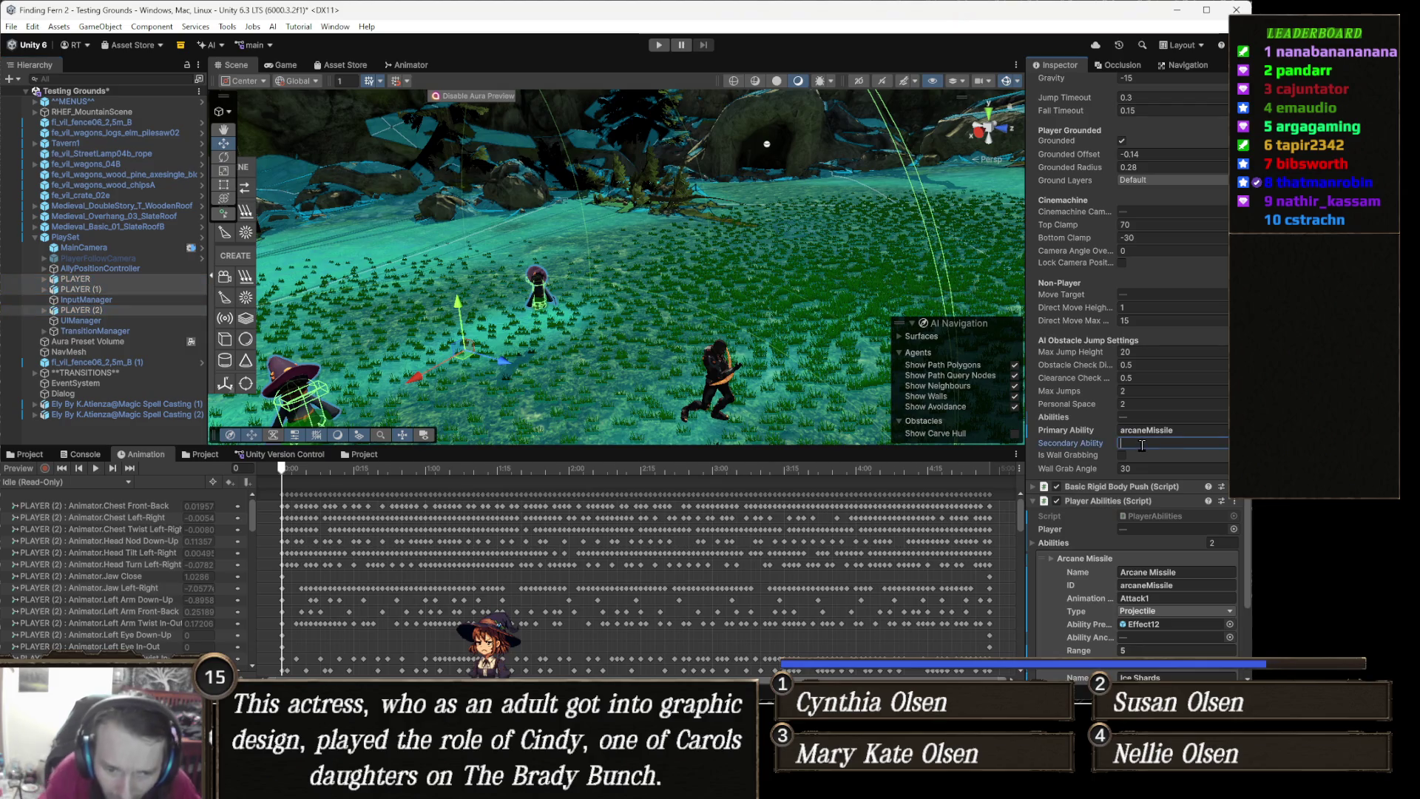
type("iceShards")
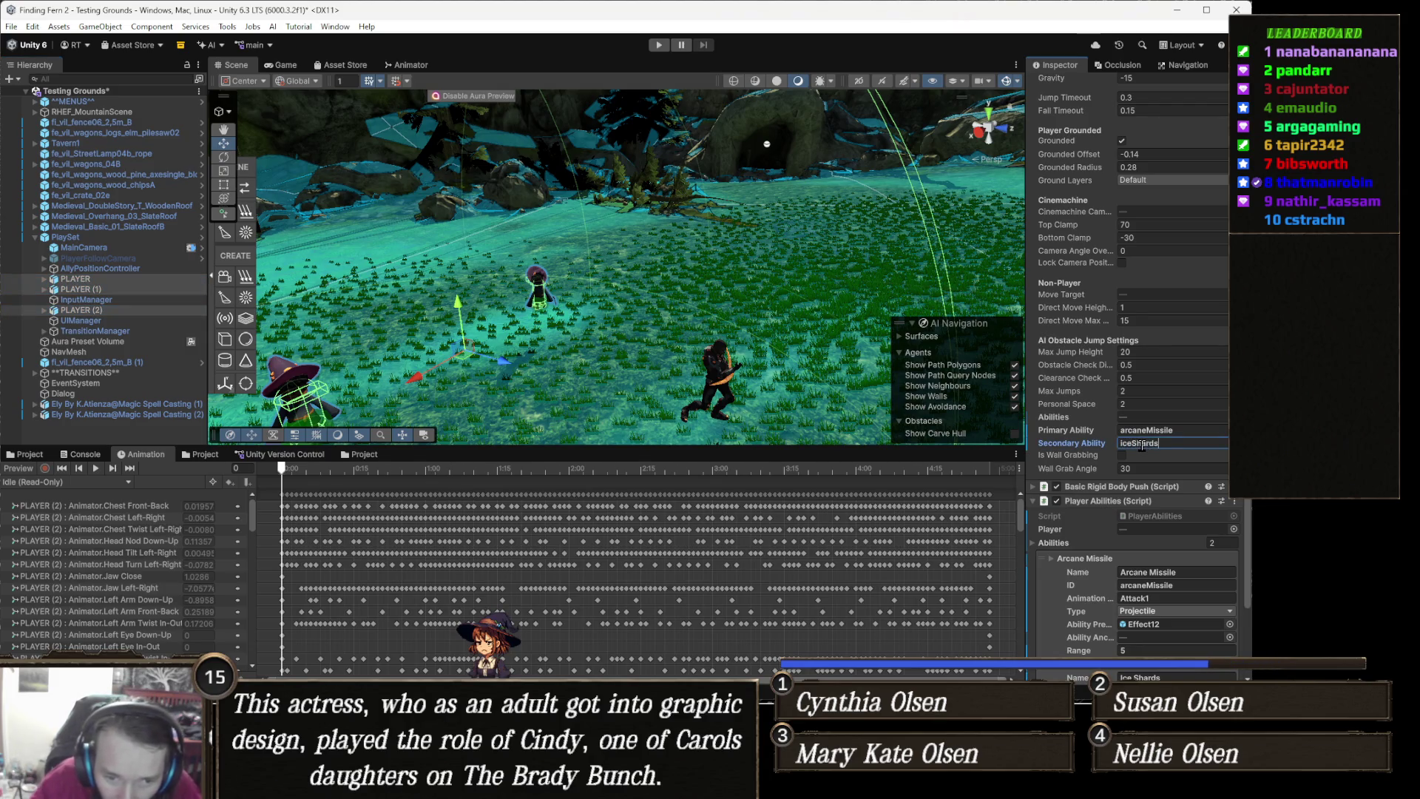
scroll(1141, 445, "down", 4)
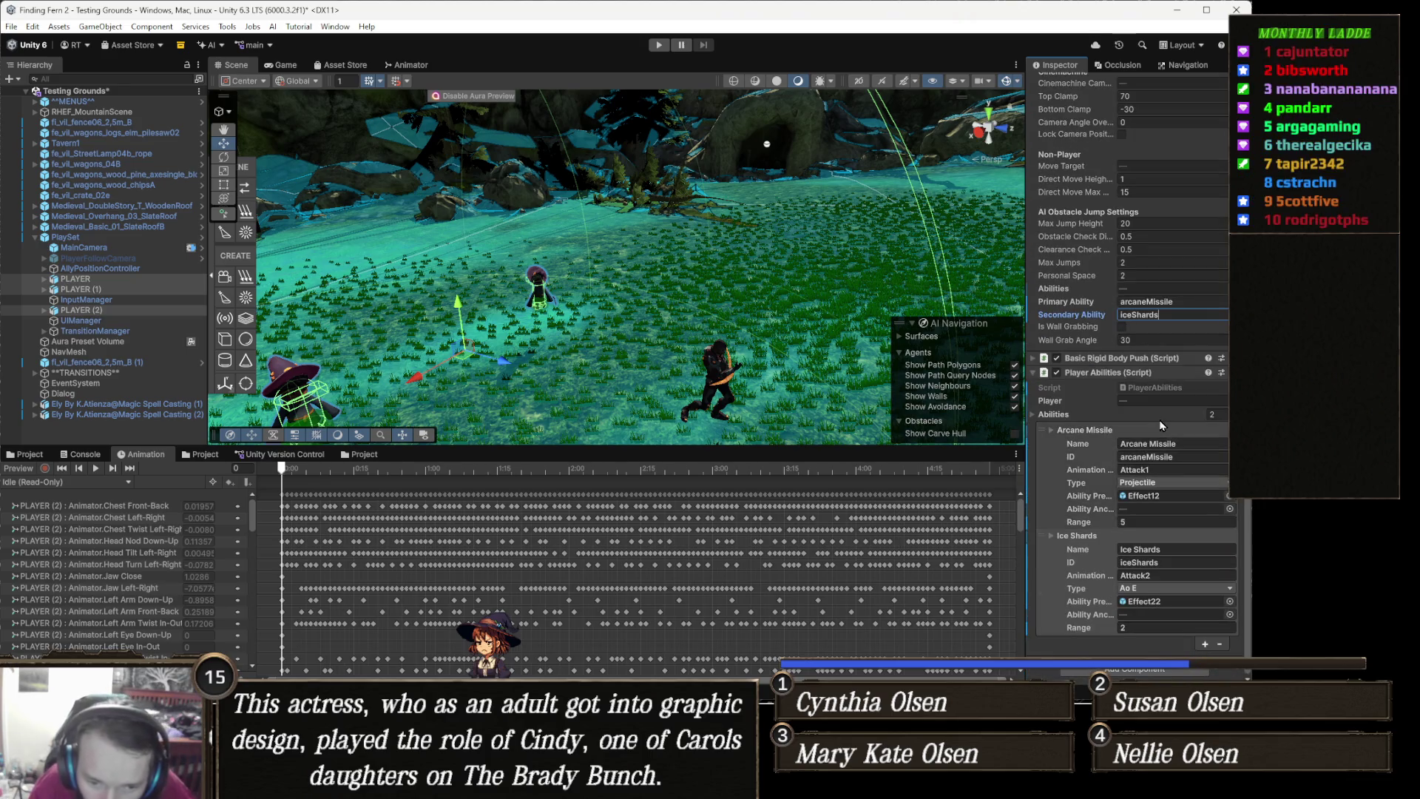
left_click_drag(669, 234, 444, 111)
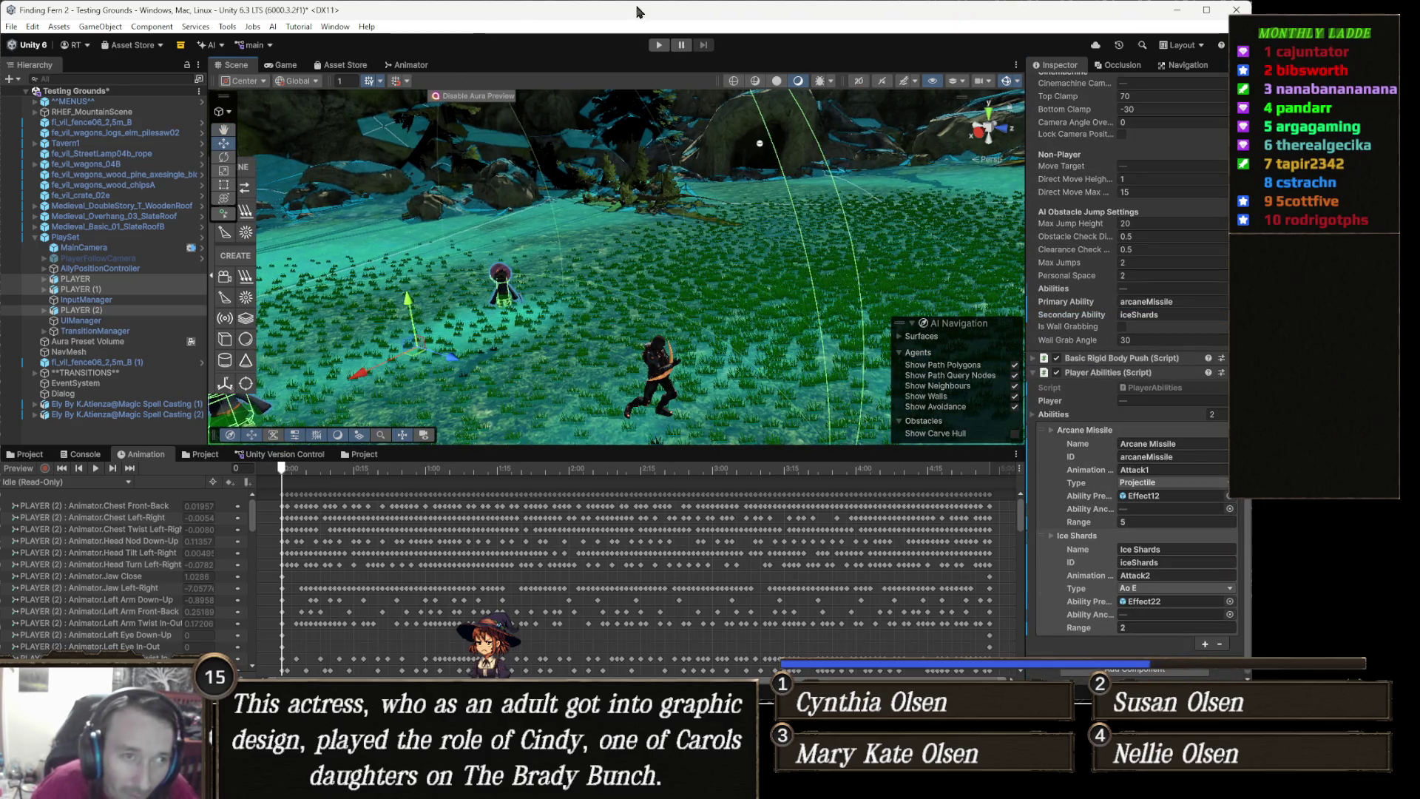
Play-test the allies in Testing Grounds for about ten seconds, then stop and bring up Visual Studio
left_click(659, 45)
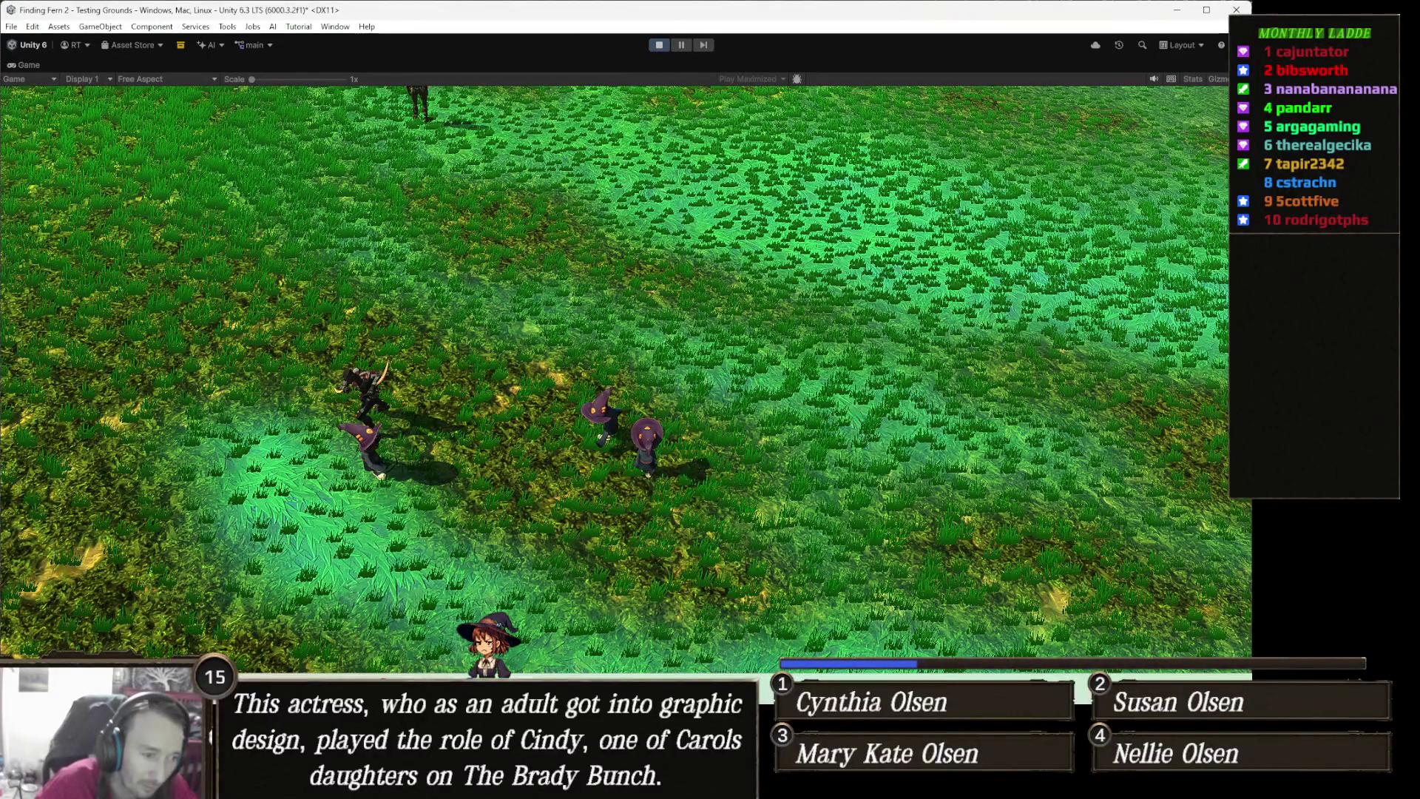
key("ctrl+p")
mouse_move(491, 784)
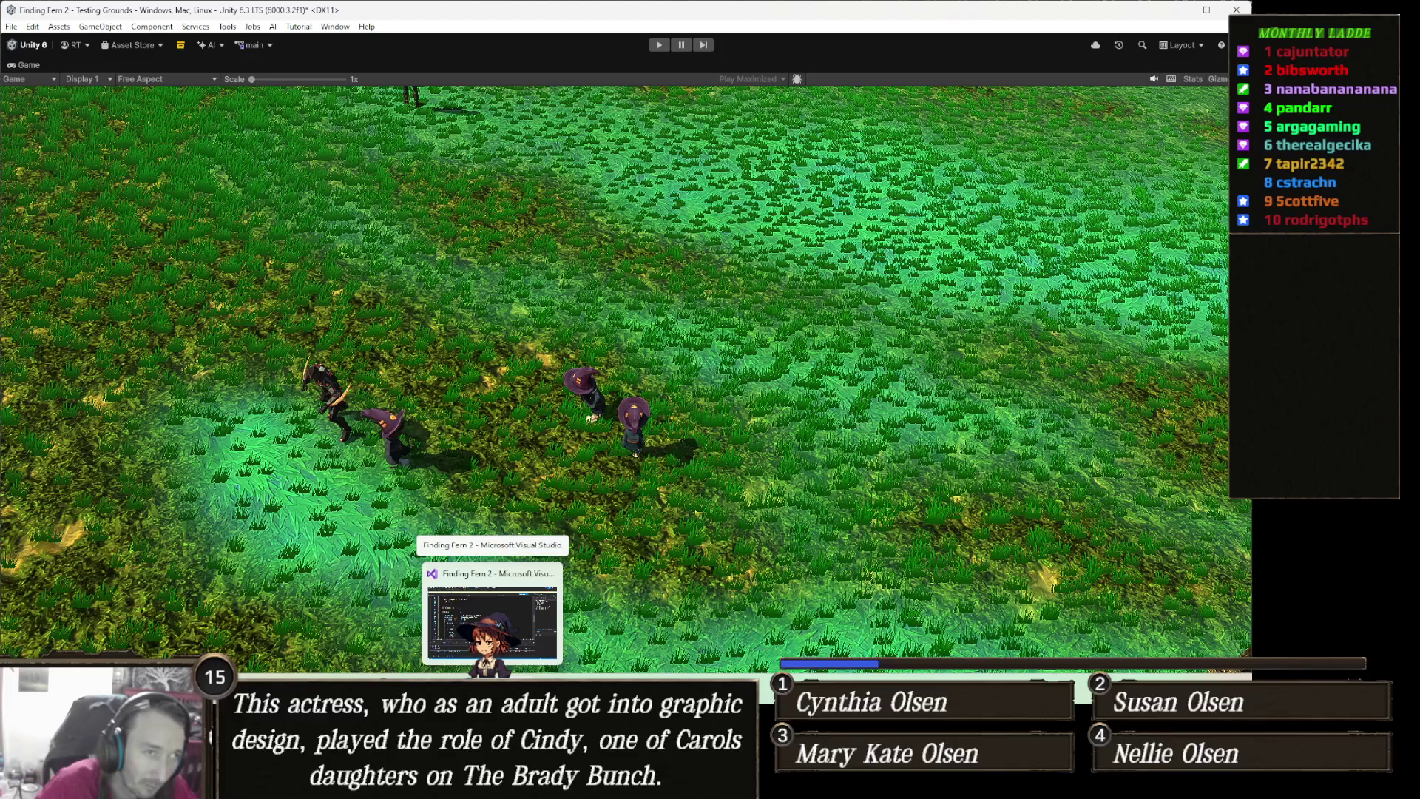
left_click(492, 614)
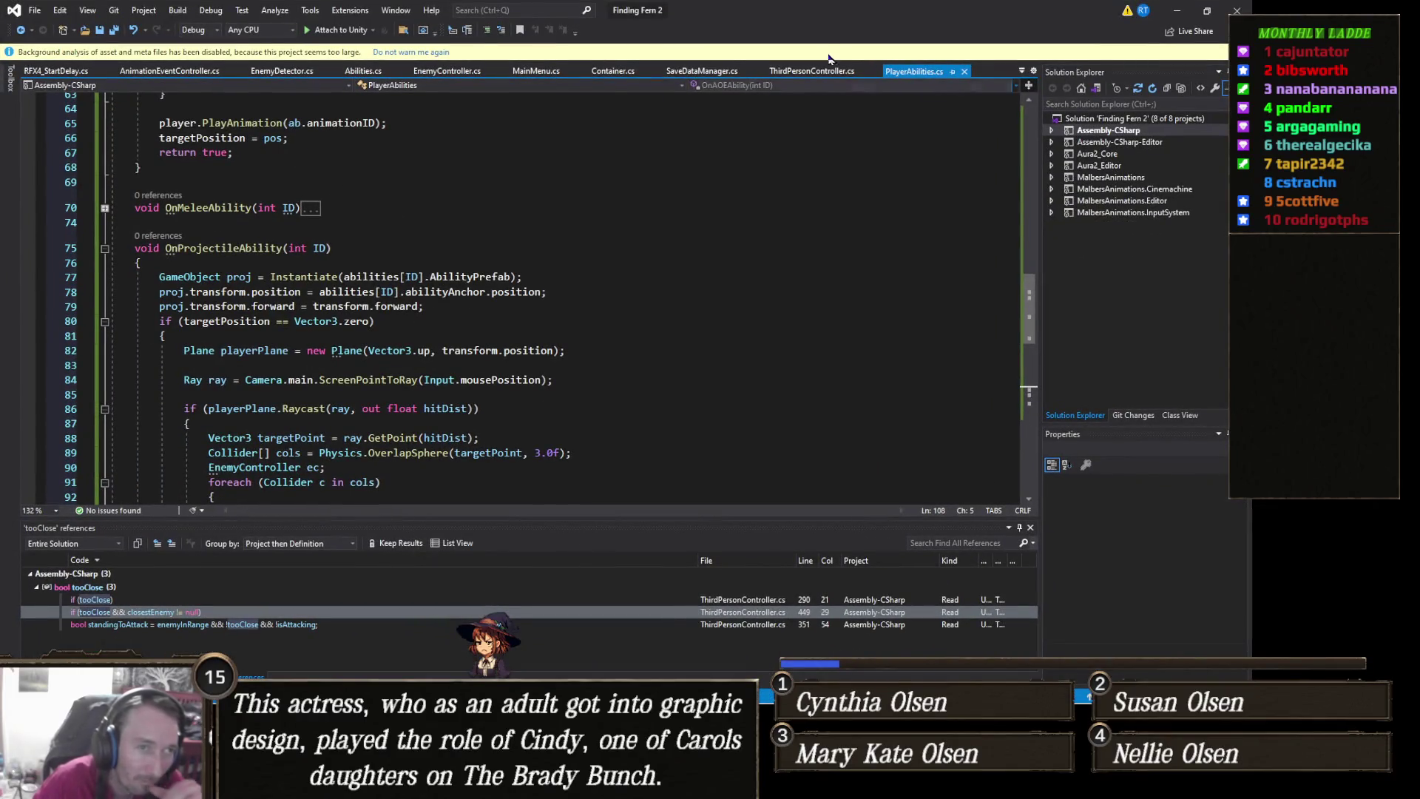
In ThirdPersonController.cs, search 'primary', list all primaryAbility references, and go to the line 261 use
key("ctrl+Tab")
left_click(574, 454)
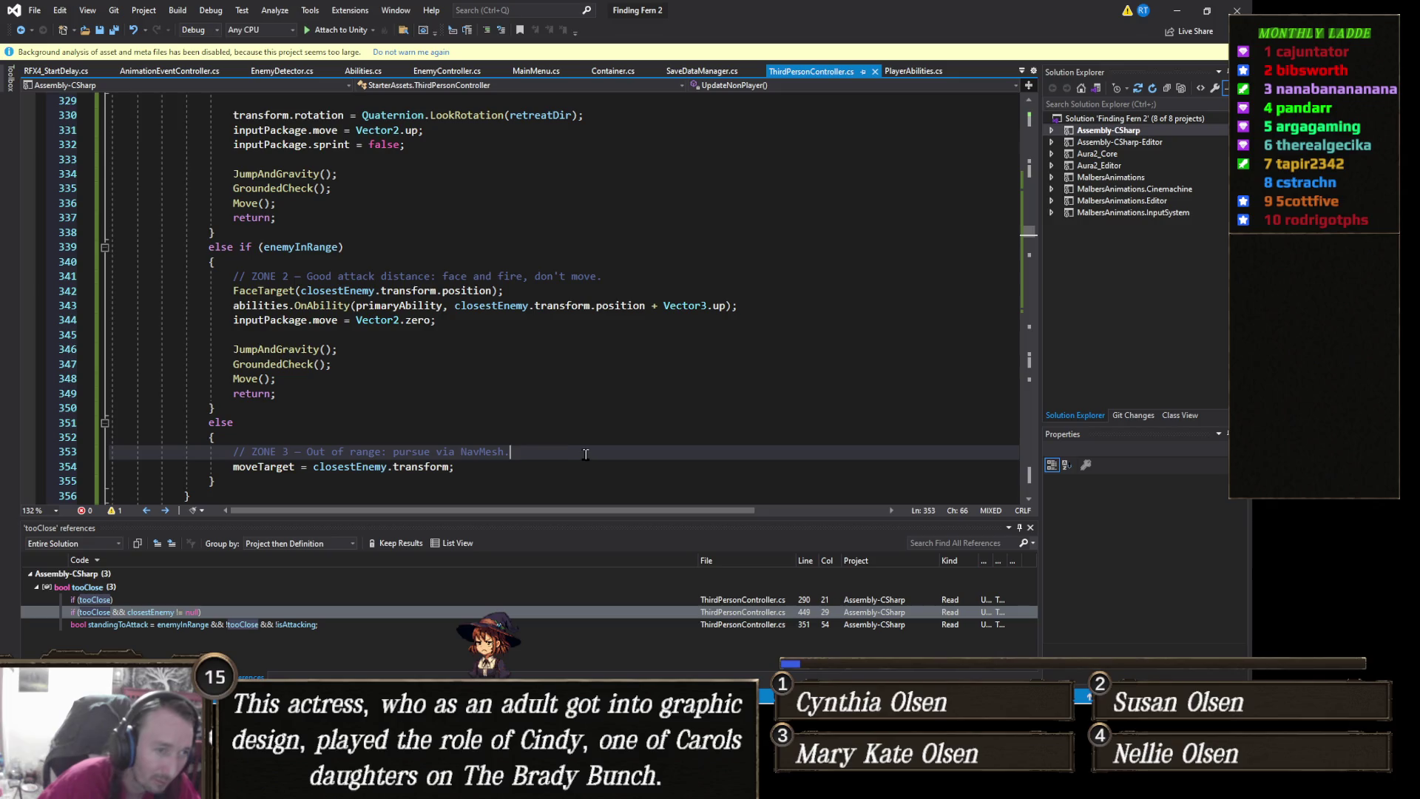
key("ctrl+f")
type("primary")
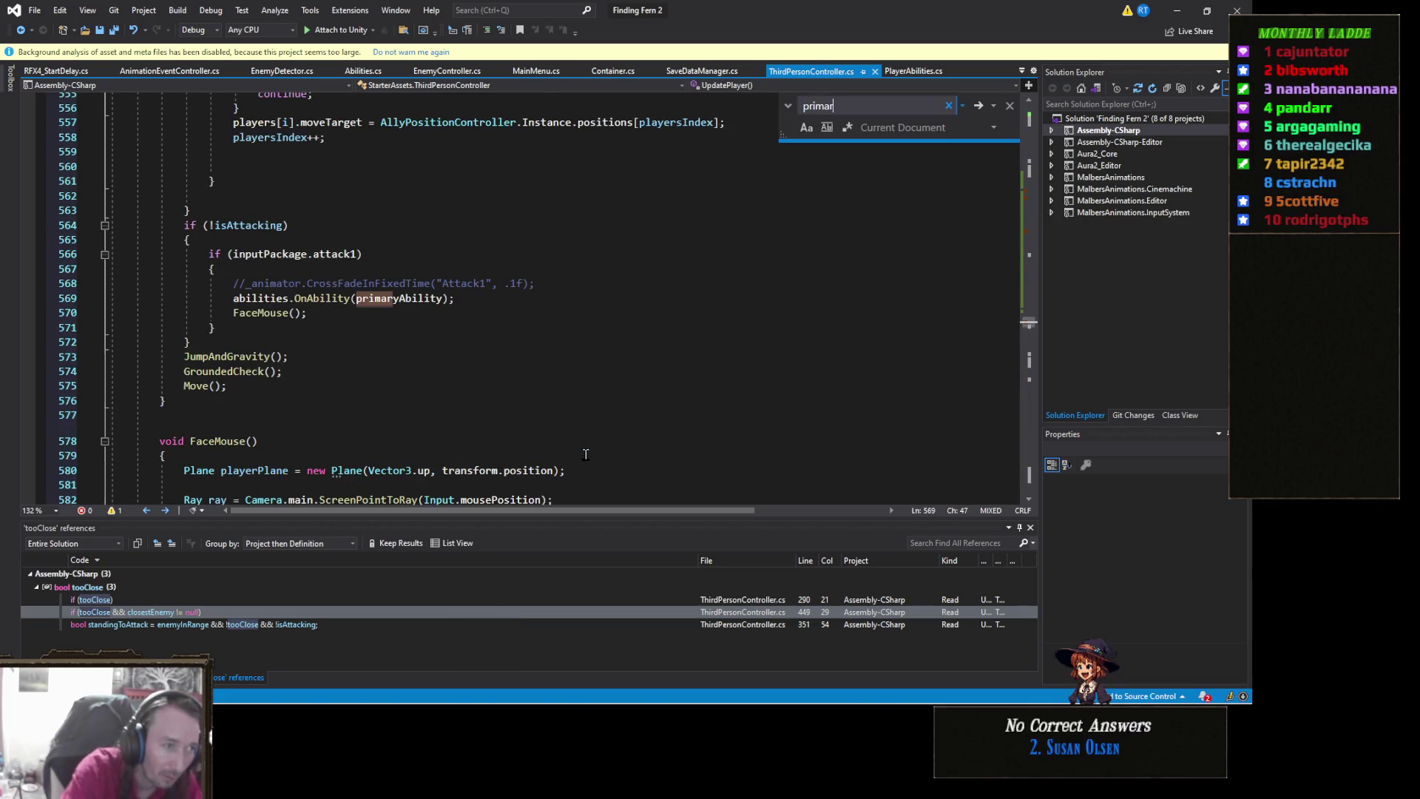
scroll(508, 307, "down", 1)
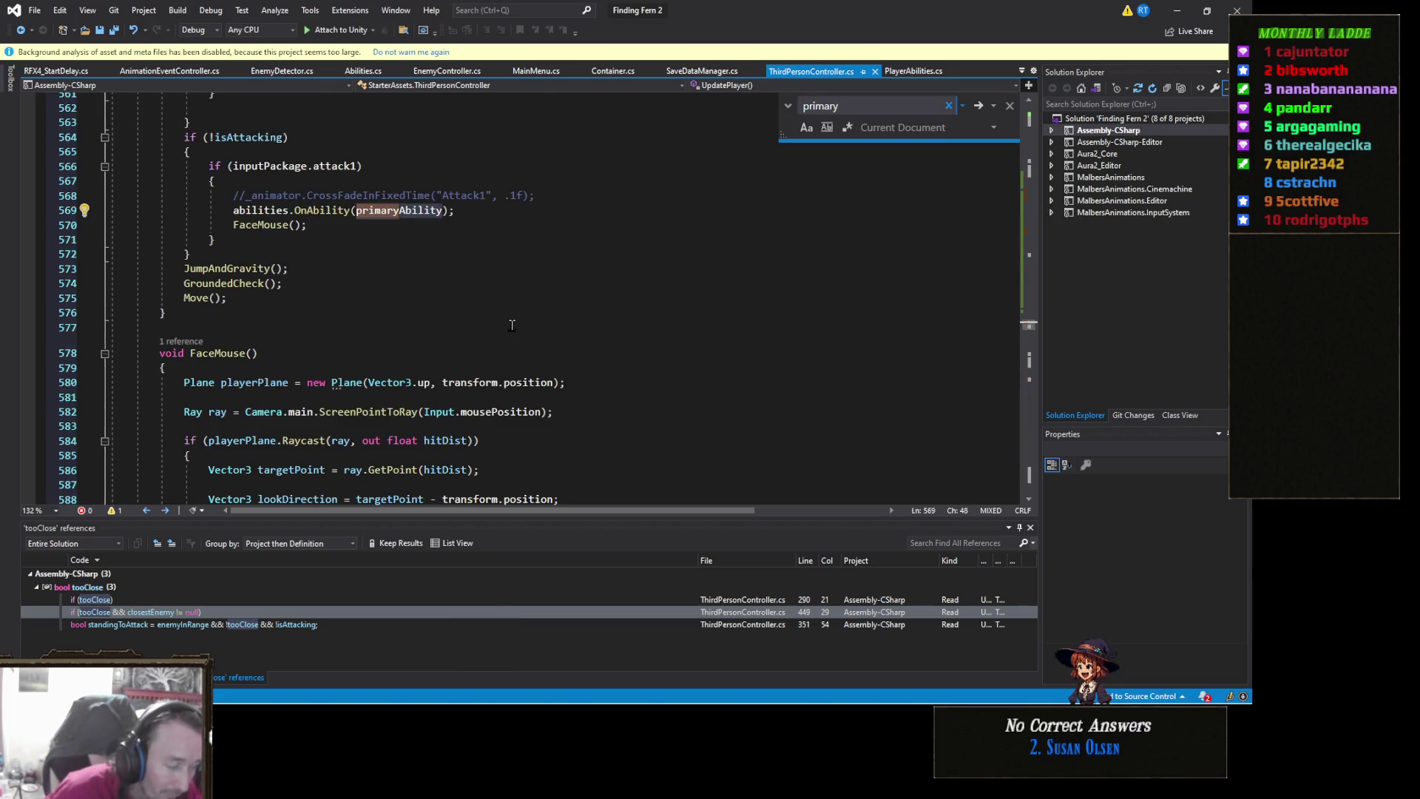
scroll(502, 320, "up", 2)
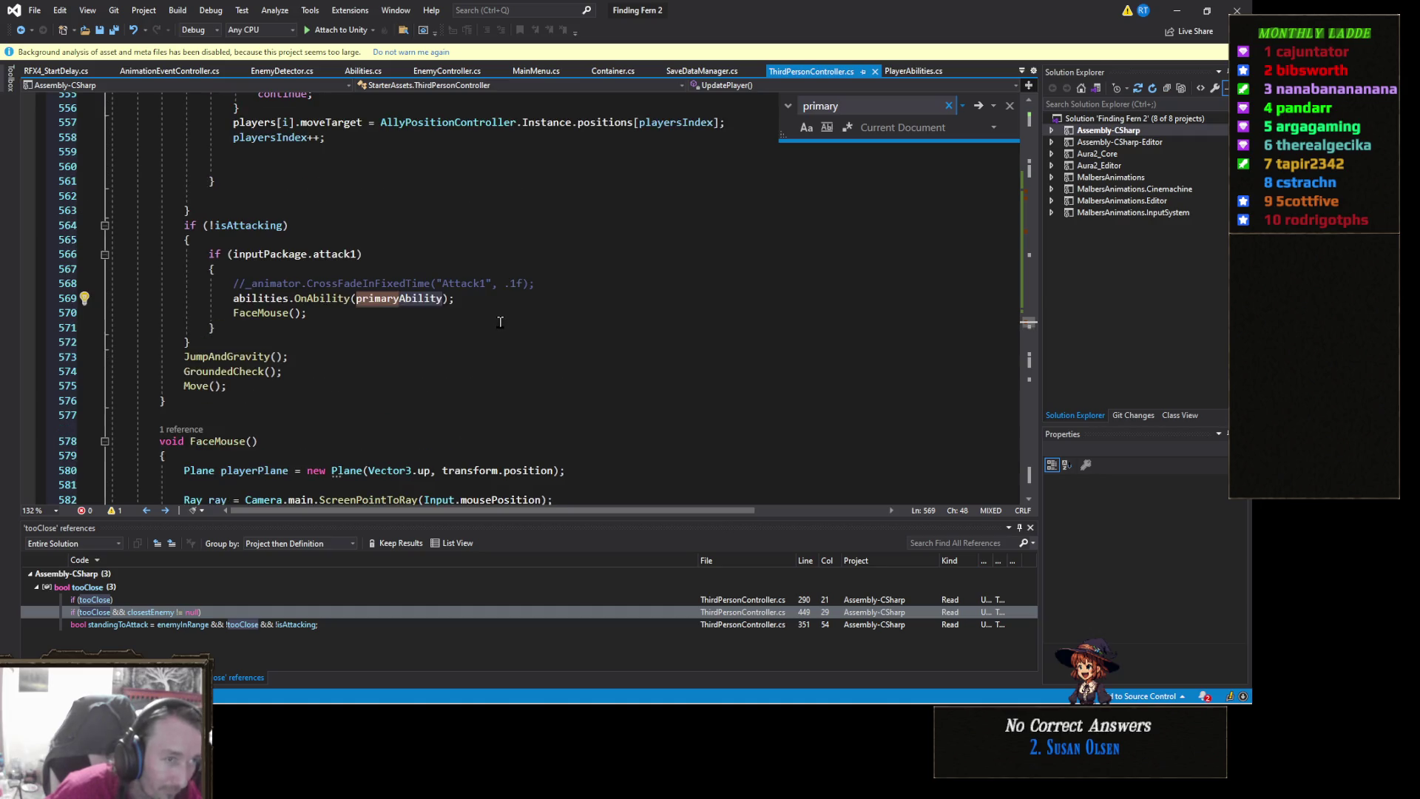
right_click(392, 298)
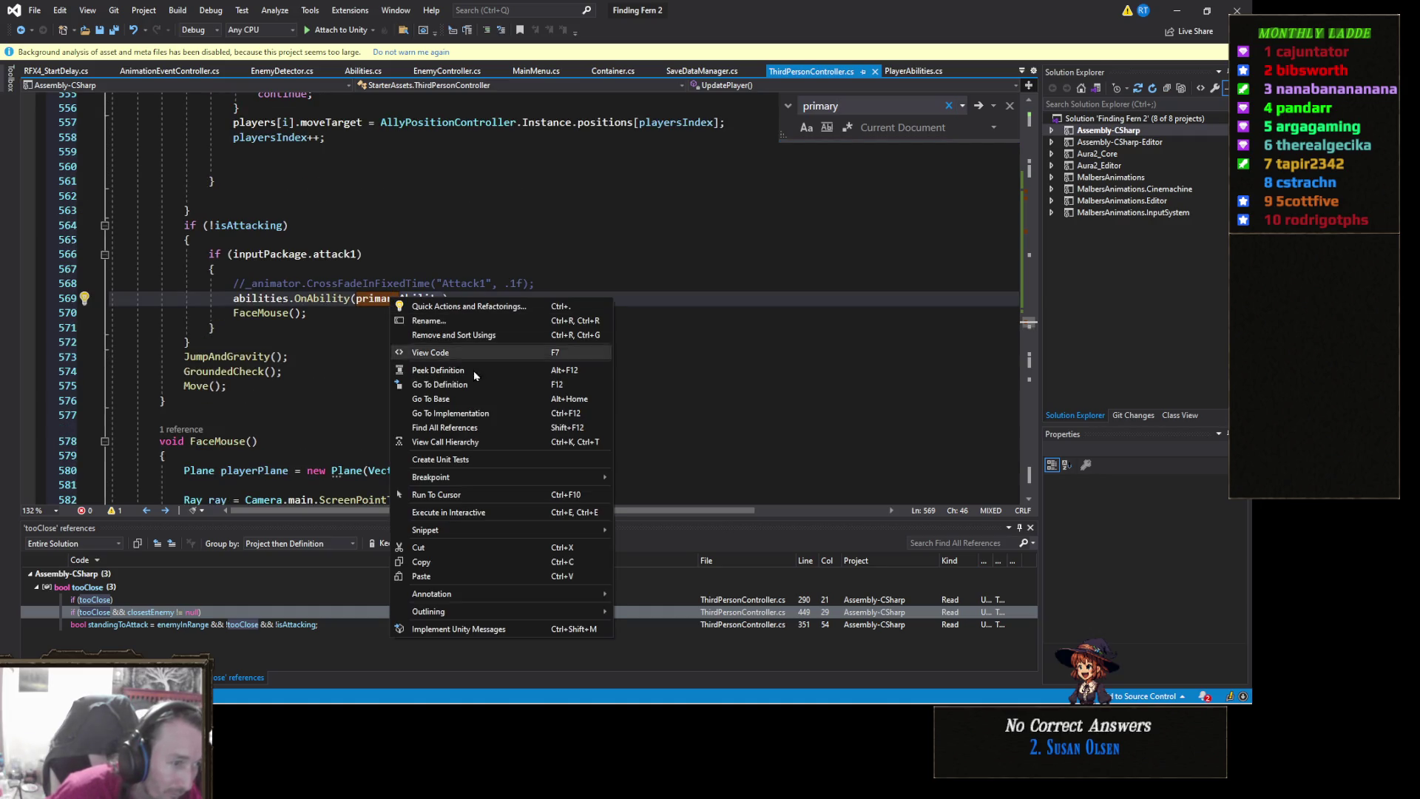
left_click(484, 427)
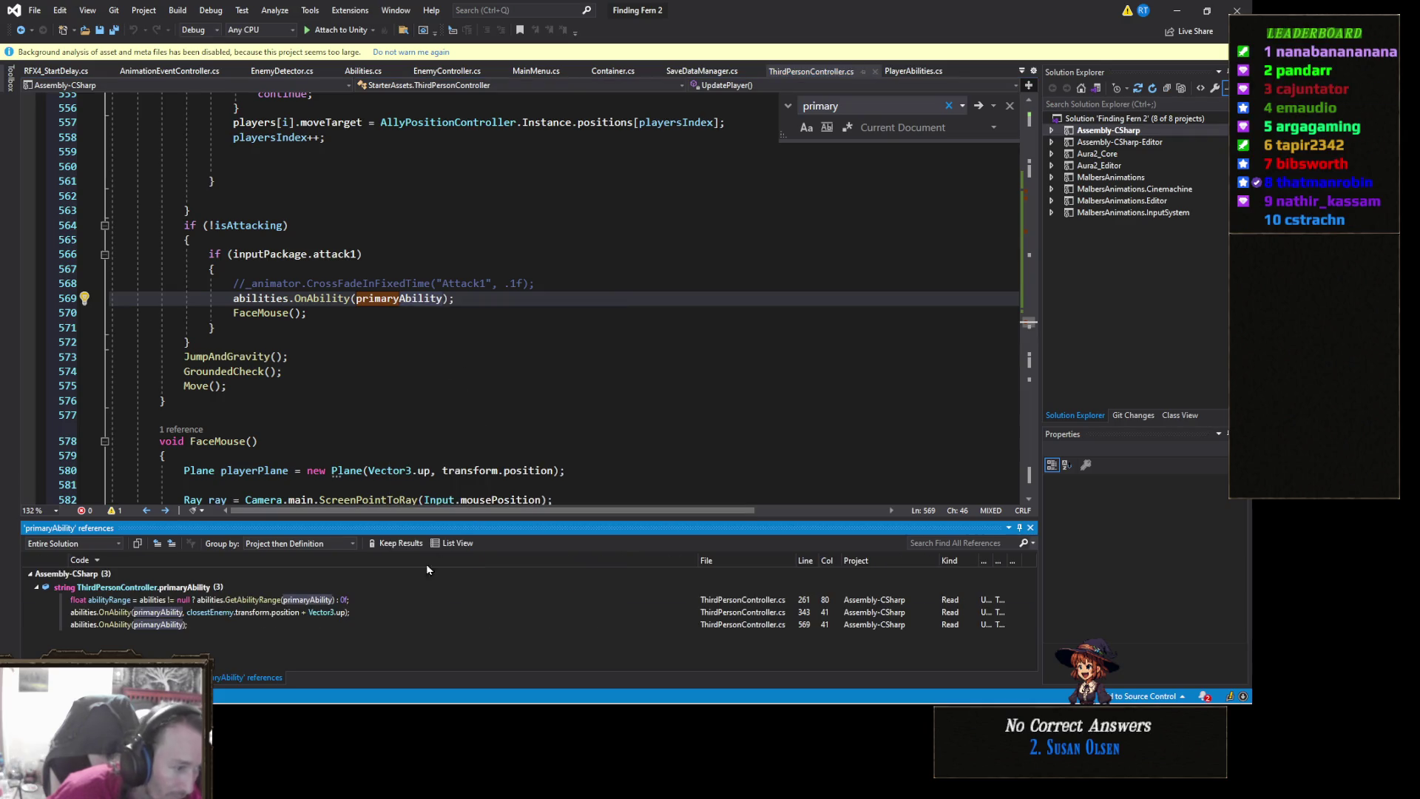
left_click(359, 599)
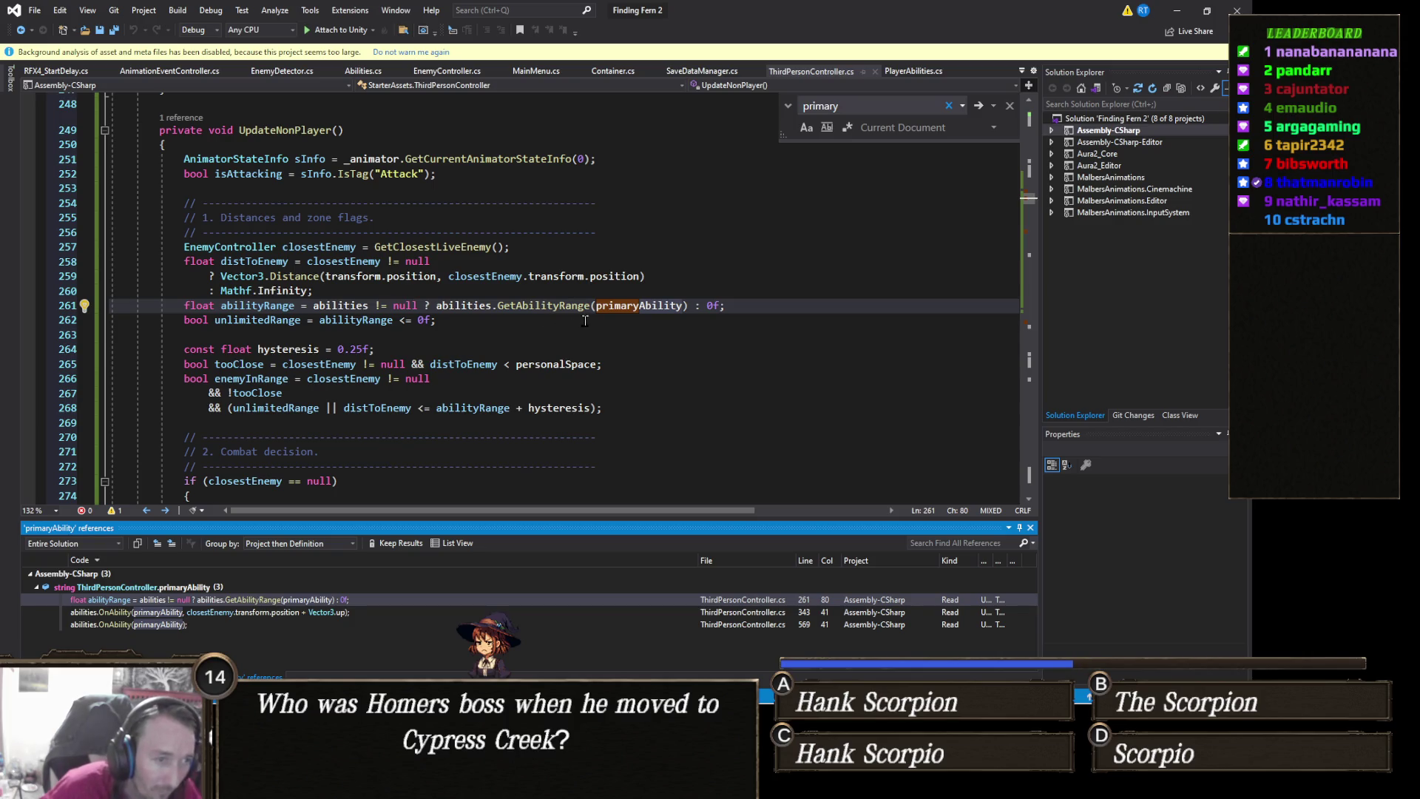
left_click(463, 291)
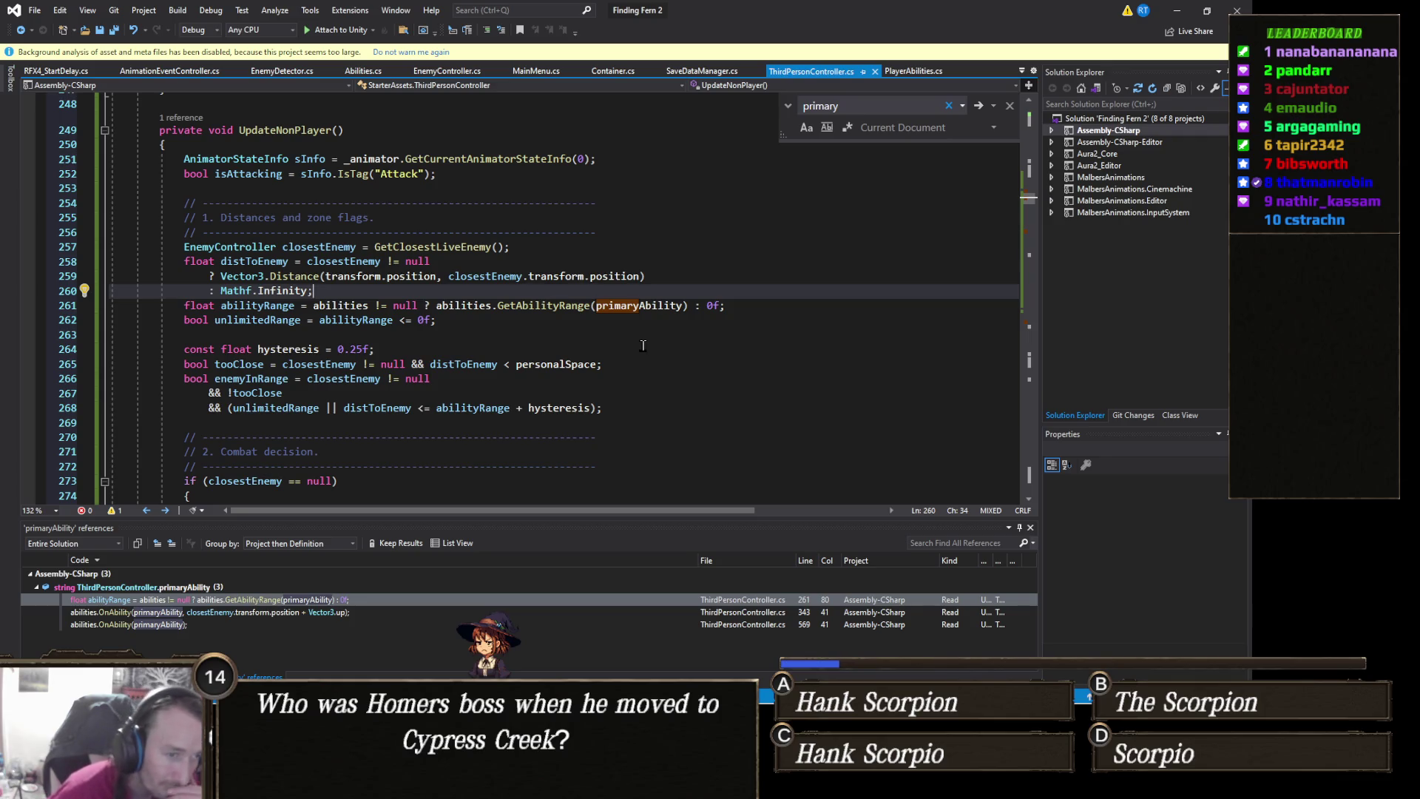
left_click(526, 349)
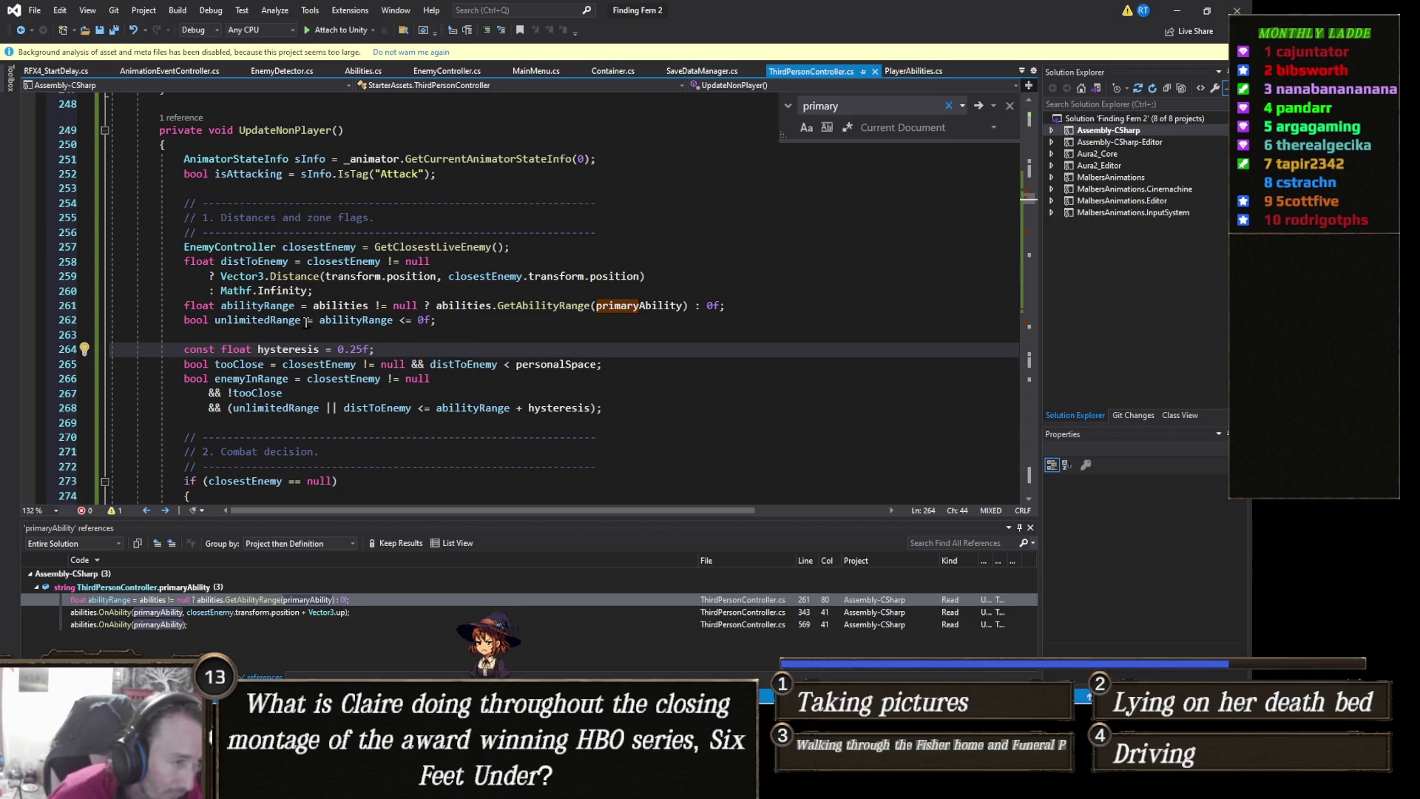
left_click(354, 291)
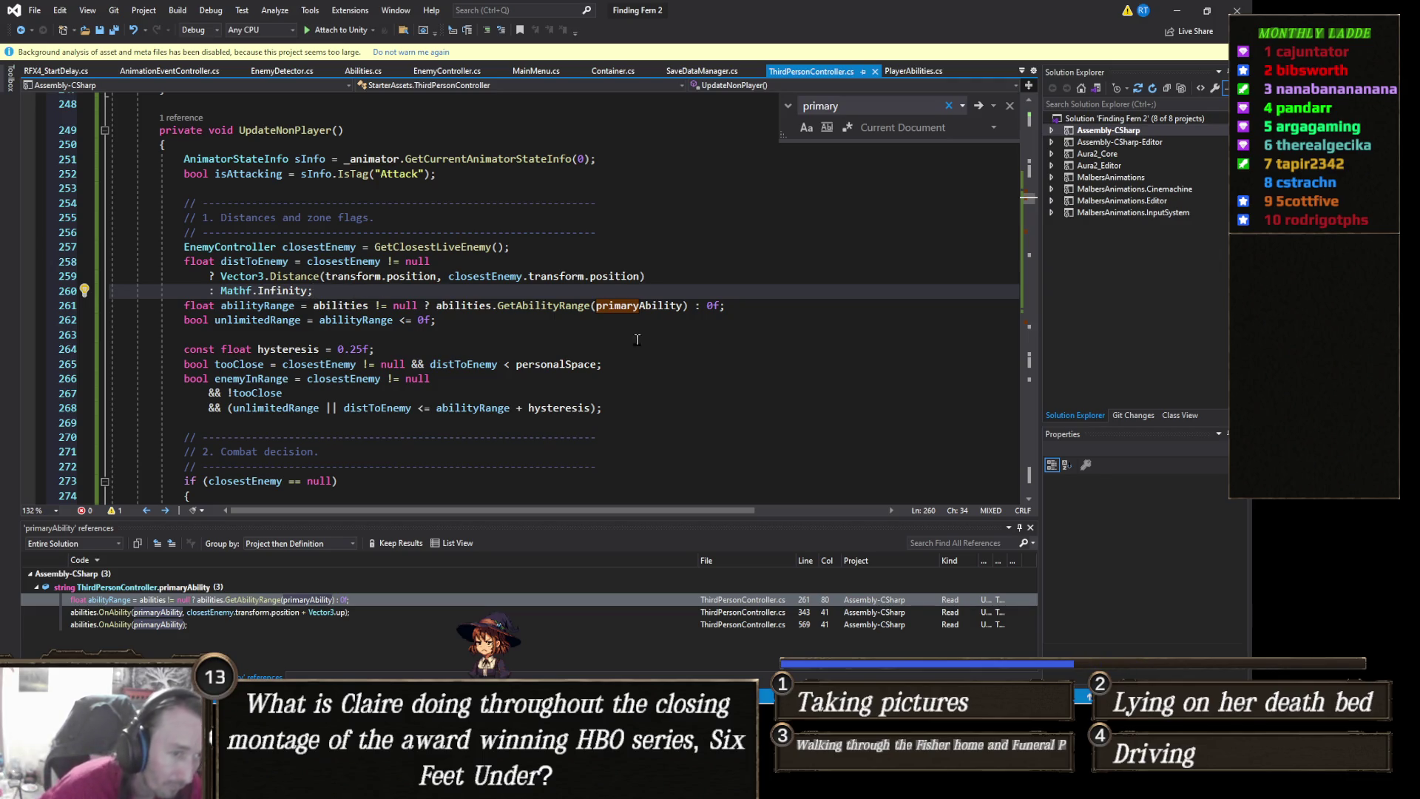
left_click(748, 304)
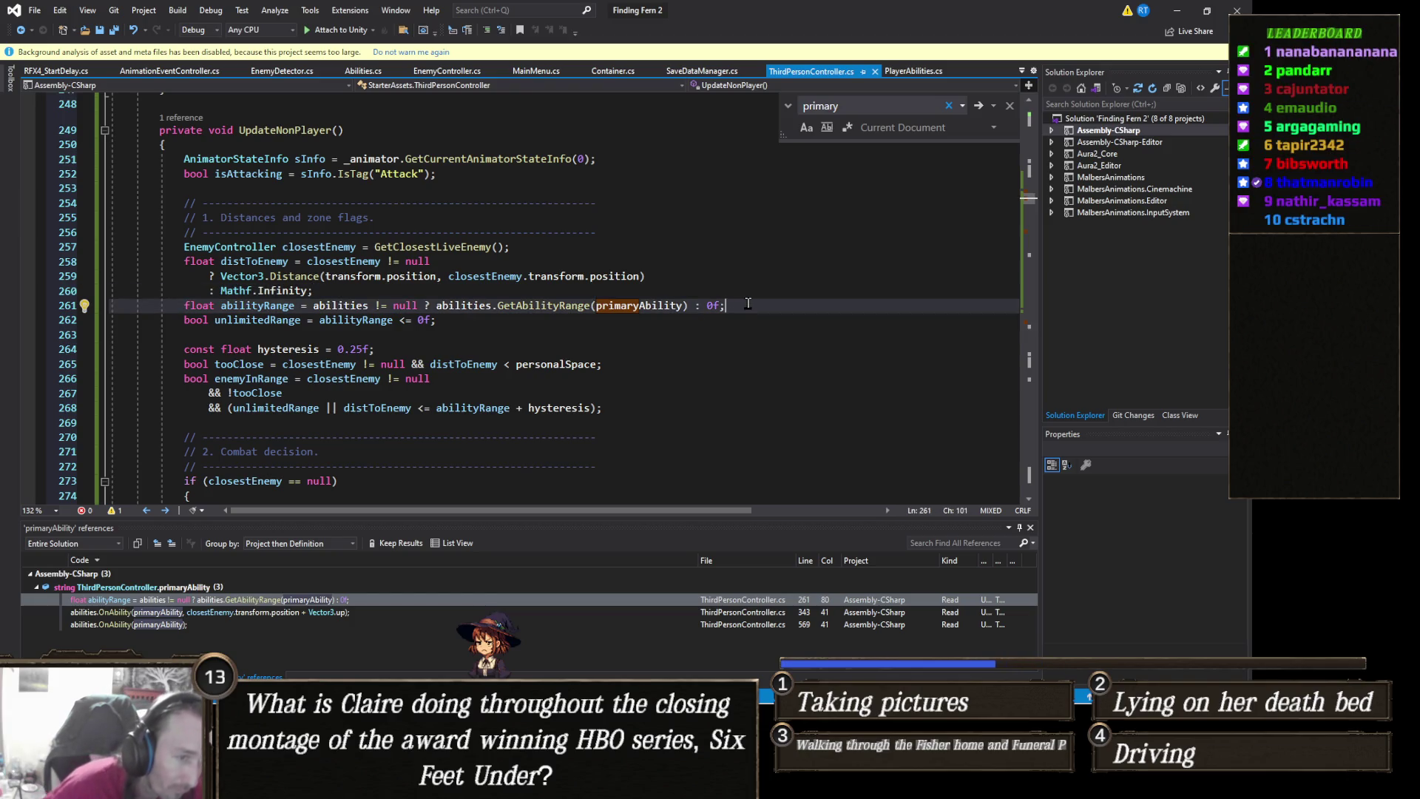
double_click(645, 307)
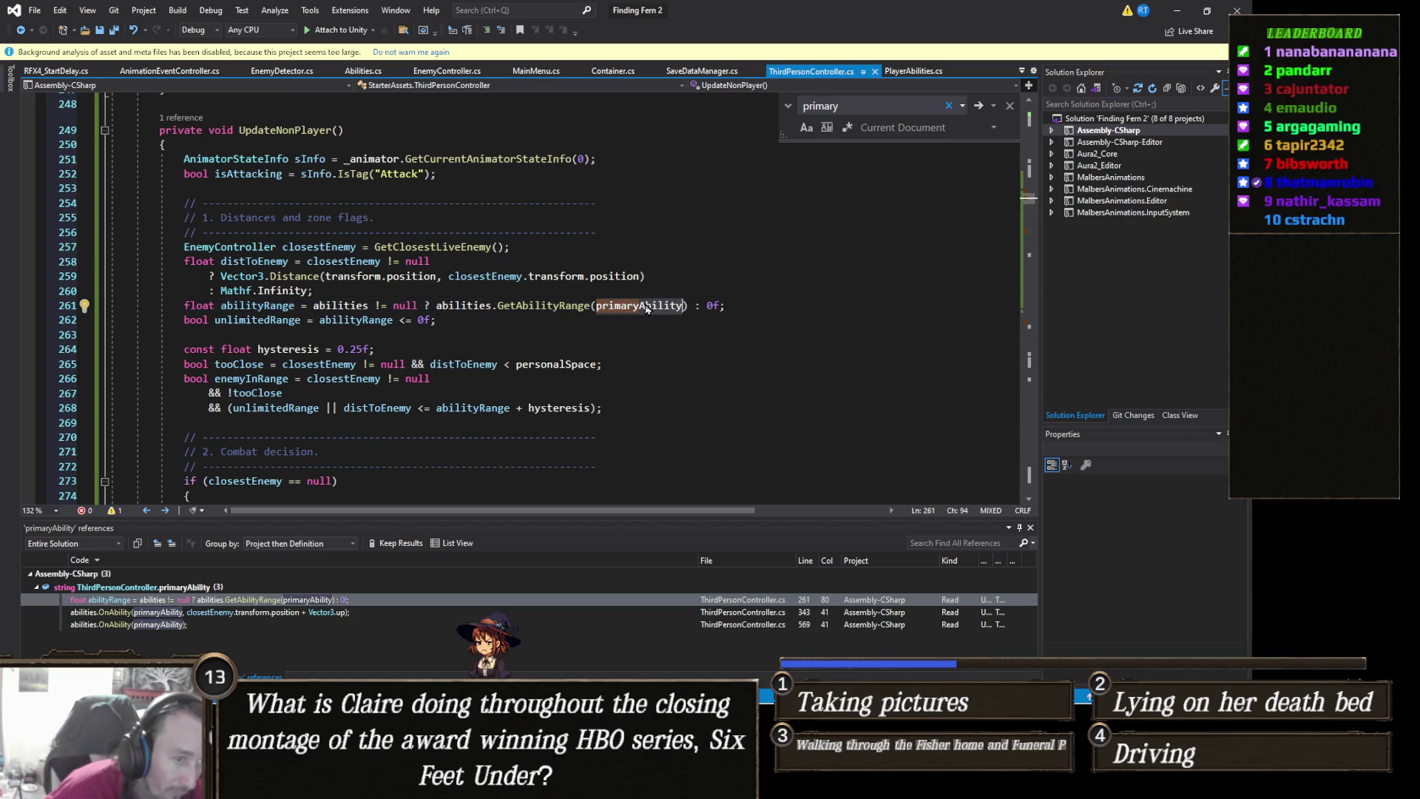
scroll(444, 353, "up", 3)
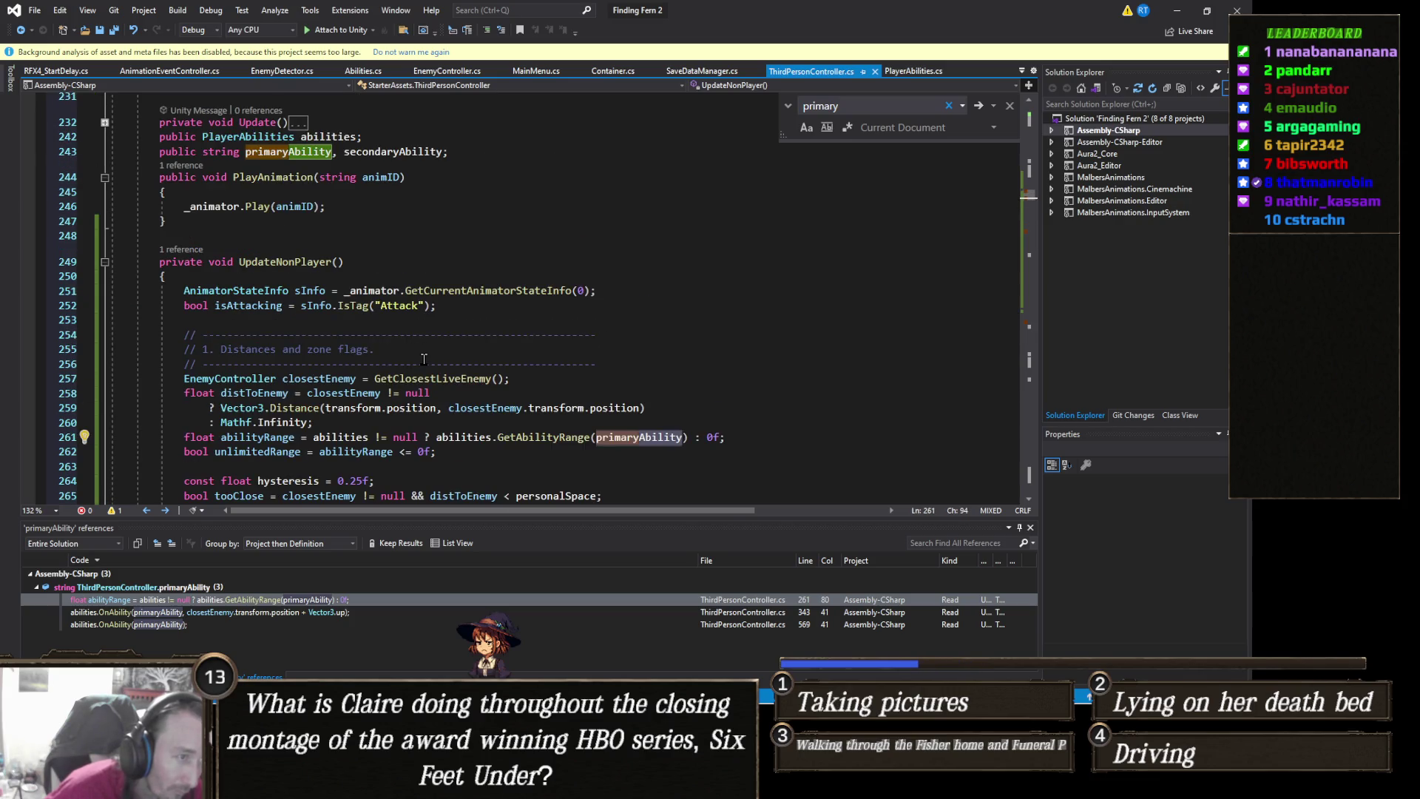
scroll(424, 358, "down", 2)
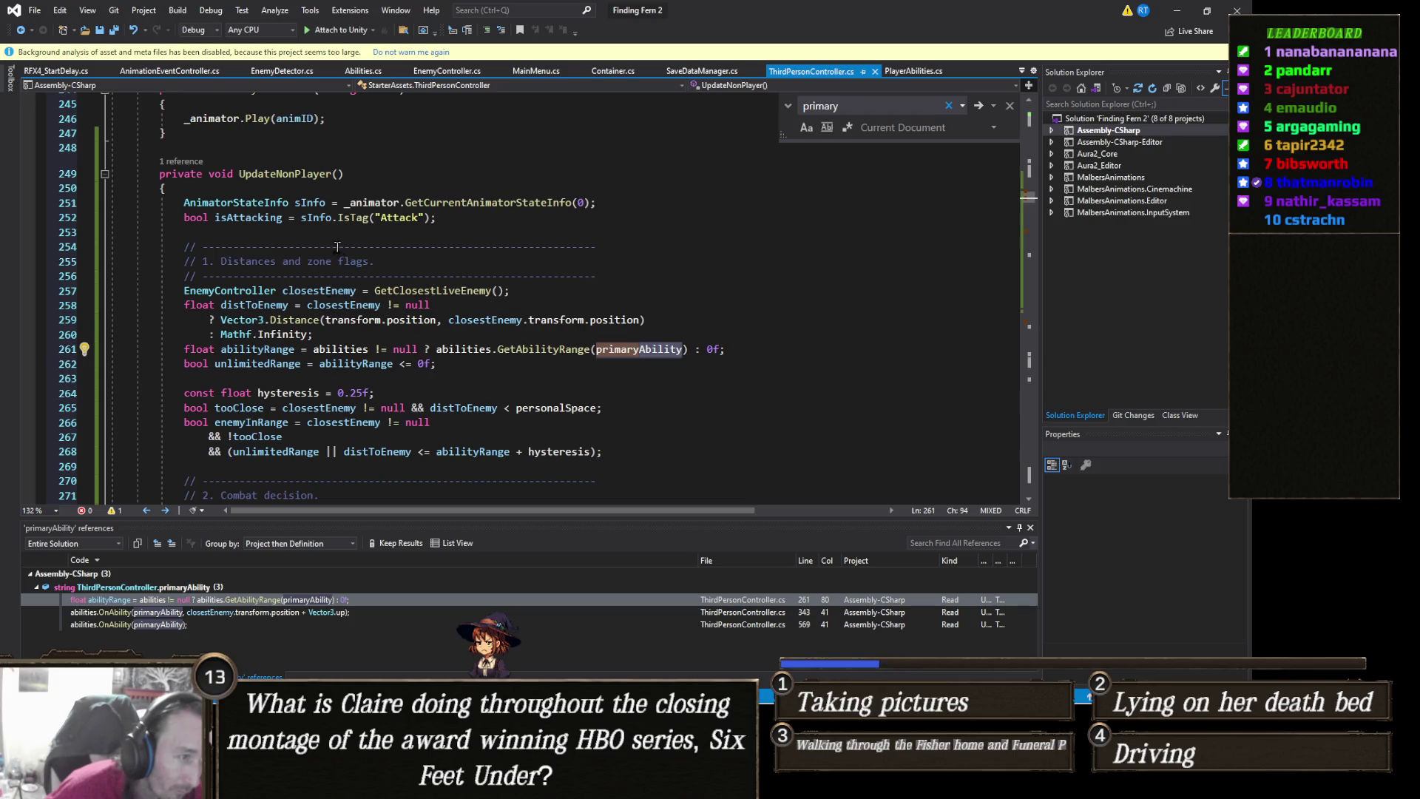
left_click(641, 266)
left_click(641, 274)
Replace the zone-flags comment with 'string currentAbility = Random.Range(0,2) == 1 ? primaryAbility : secondaryAbility;'
key("shift+Up")
key("shift+Up")
key("shift+Up")
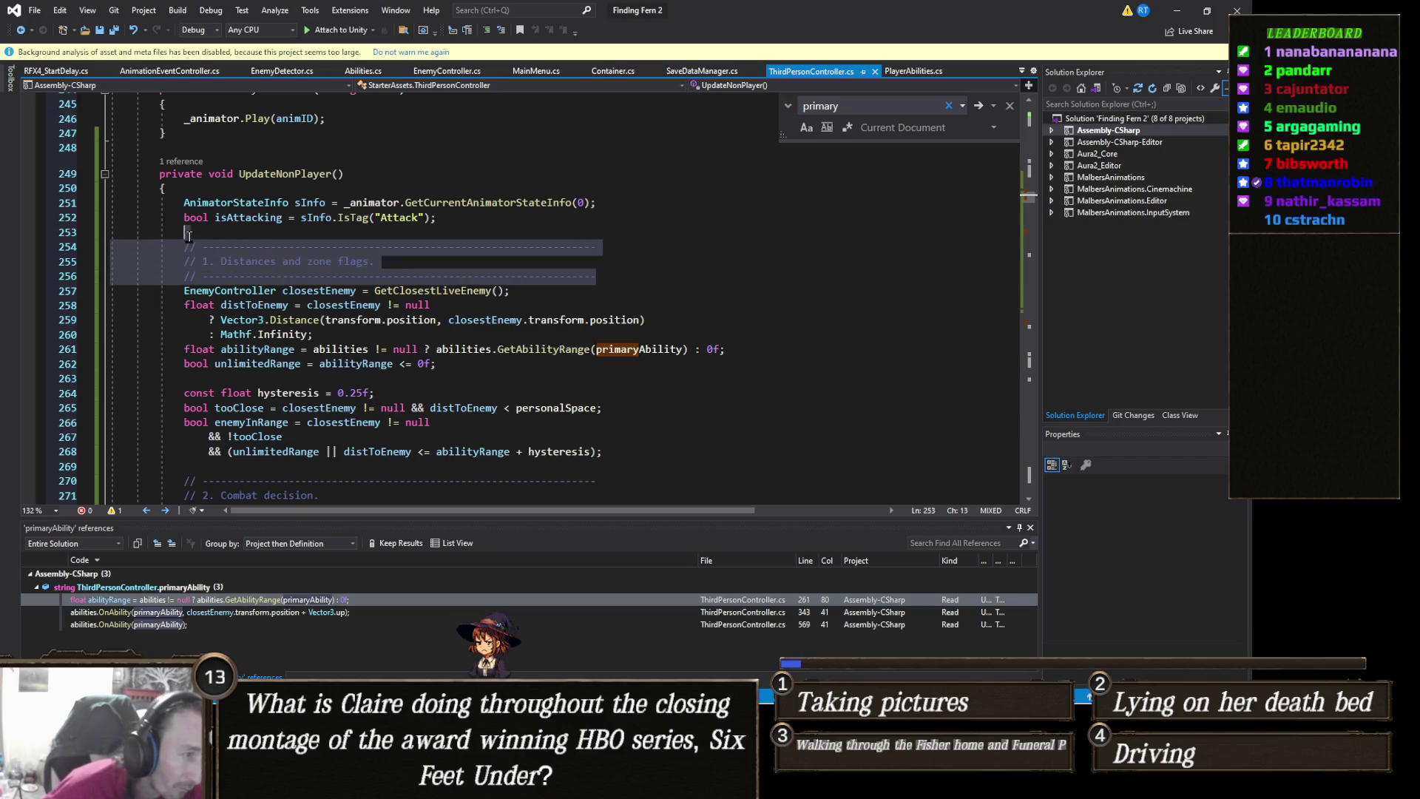
key("Delete")
type("stri")
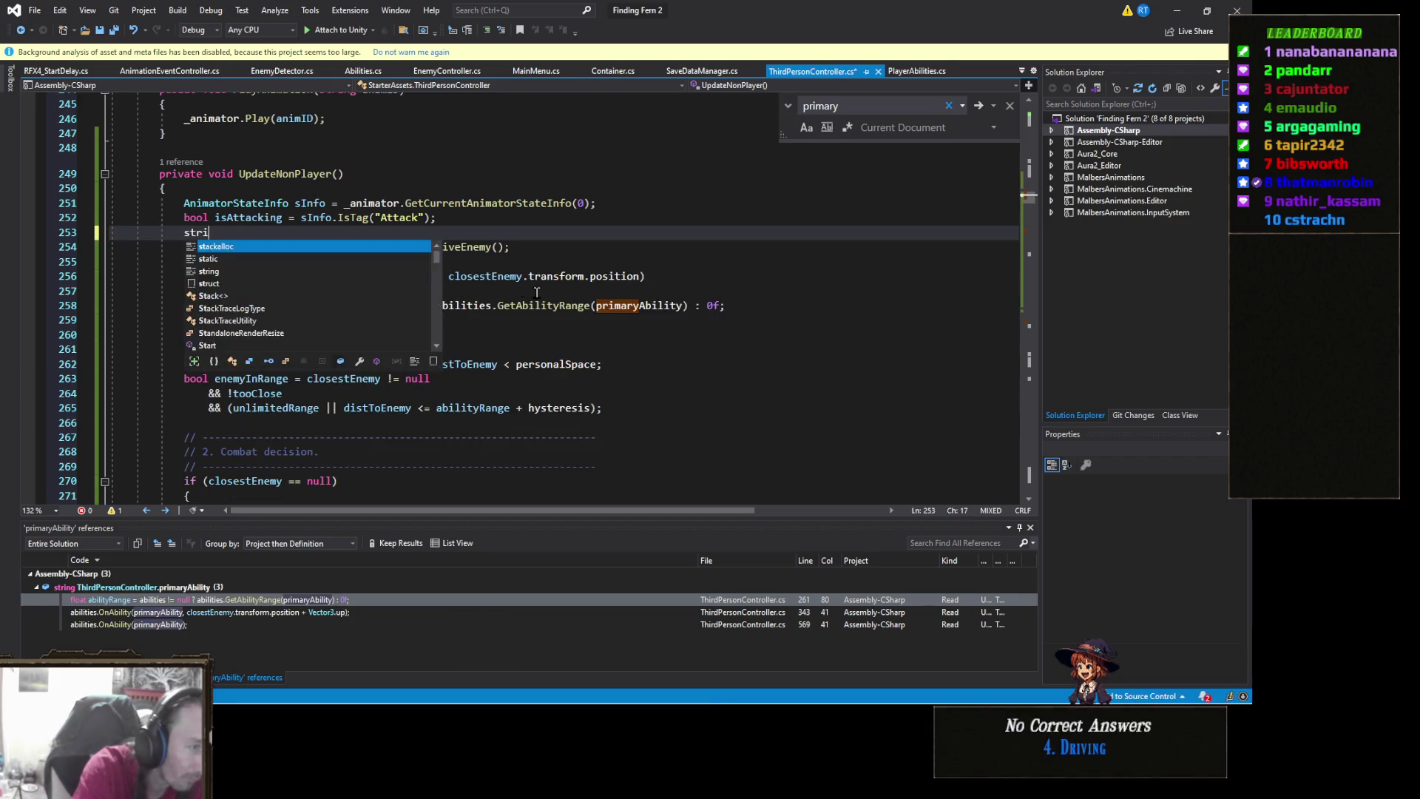
type("ng currentAbil")
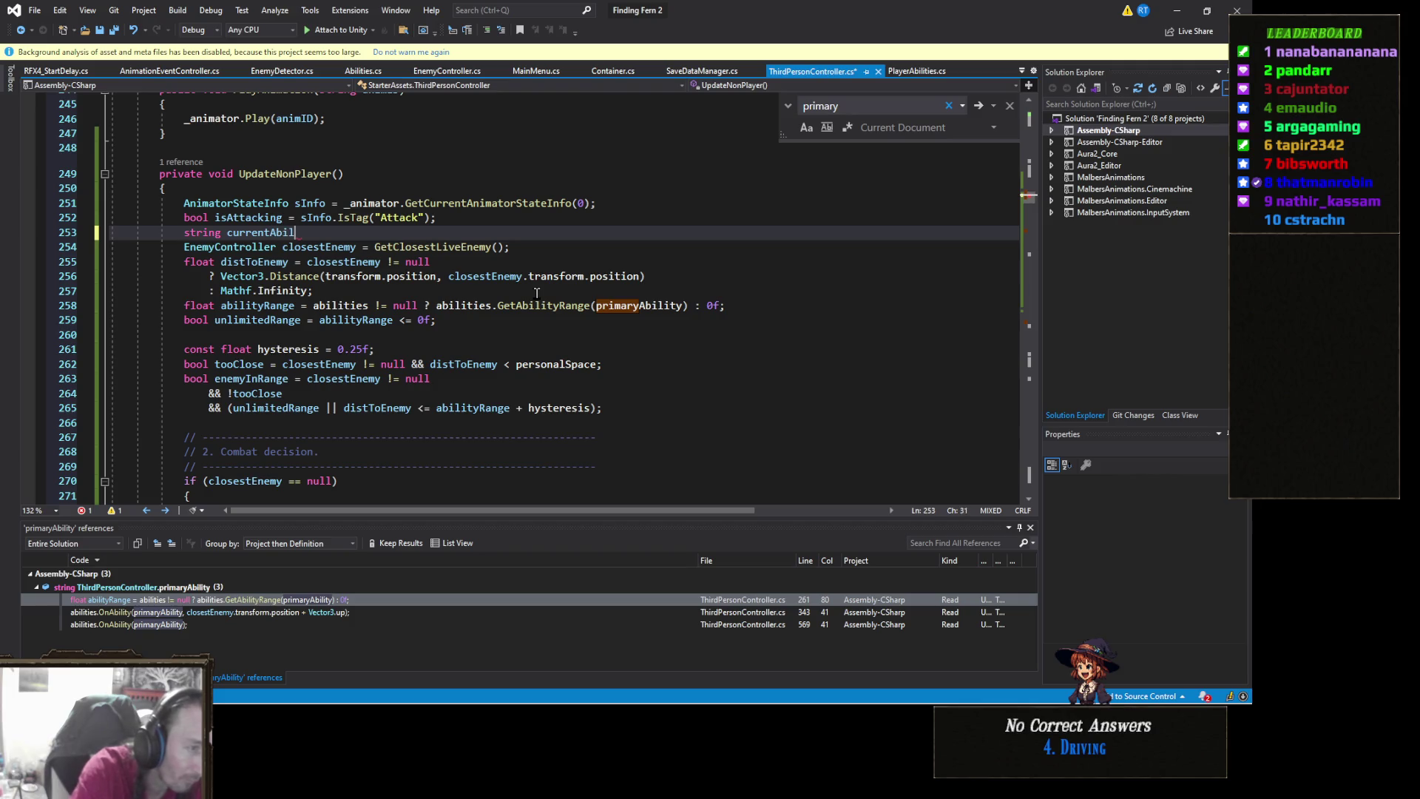
type("ity = ")
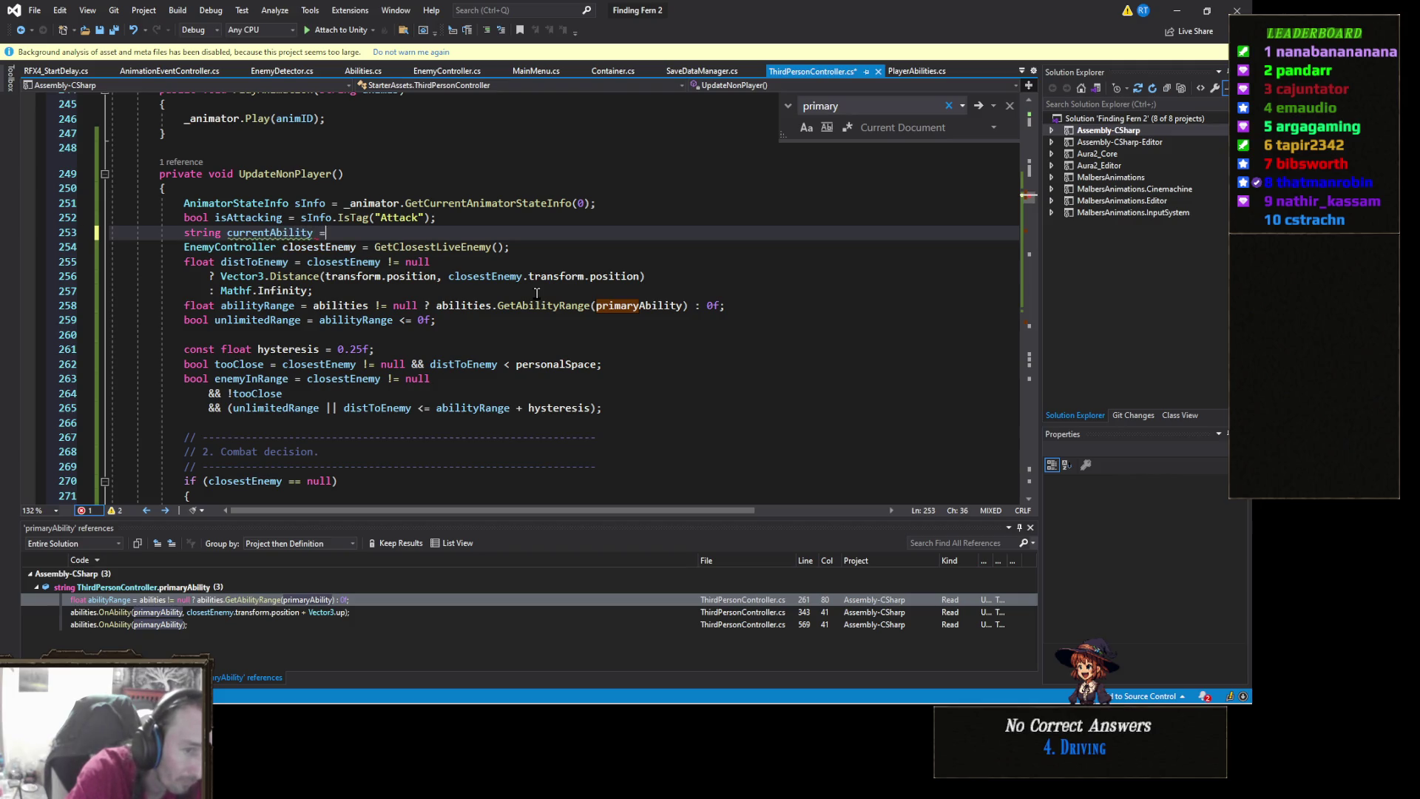
type("Random.")
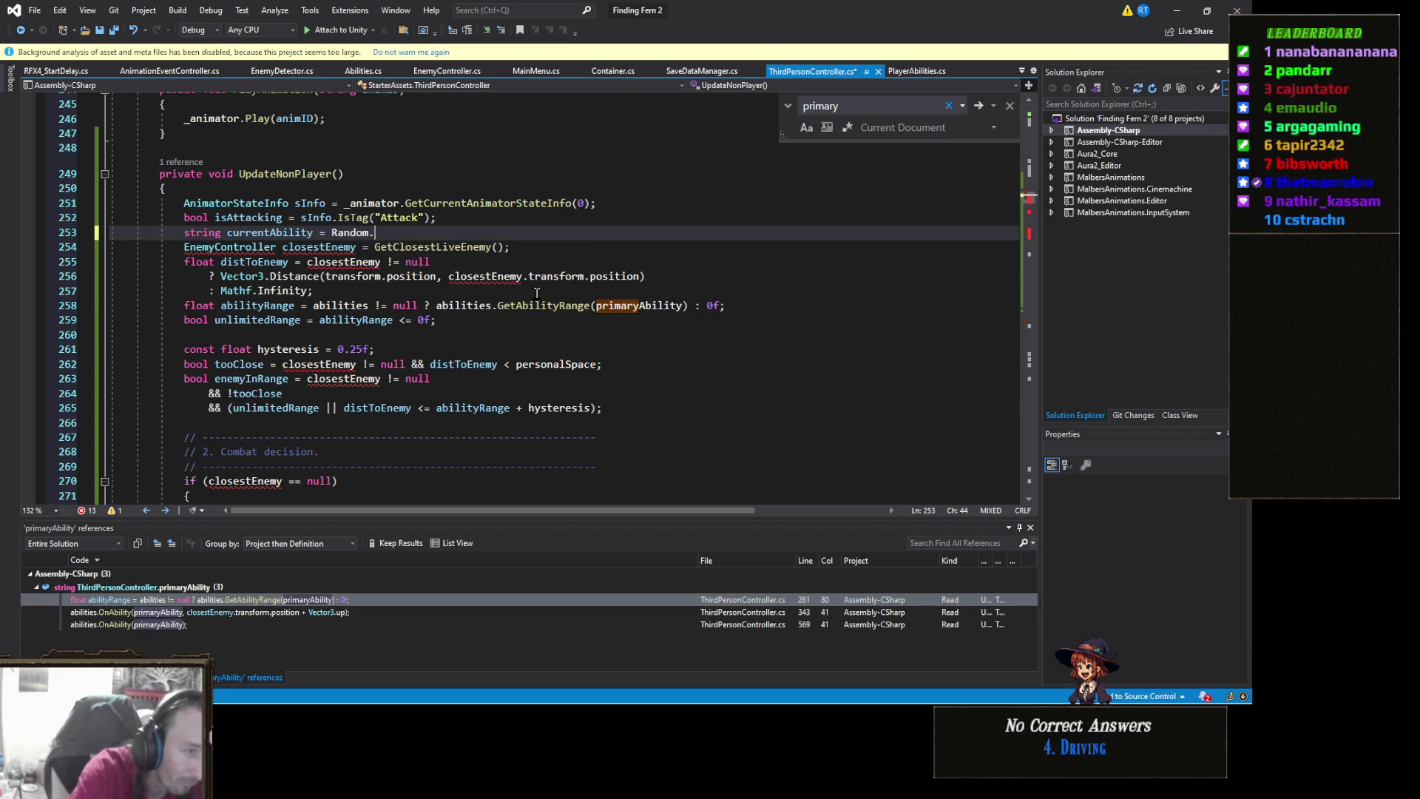
type("Range(0")
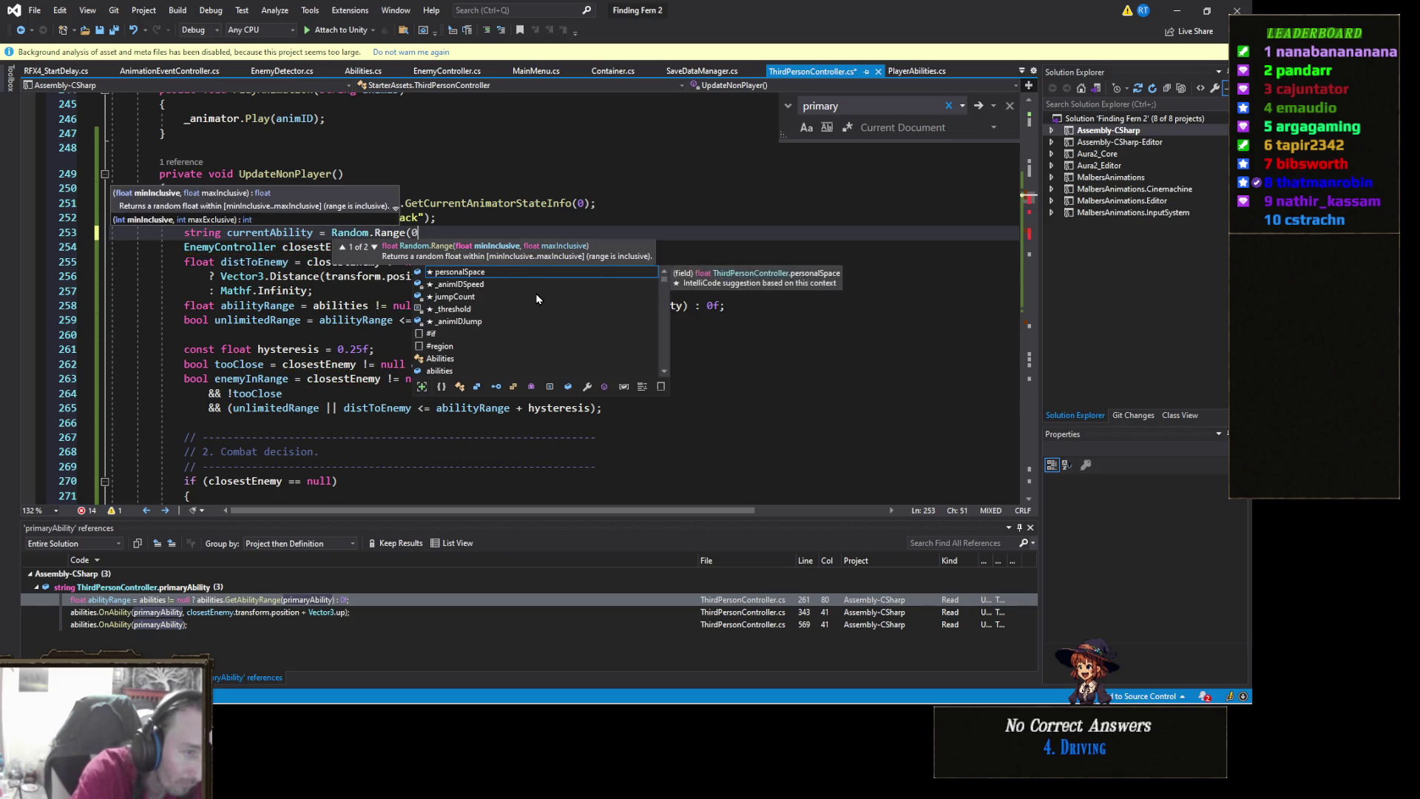
type(",2")
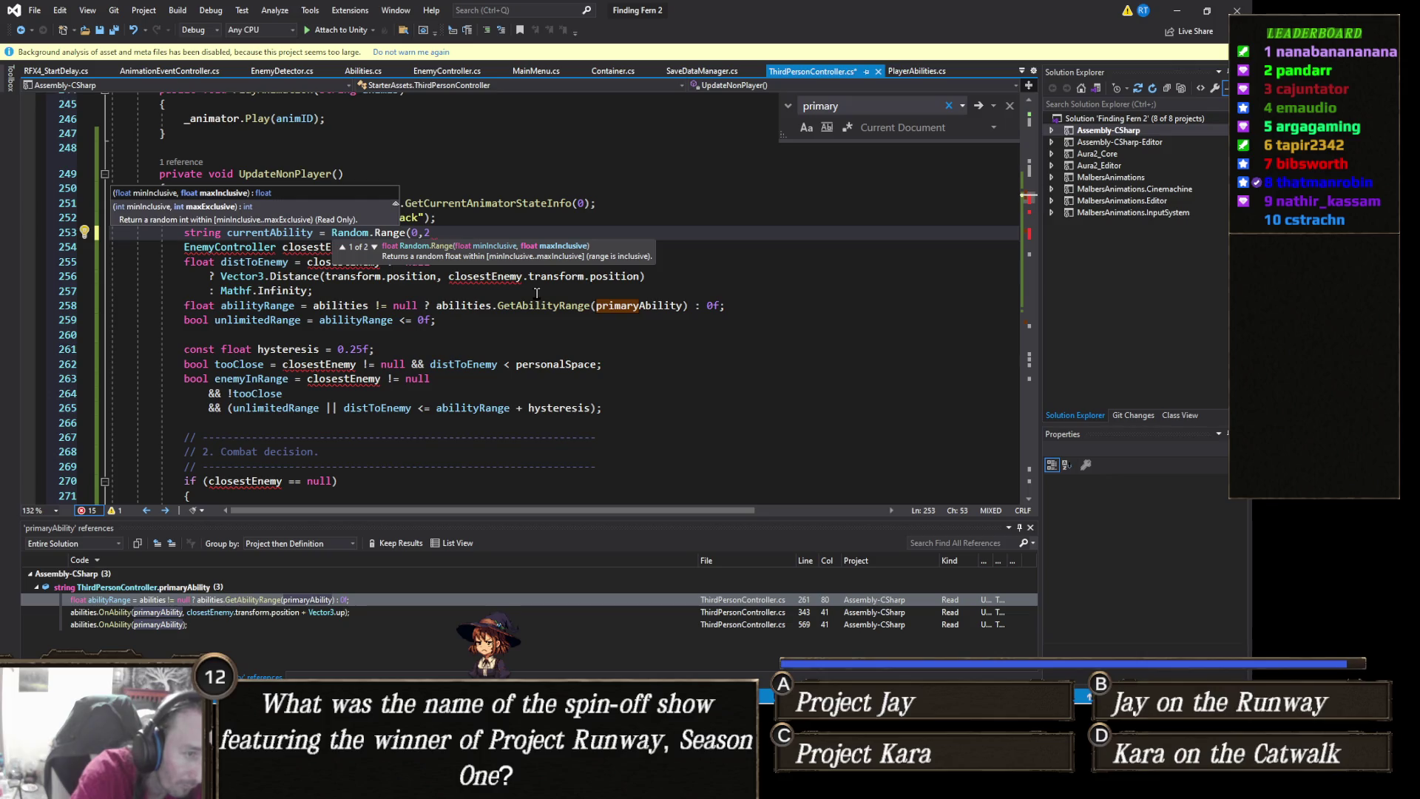
type(") == 1")
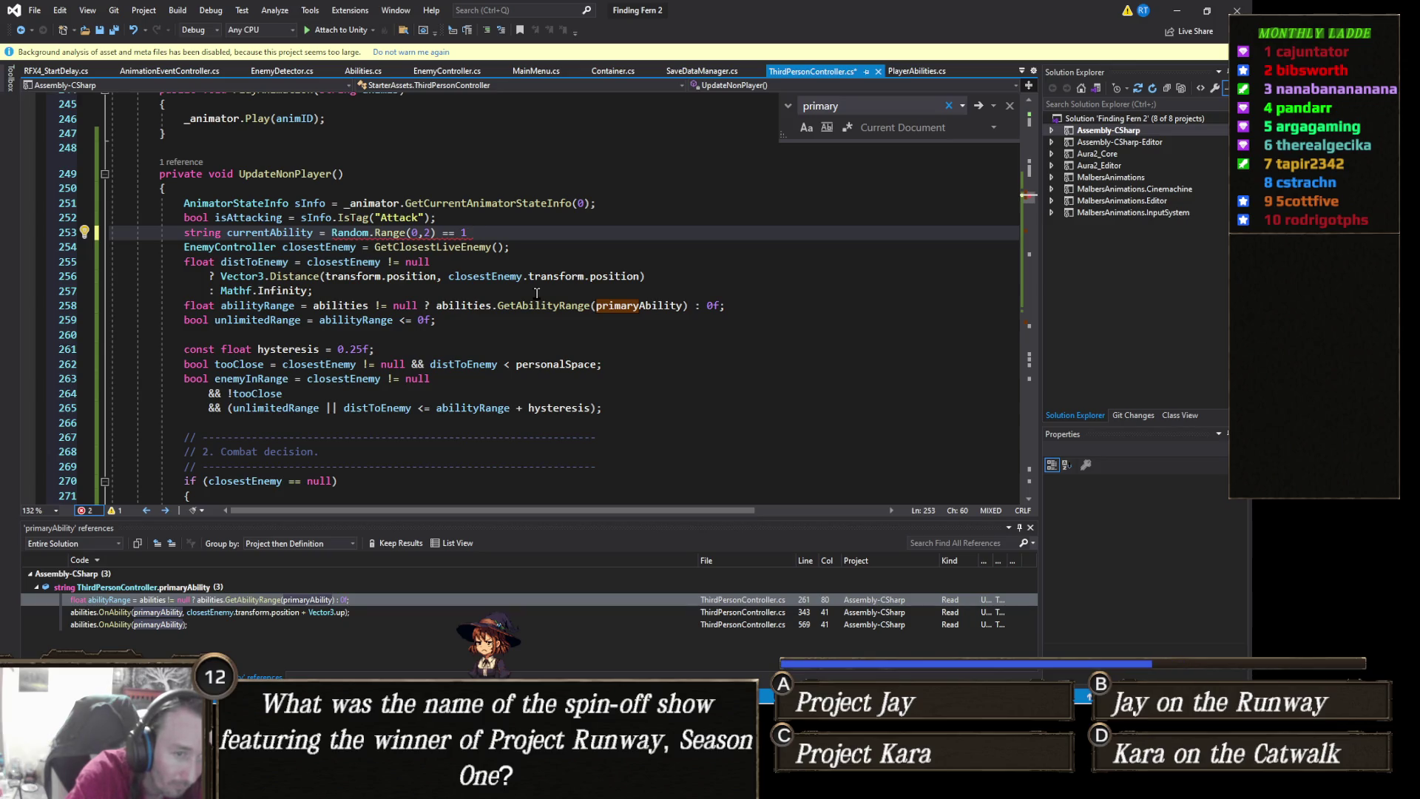
type("?")
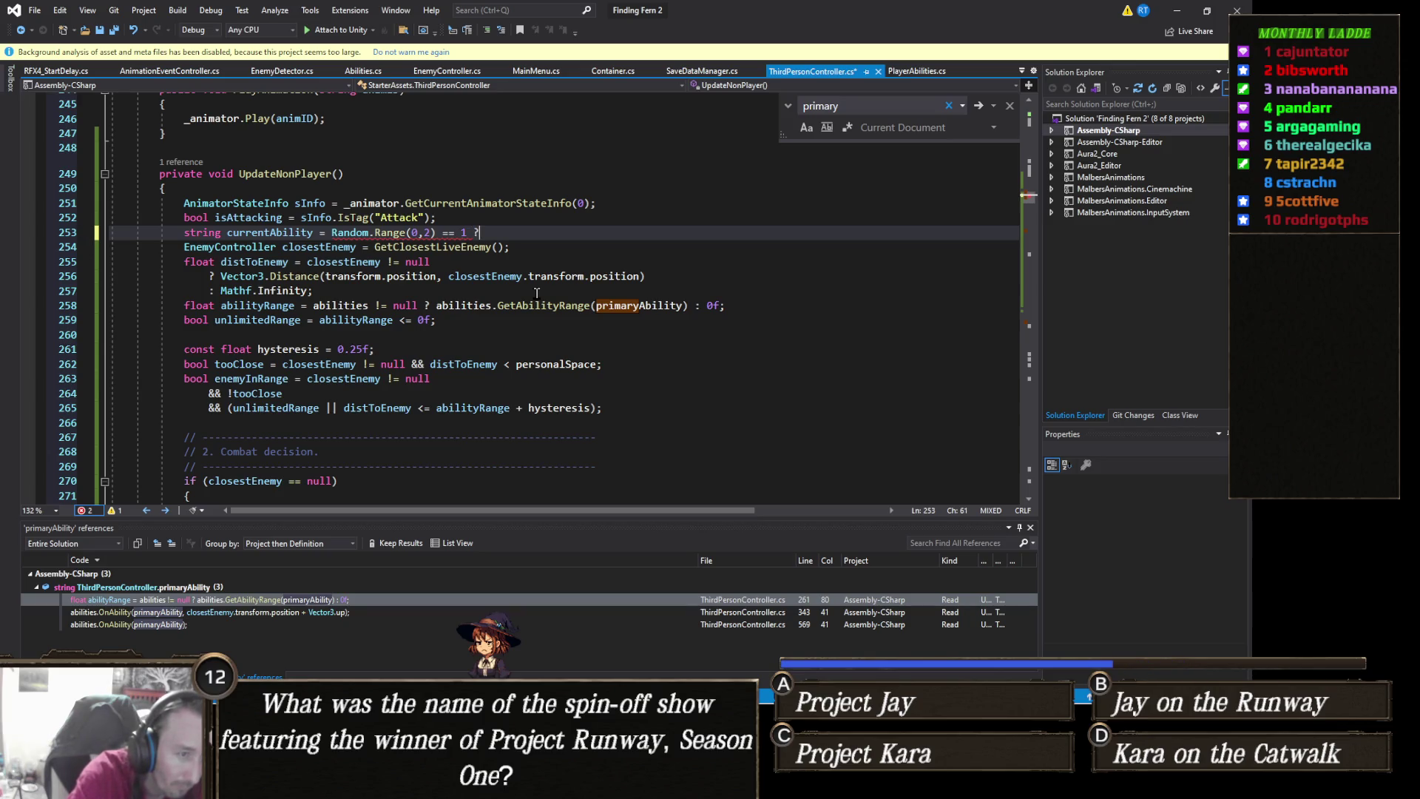
type(" prima")
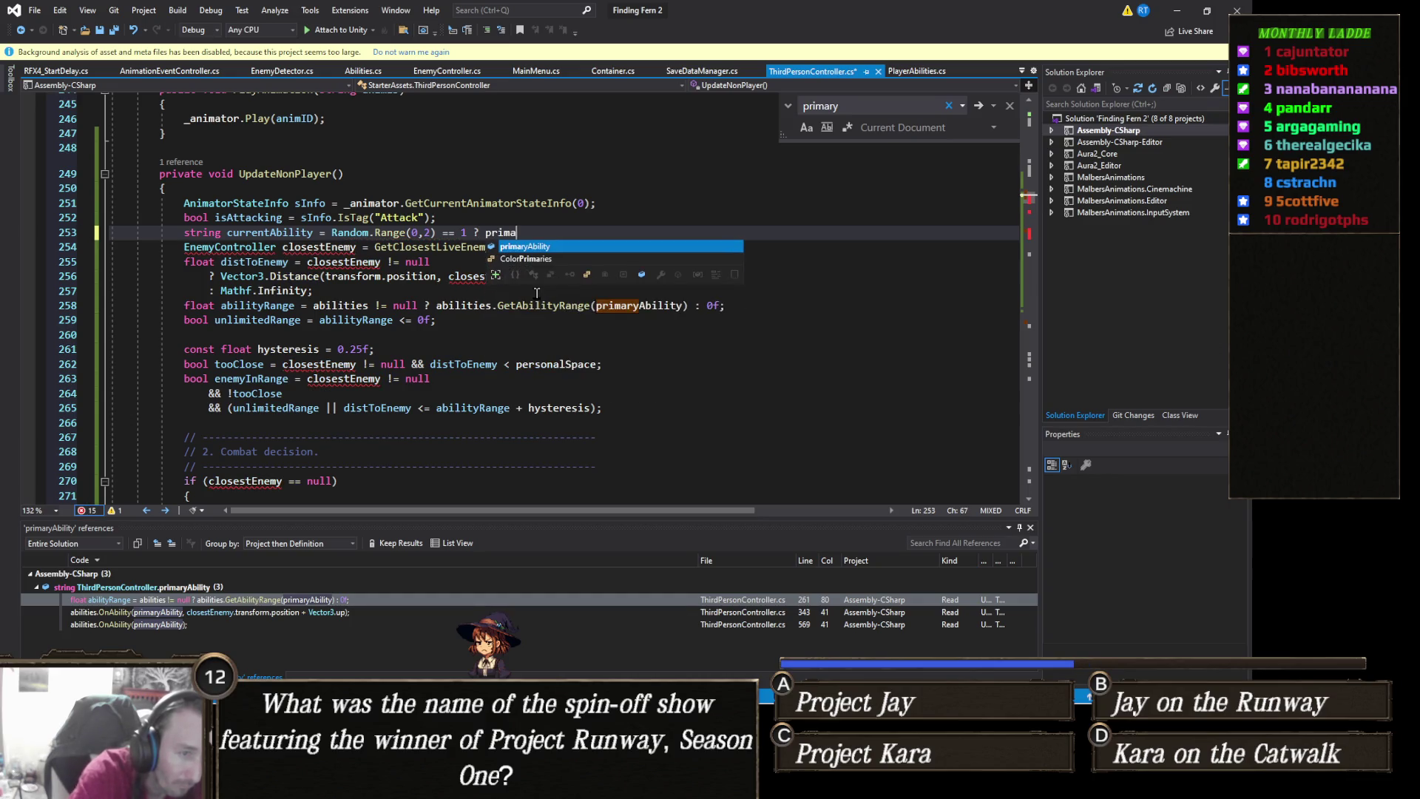
key("Tab")
type(": second")
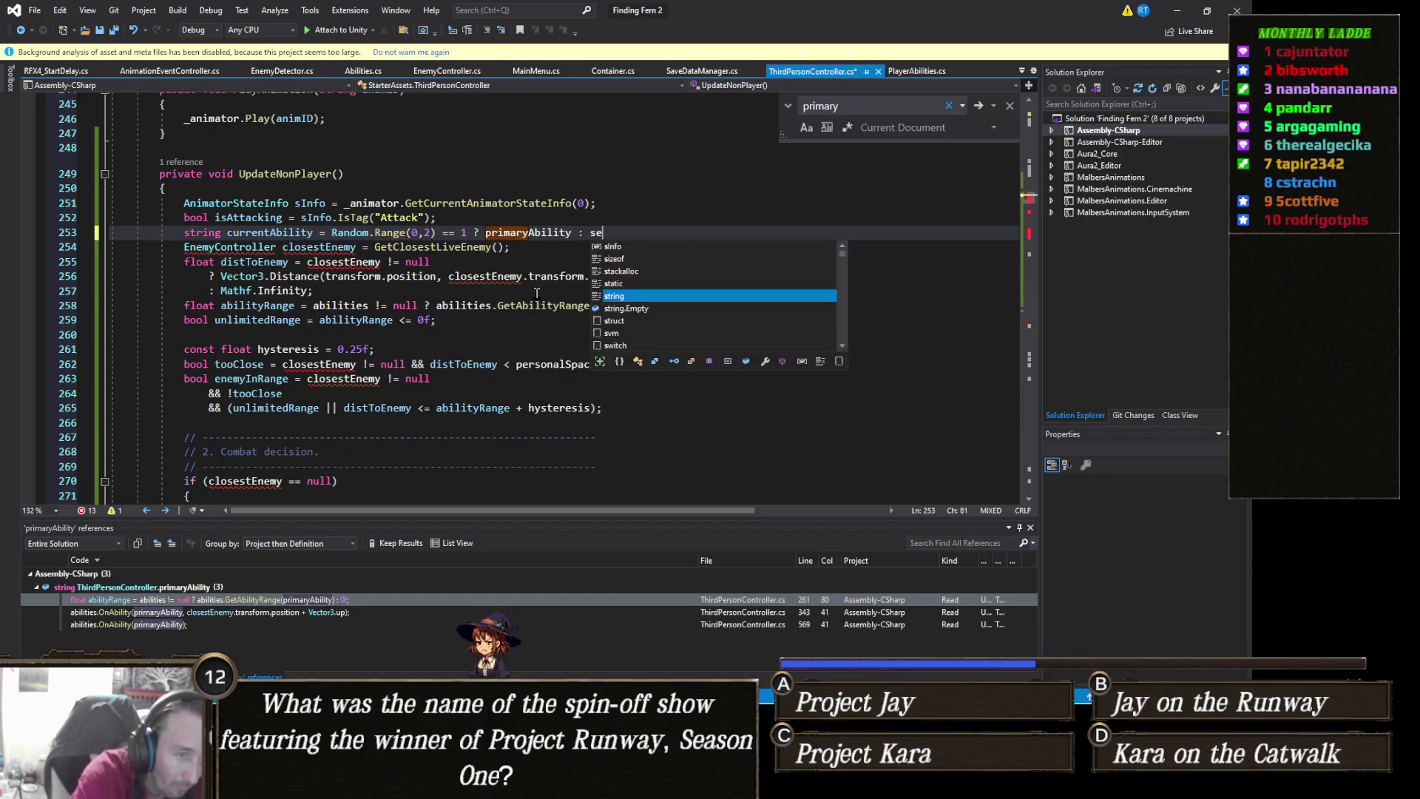
key("Tab")
type(";")
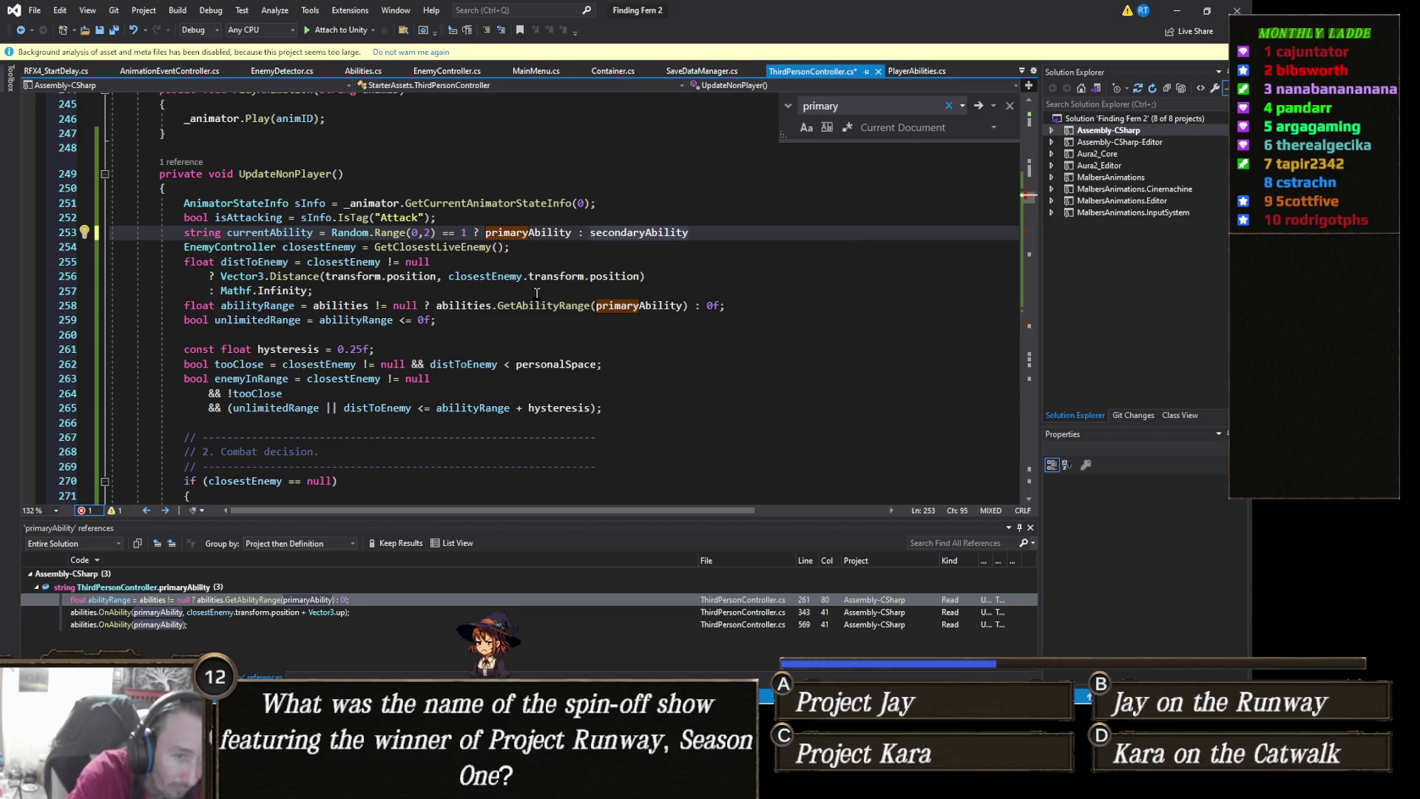
key("Down")
key("Down")
key("Down")
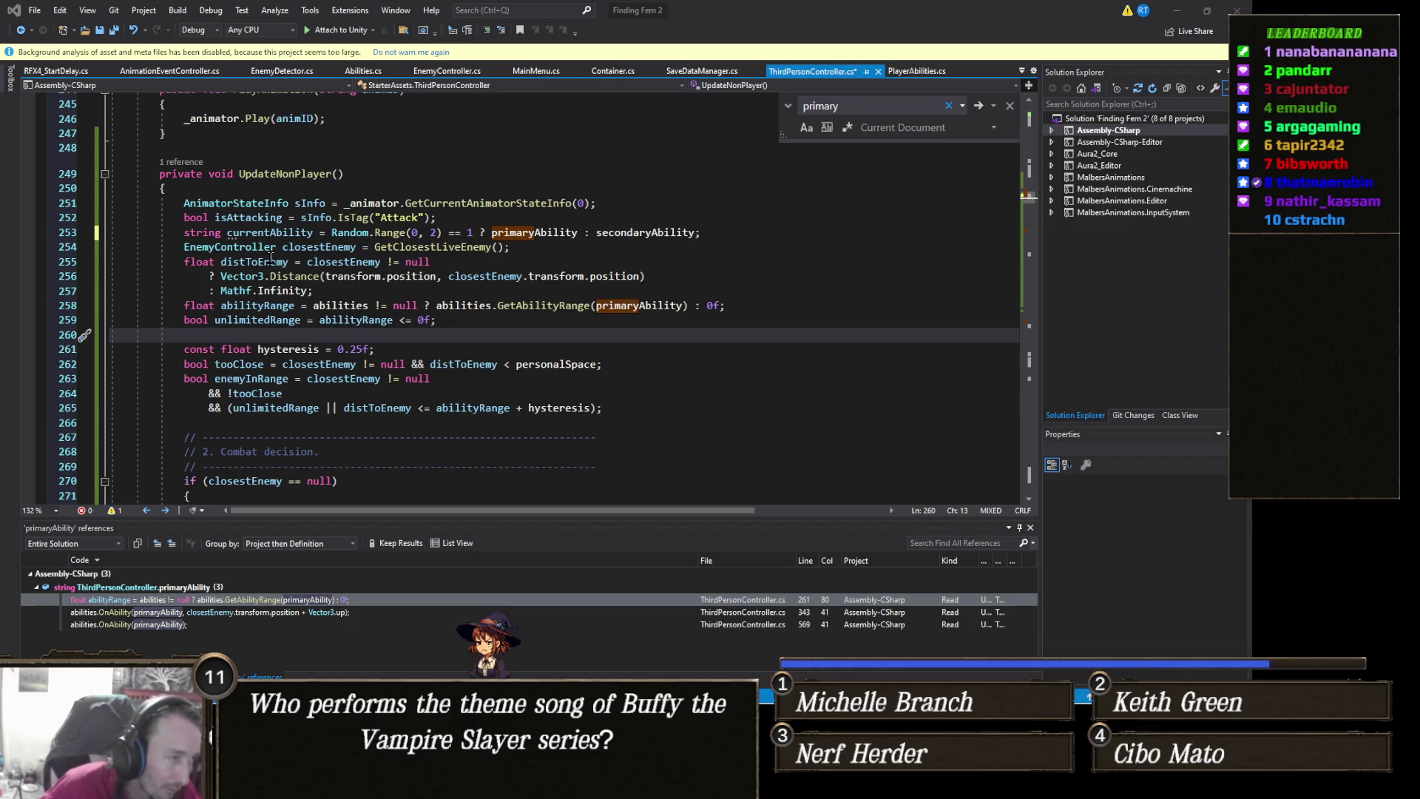
Inspect currentAbility and the ability range line, jumping to where primaryAbility is declared
double_click(297, 234)
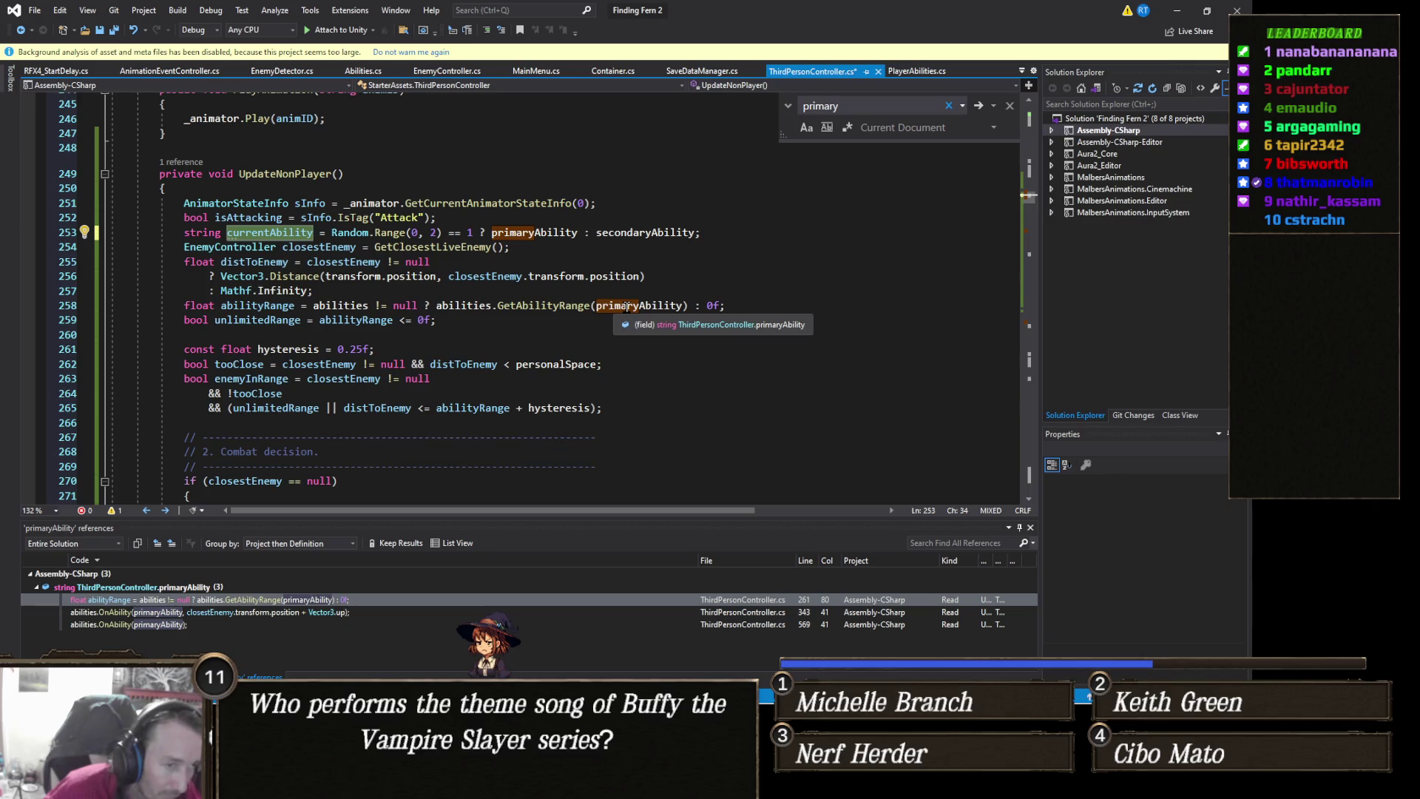
double_click(628, 306)
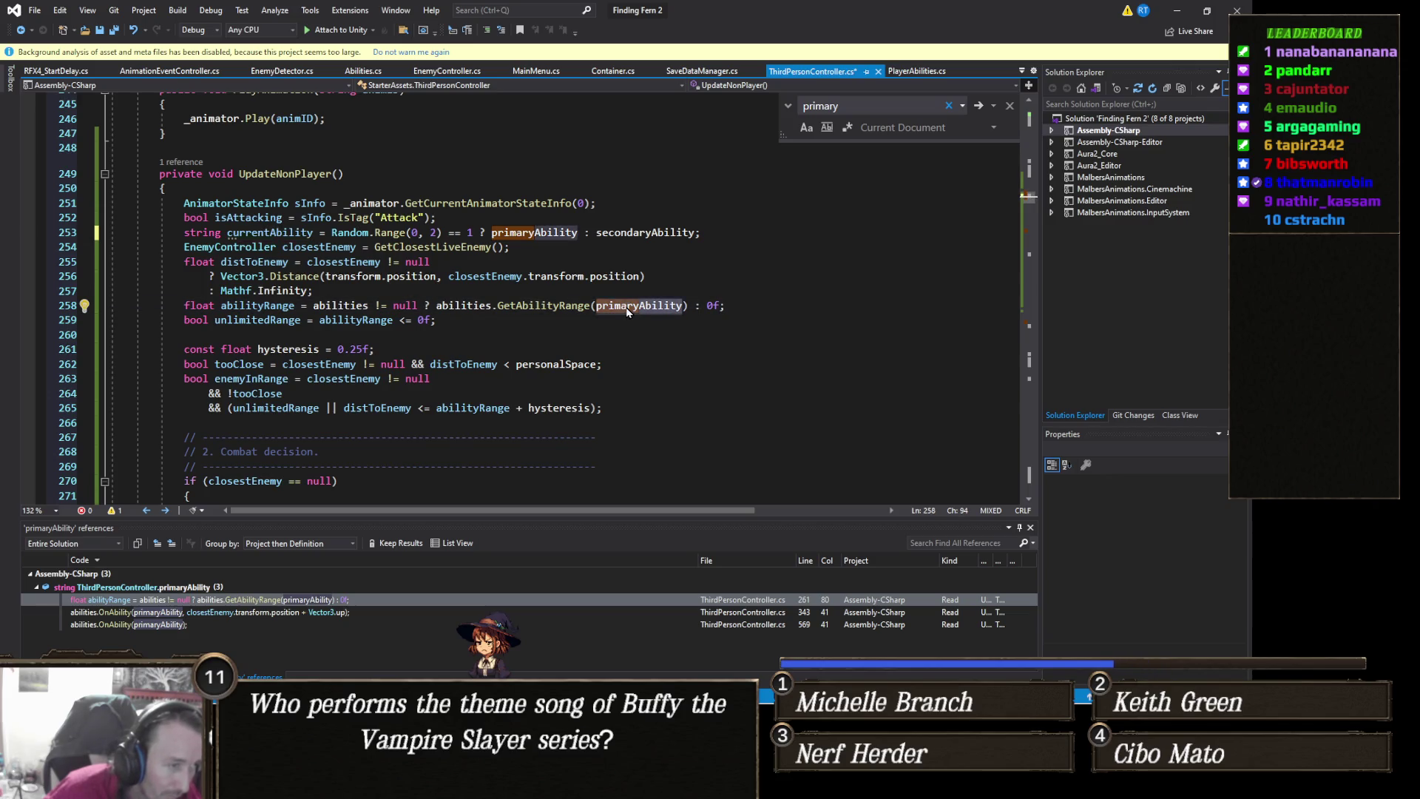
scroll(626, 307, "down", 2)
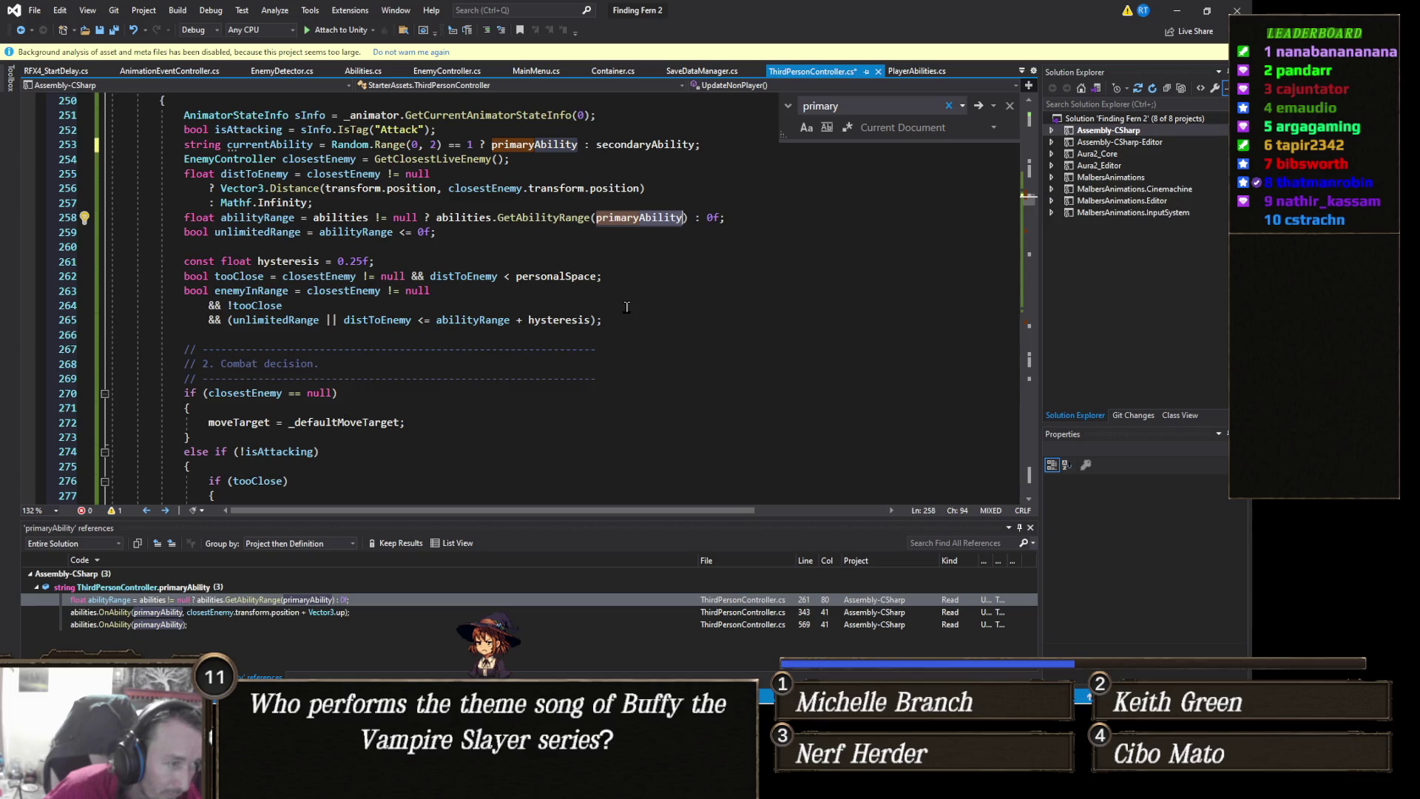
scroll(627, 307, "down", 2)
scroll(626, 307, "up", 3)
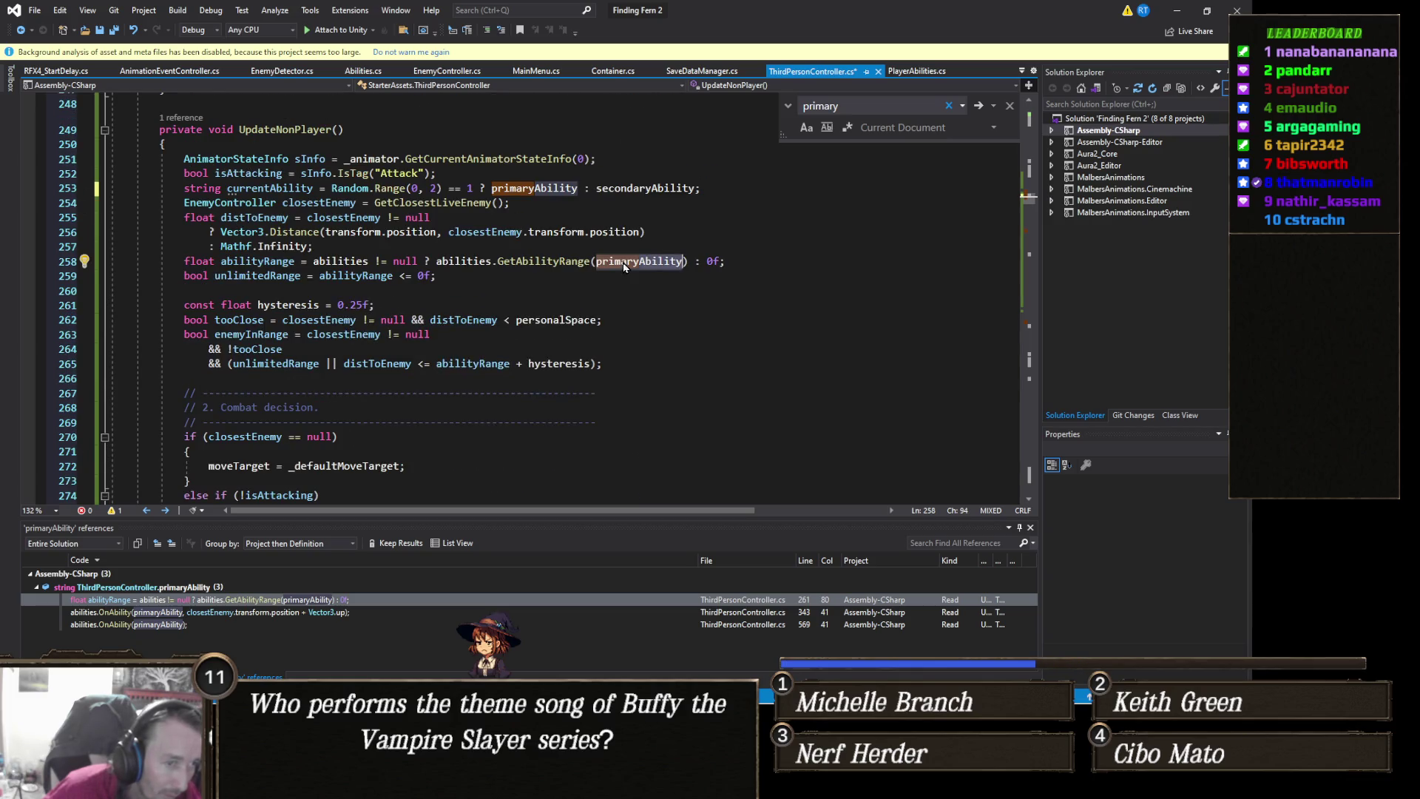
right_click(624, 267)
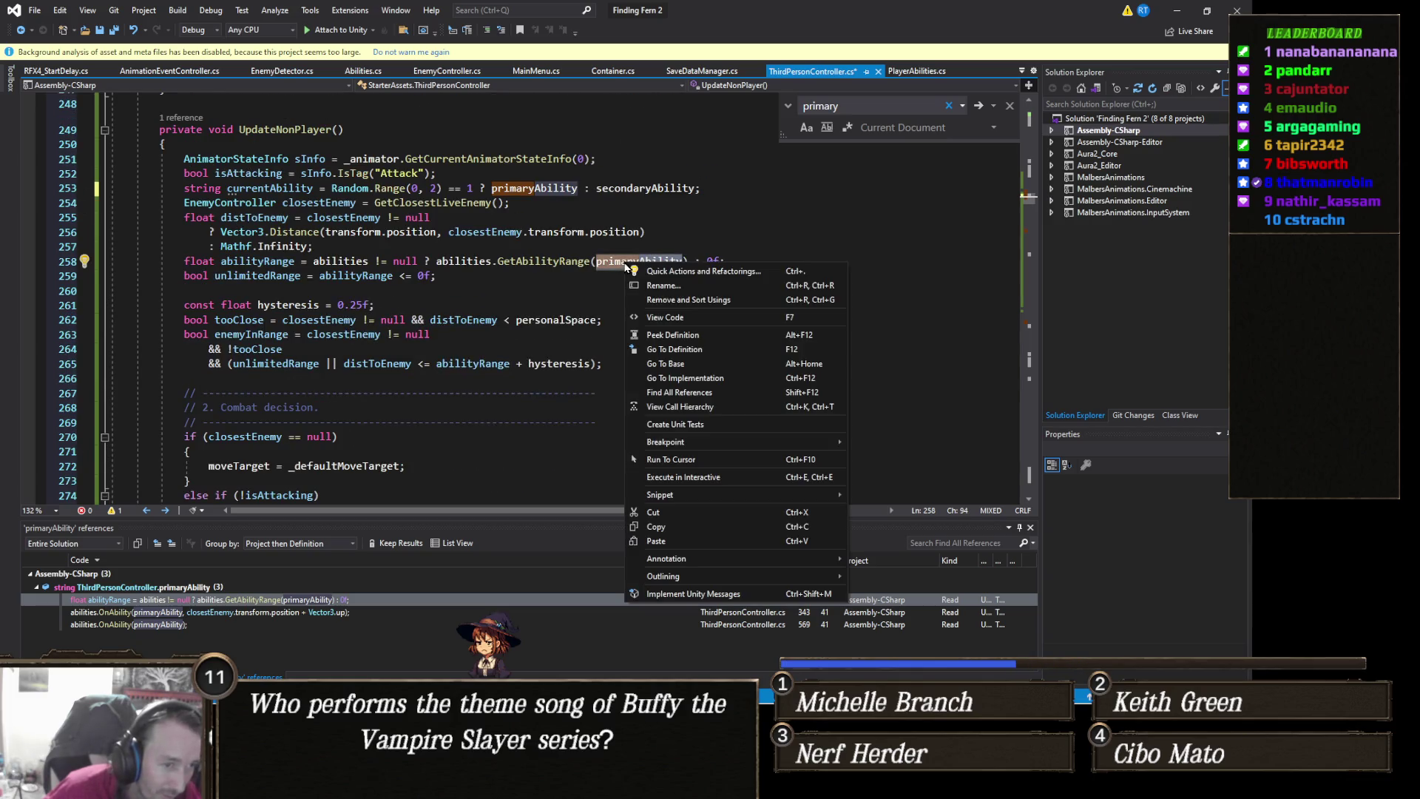
left_click(681, 381)
scroll(614, 409, "down", 2)
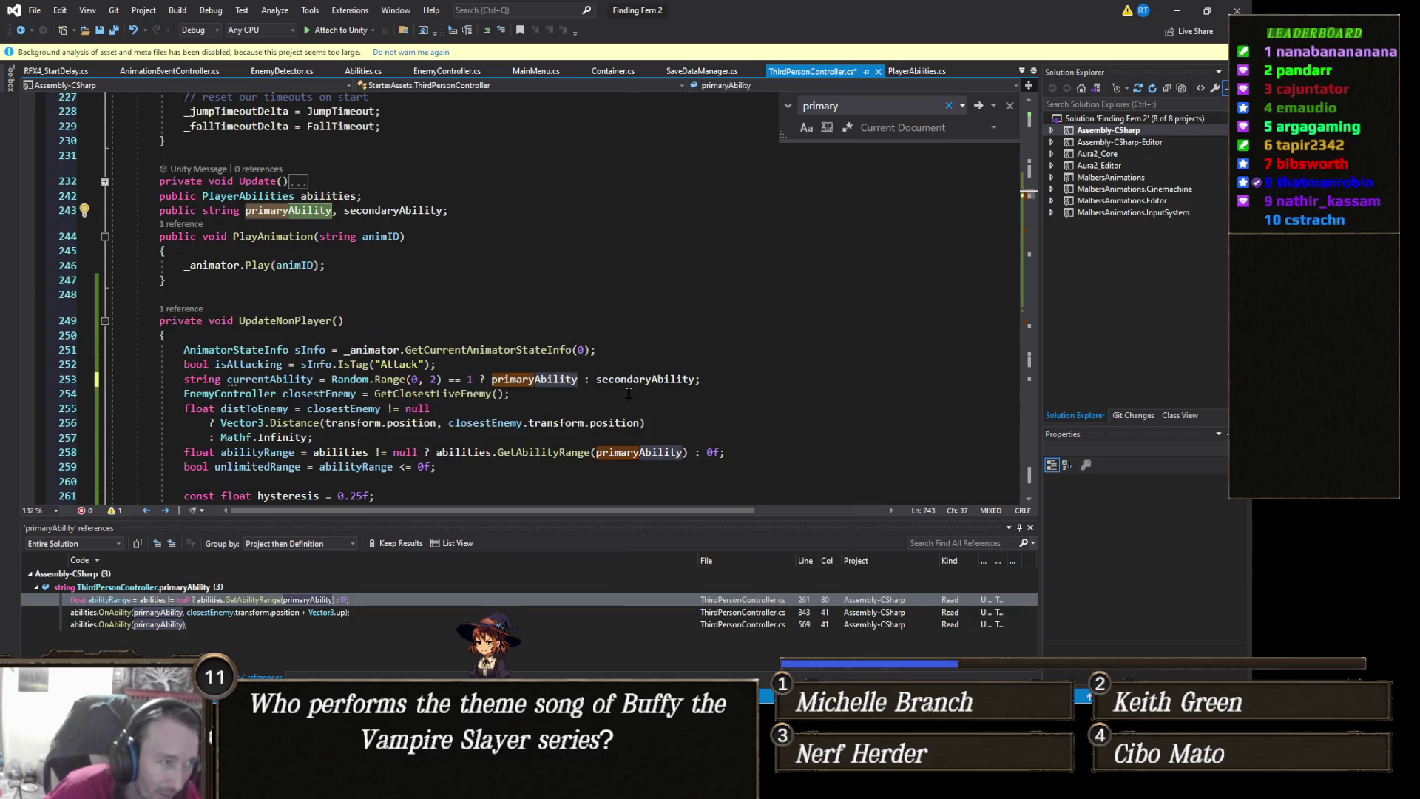
scroll(618, 391, "down", 2)
List all primaryAbility references and change the line 258 use to currentAbility
right_click(625, 364)
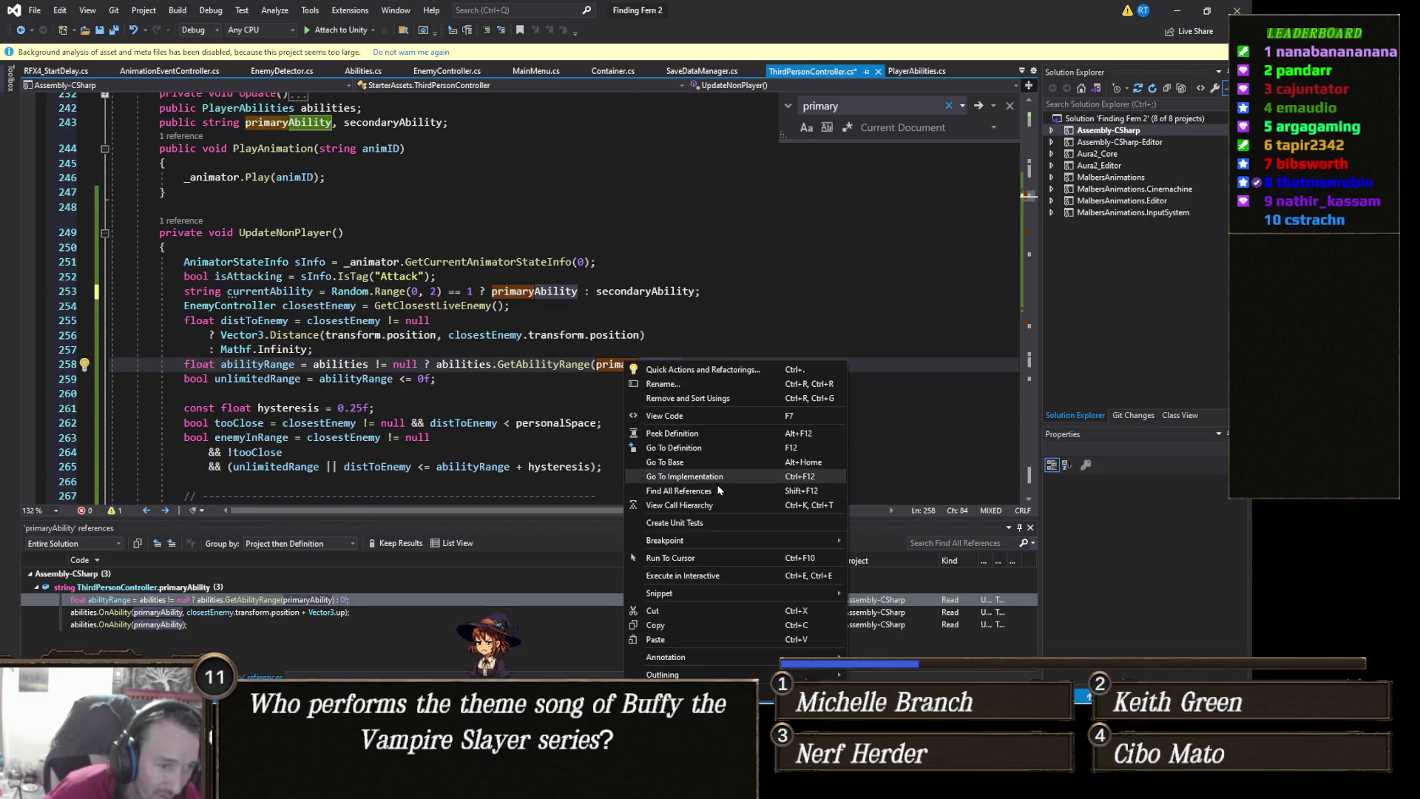
left_click(678, 491)
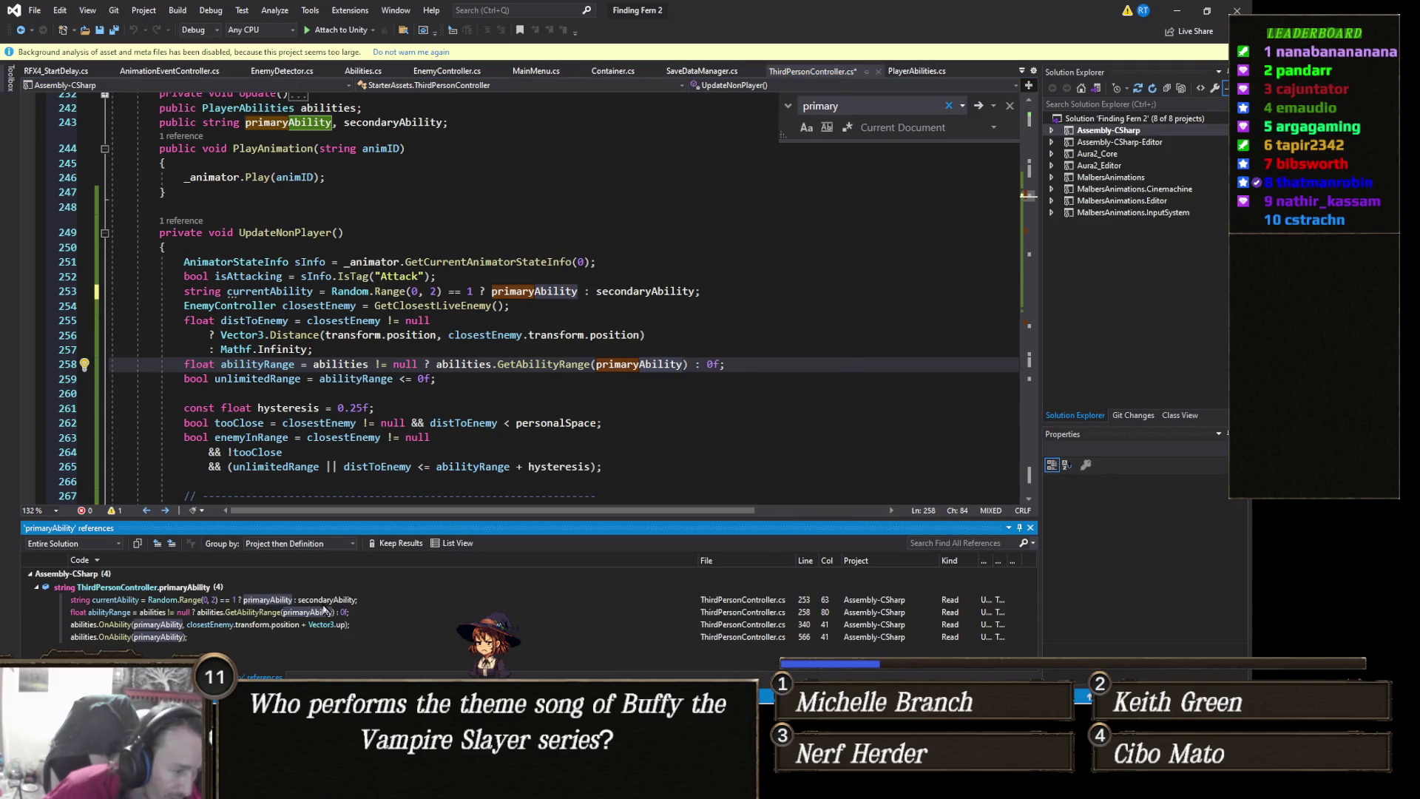
left_click(332, 599)
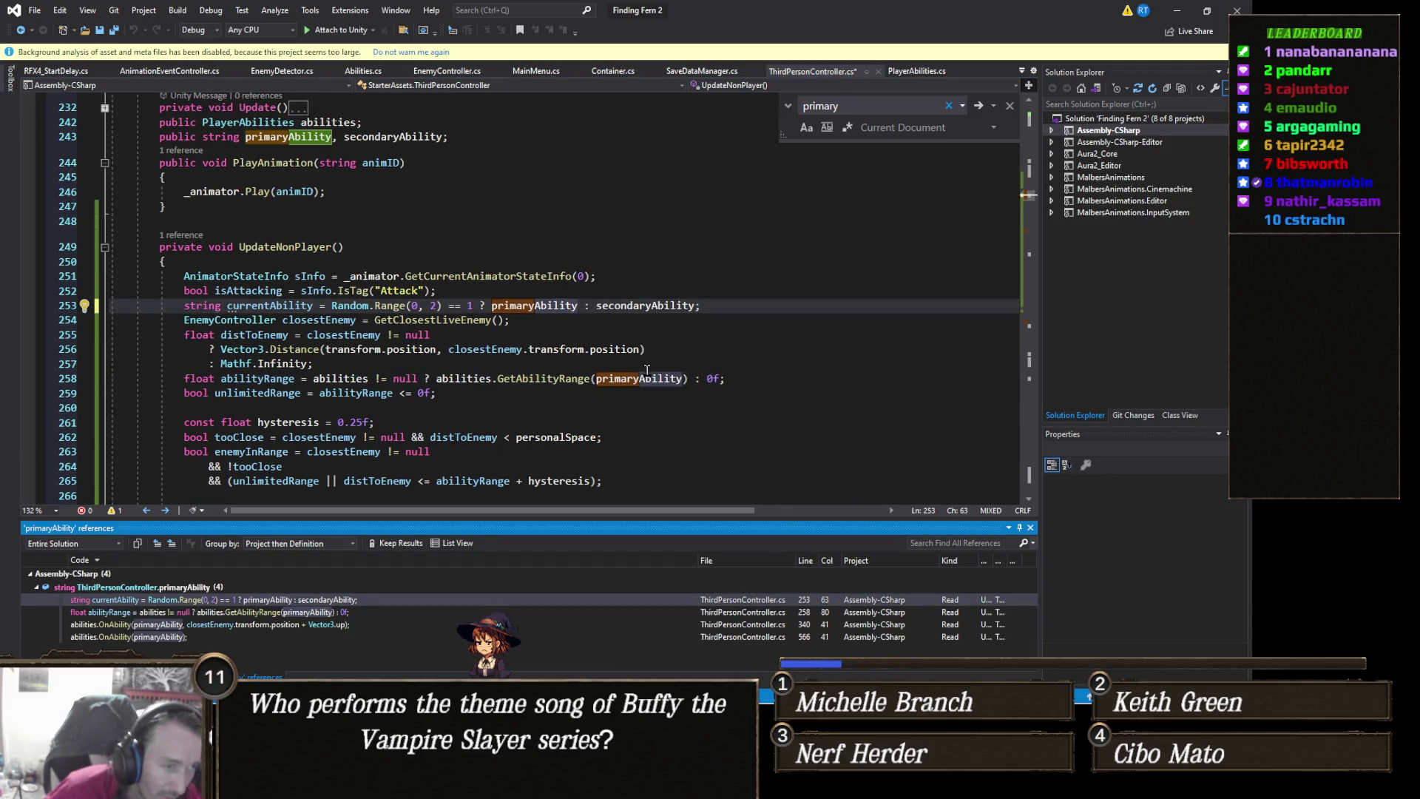
left_click(332, 614)
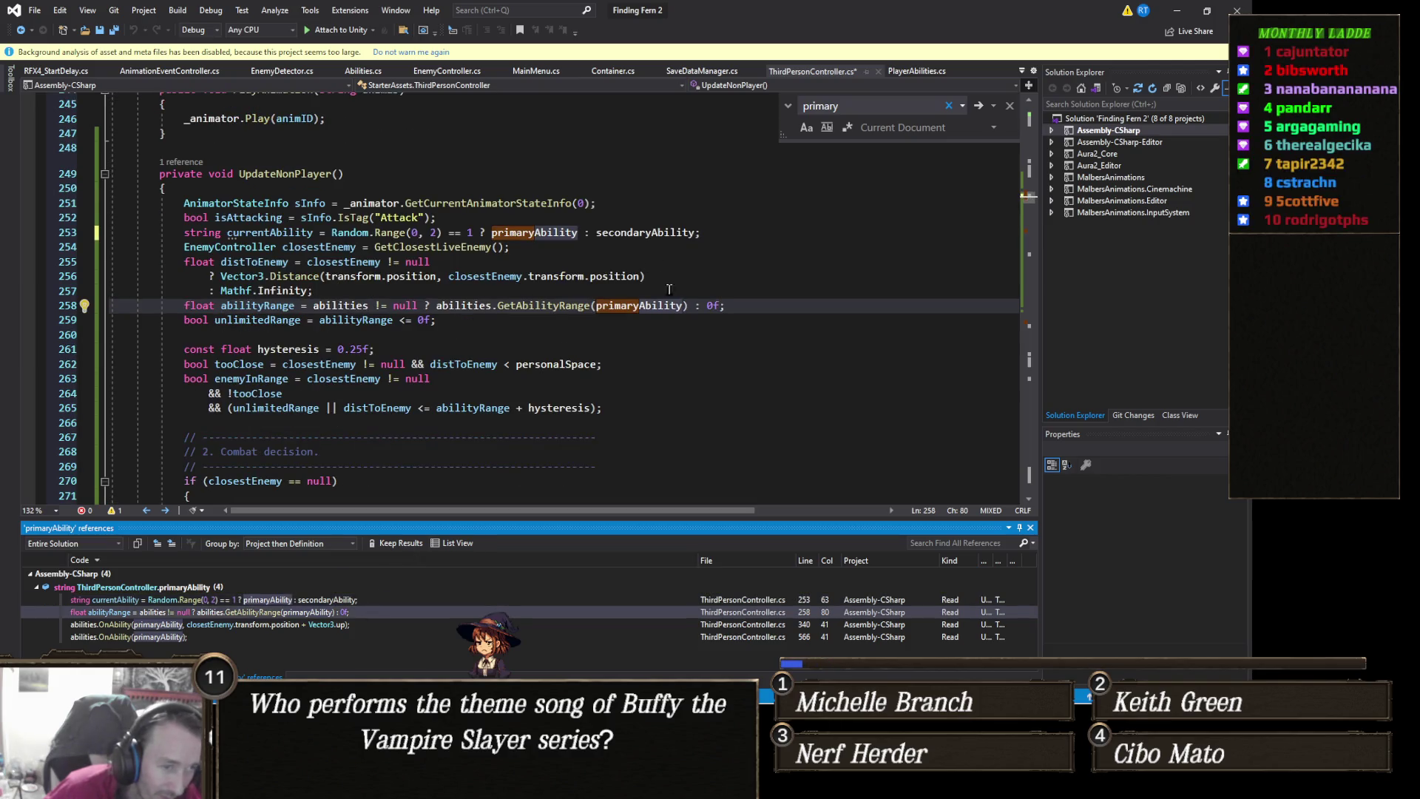
double_click(640, 305)
type("currentAbility")
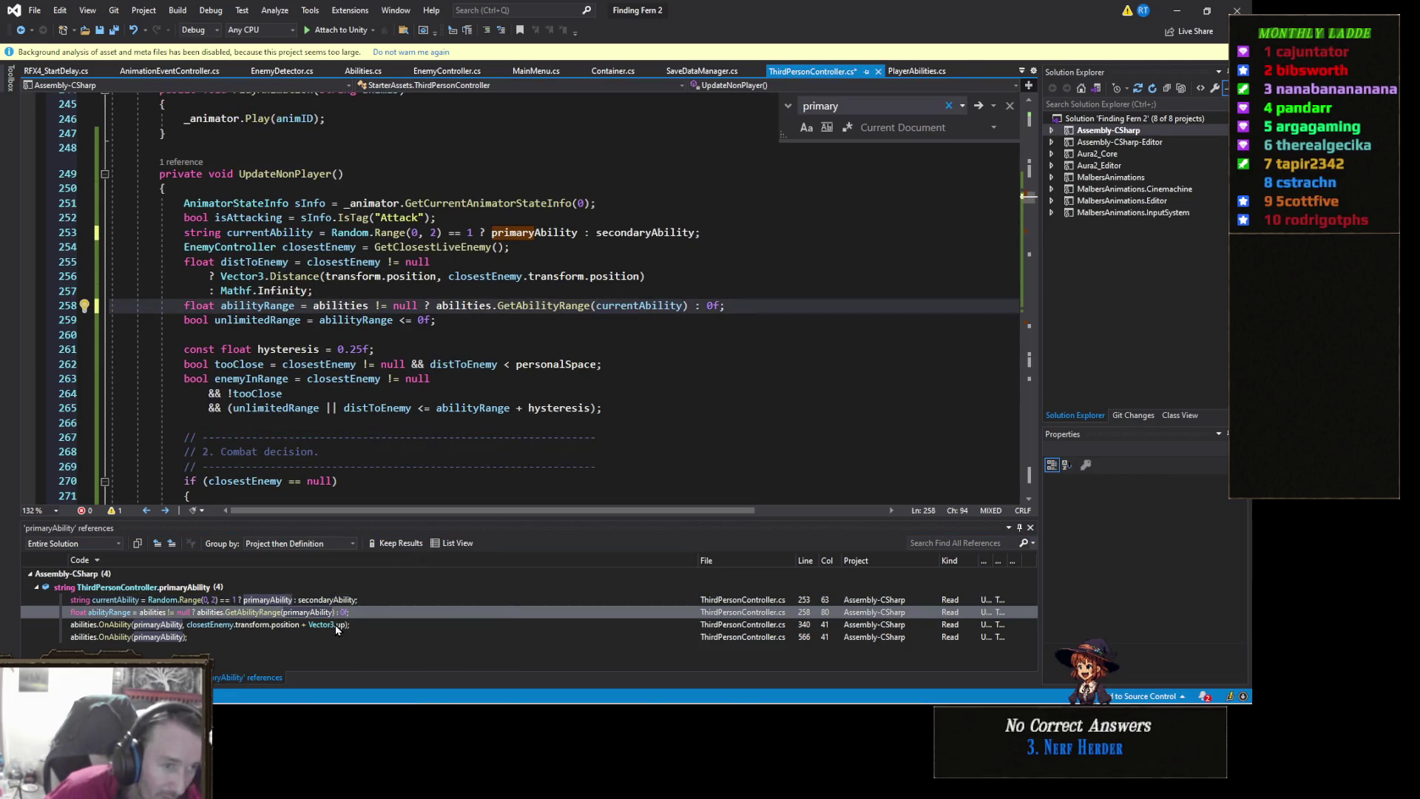
Change the line 340 attack call to currentAbility, open the line 566 reference, and check Unity
left_click(336, 625)
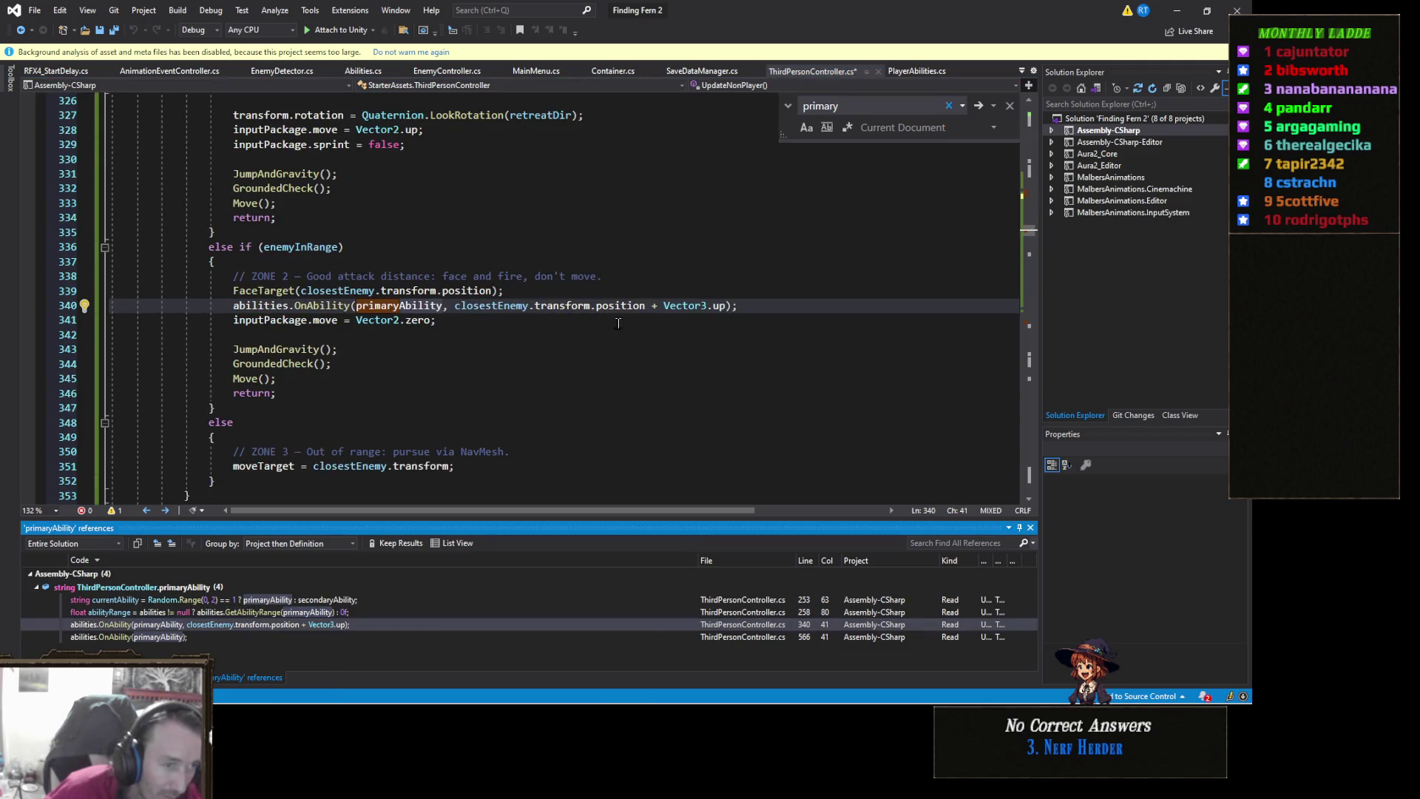
double_click(399, 305)
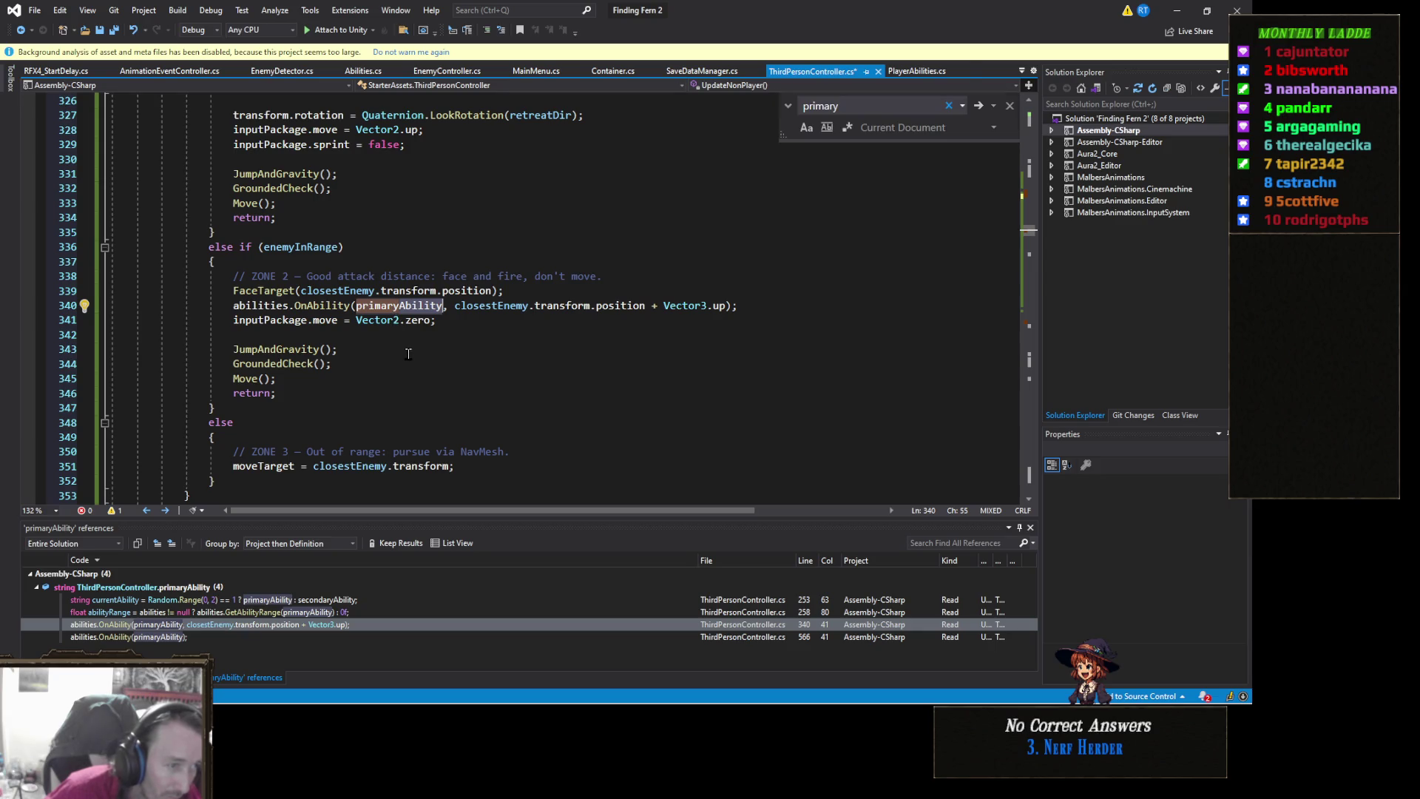
type("currentAbility")
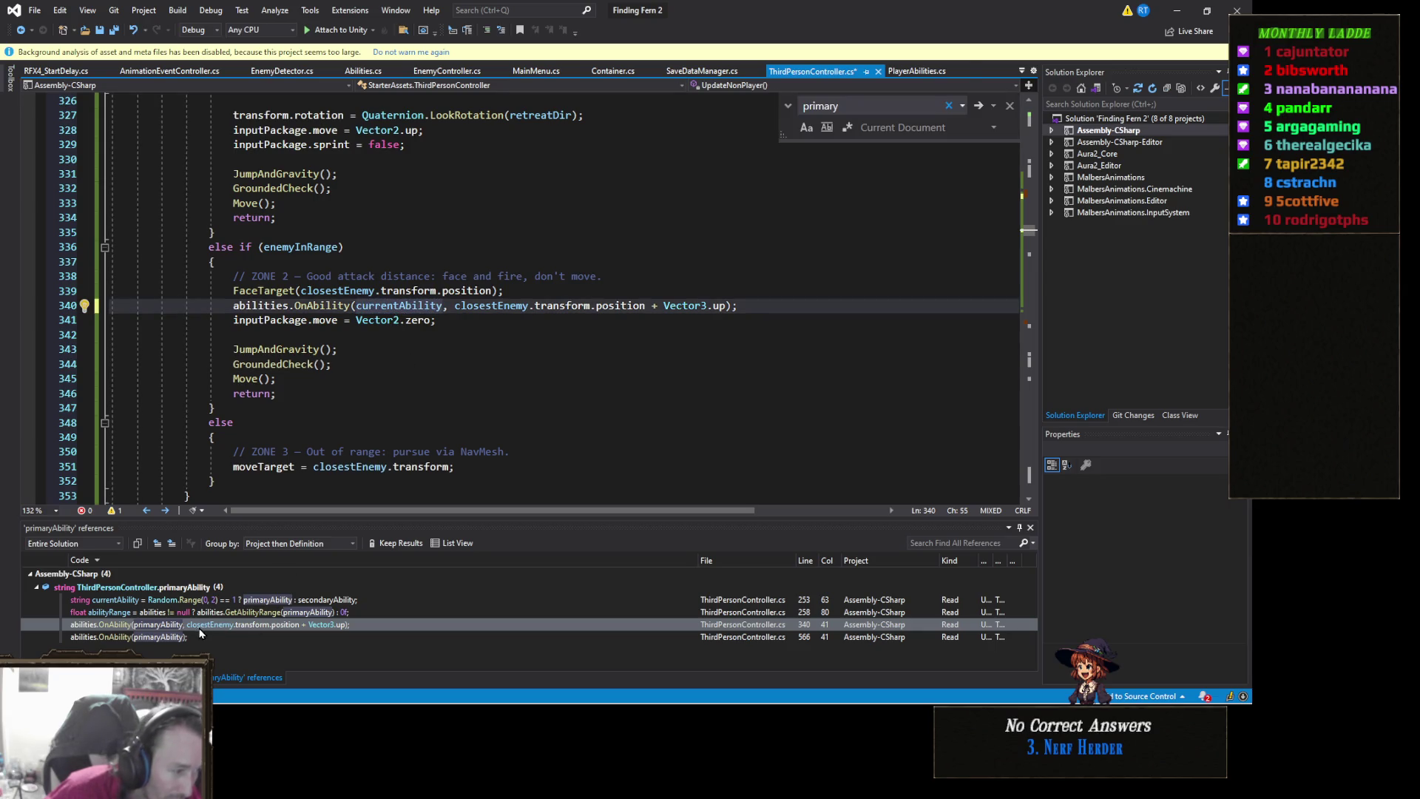
left_click(169, 639)
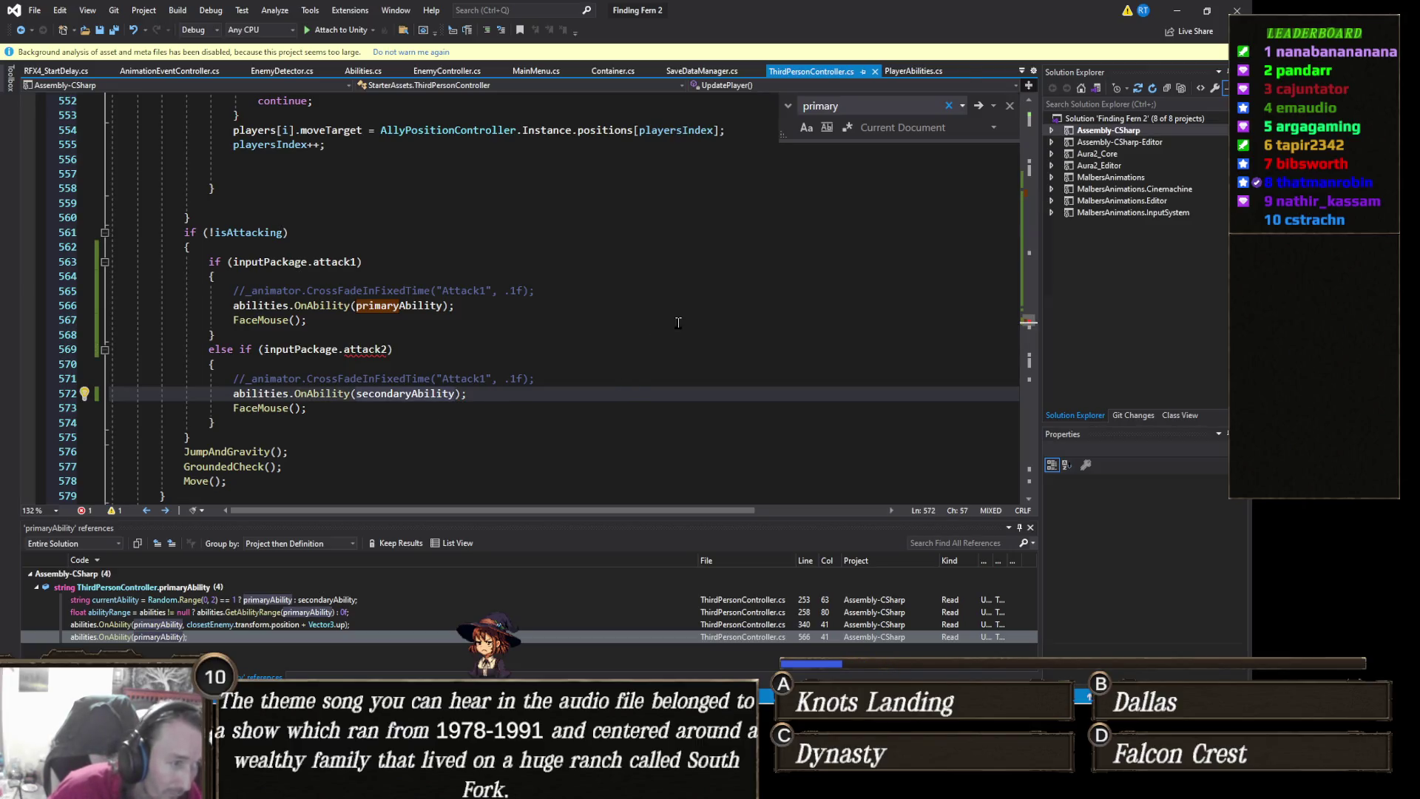
left_click(1179, 15)
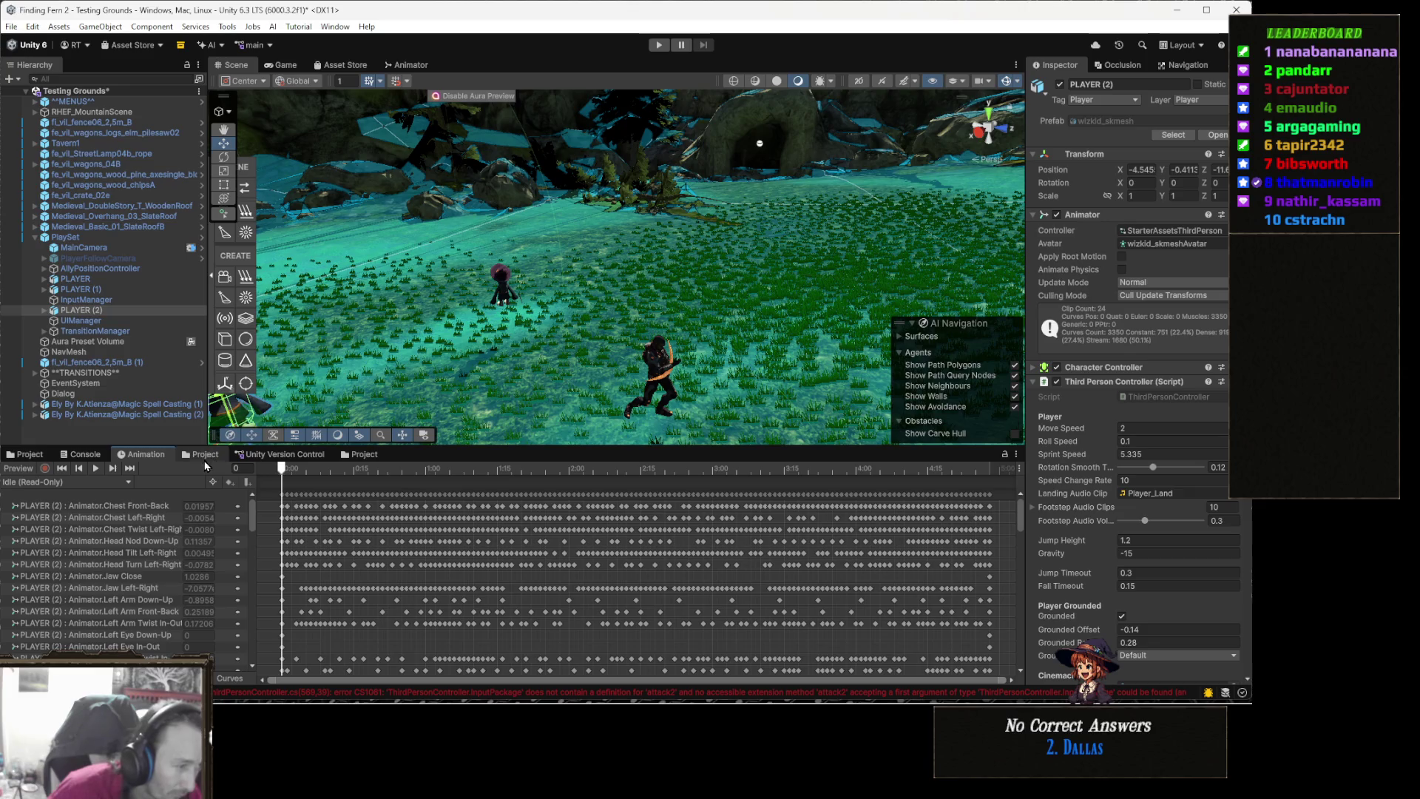
Read the attack2 compile error in Unity's Console and open its offending line in Visual Studio
left_click(84, 454)
left_click(90, 488)
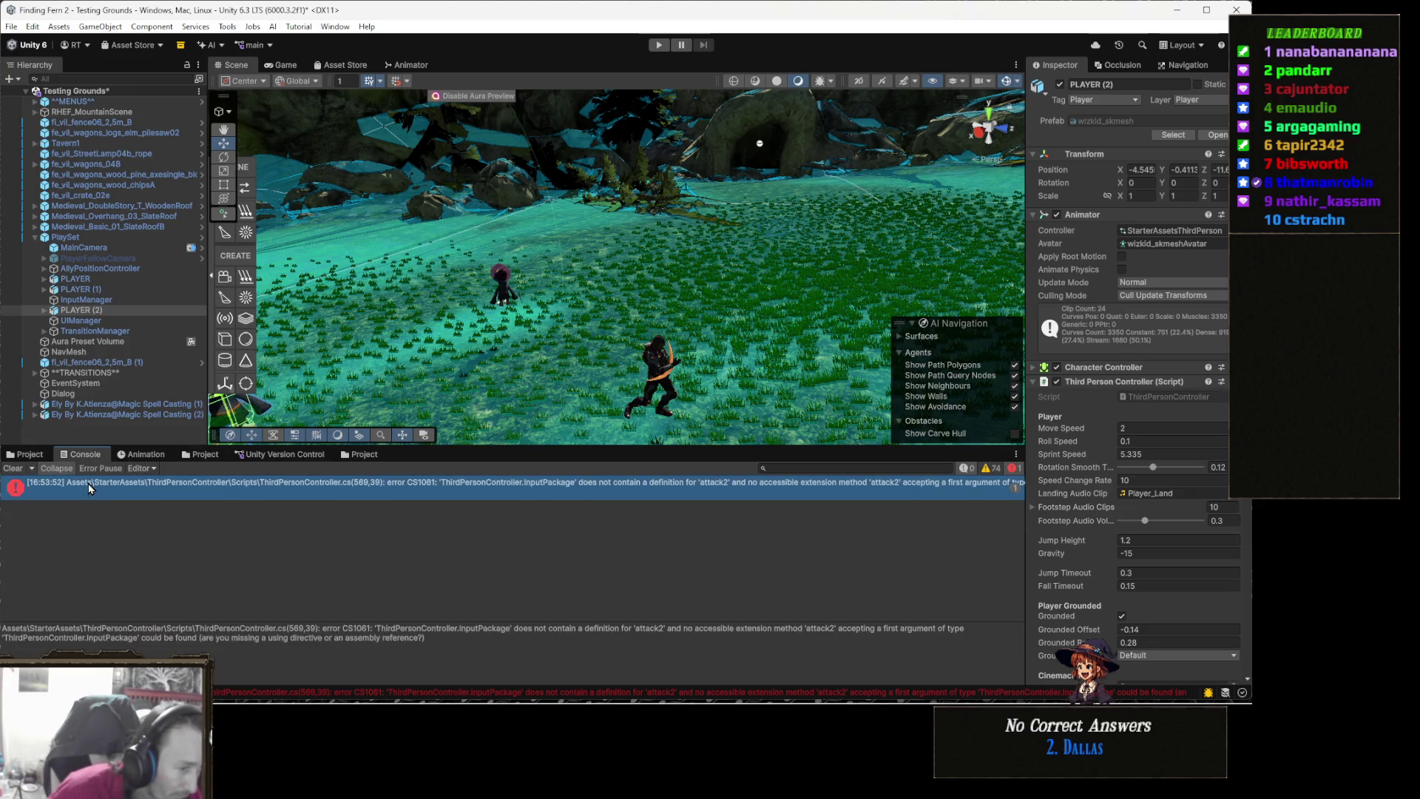
double_click(289, 489)
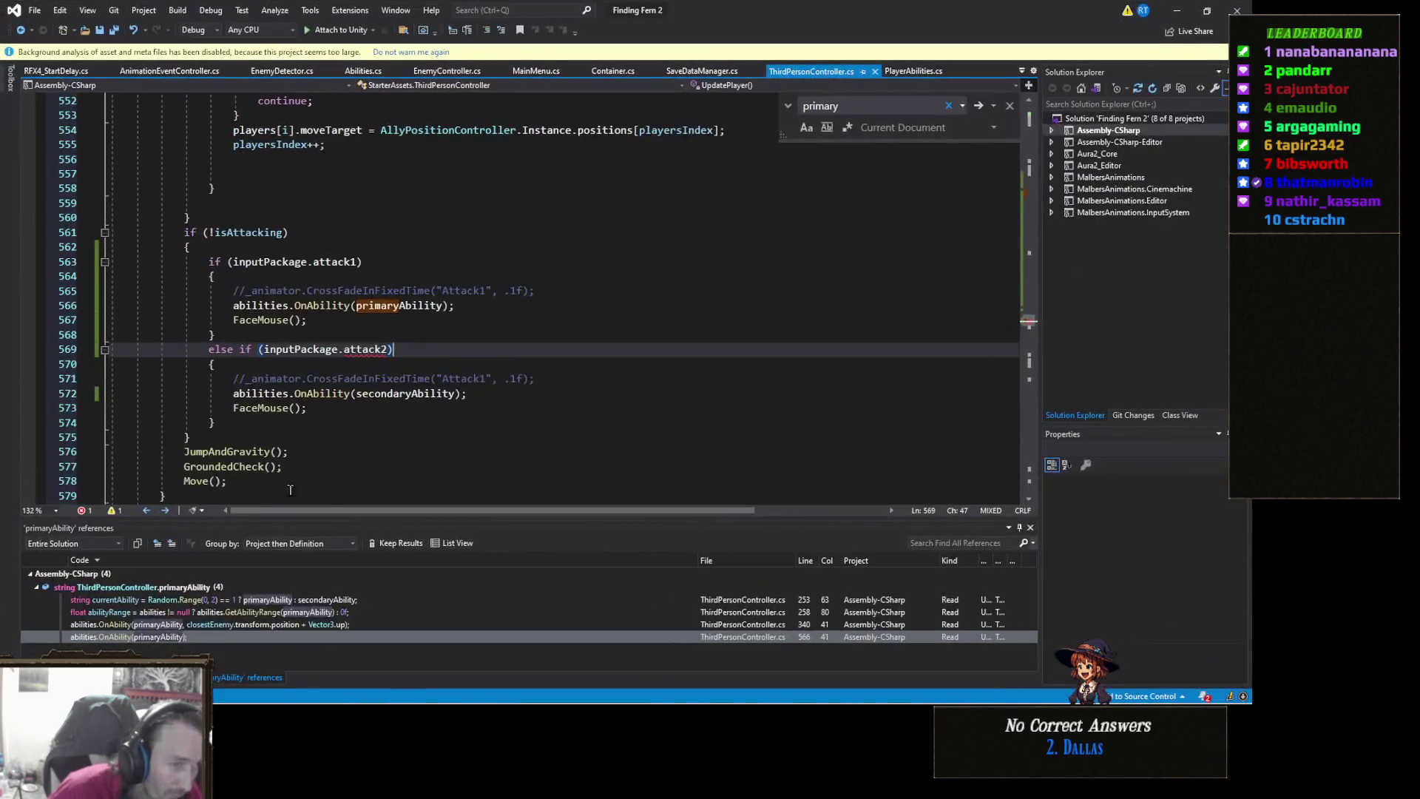
left_click(331, 394)
mouse_move(370, 353)
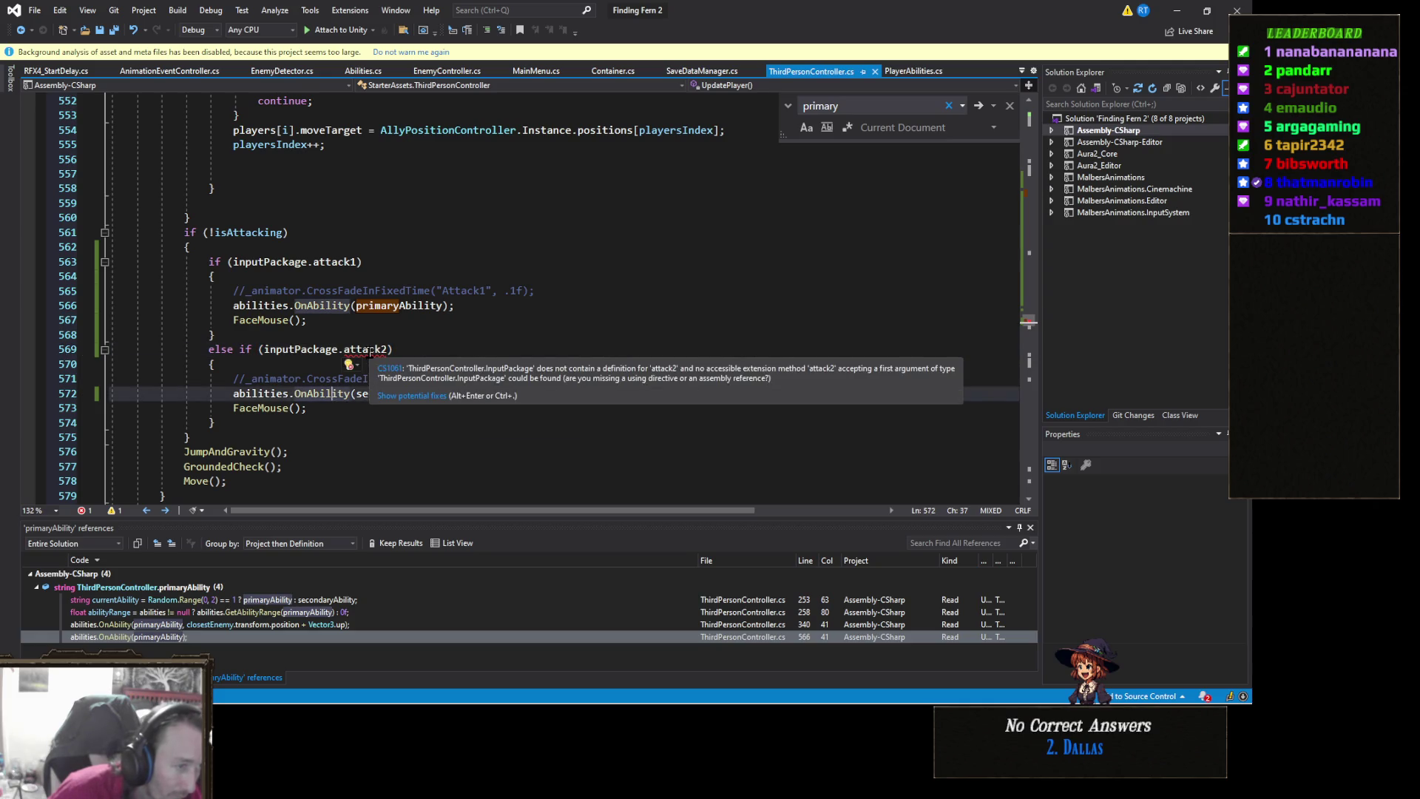
scroll(368, 370, "up", 13)
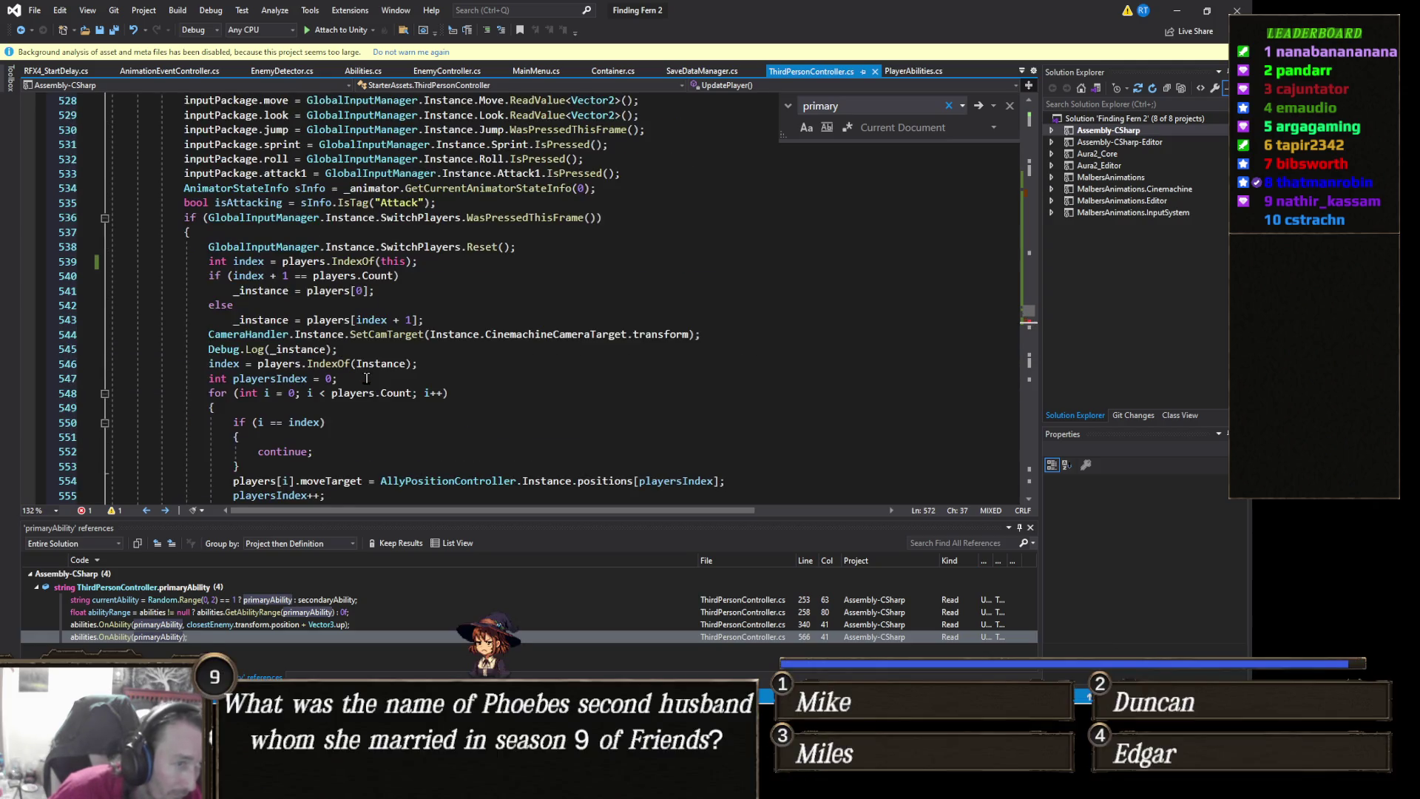
scroll(369, 384, "down", 1)
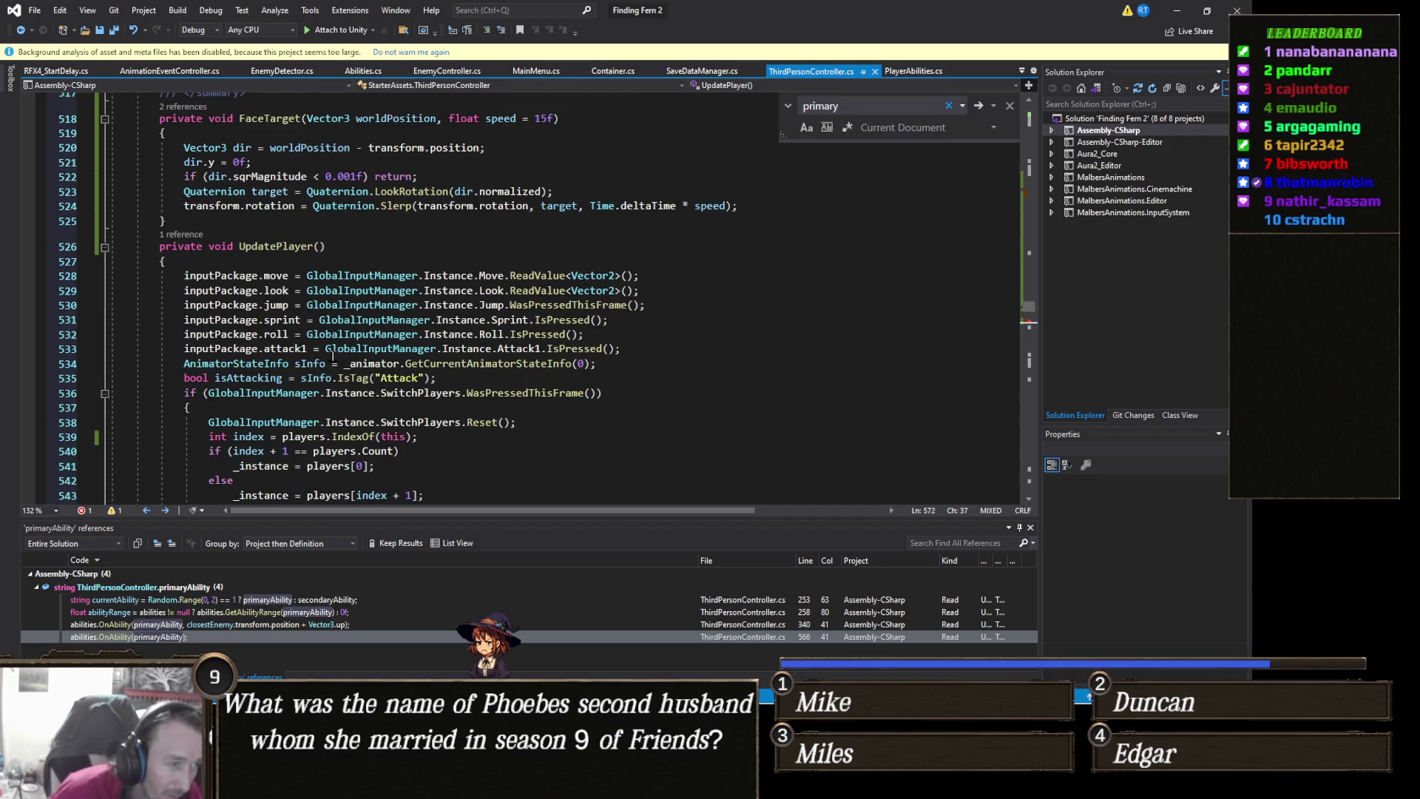
Duplicate the attack1 input line and change the copy to set attack2 from Attack2
left_click(62, 354)
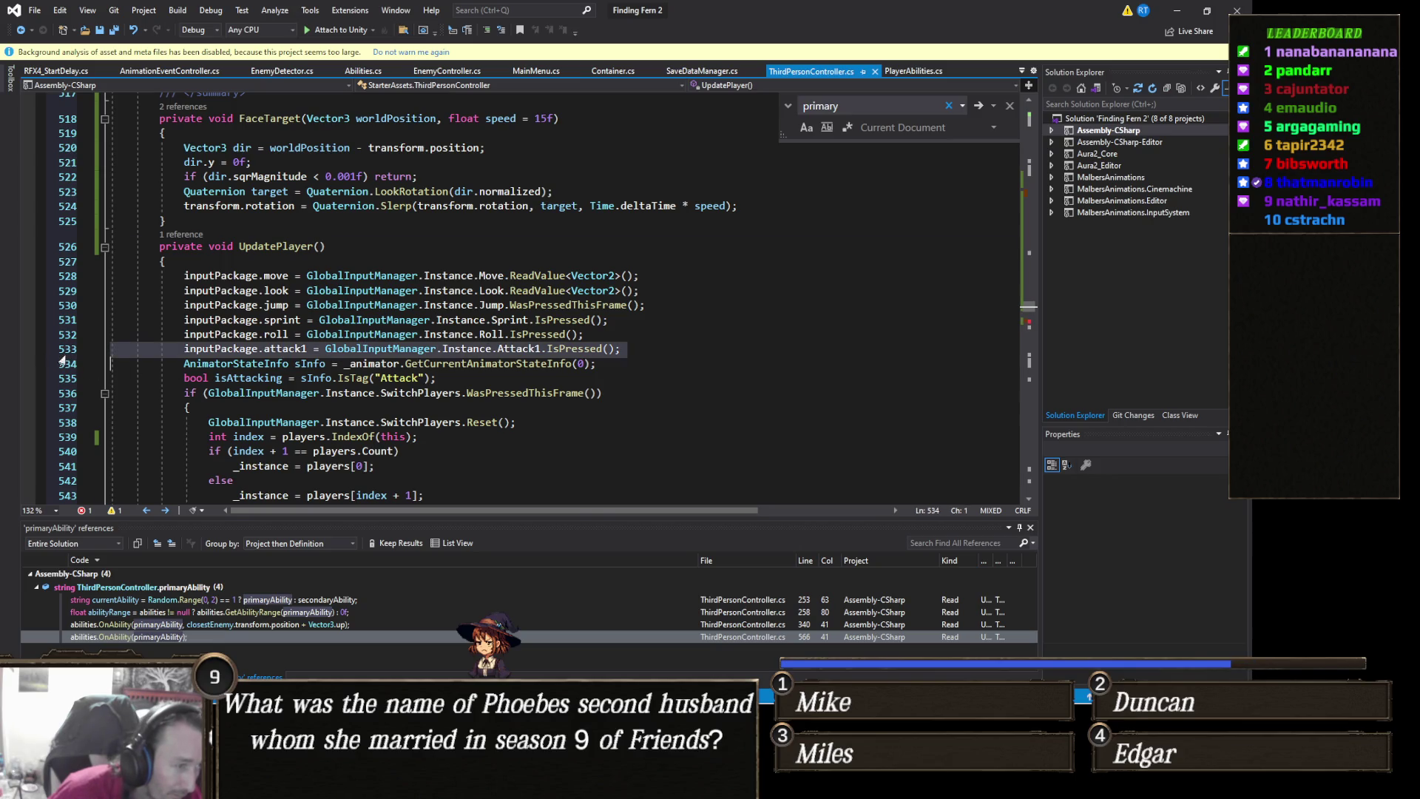
key("ctrl+d")
left_click(285, 364)
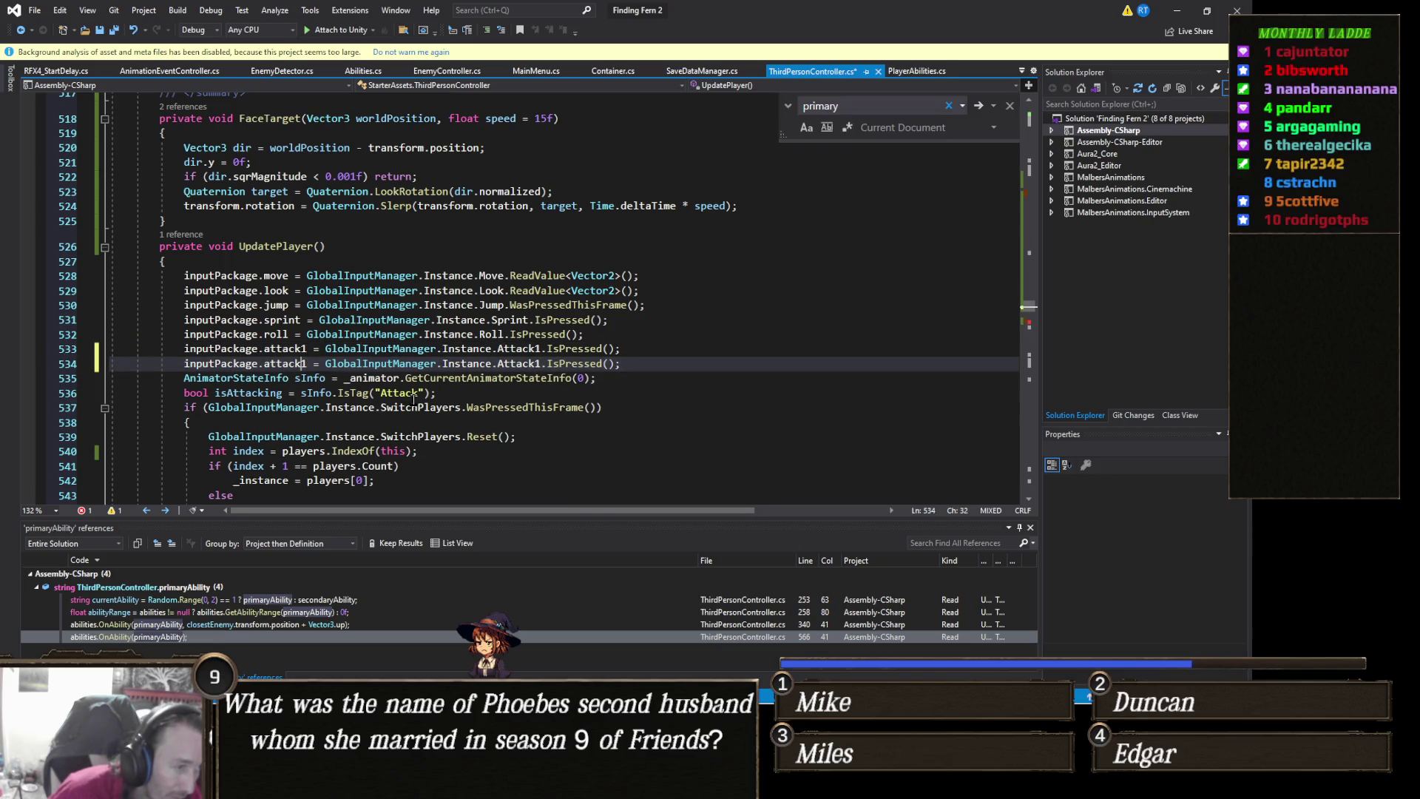
key("Delete")
type("2")
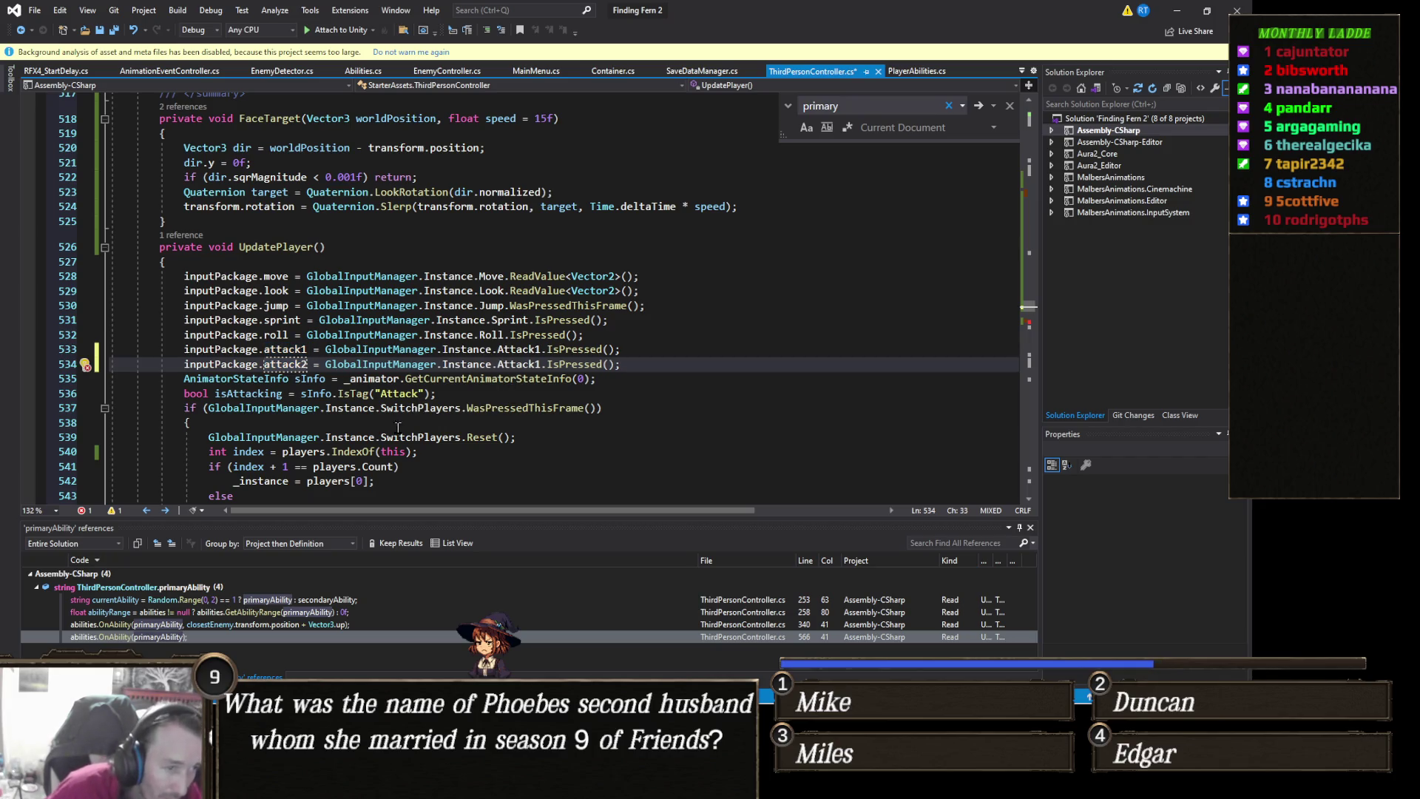
left_click(537, 366)
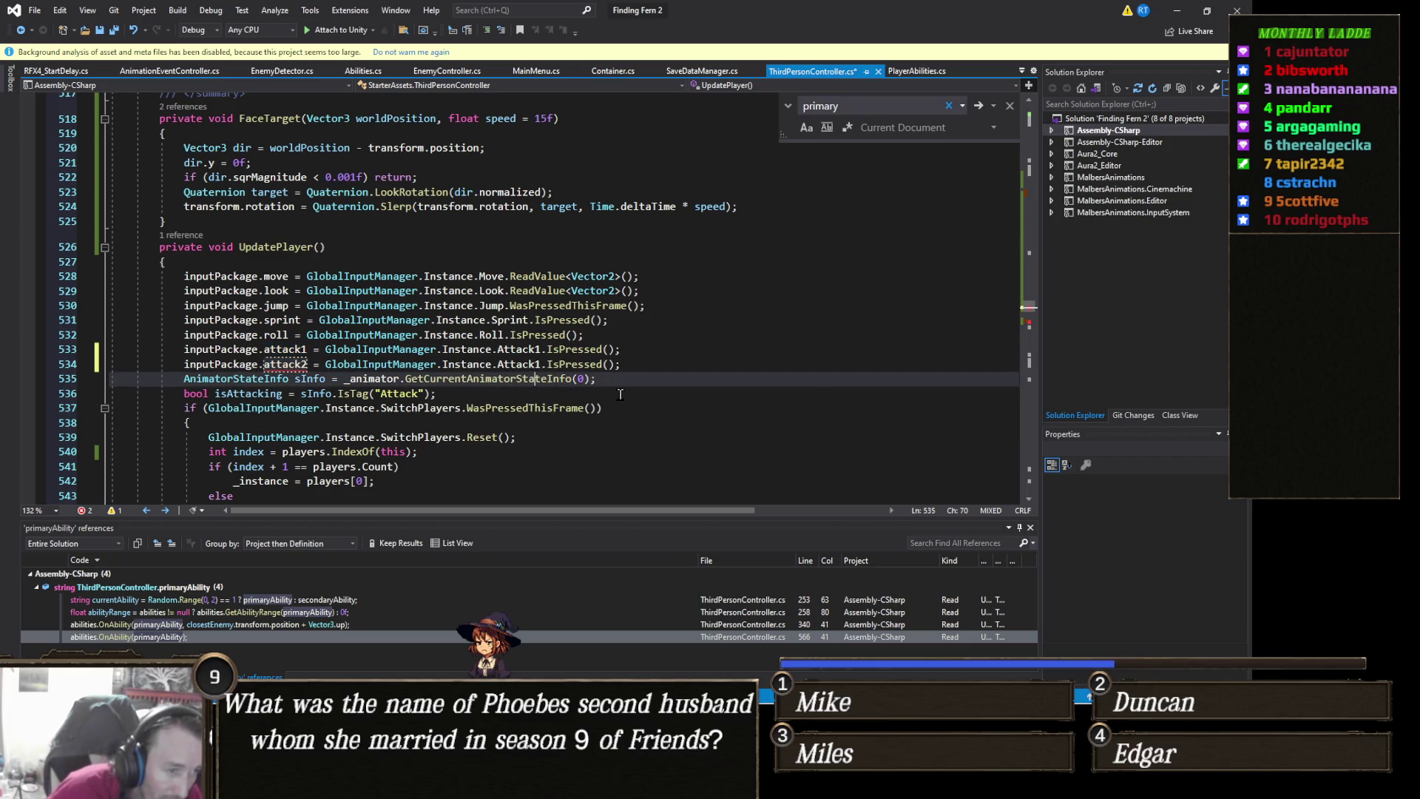
type("2")
left_click(641, 276)
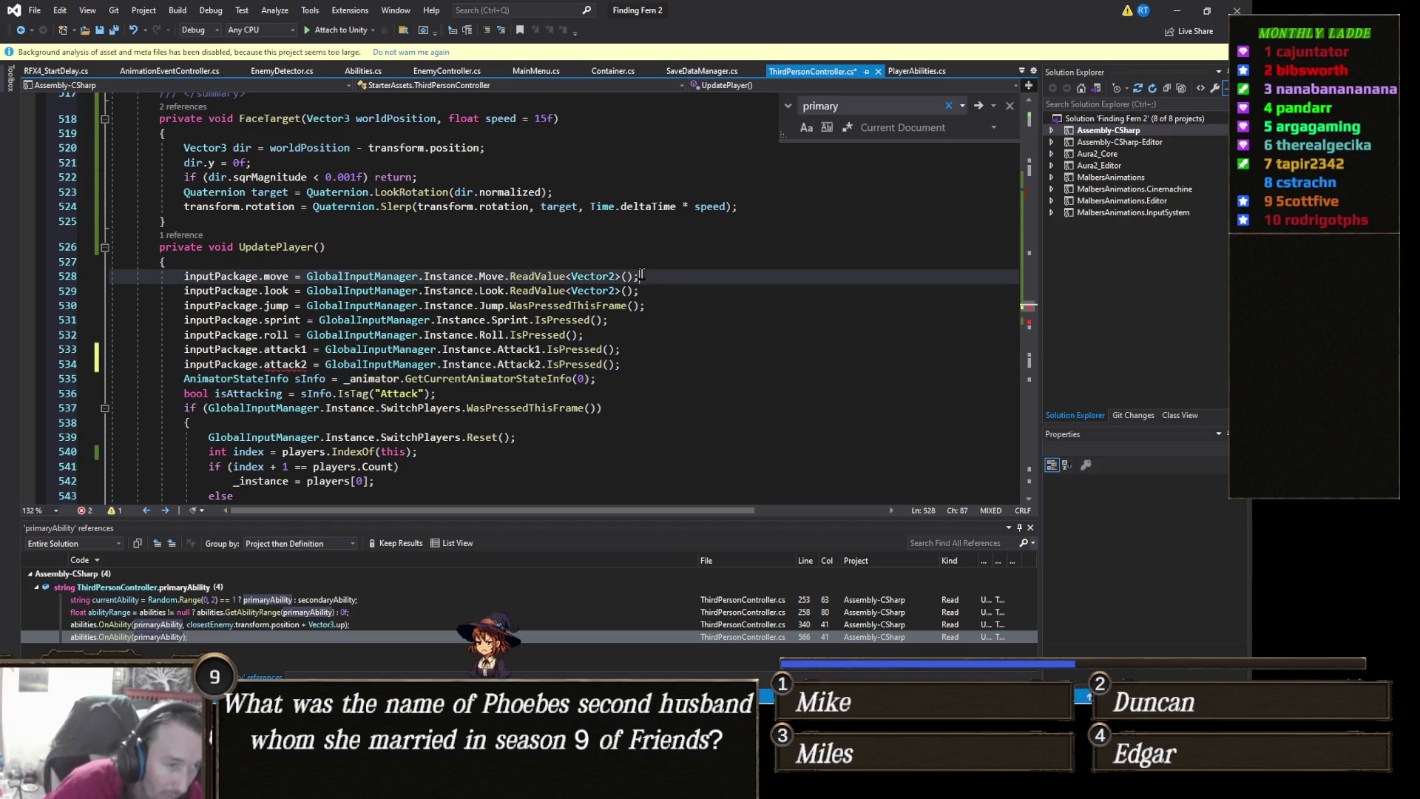
mouse_move(285, 366)
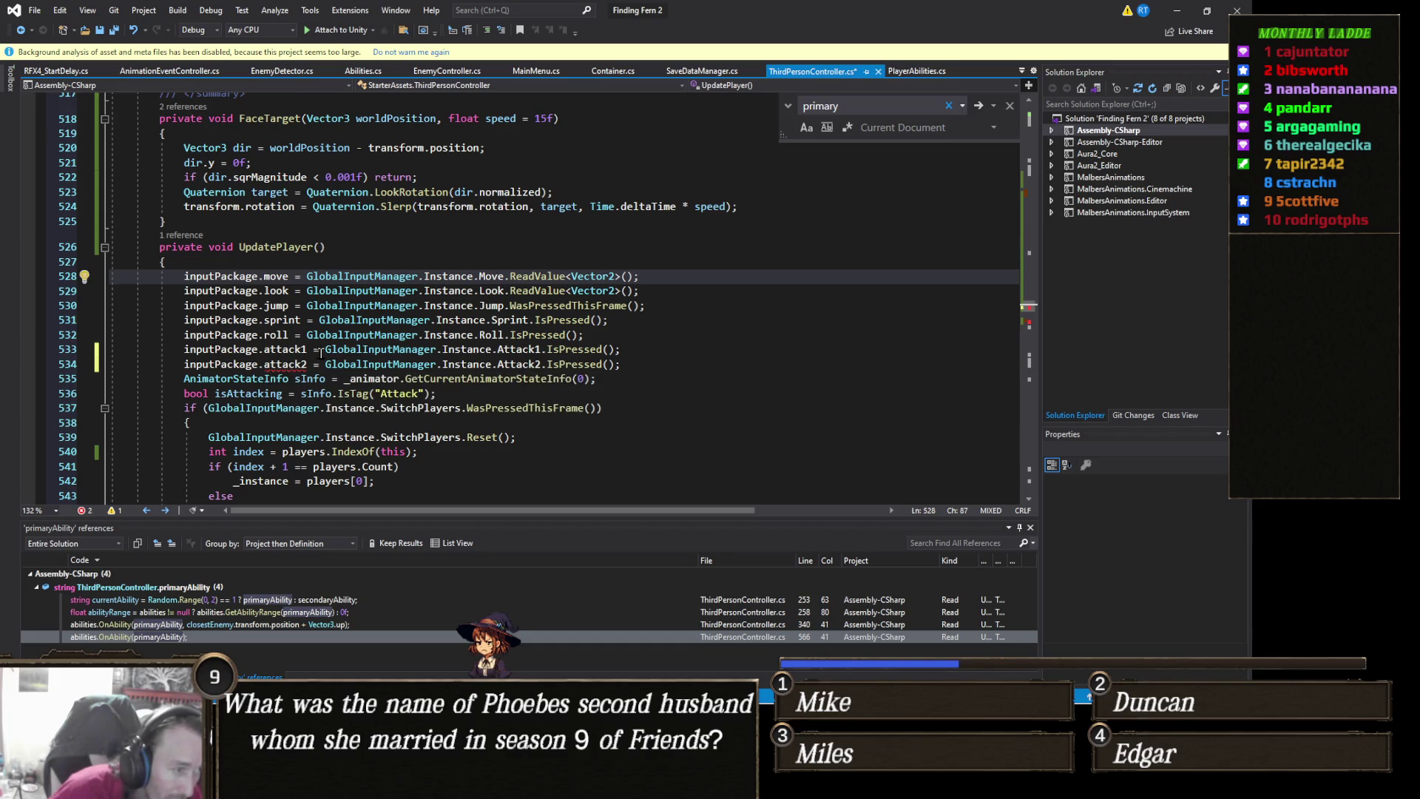
Duplicate InputPackage's attack1 declaration as 'public bool attack2;' on line 47, save, and return to Unity
right_click(294, 354)
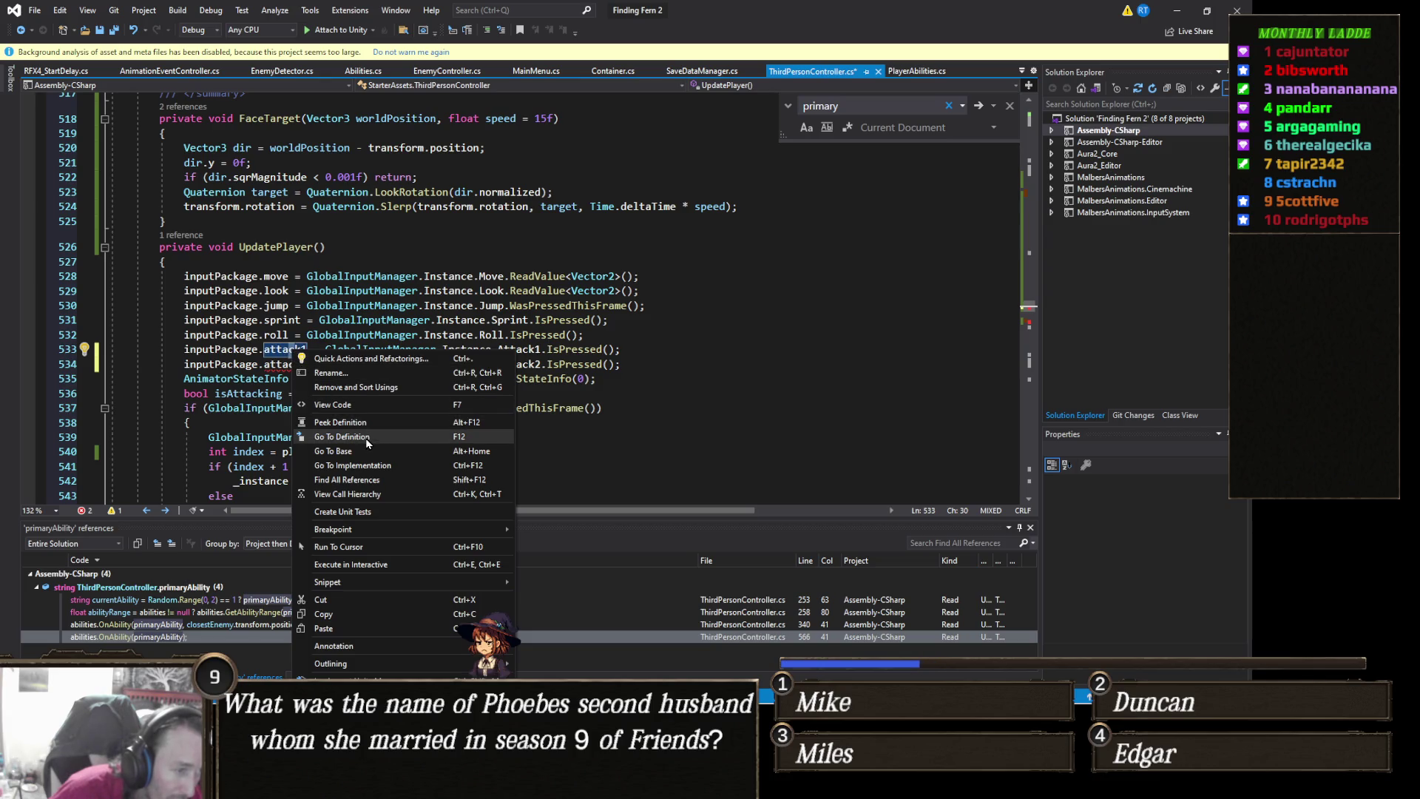
left_click(365, 438)
left_click(104, 298)
key("ctrl+d")
left_click(315, 314)
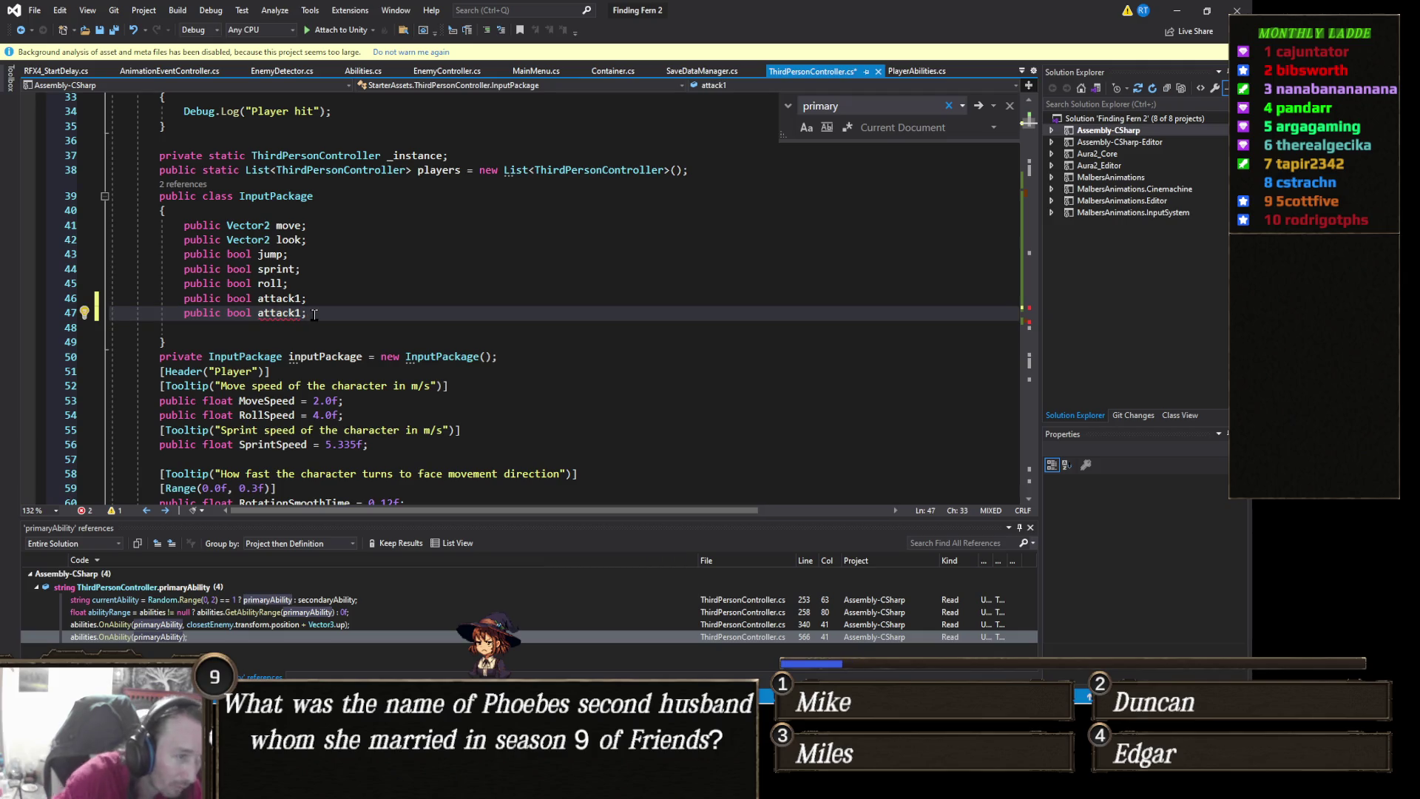
type("2")
key("ctrl+s")
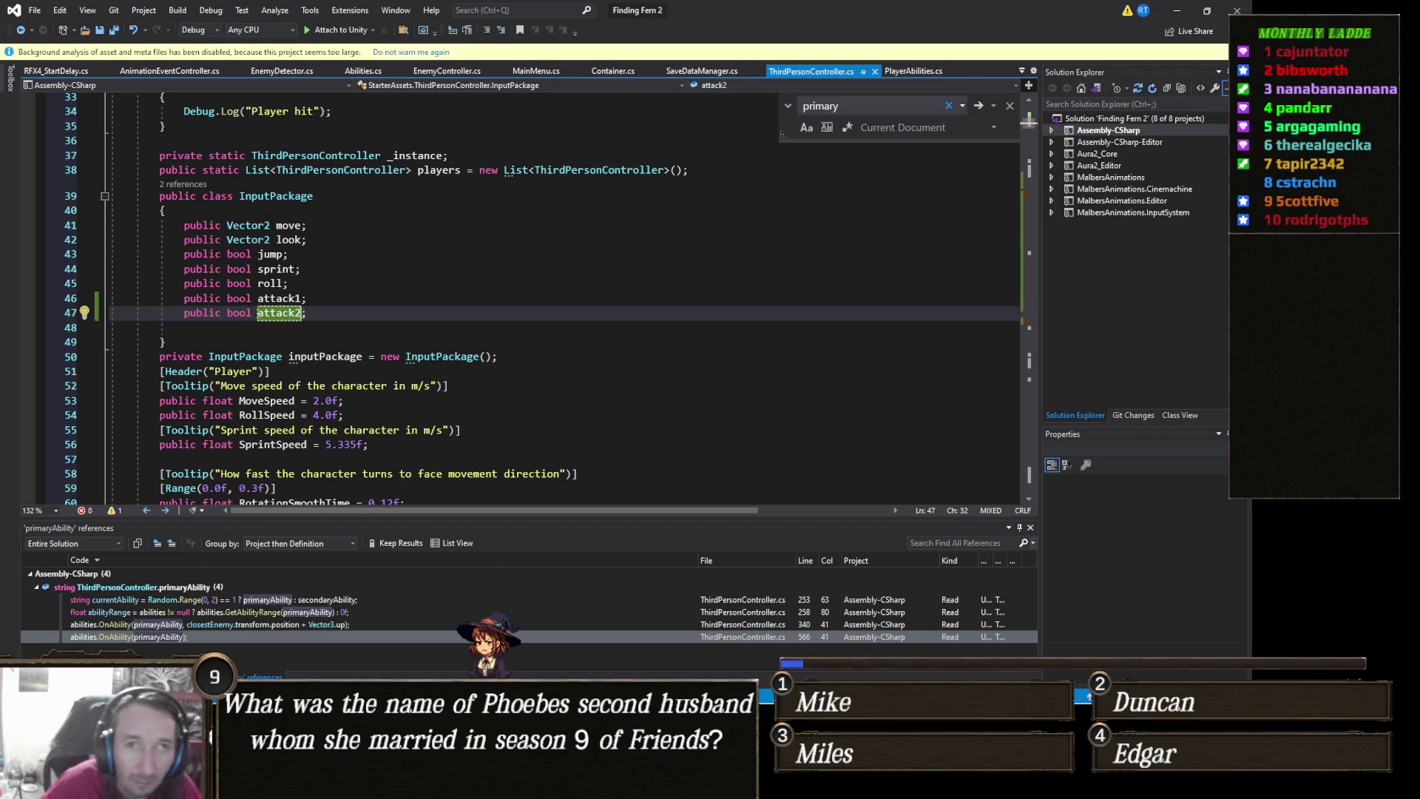
left_click(1207, 11)
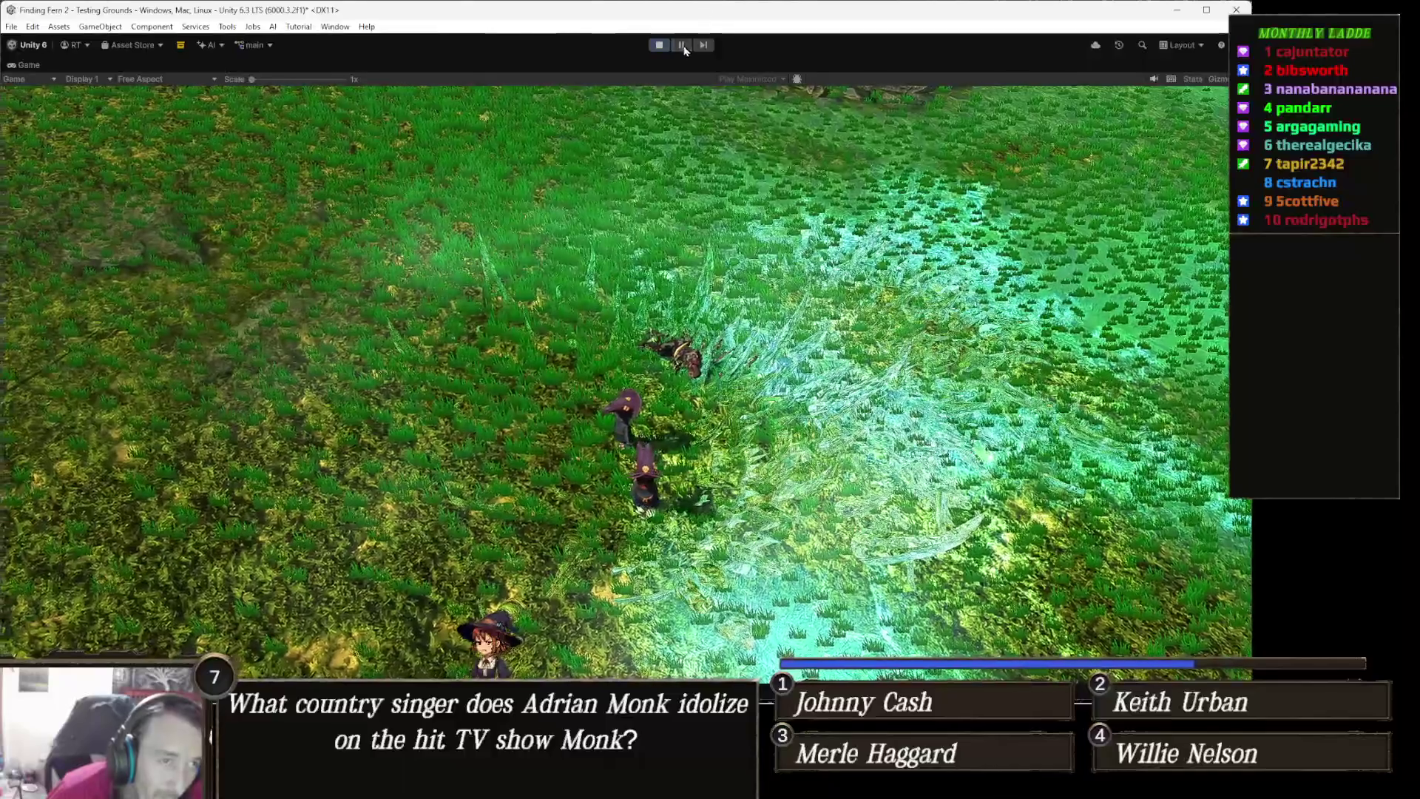
Stop the running game, play-test the Ice Shards changes again for about half a minute, then stop
left_click(659, 45)
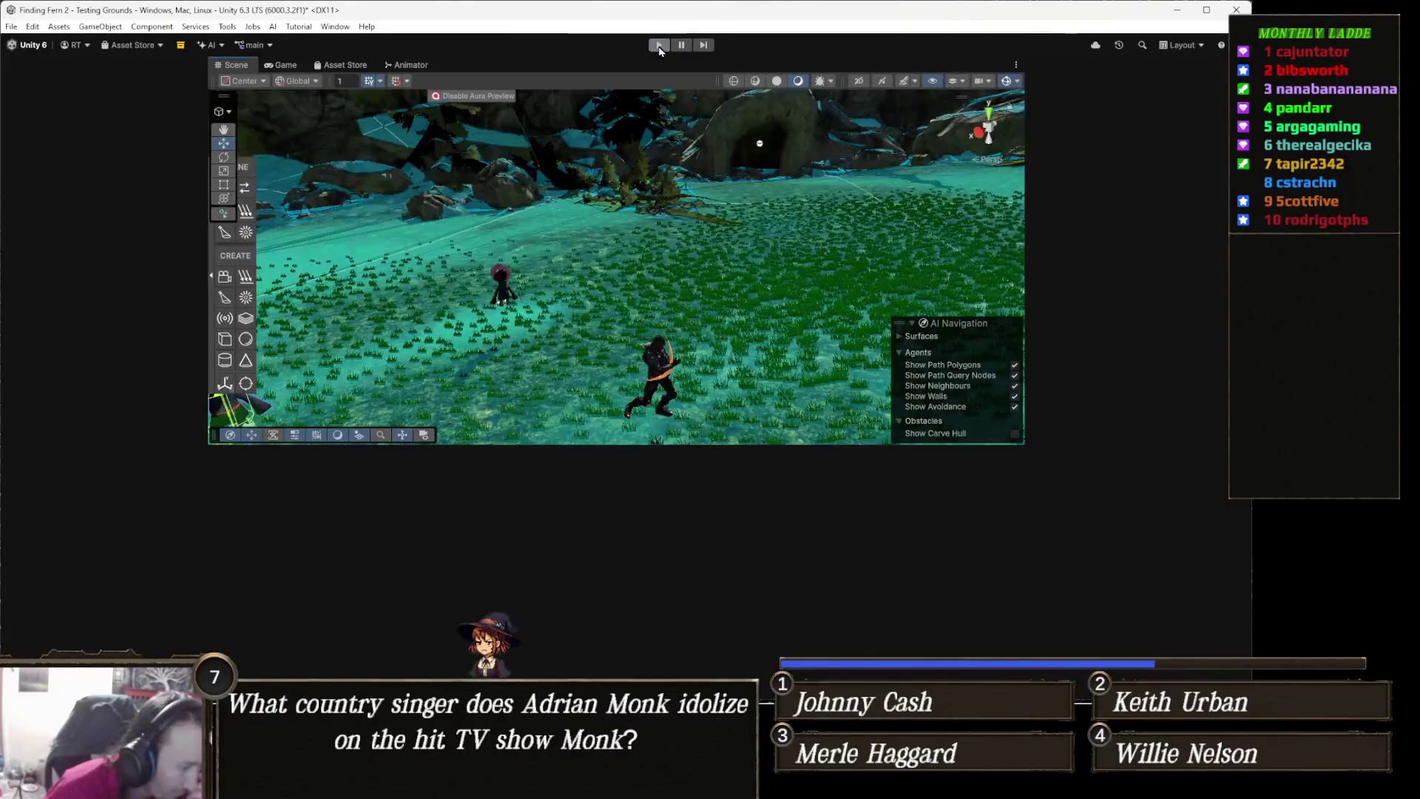
left_click(659, 47)
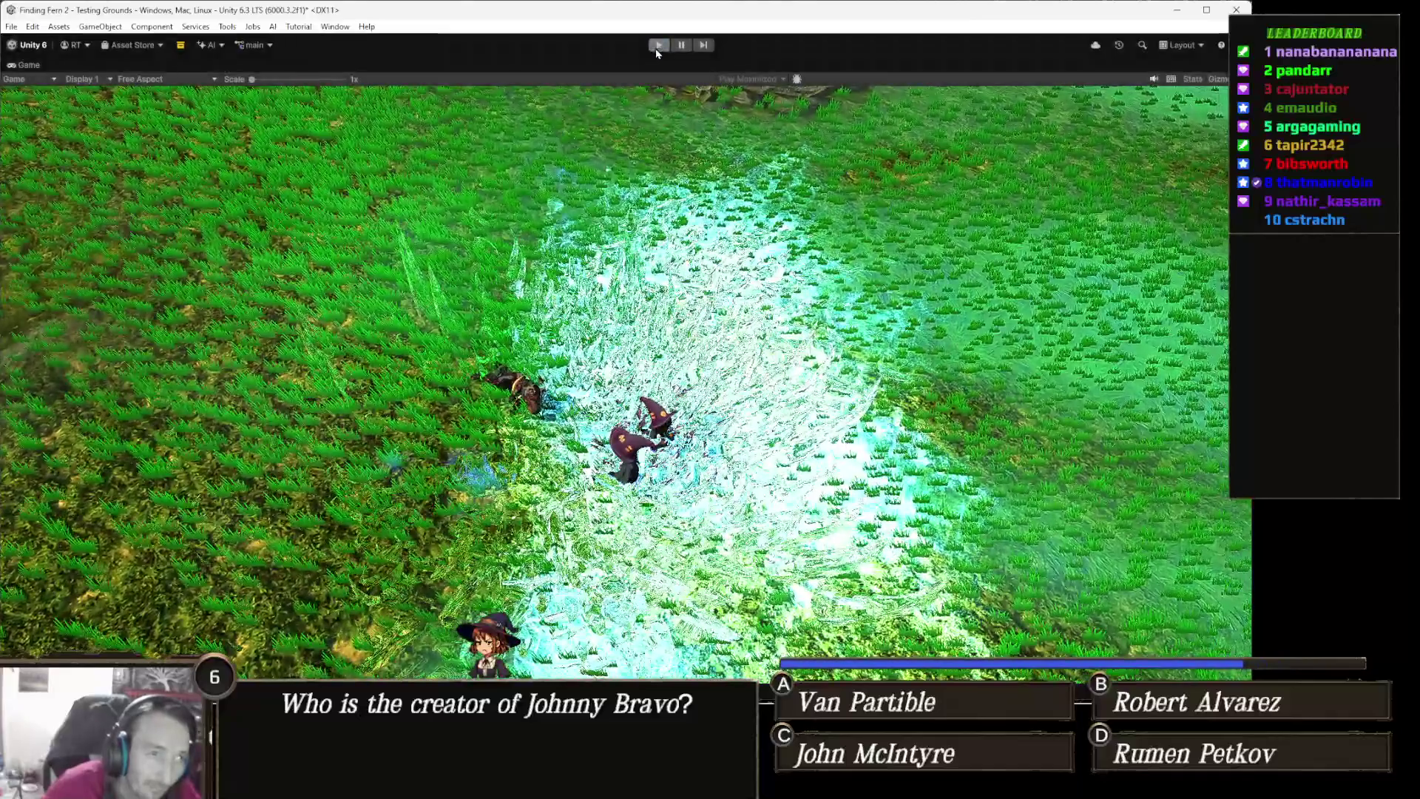
left_click(658, 46)
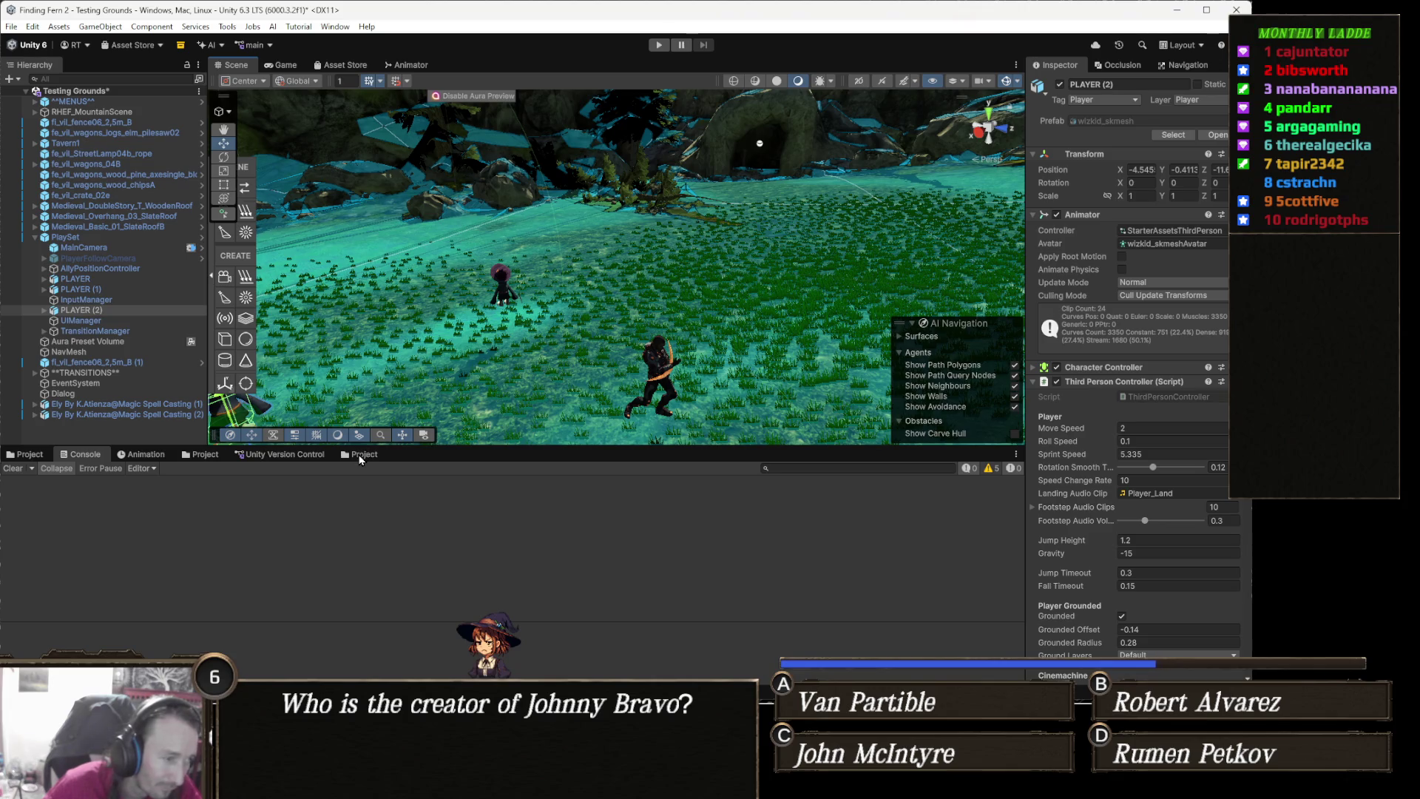
Open the Effect22 prefab from the KriptoFX effects prefabs folder
left_click(361, 456)
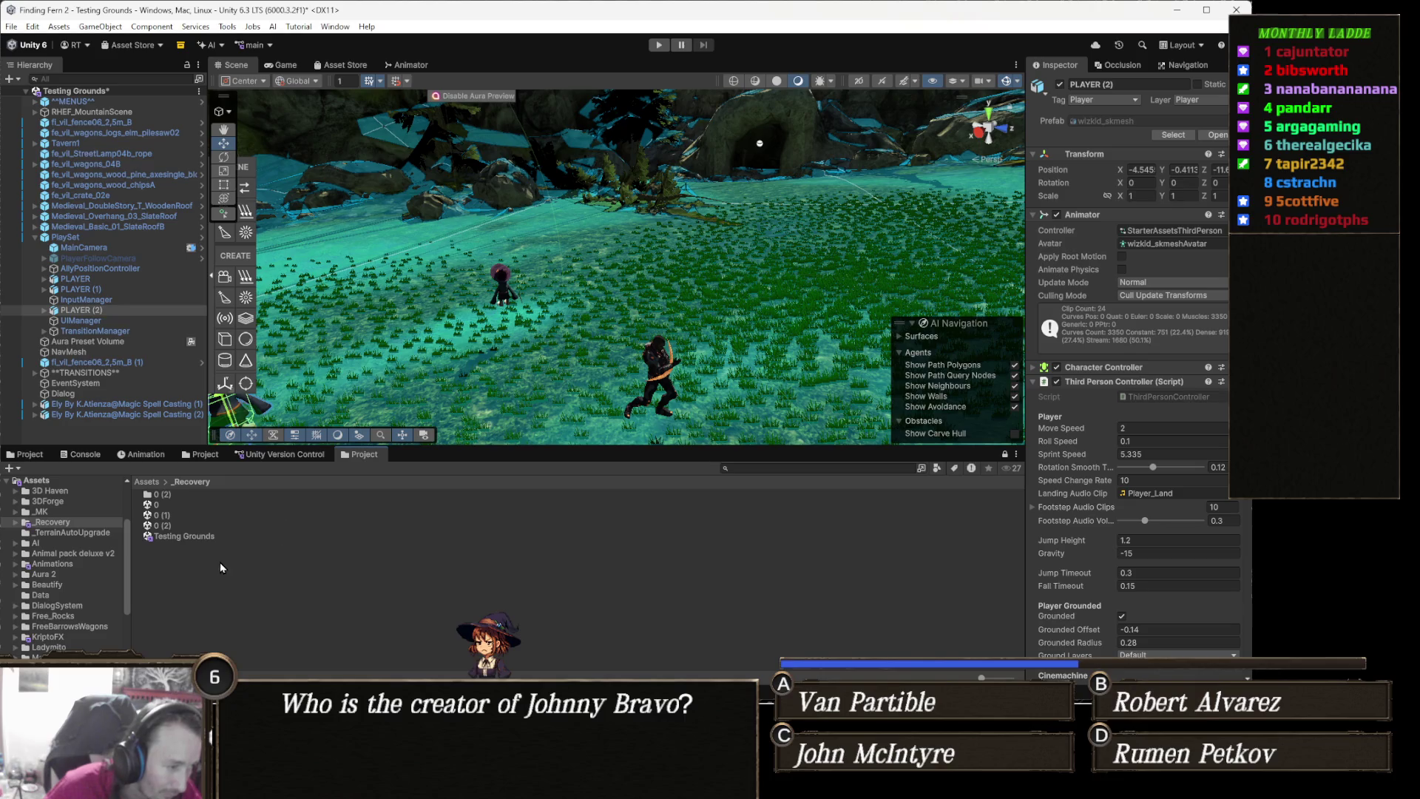
left_click(196, 456)
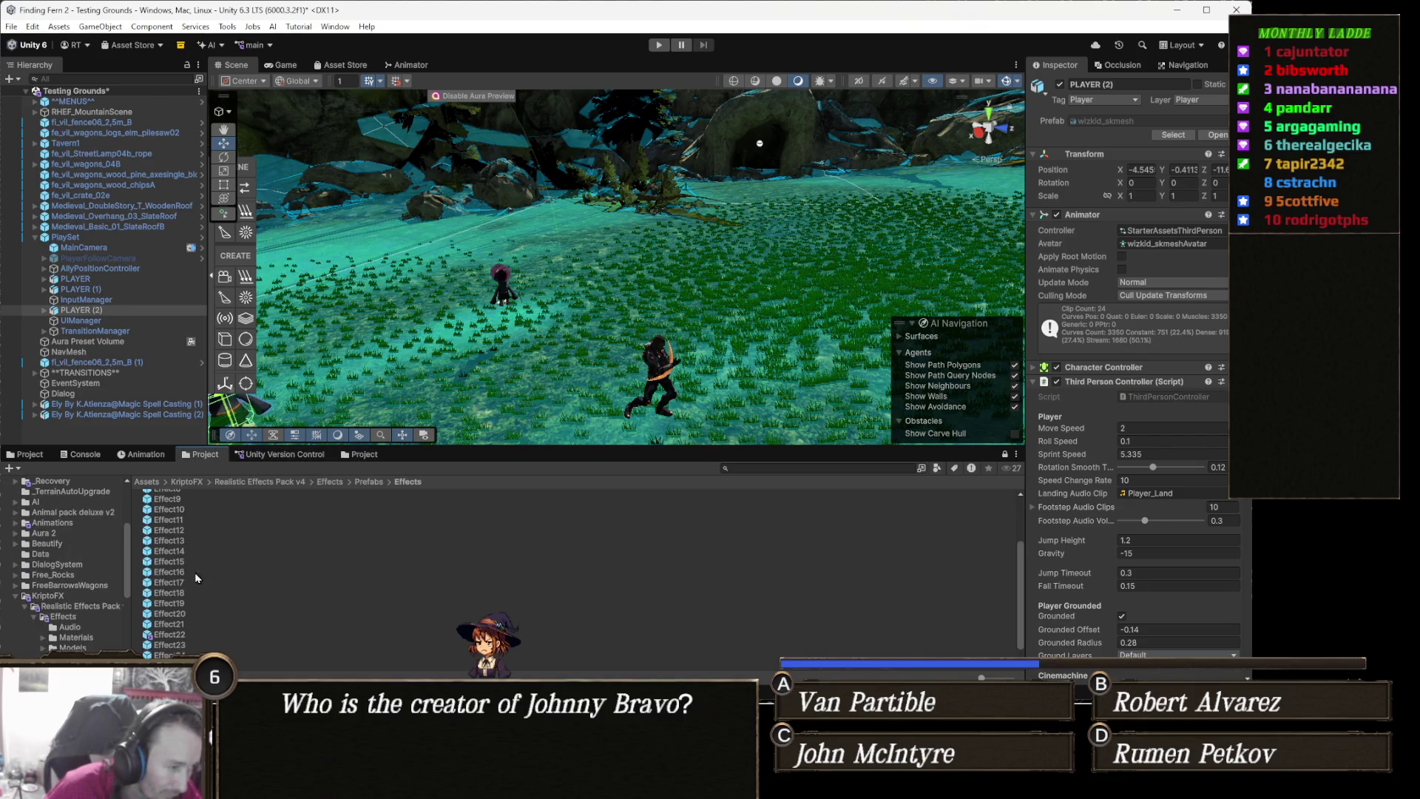
left_click(177, 634)
double_click(189, 635)
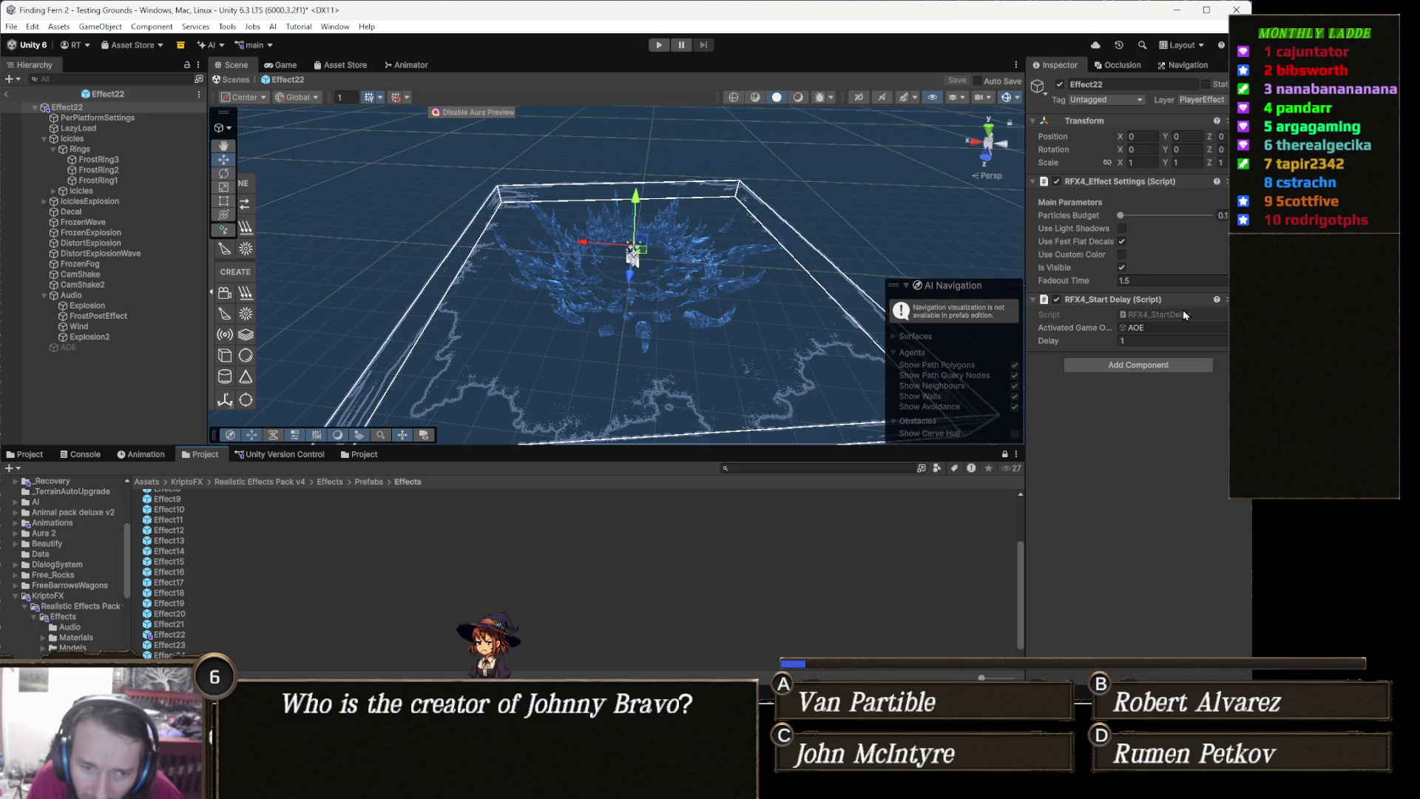
Set RFX4_Start Delay's Delay to 0.5 and open its script in Visual Studio
left_click(1156, 341)
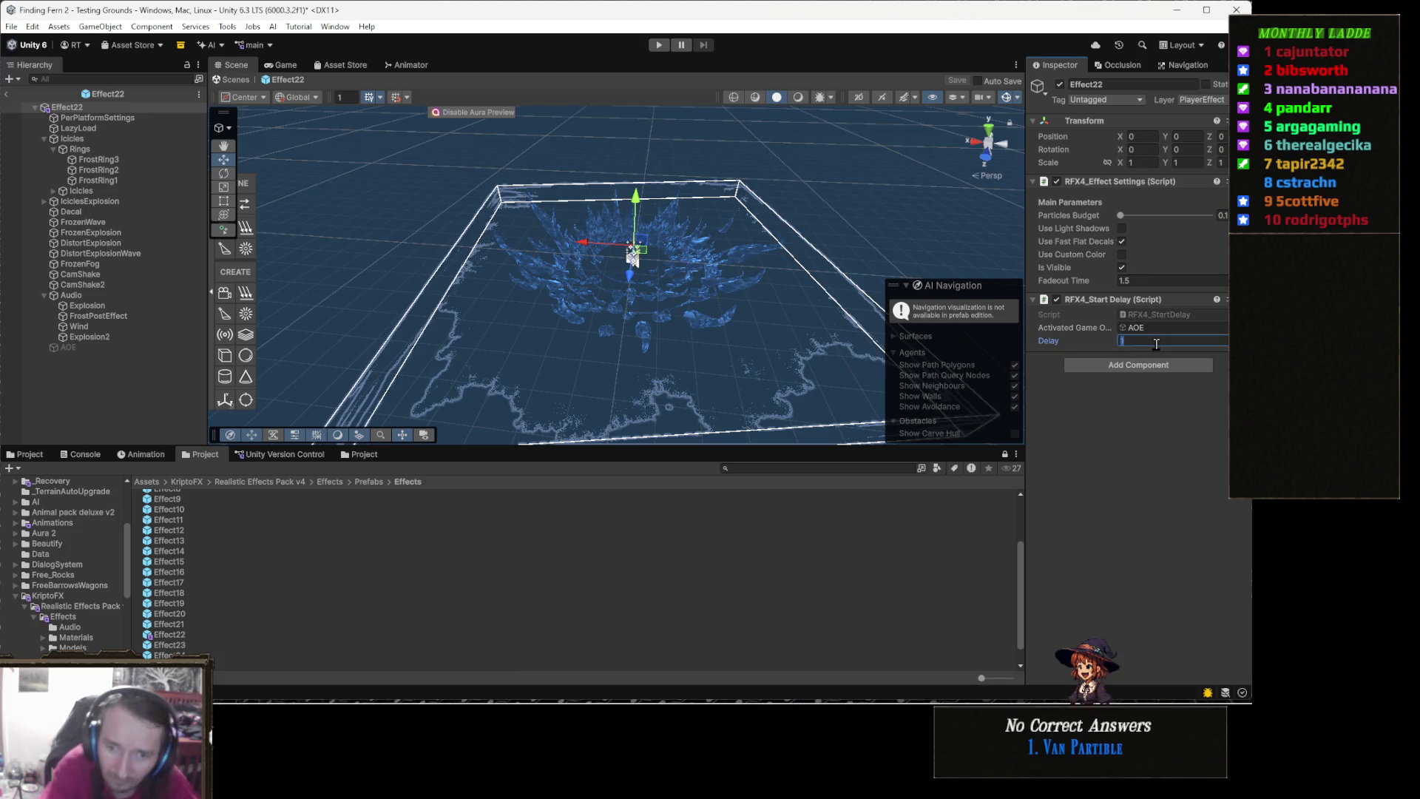
type("0.5")
key("Return")
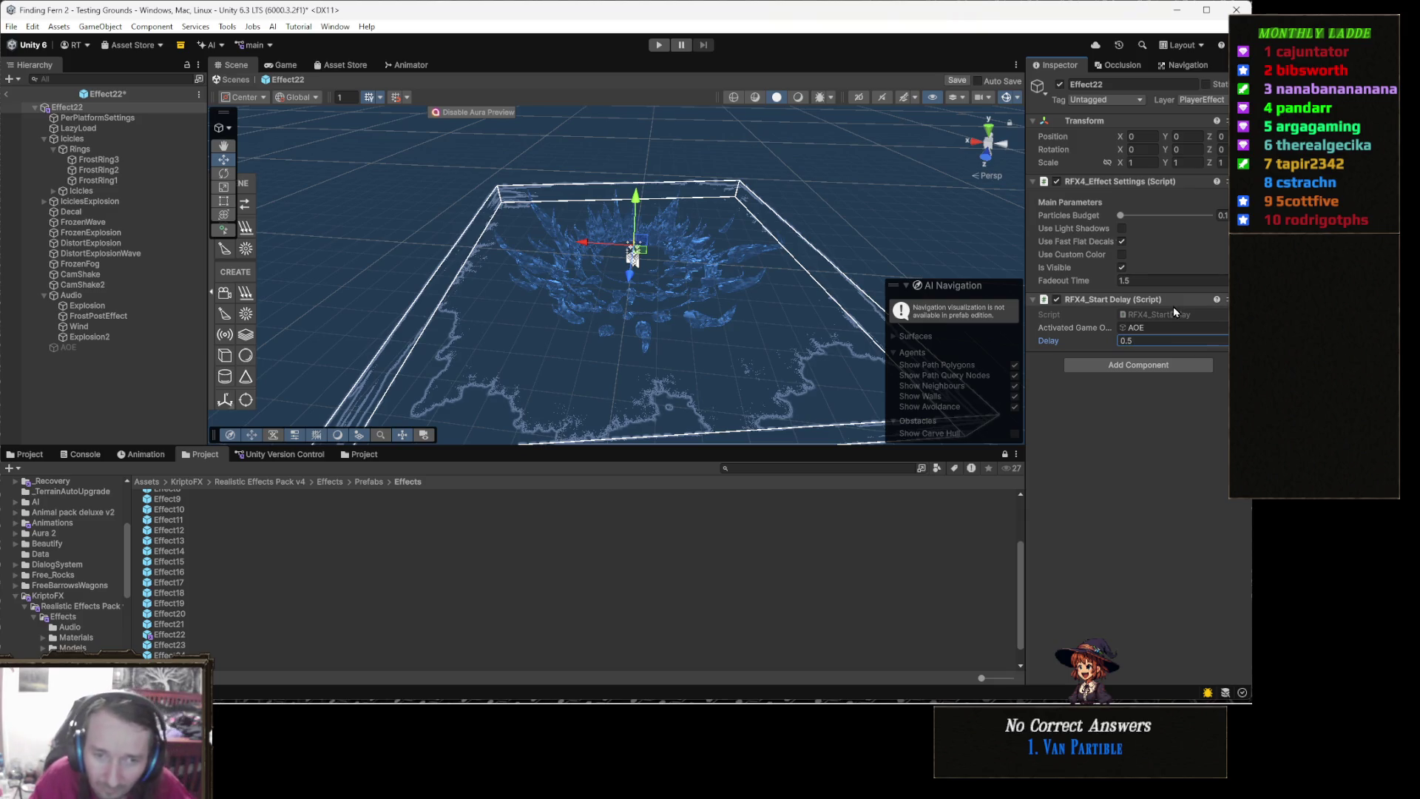
double_click(1176, 316)
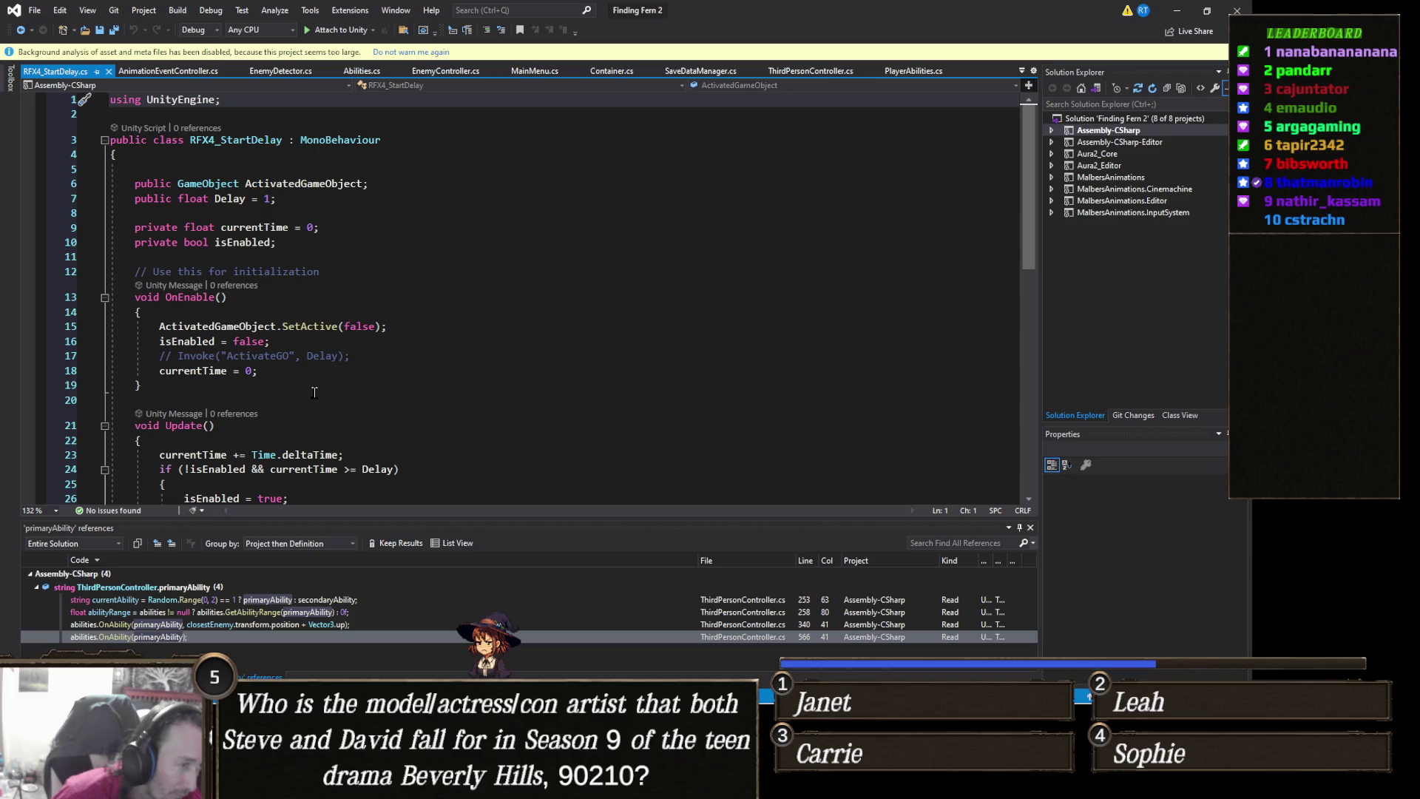
Review RFX4_StartDelay.cs around OnEnable, then back in Unity select Effect22's Explosion2 child
scroll(315, 392, "down", 2)
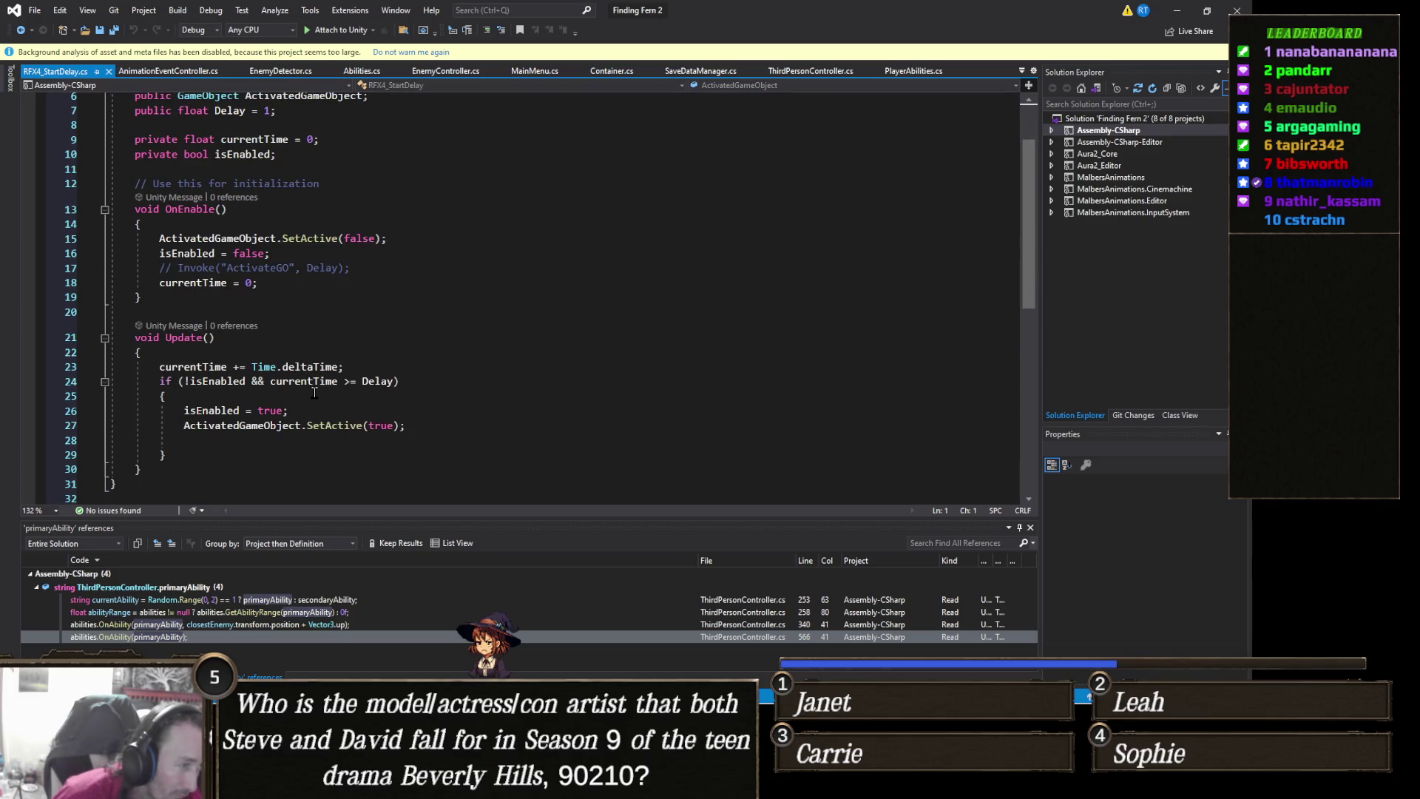
scroll(314, 392, "down", 2)
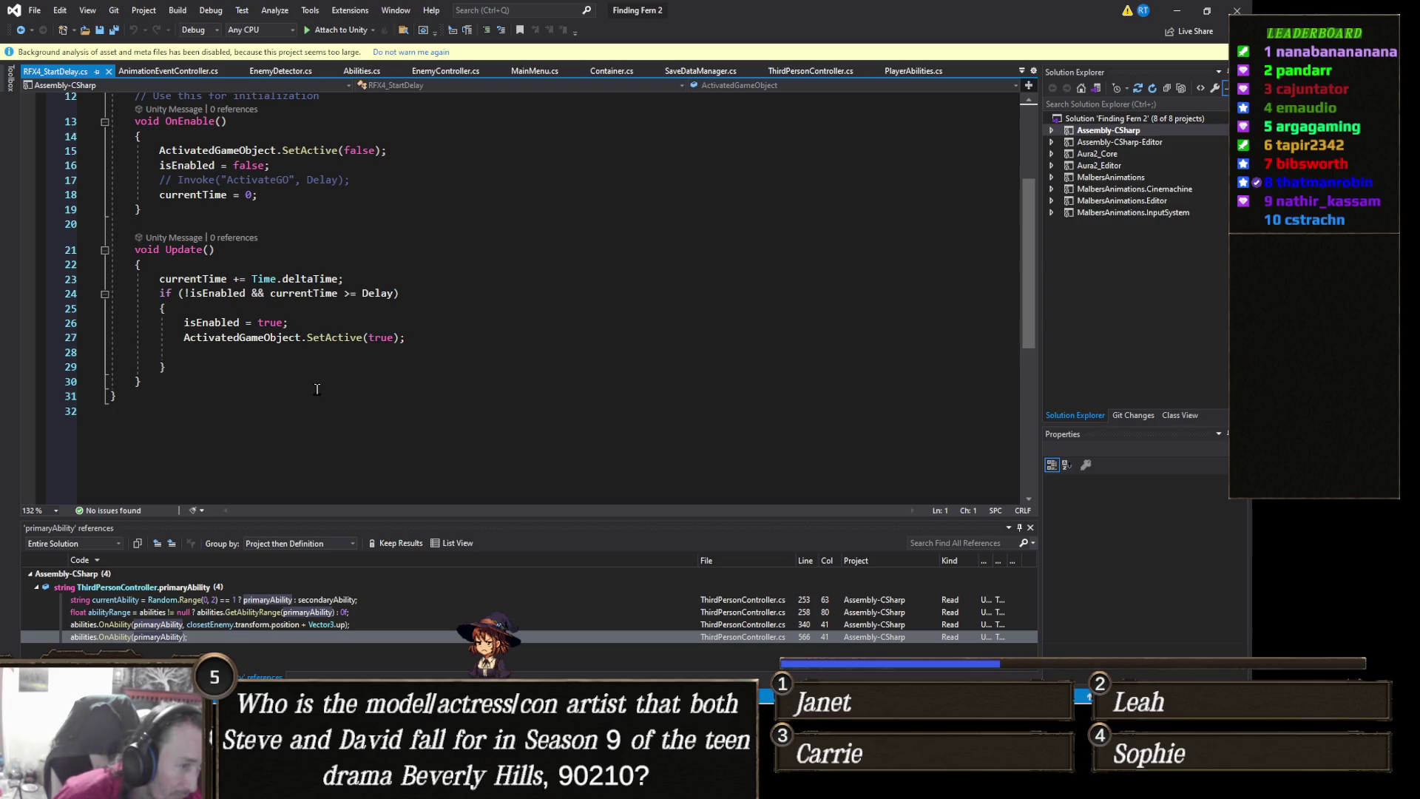
scroll(316, 389, "up", 4)
right_click(316, 389)
left_click(457, 297)
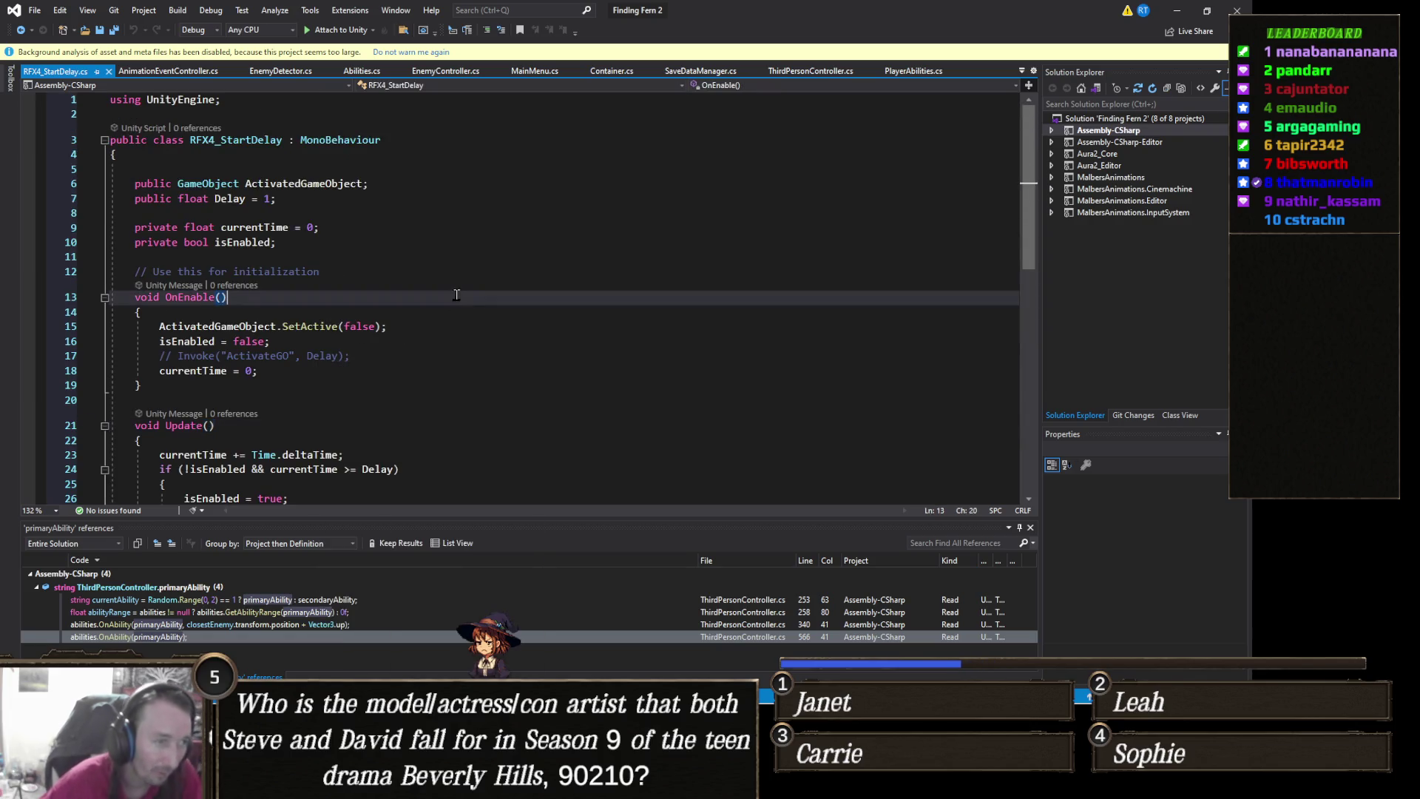
left_click(1177, 11)
left_click(89, 337)
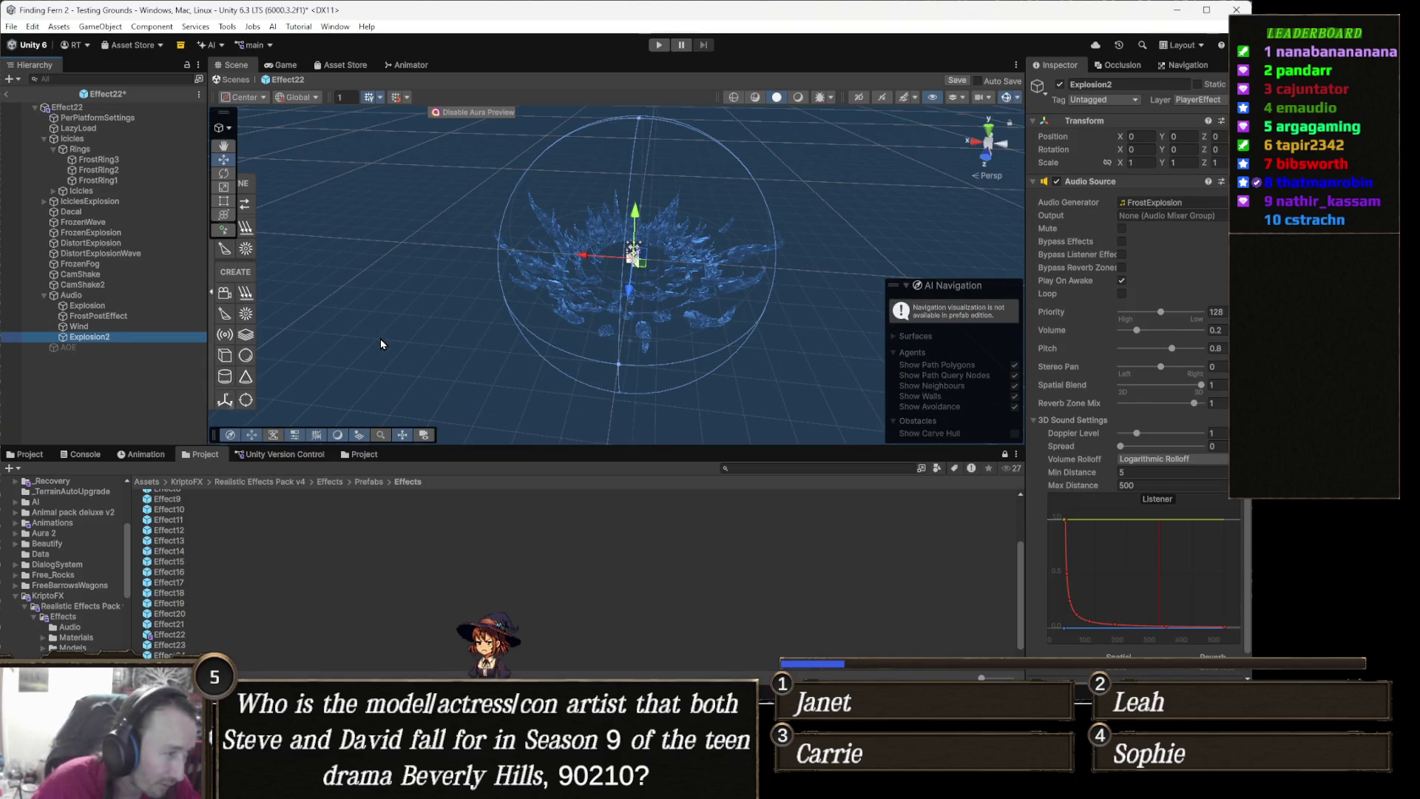
Add a Rigidbody component to Effect22's AOE object
key("Down")
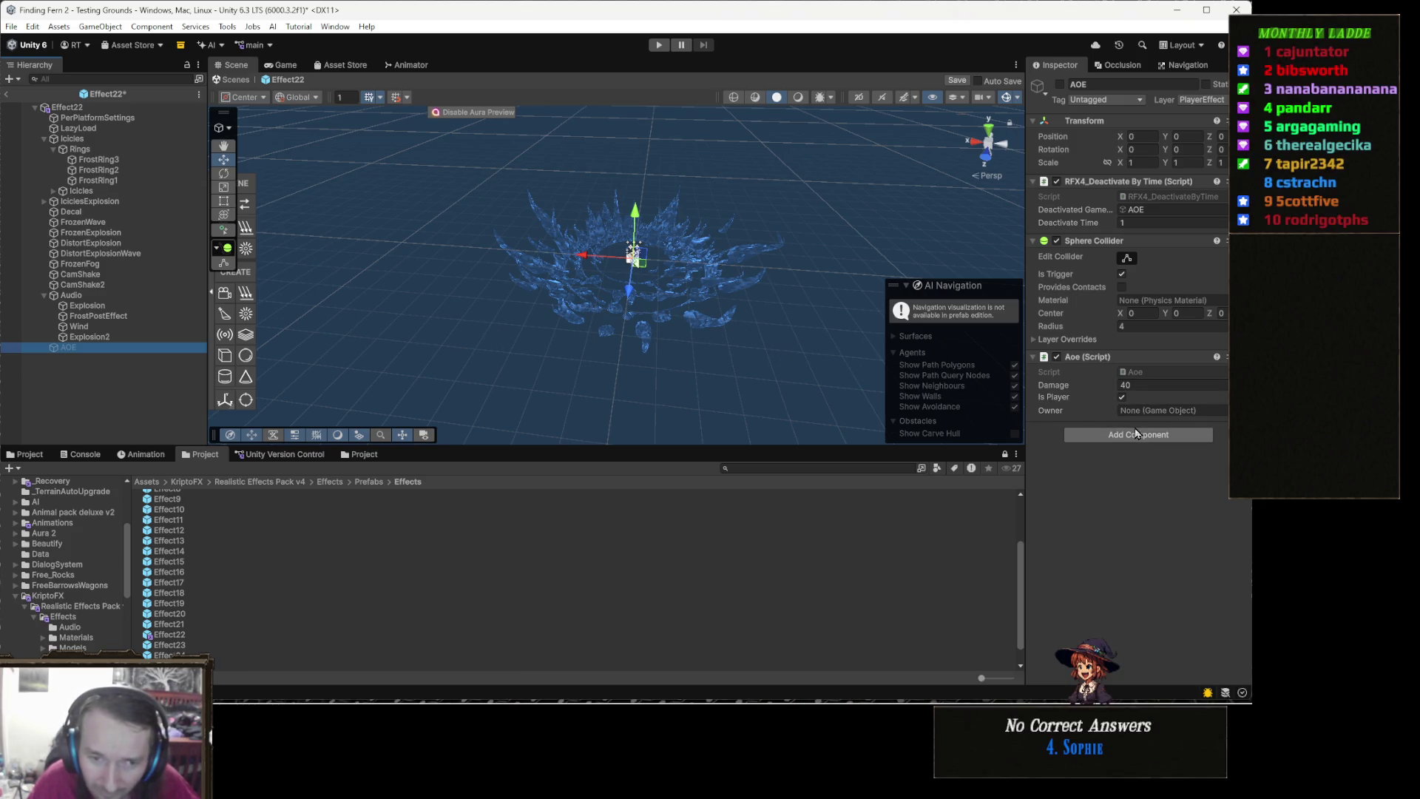
left_click(1137, 434)
type("rigid")
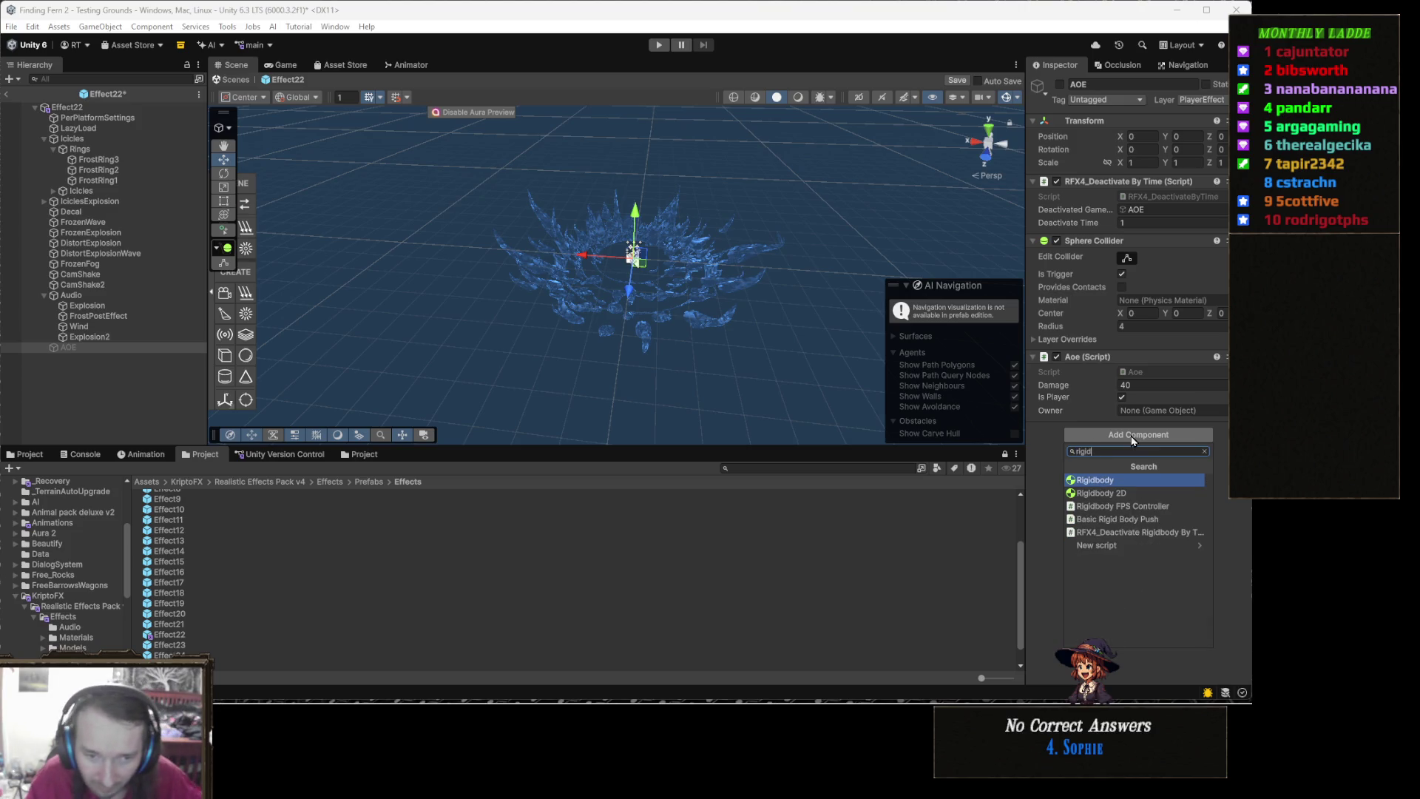
left_click(1139, 480)
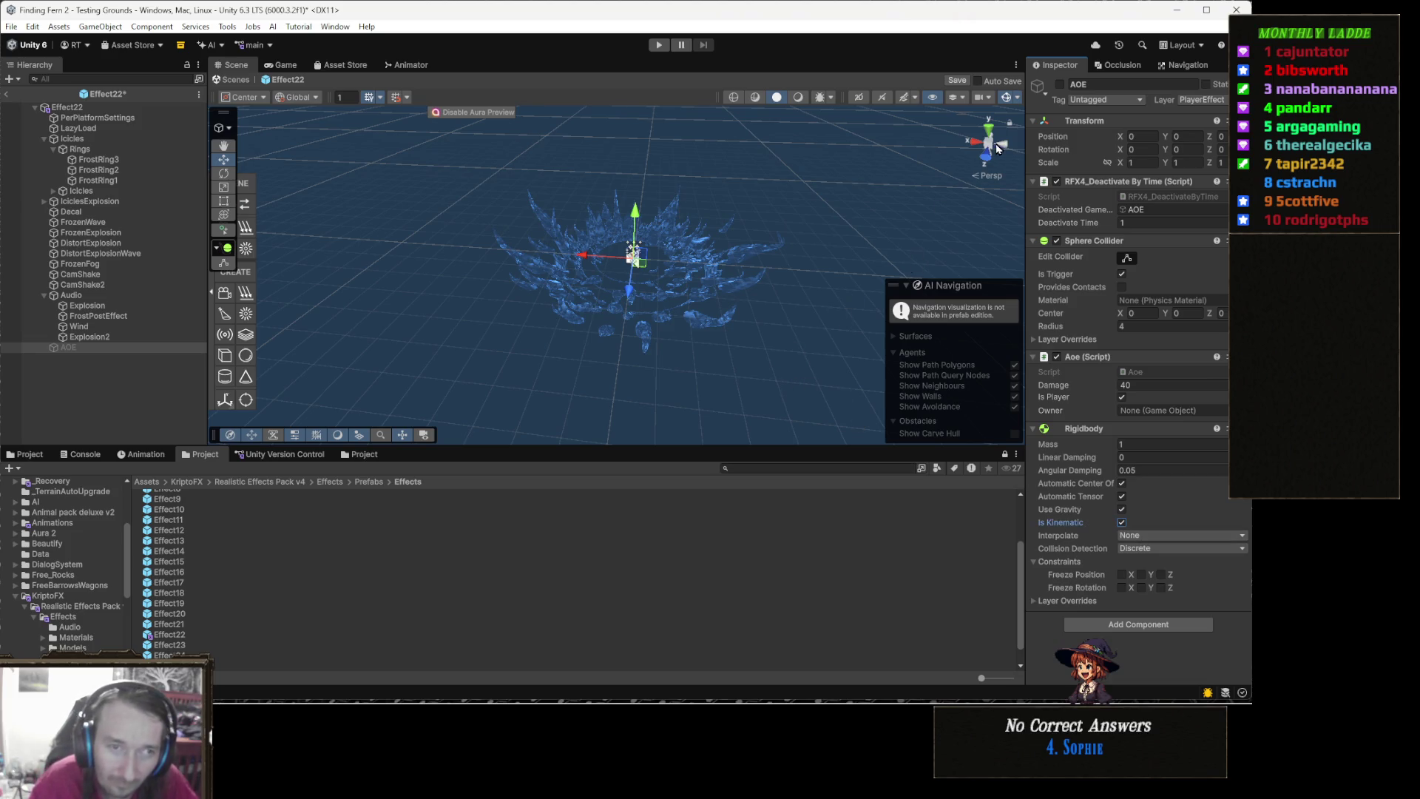
Save the Effect22 prefab, leave prefab mode, and switch to Visual Studio
left_click(955, 81)
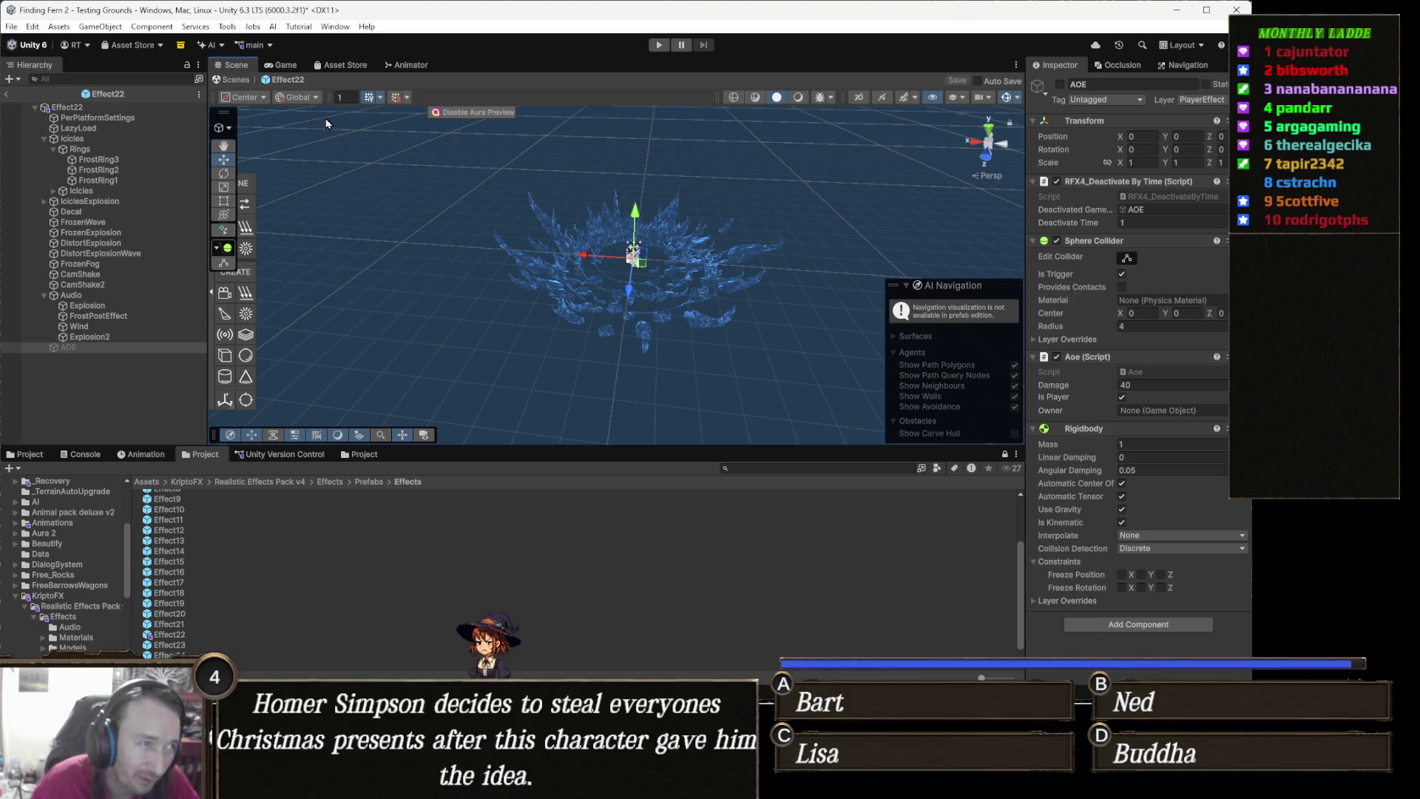
left_click(234, 81)
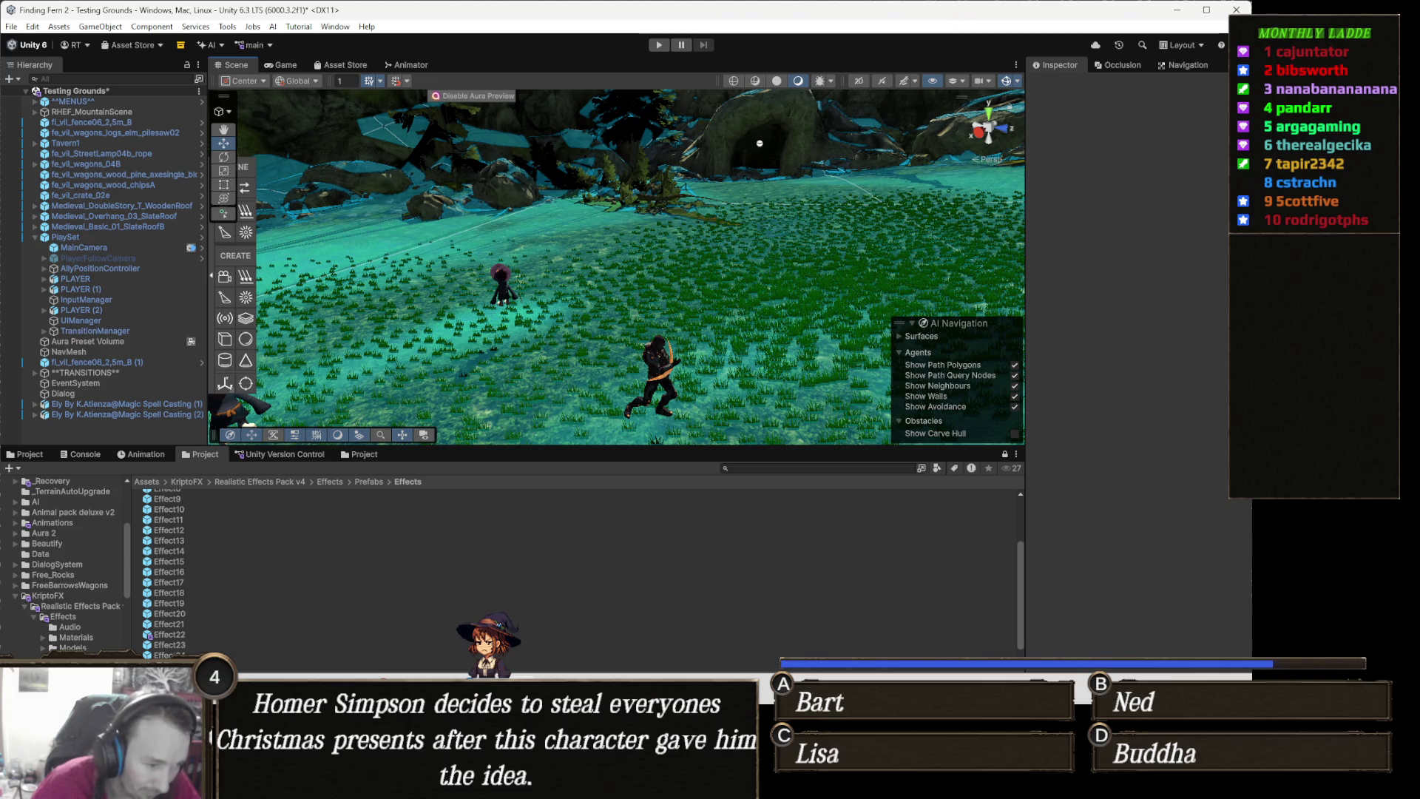
left_click(521, 788)
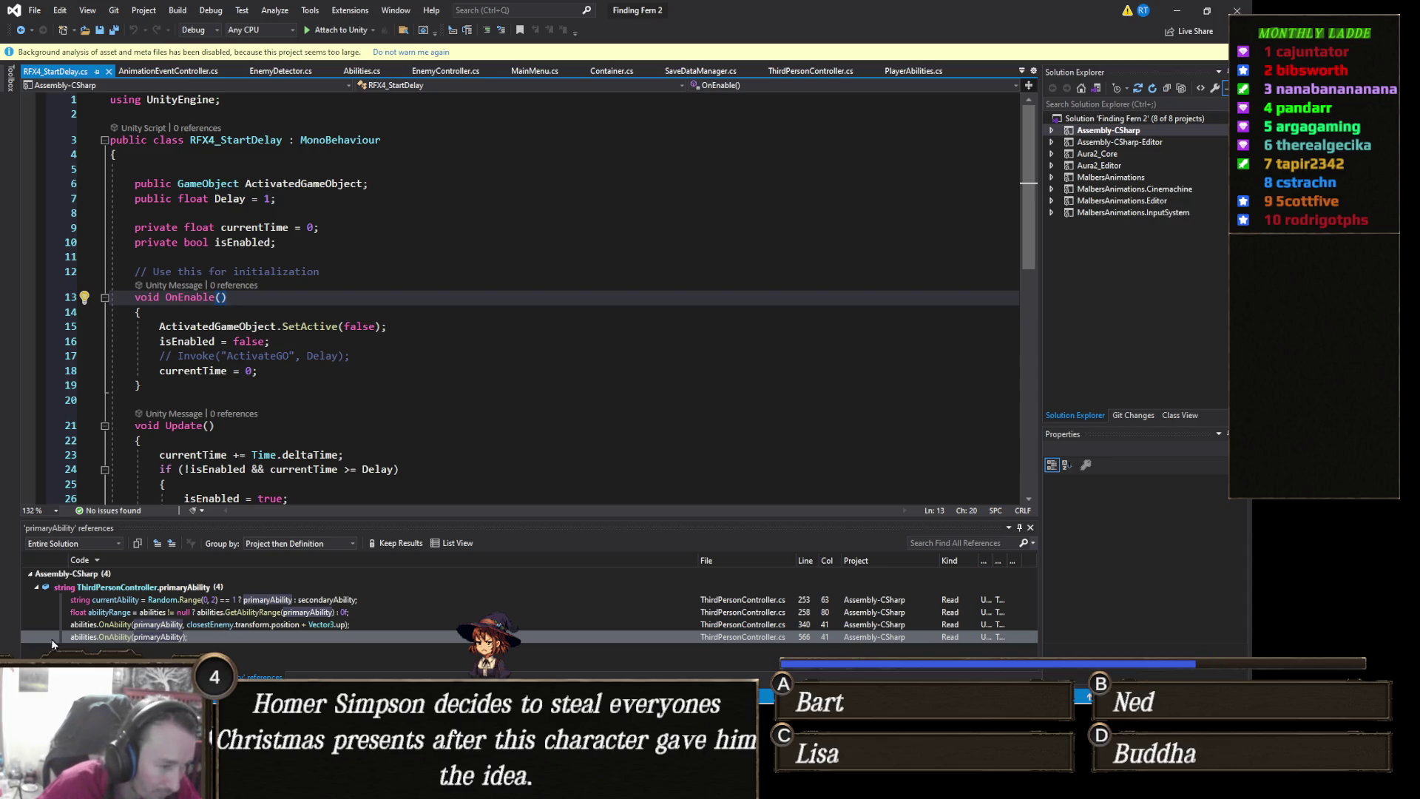
Rewrite line 254 as 'Random.Range(0, 100) < 50 ?' so primaryAbility is picked half the time, and save
double_click(341, 612)
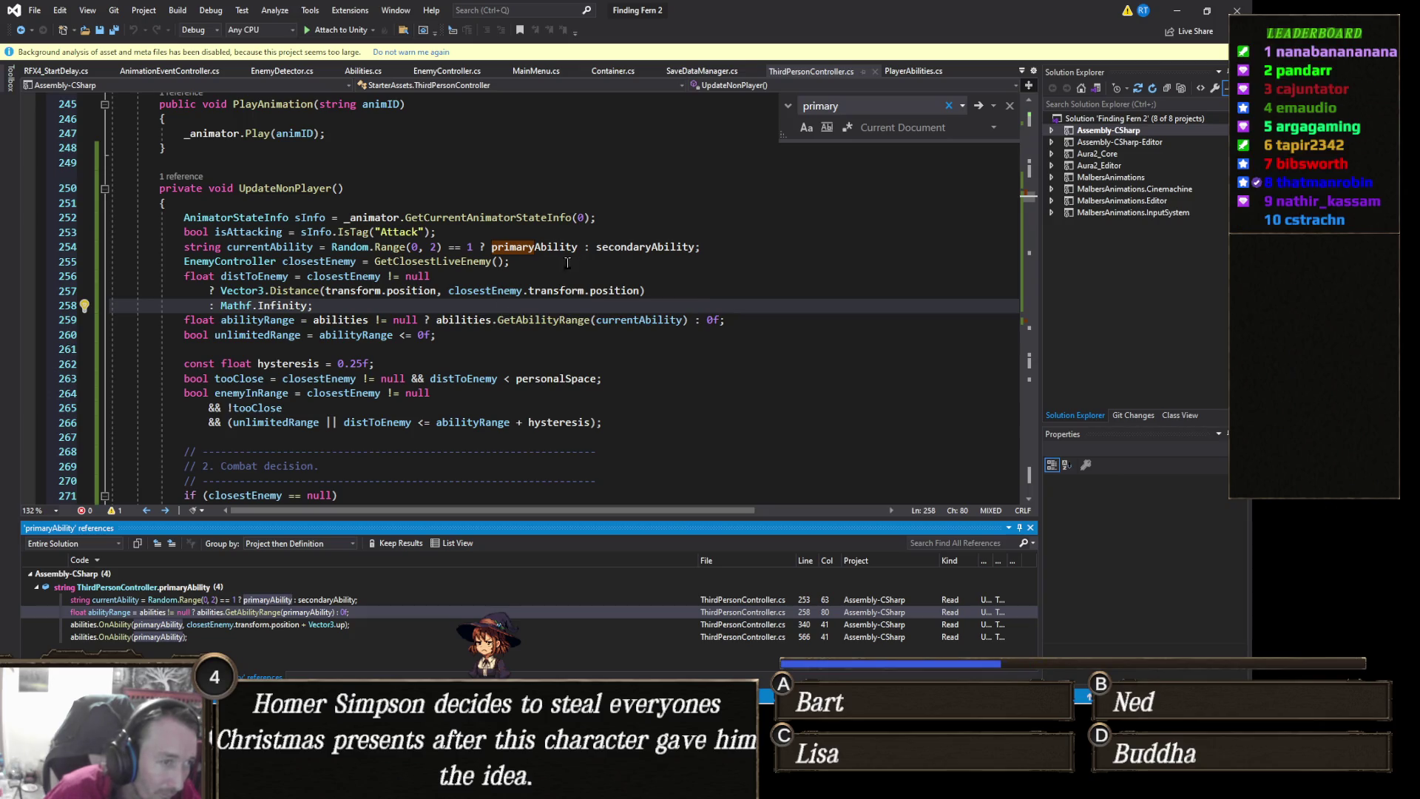
left_click(437, 247)
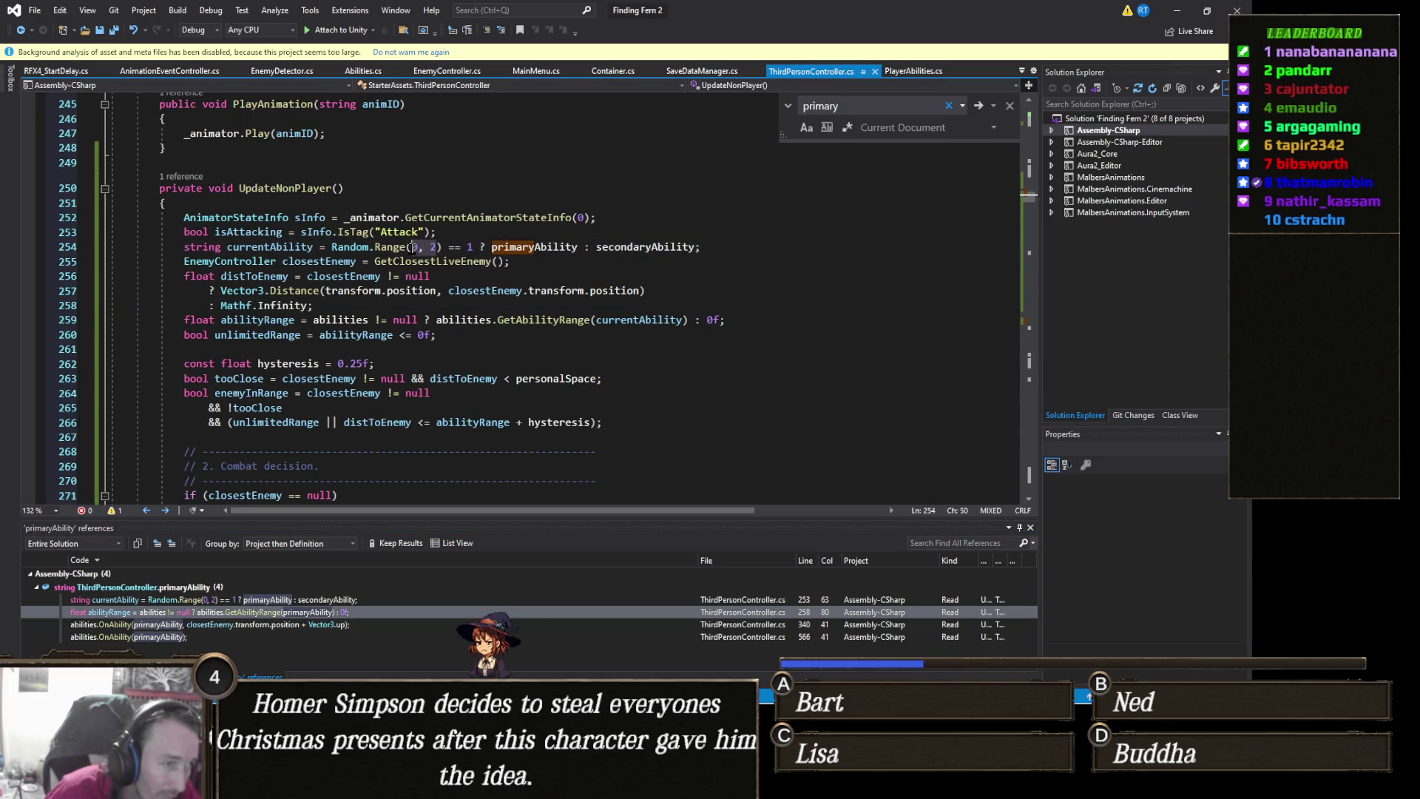
type("0, 100")
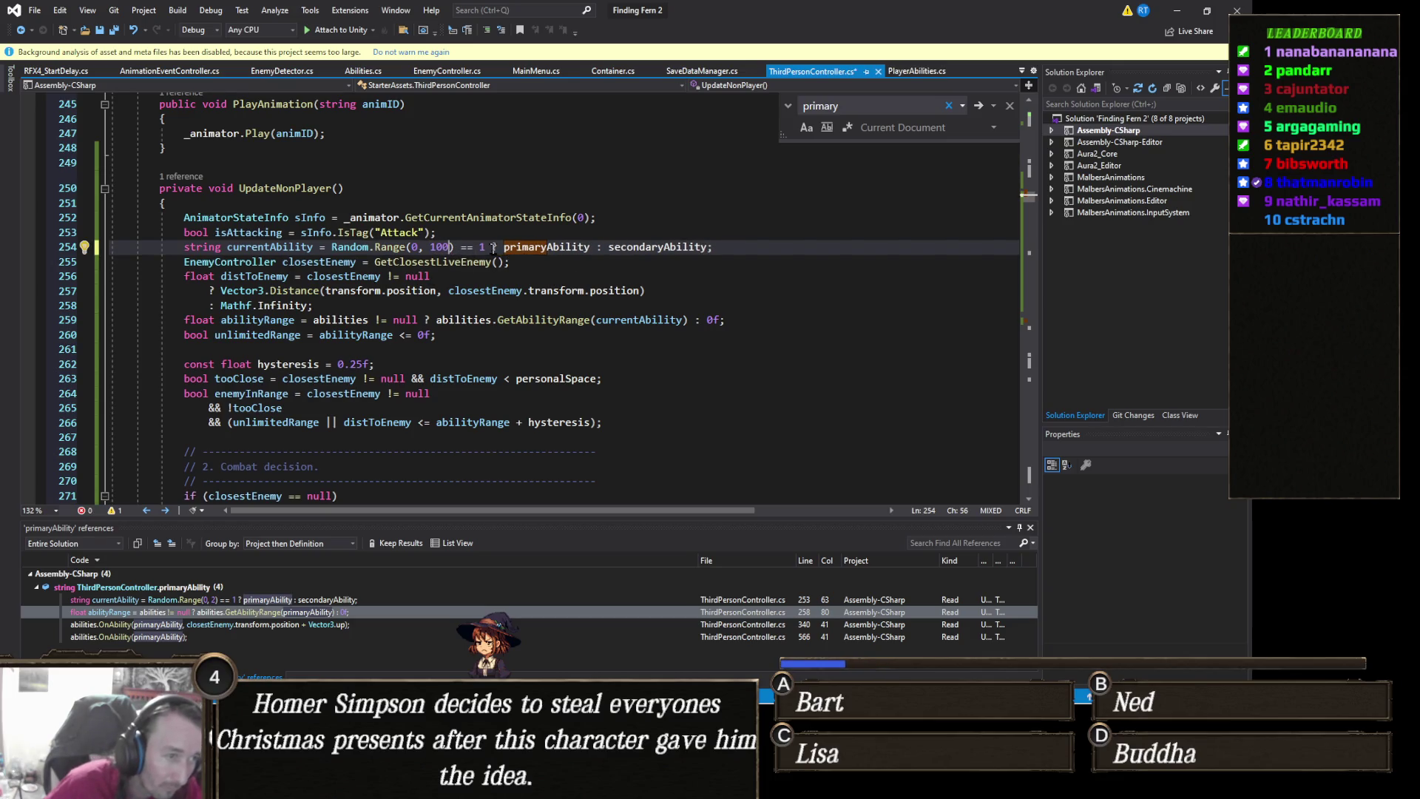
key("BackSpace")
key("BackSpace")
key("BackSpace")
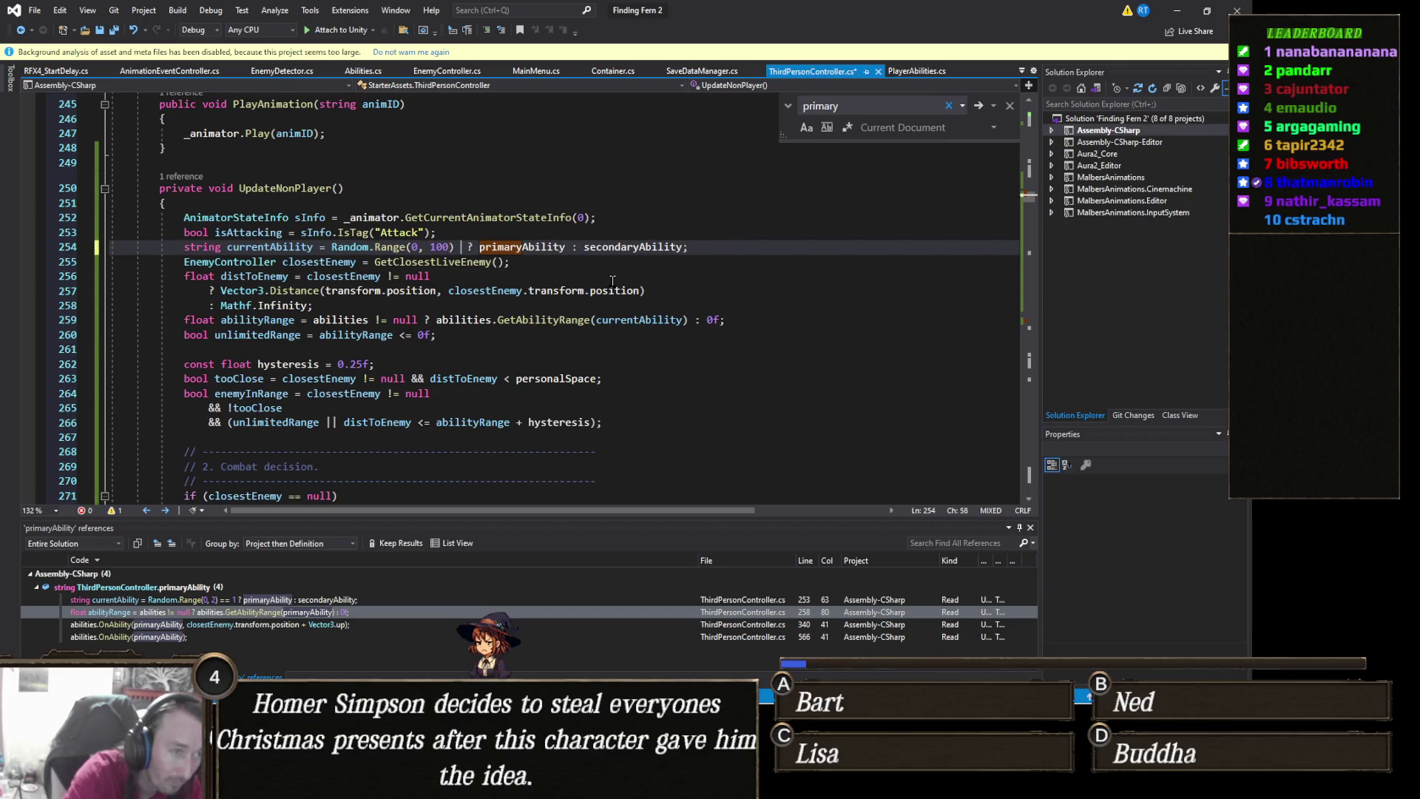
type("< 50")
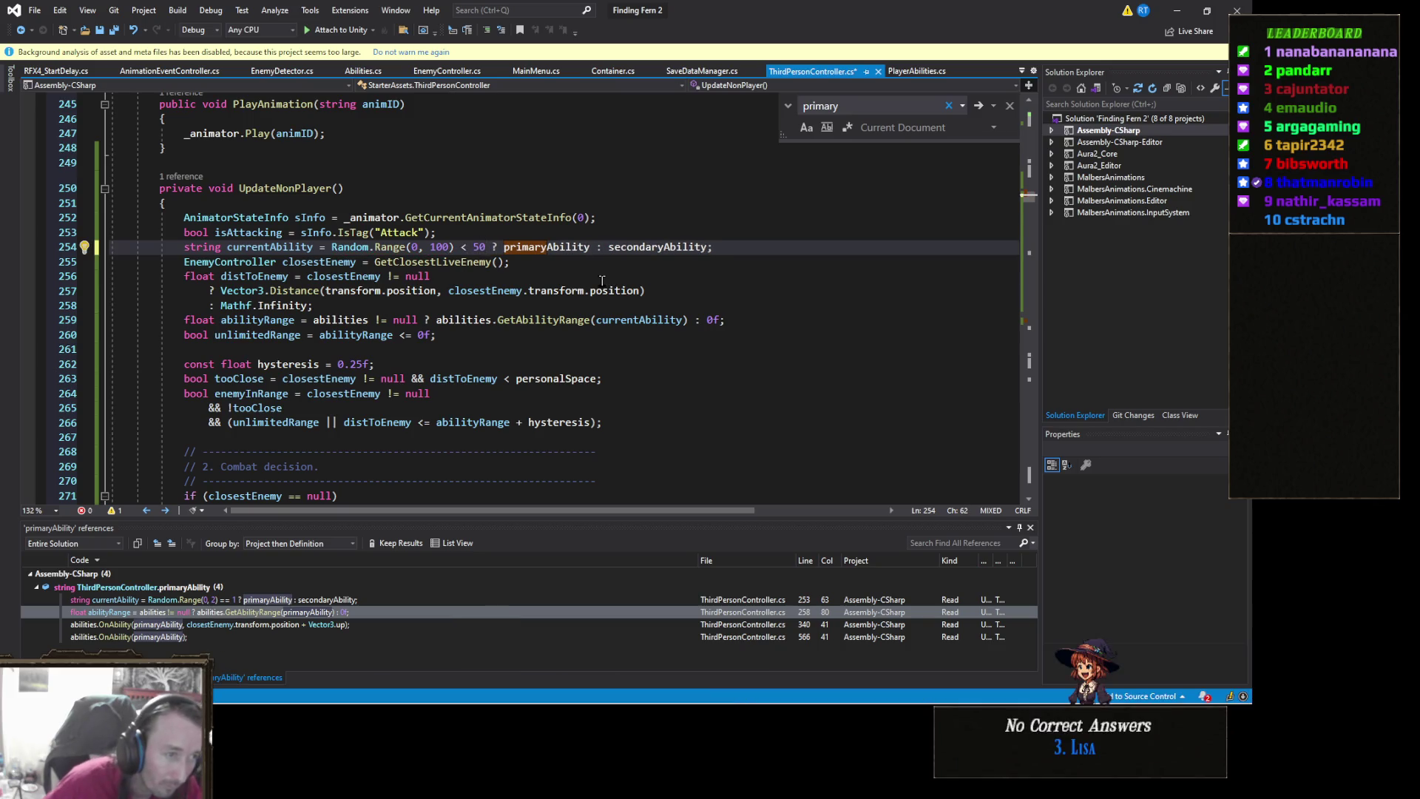
left_click(488, 393)
key("ctrl+s")
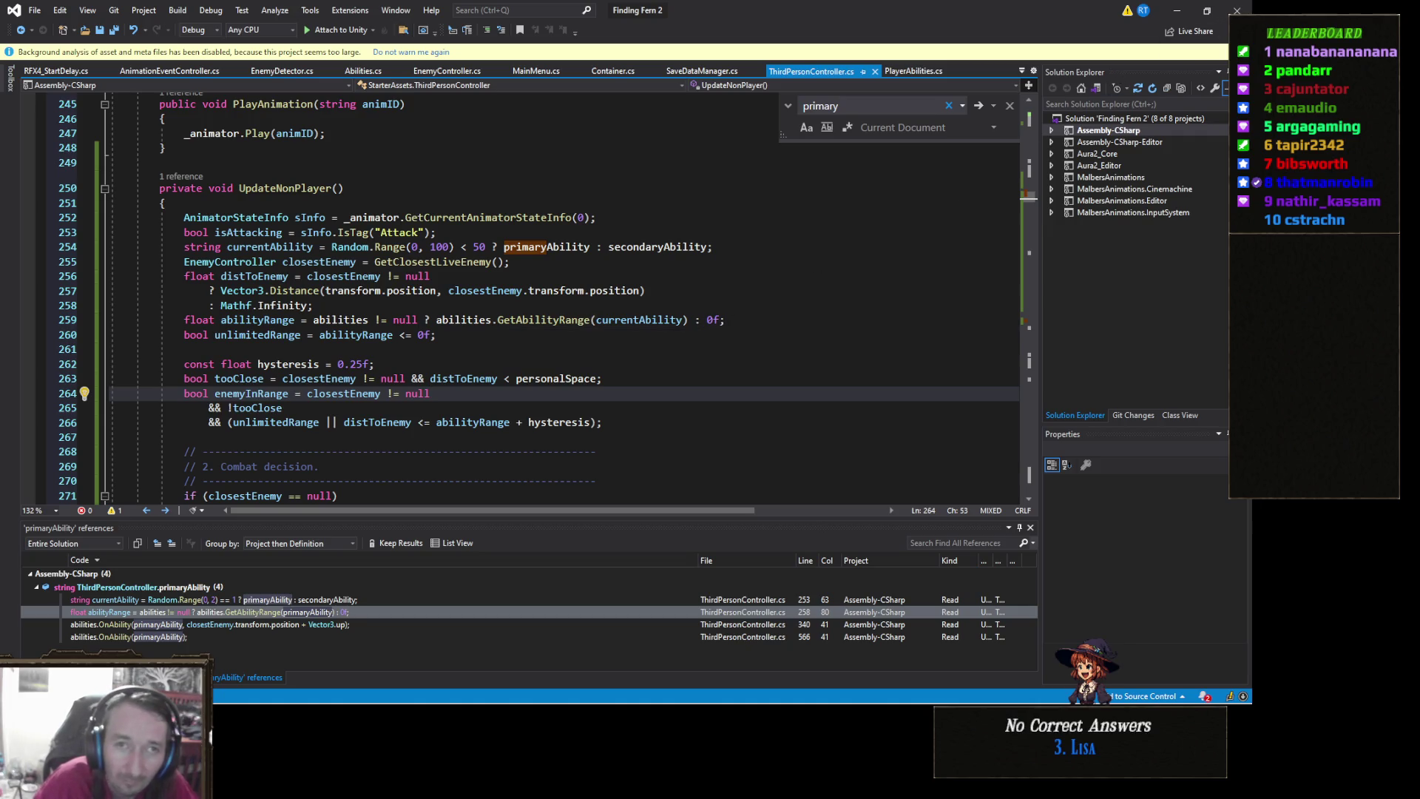
left_click(1176, 12)
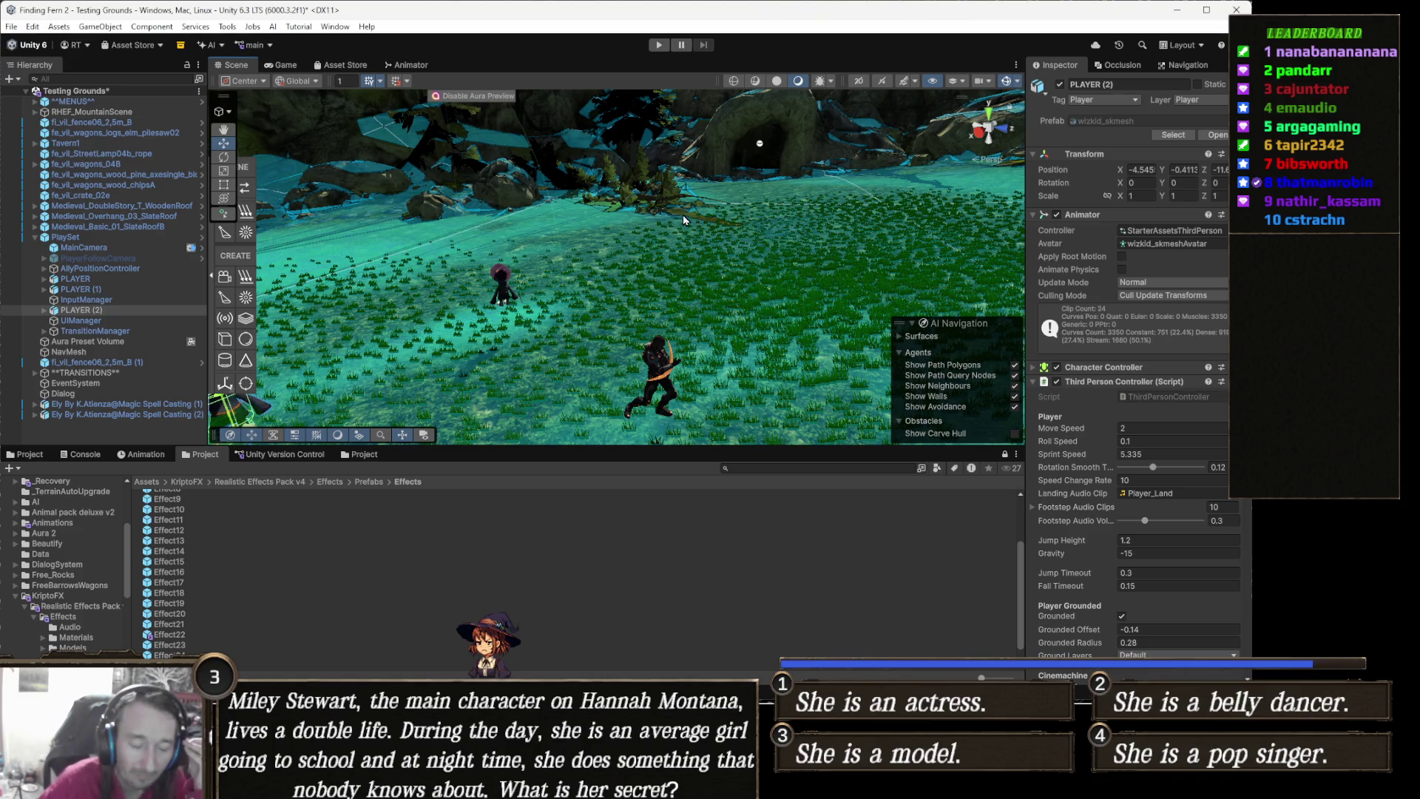
left_click(657, 46)
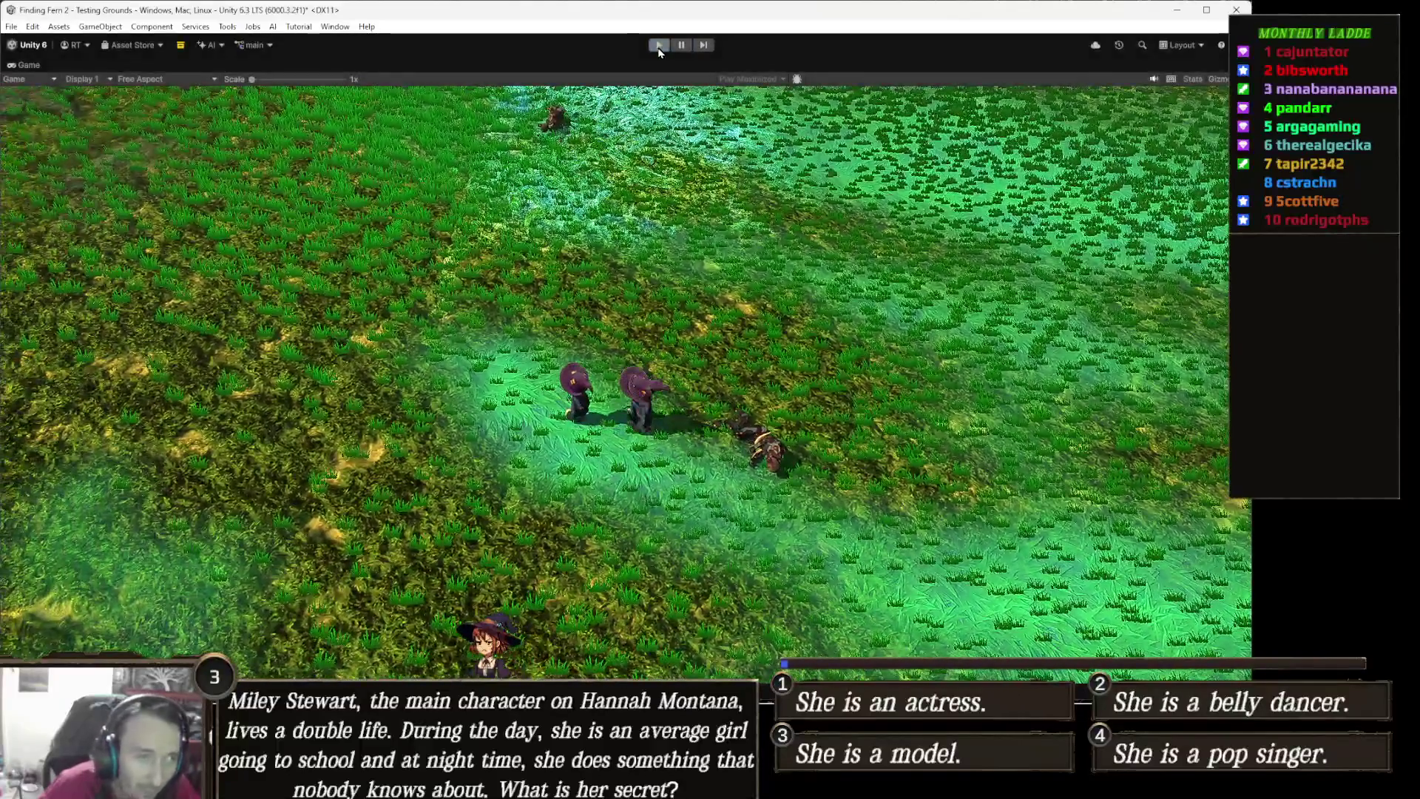
left_click(659, 47)
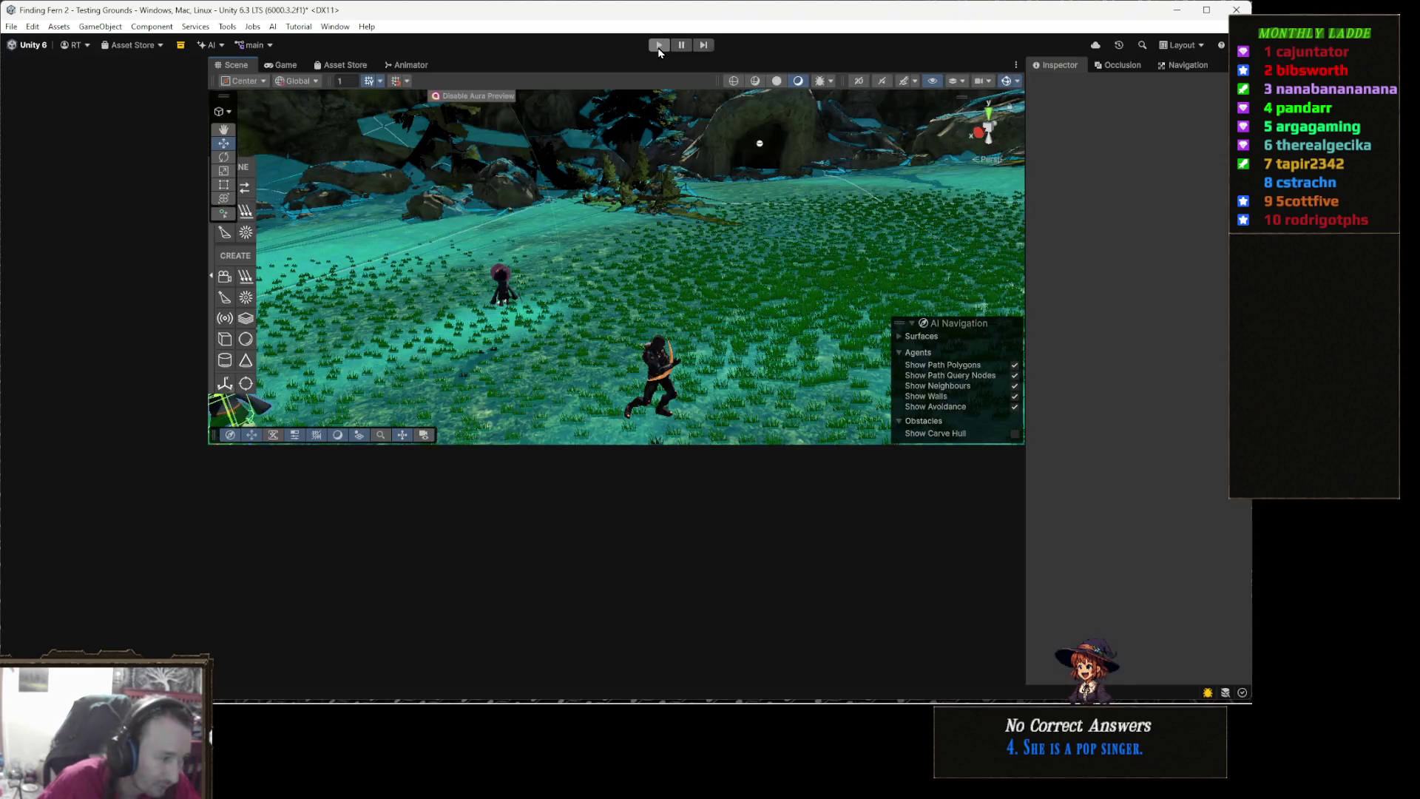
key("alt+Tab")
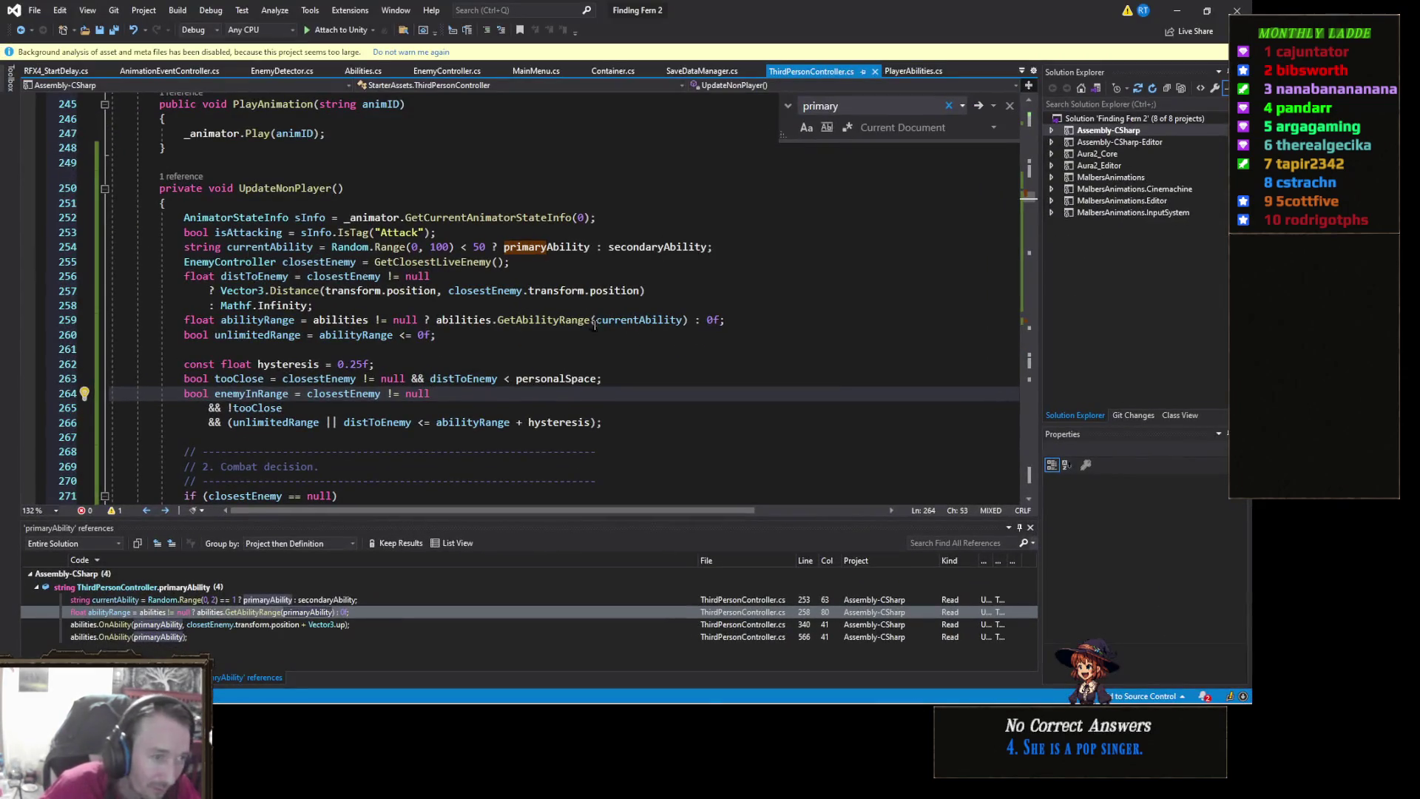
Insert Debug.Log(currentAbility); on a new line after line 254 and save the script
left_click(737, 248)
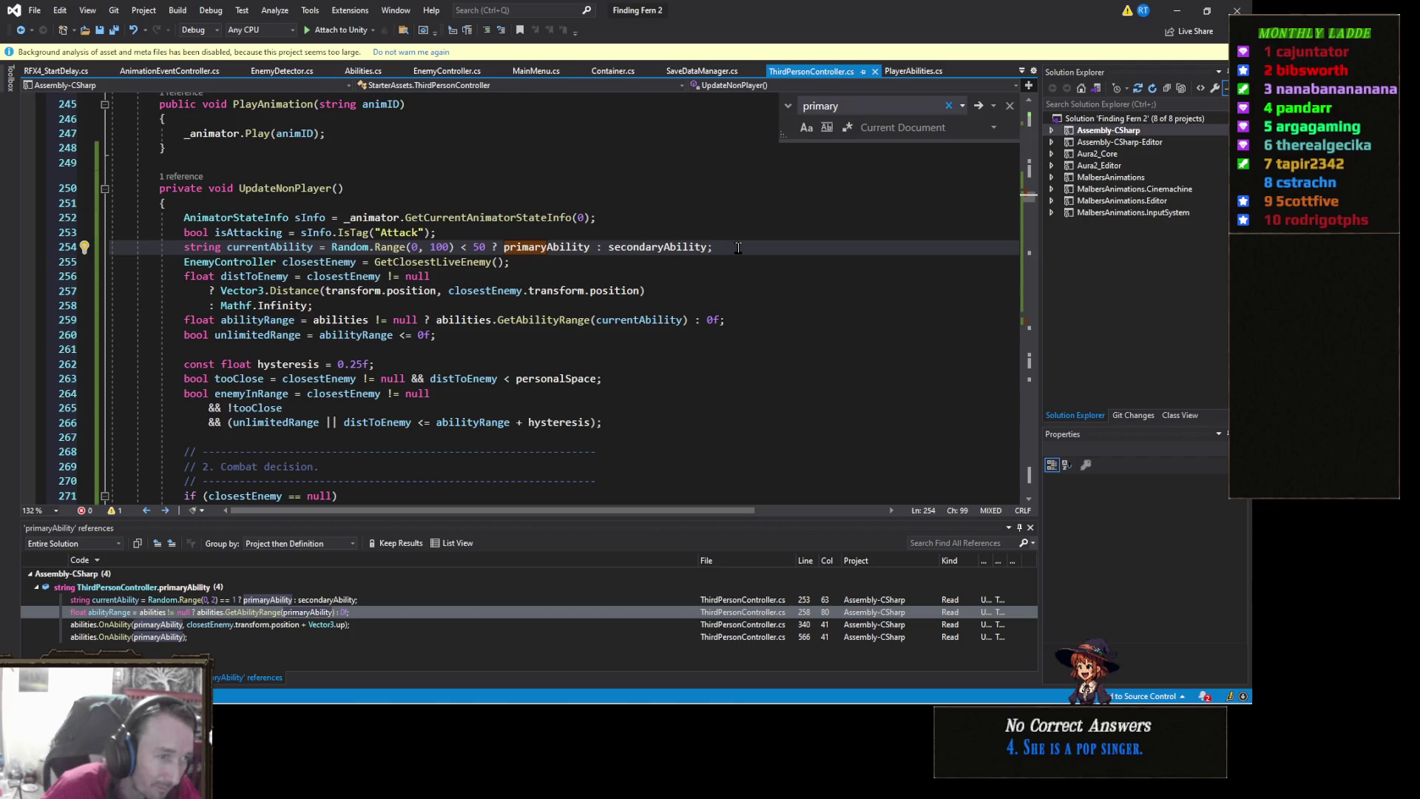
key("Return")
type("D")
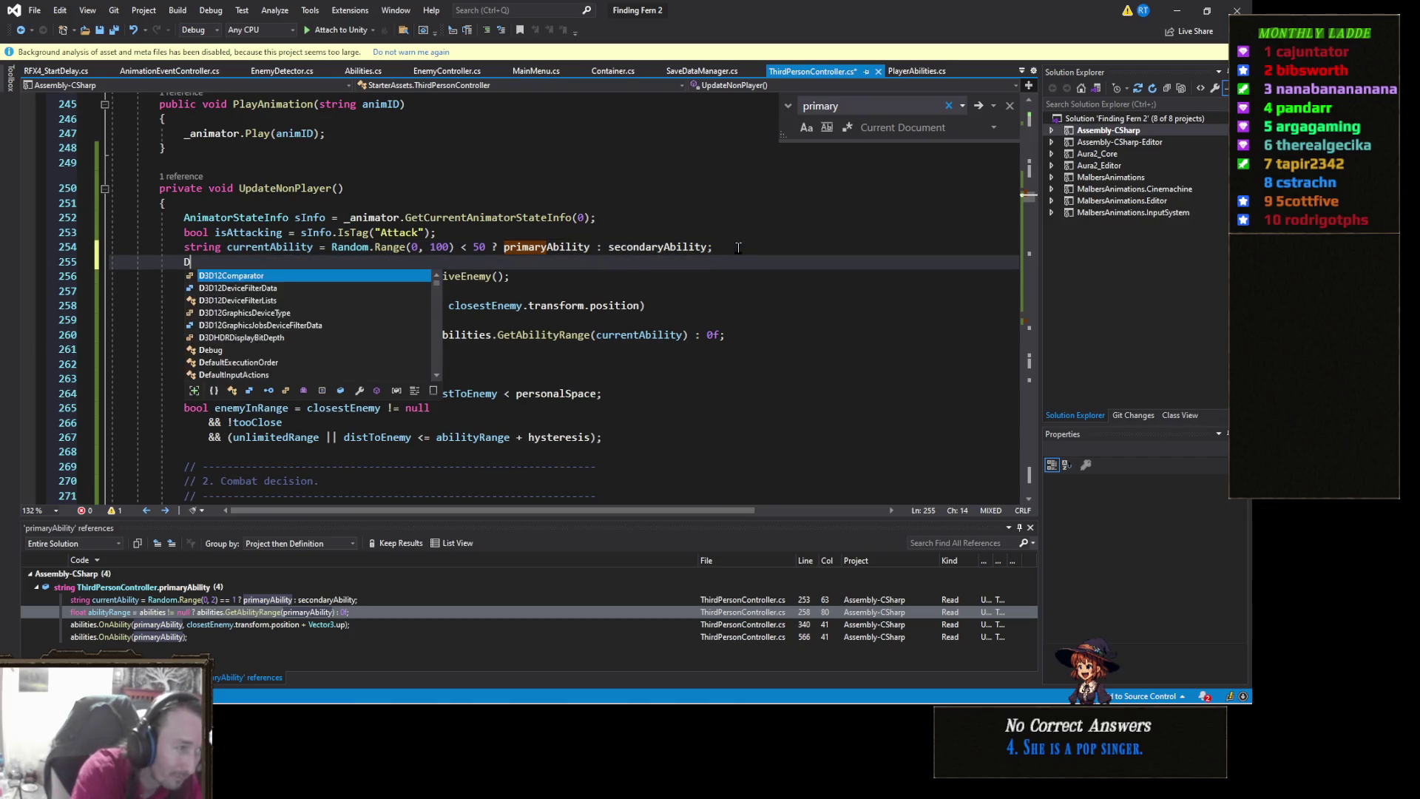
type("ebvug.")
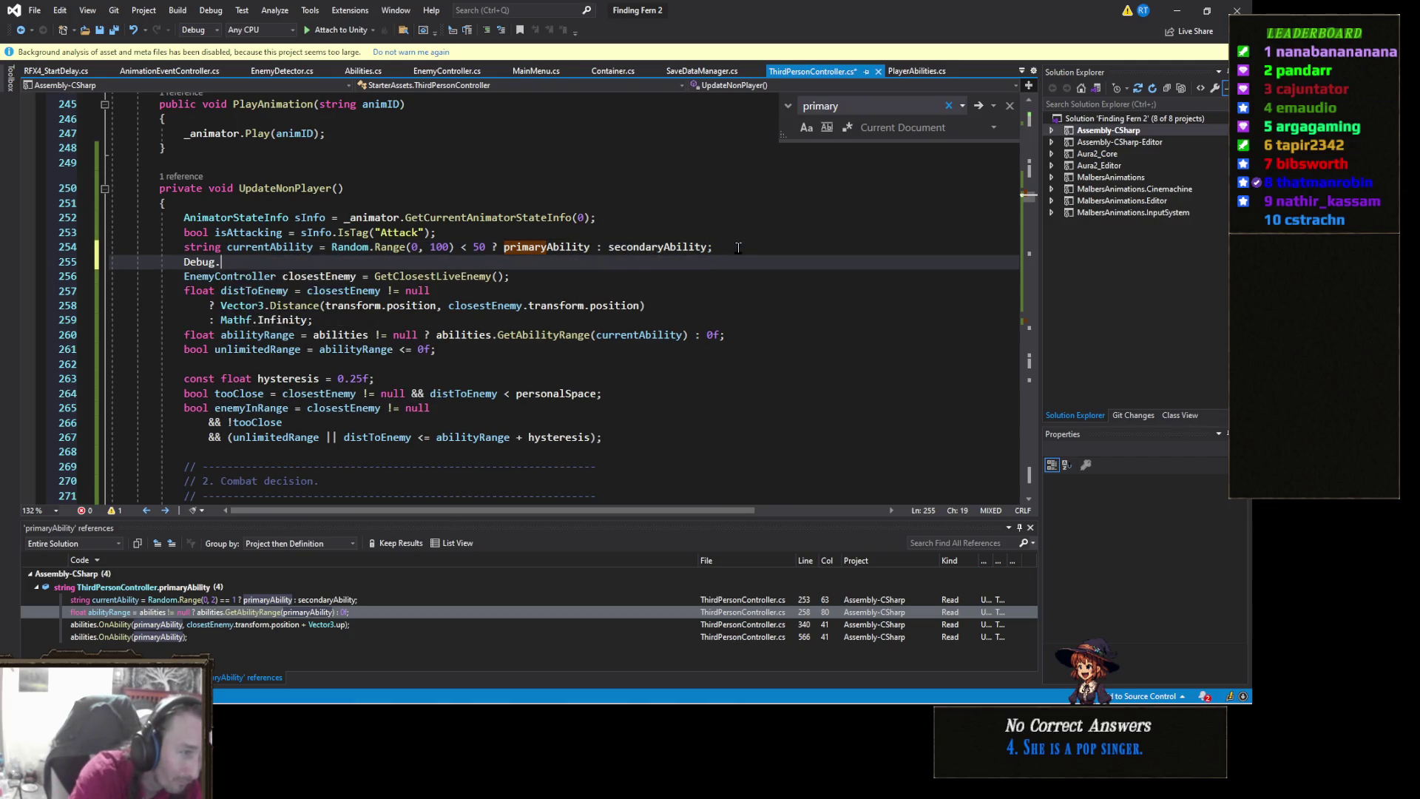
type("Log(currentAbility);")
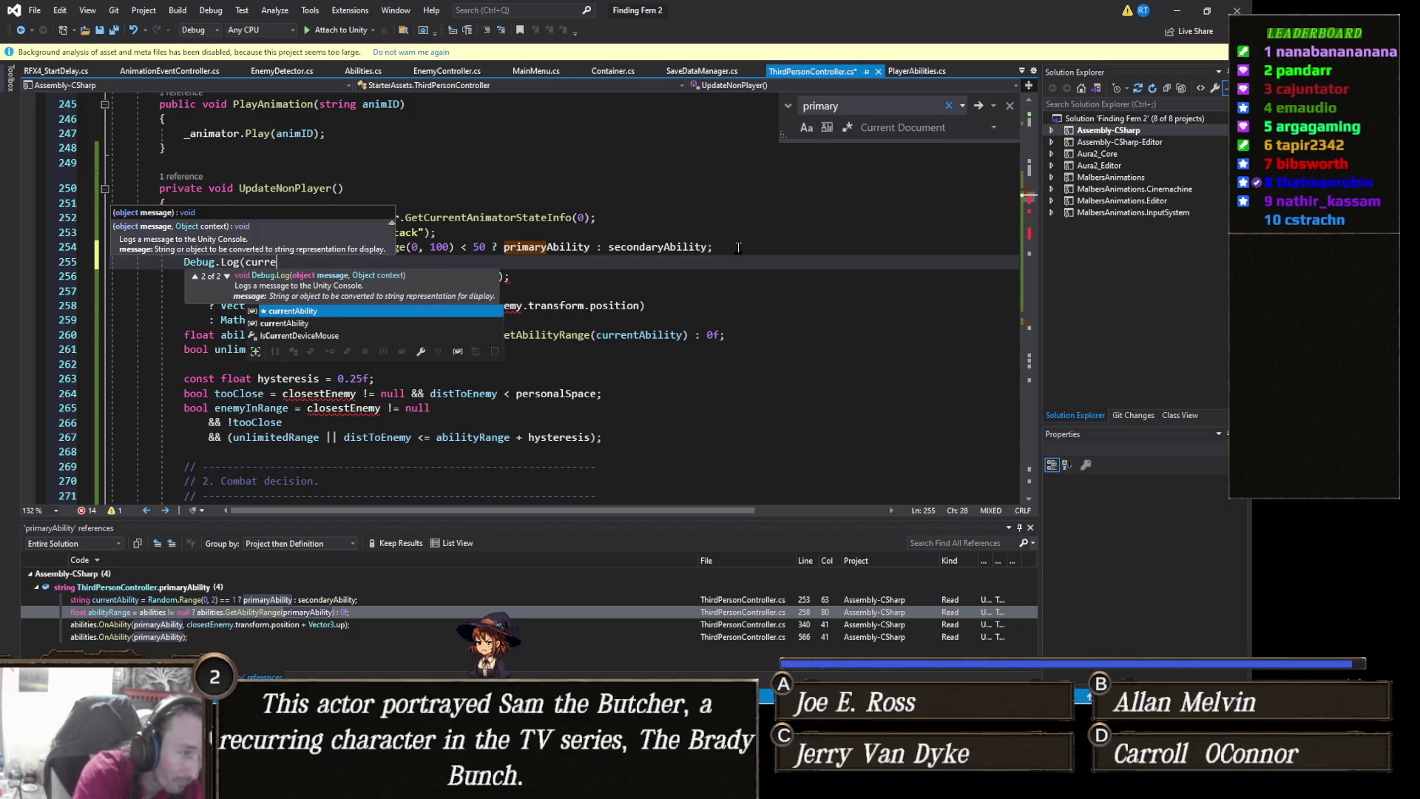
key("ctrl+s")
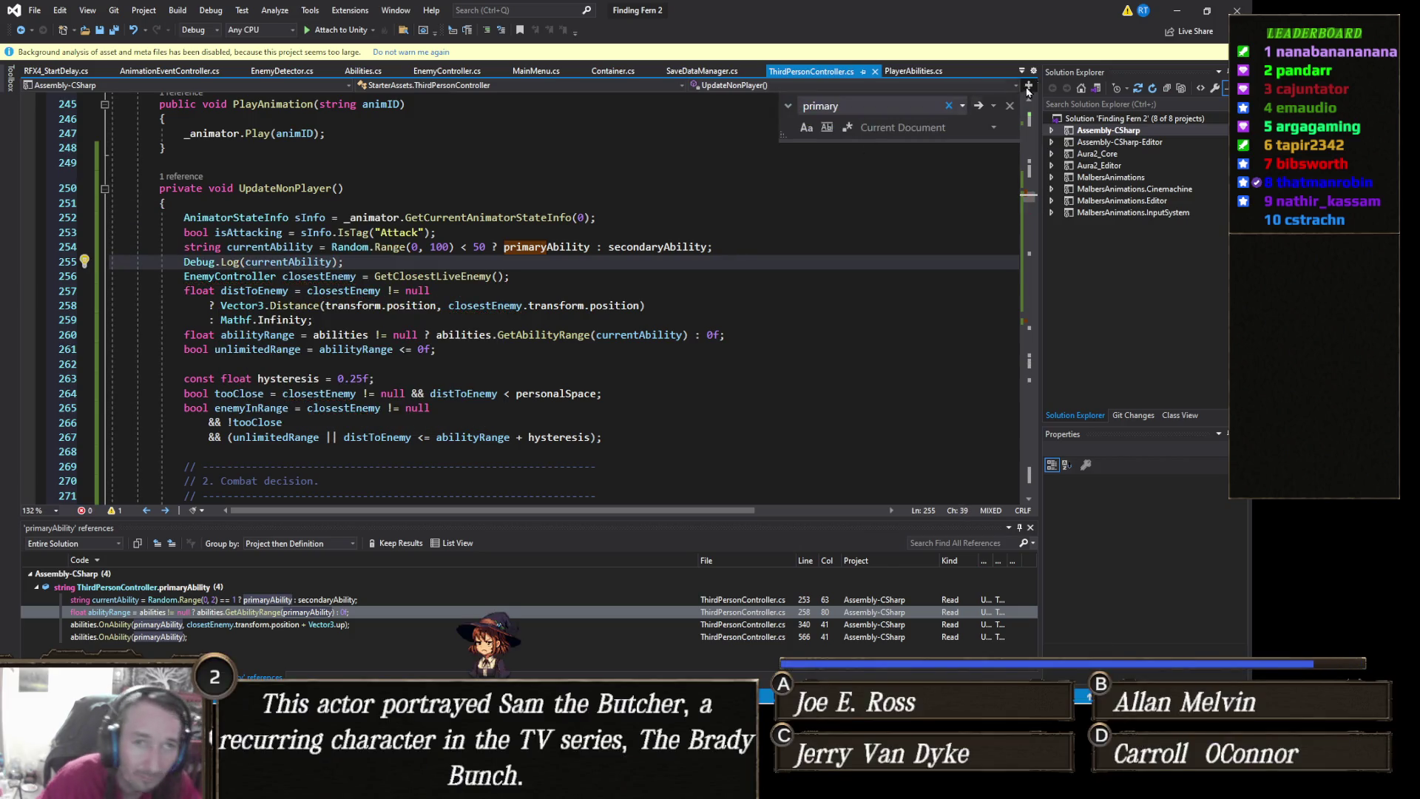
left_click(1187, 11)
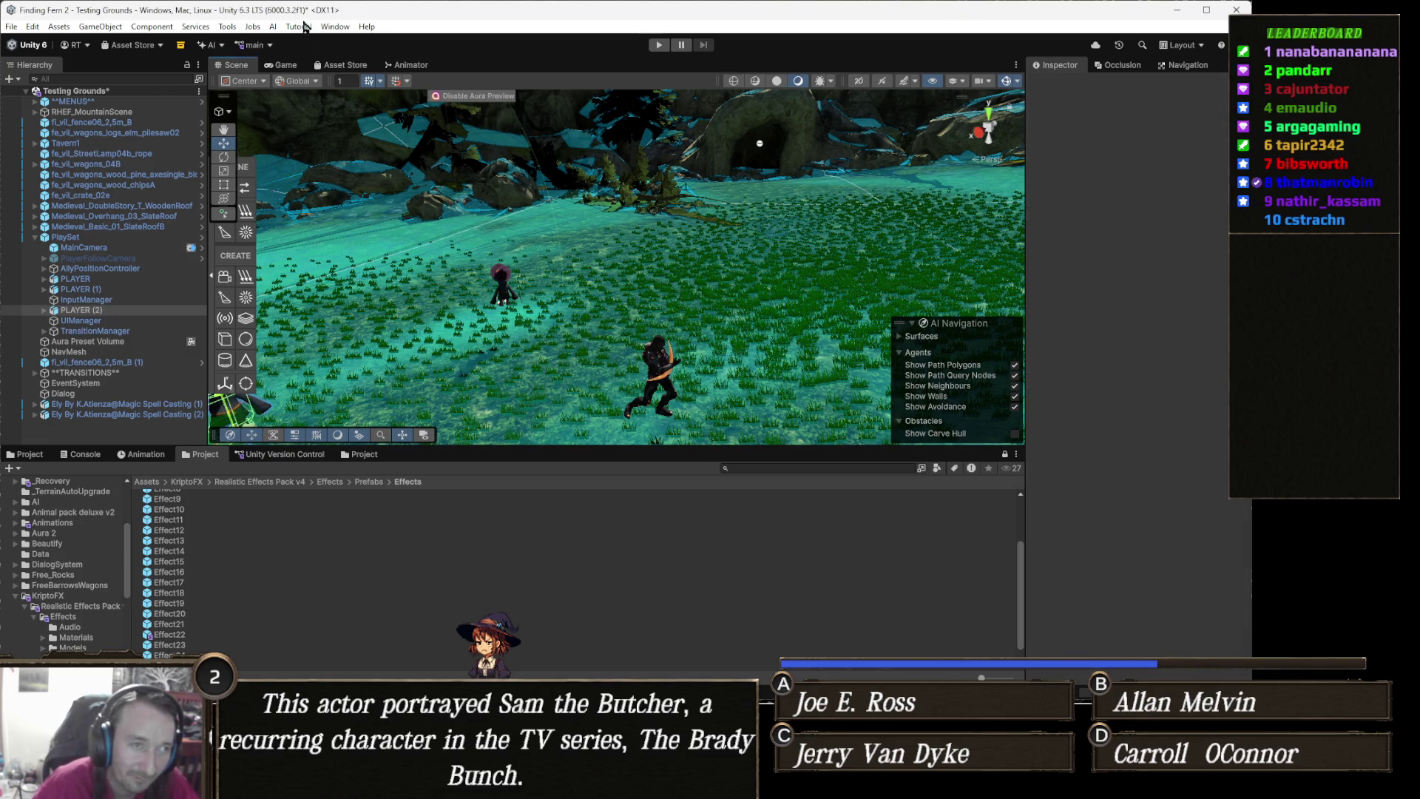
Run a Testing Grounds play test watching the allies cast abilities, then stop it
left_click(657, 45)
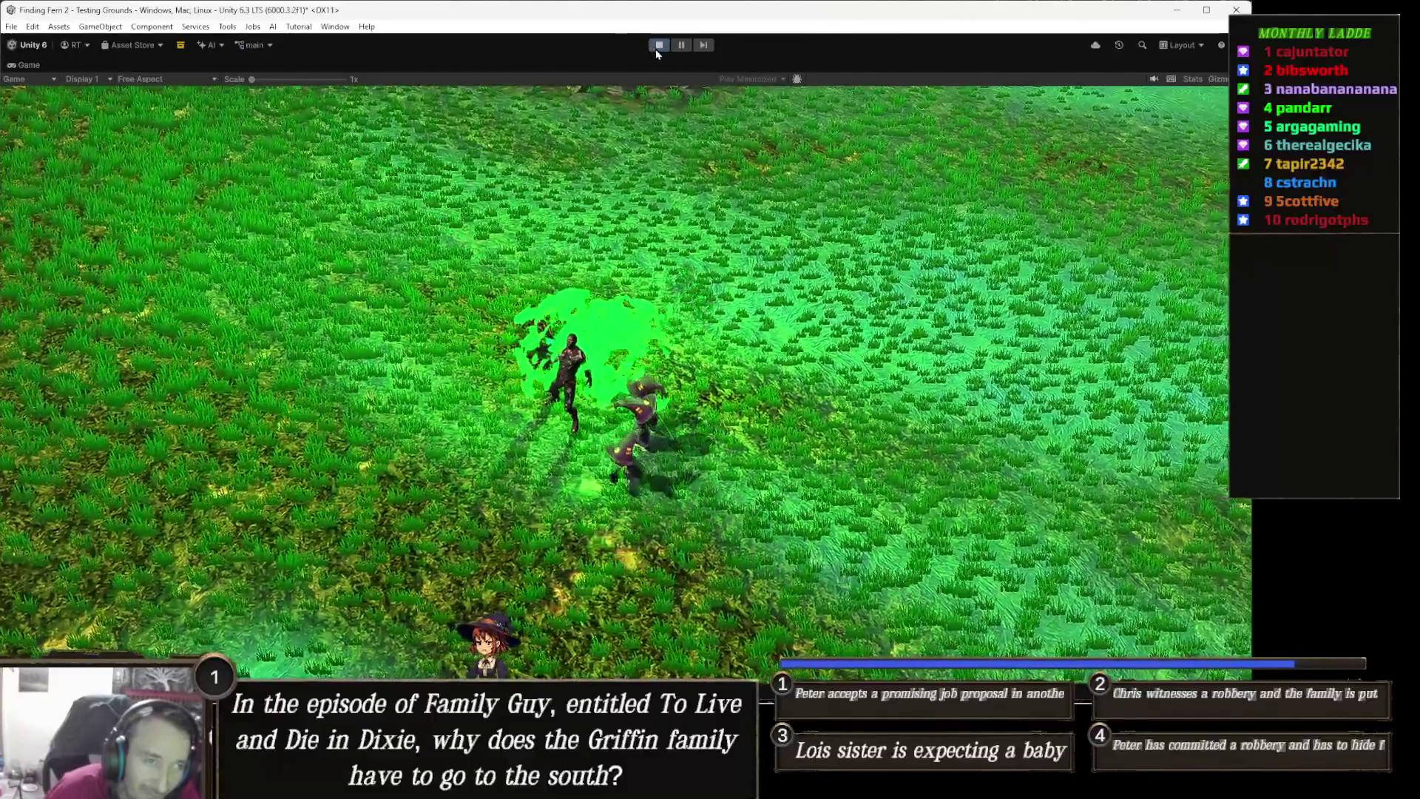
left_click(656, 49)
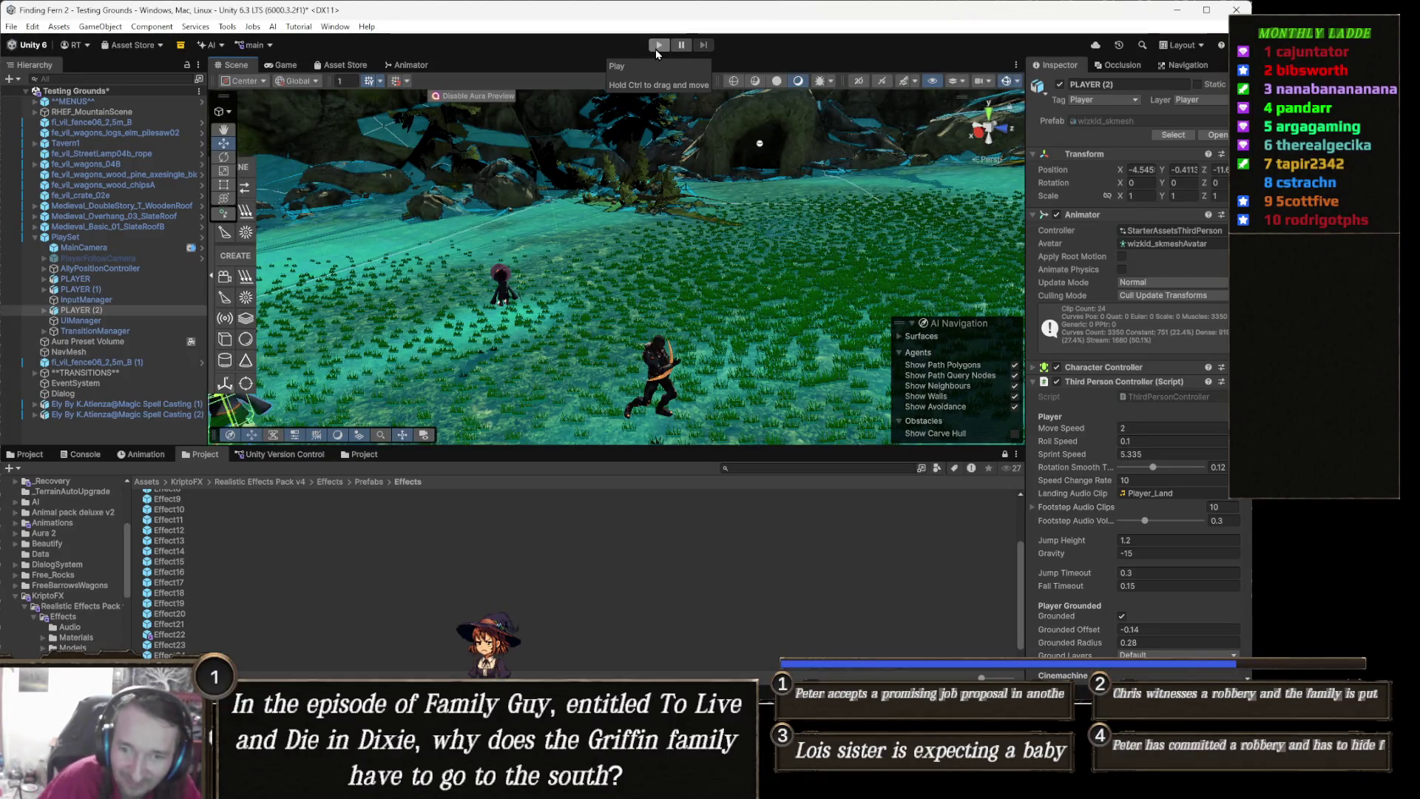
key("alt+Tab")
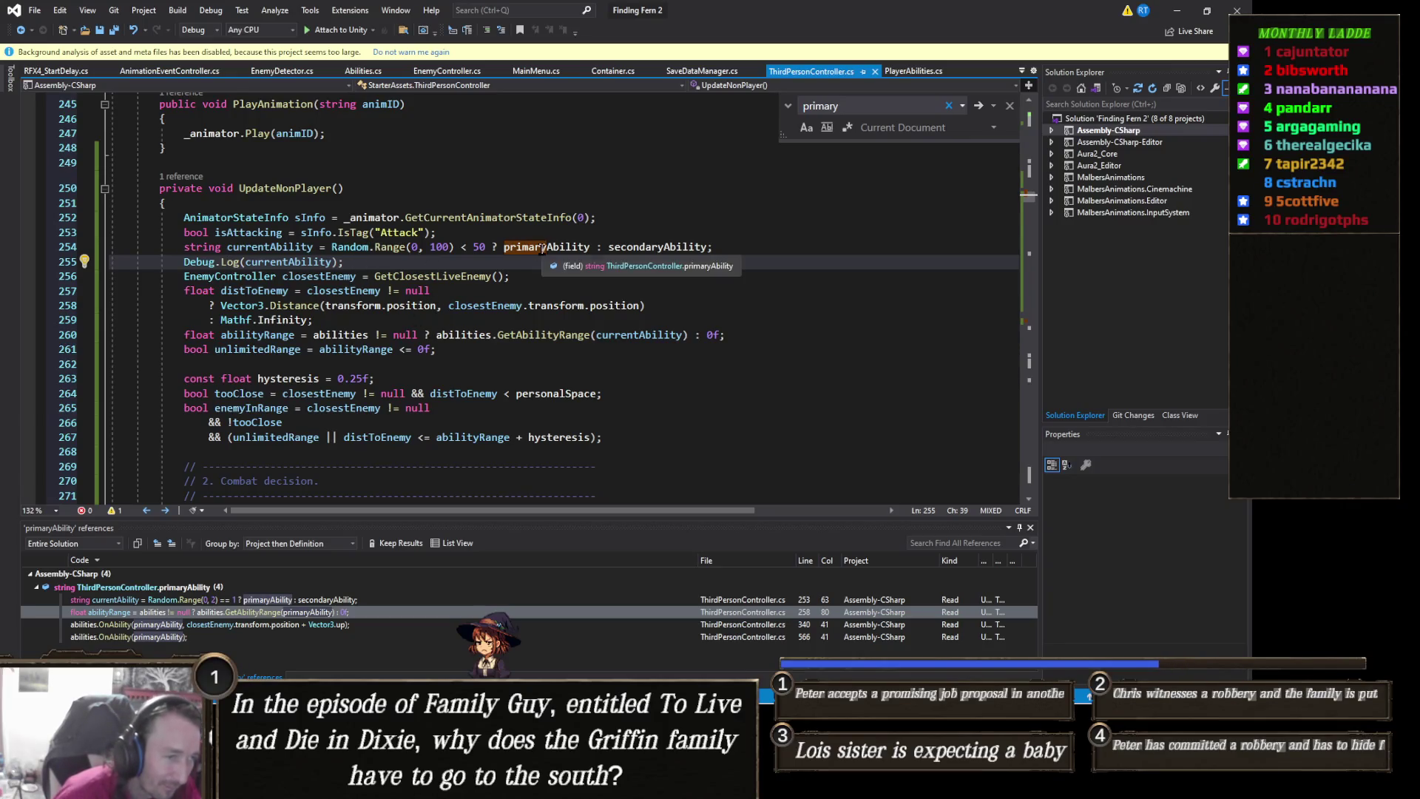
Show the Console with the arcaneMissile and iceShards log entries, then select PLAYER in the Hierarchy
key("alt+Tab")
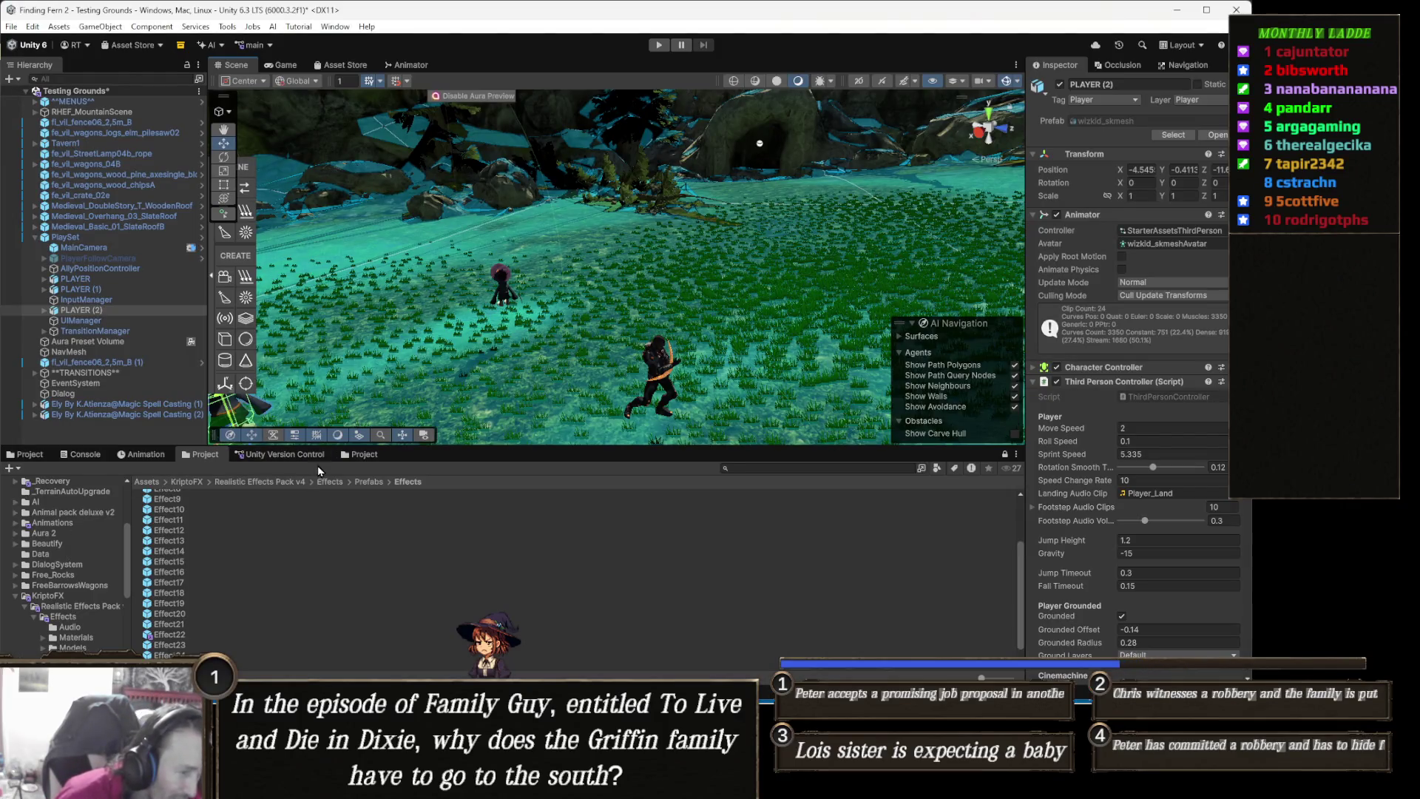
left_click(81, 455)
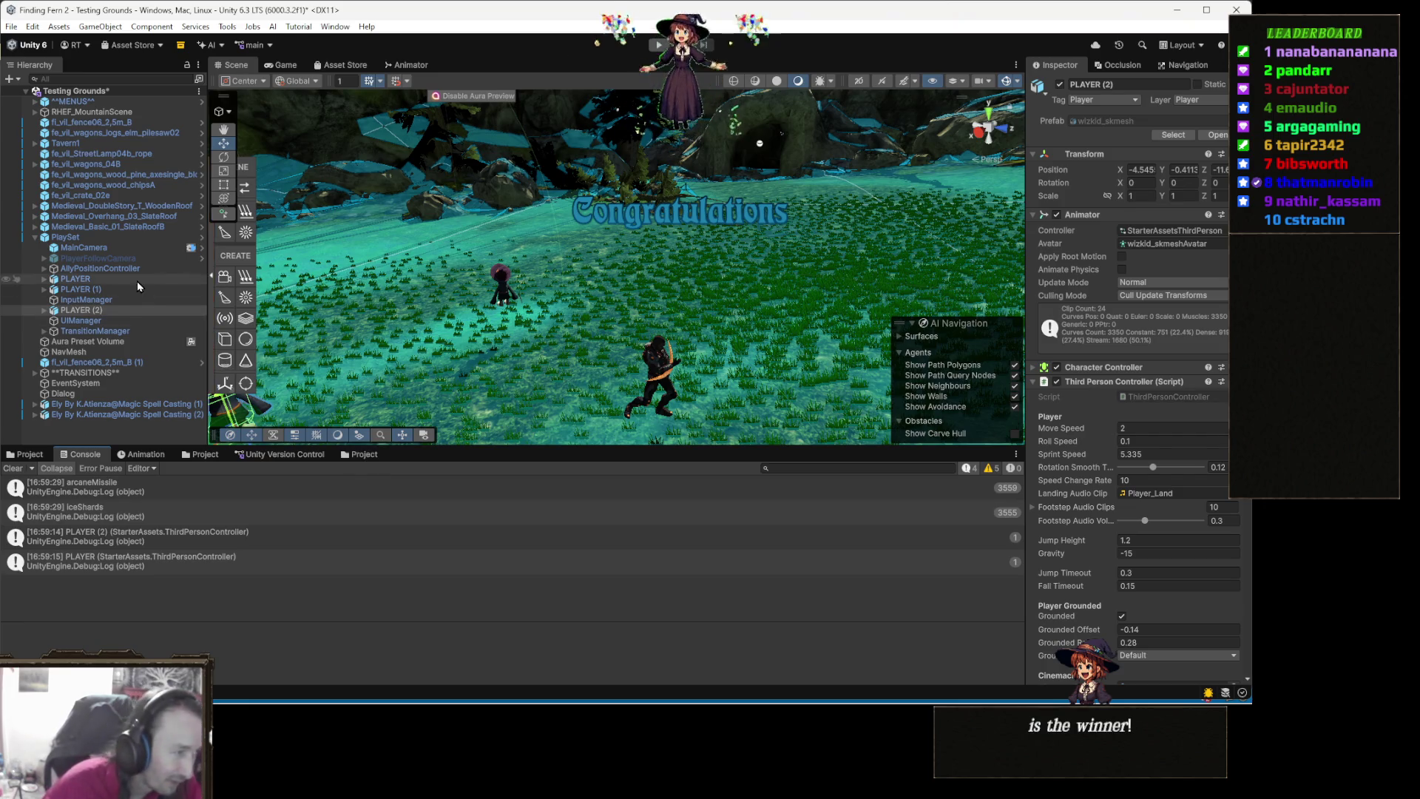
left_click(110, 289, "ctrl")
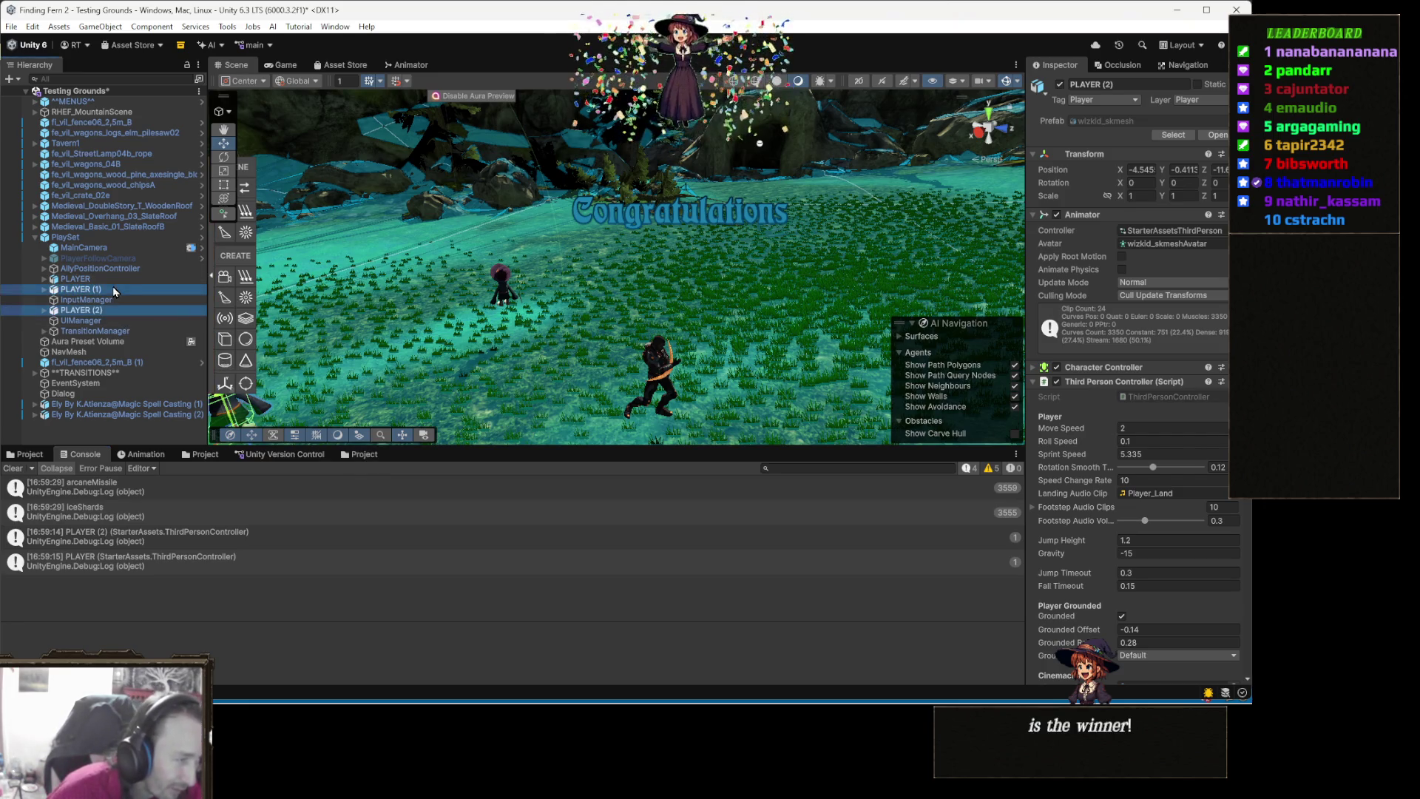
With PLAYER (1) also selected, set the Ice Shards Range under Player Abilities to 3
left_click(119, 279, "ctrl")
scroll(1075, 537, "down", 10)
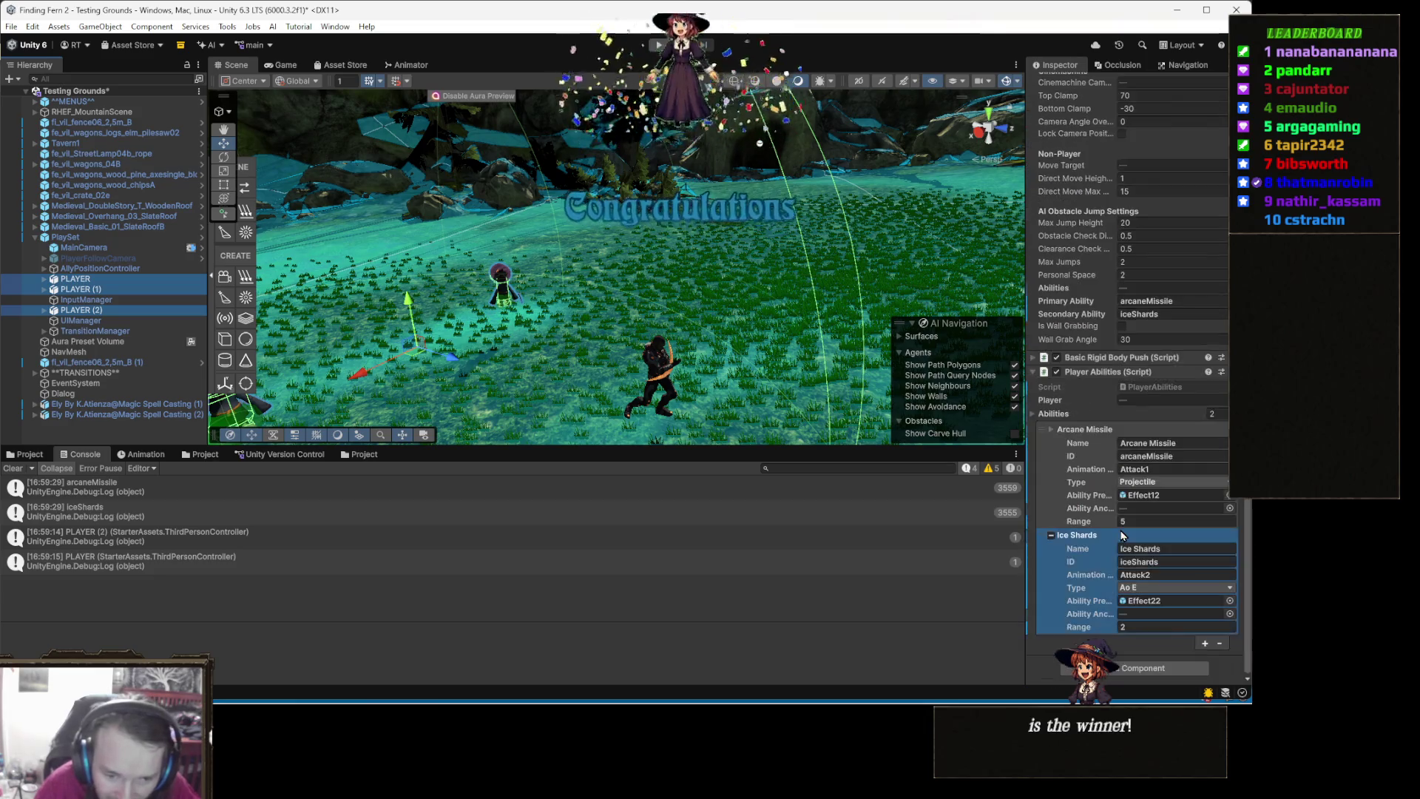
left_click(1148, 628)
type("3")
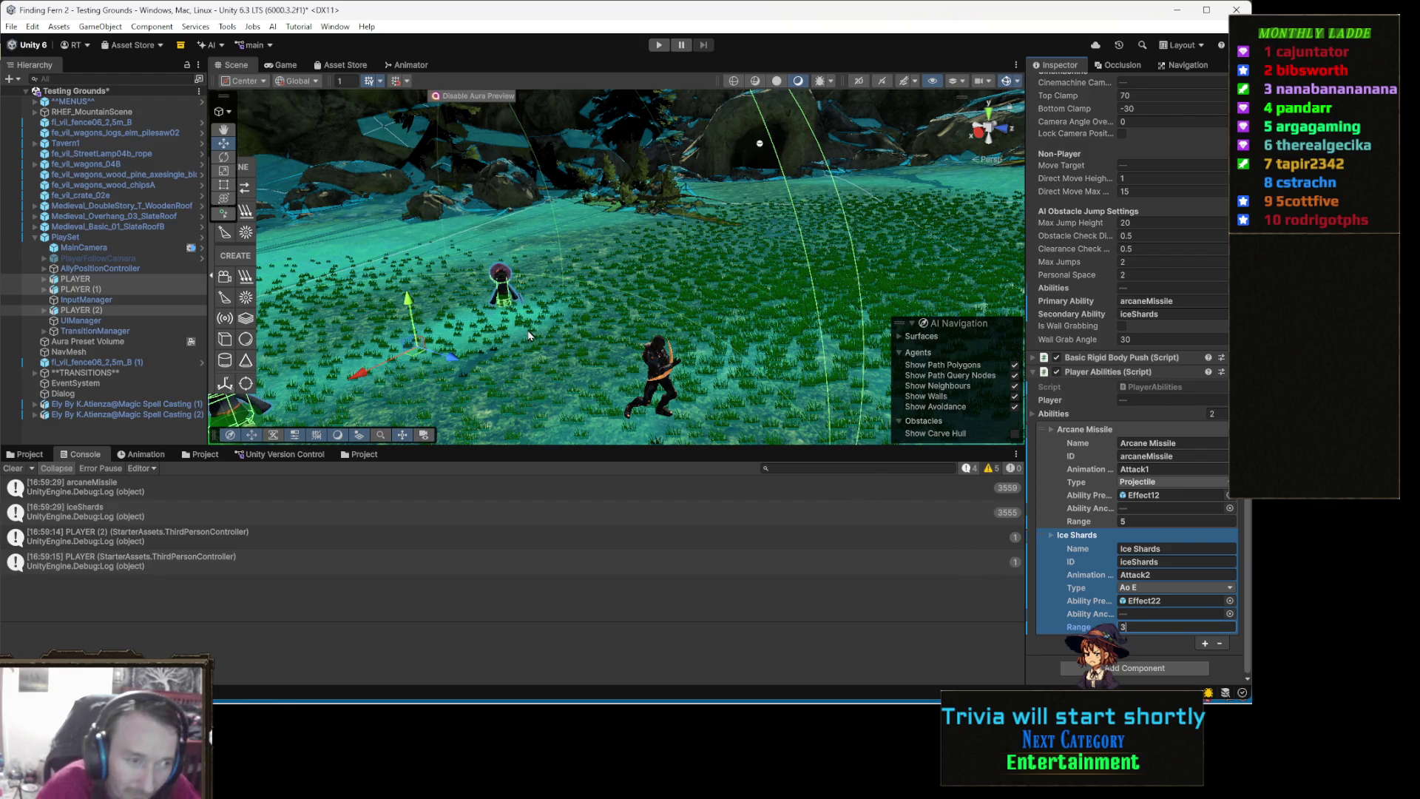
left_click(600, 459)
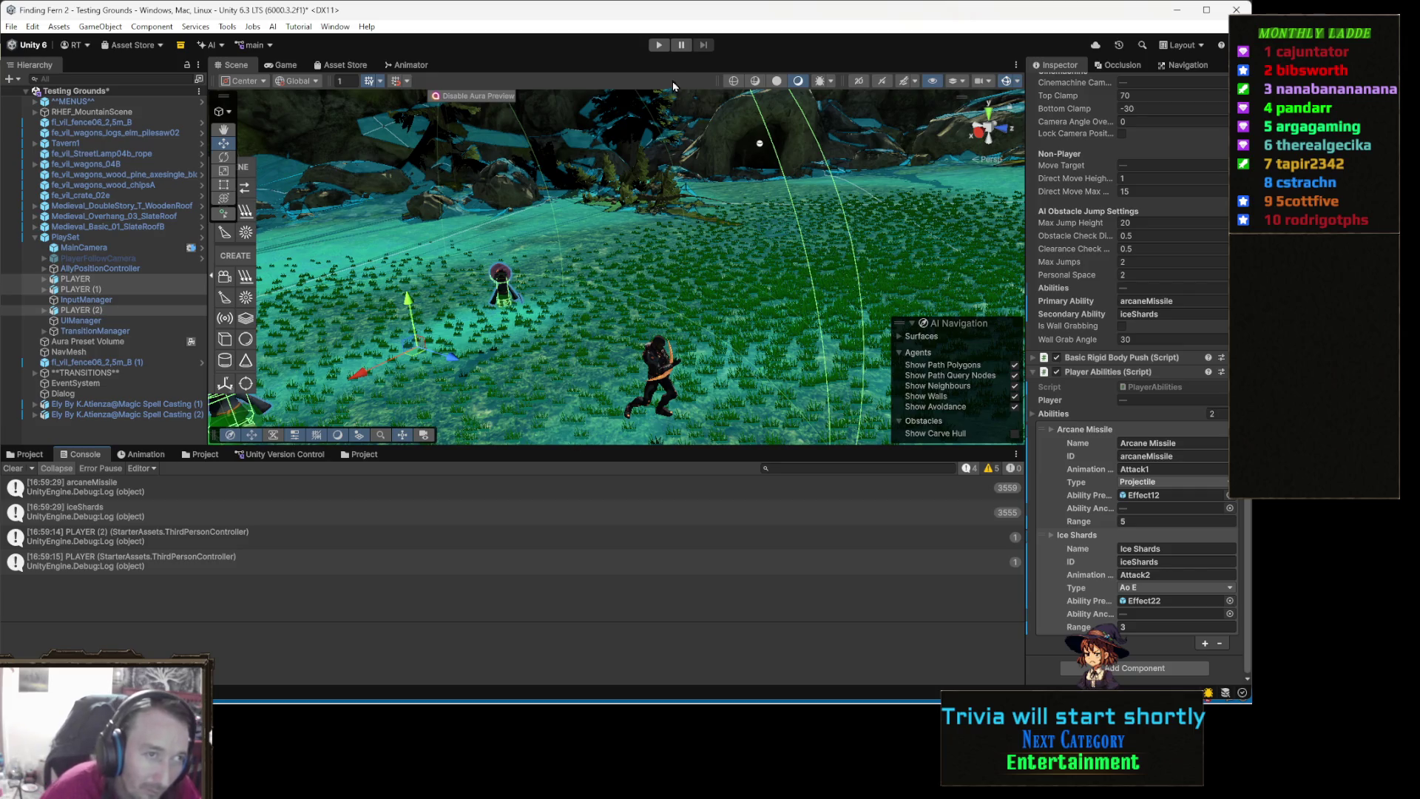
key("alt+Tab")
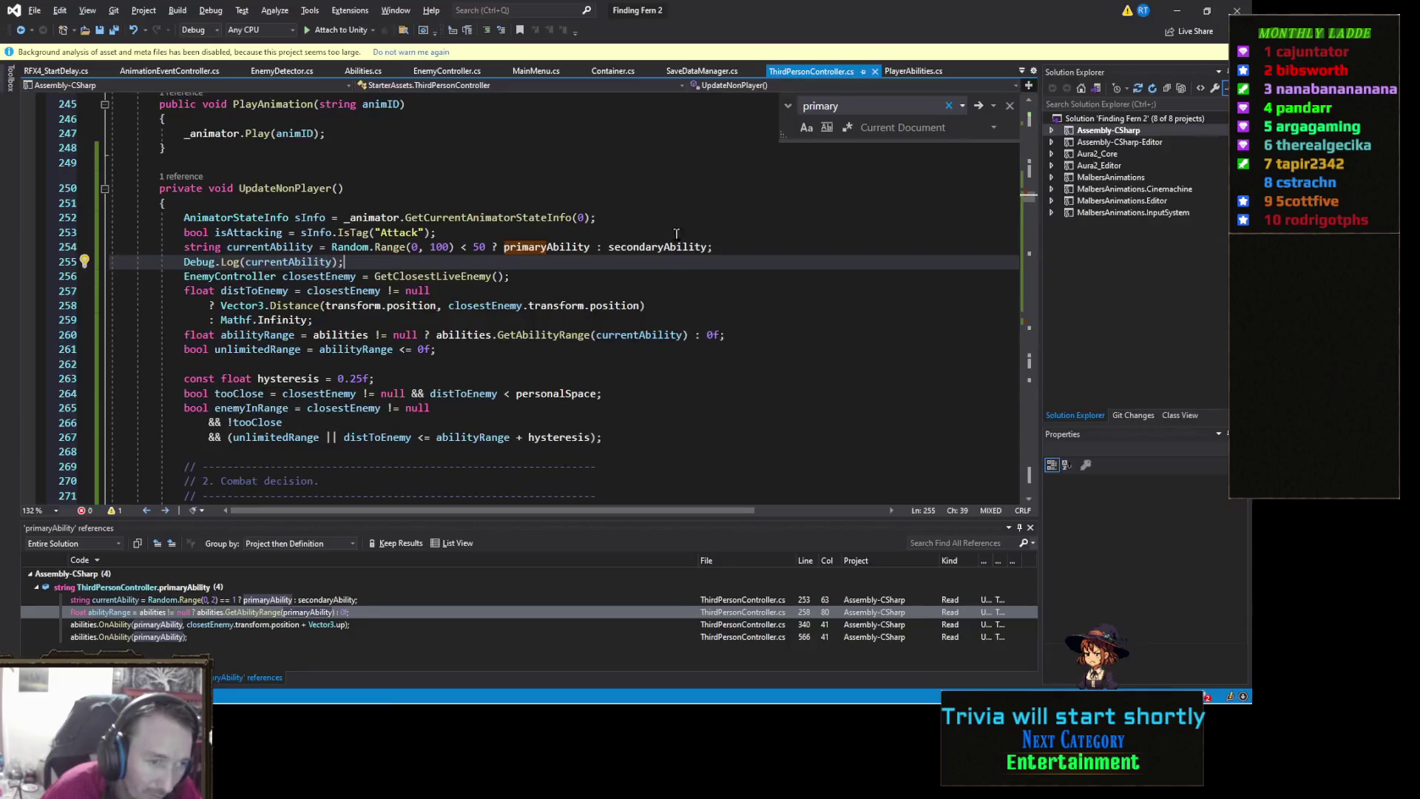
Delete the Debug.Log(currentAbility); line 255 from UpdateNonPlayer
triple_click(365, 262)
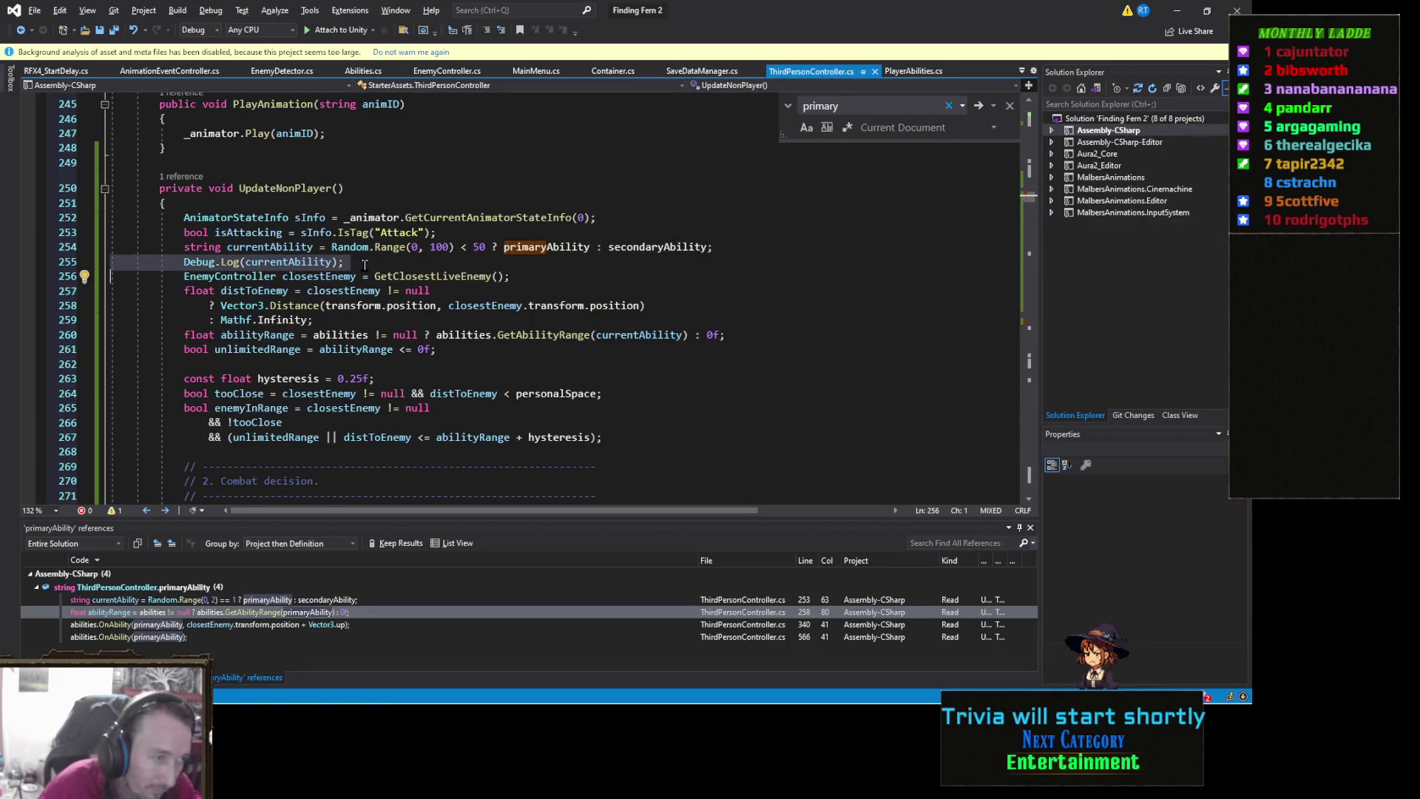
key("Delete")
scroll(365, 265, "down", 5)
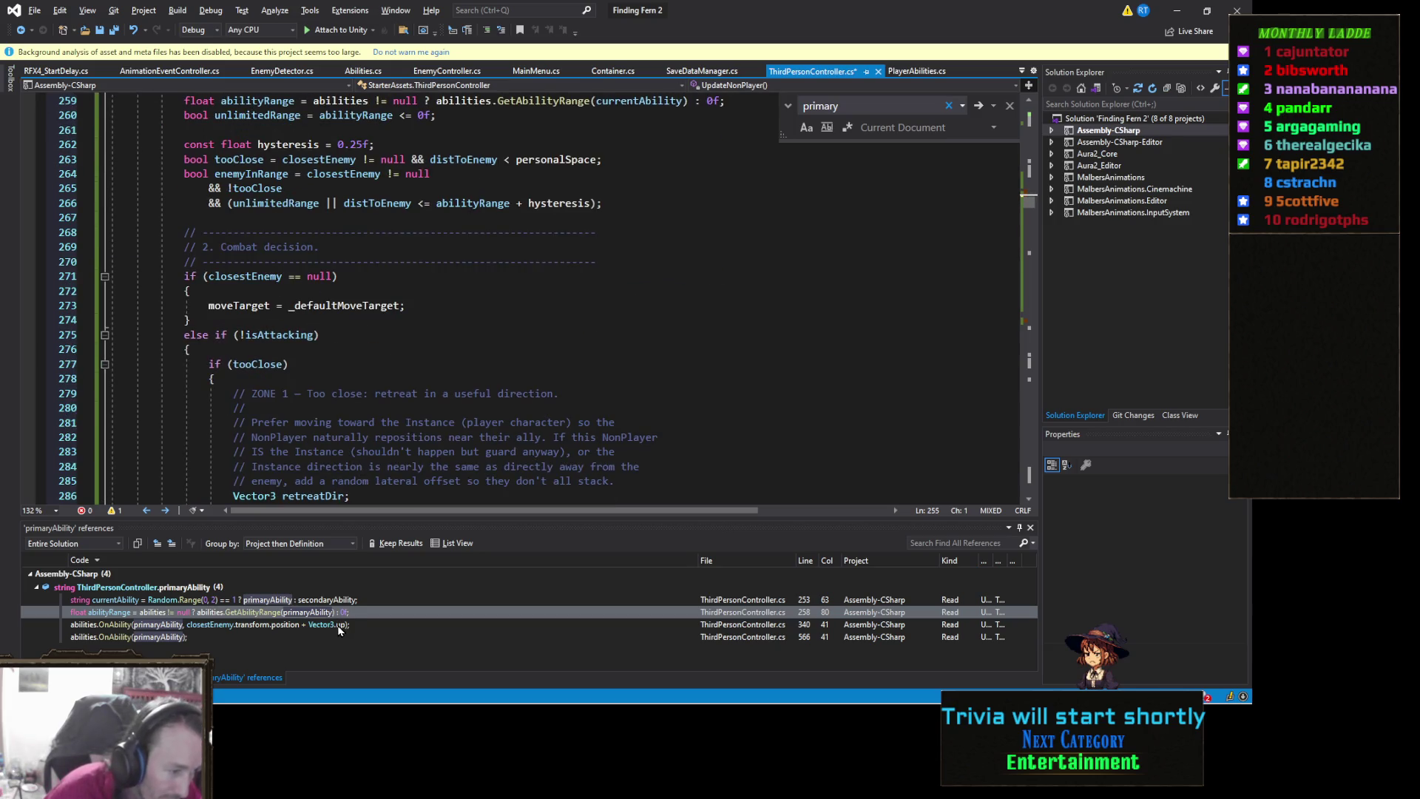
Add Debug.Log(currentAbility); right after the OnAbility call on line 341 and save the script
double_click(336, 626)
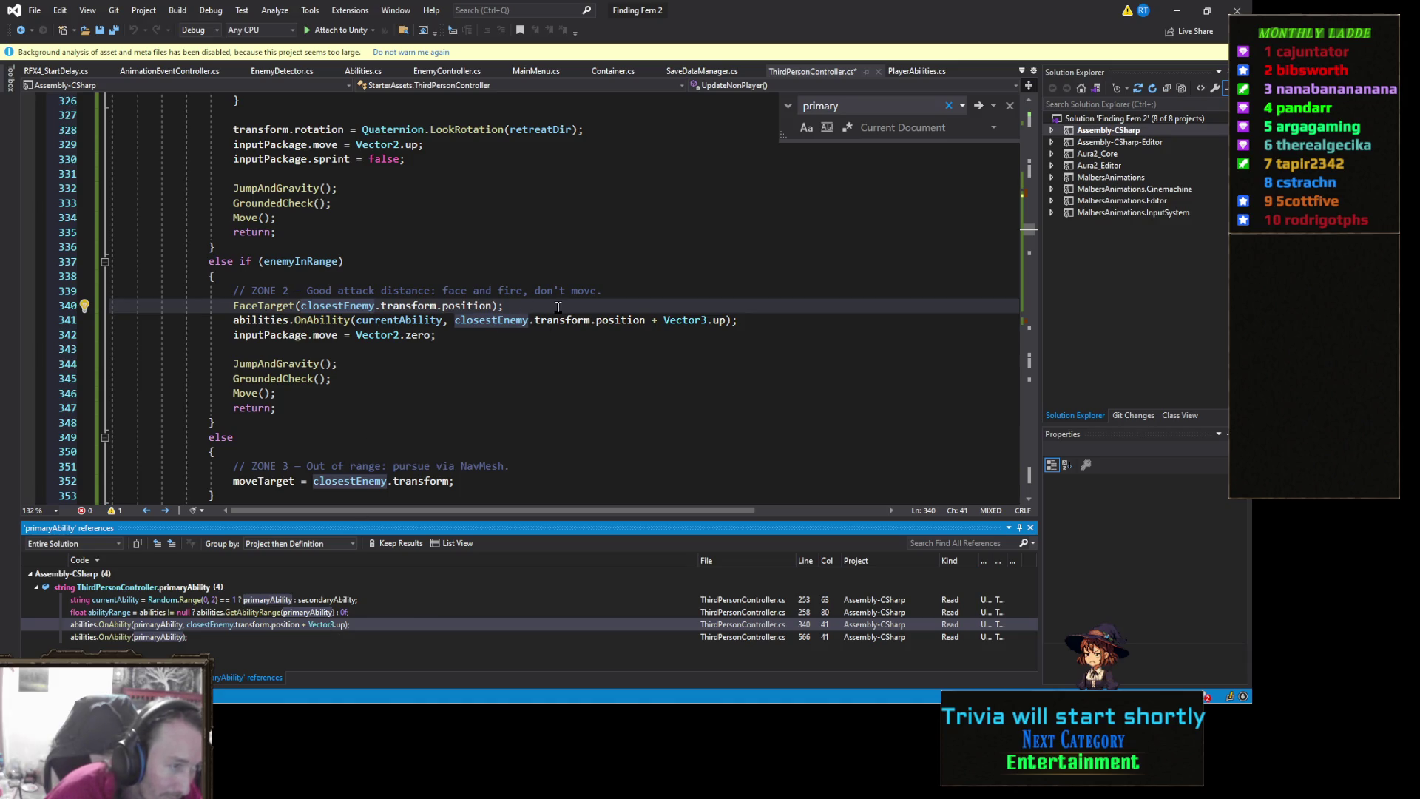
left_click(776, 326)
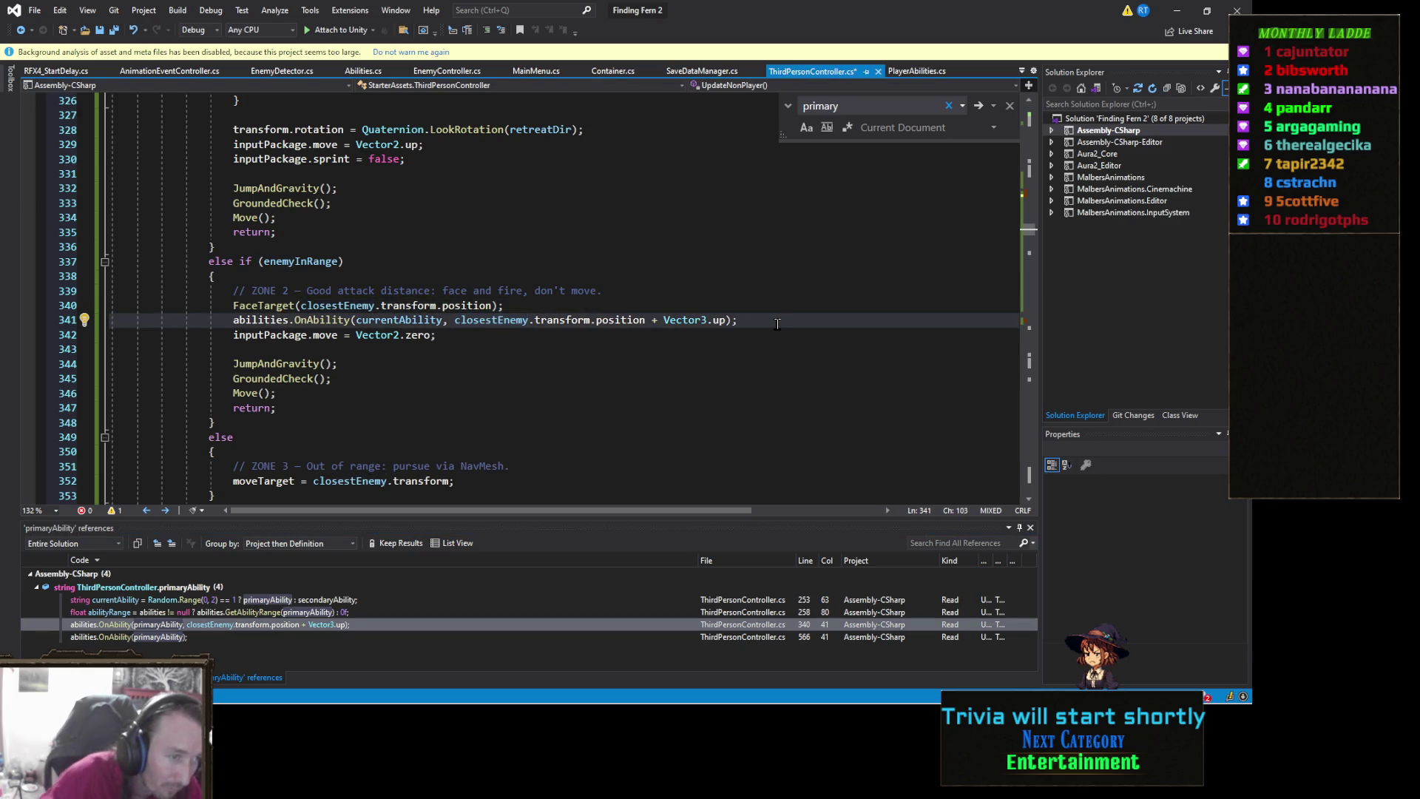
key("Return")
type("Debug.Log(currentAbility);")
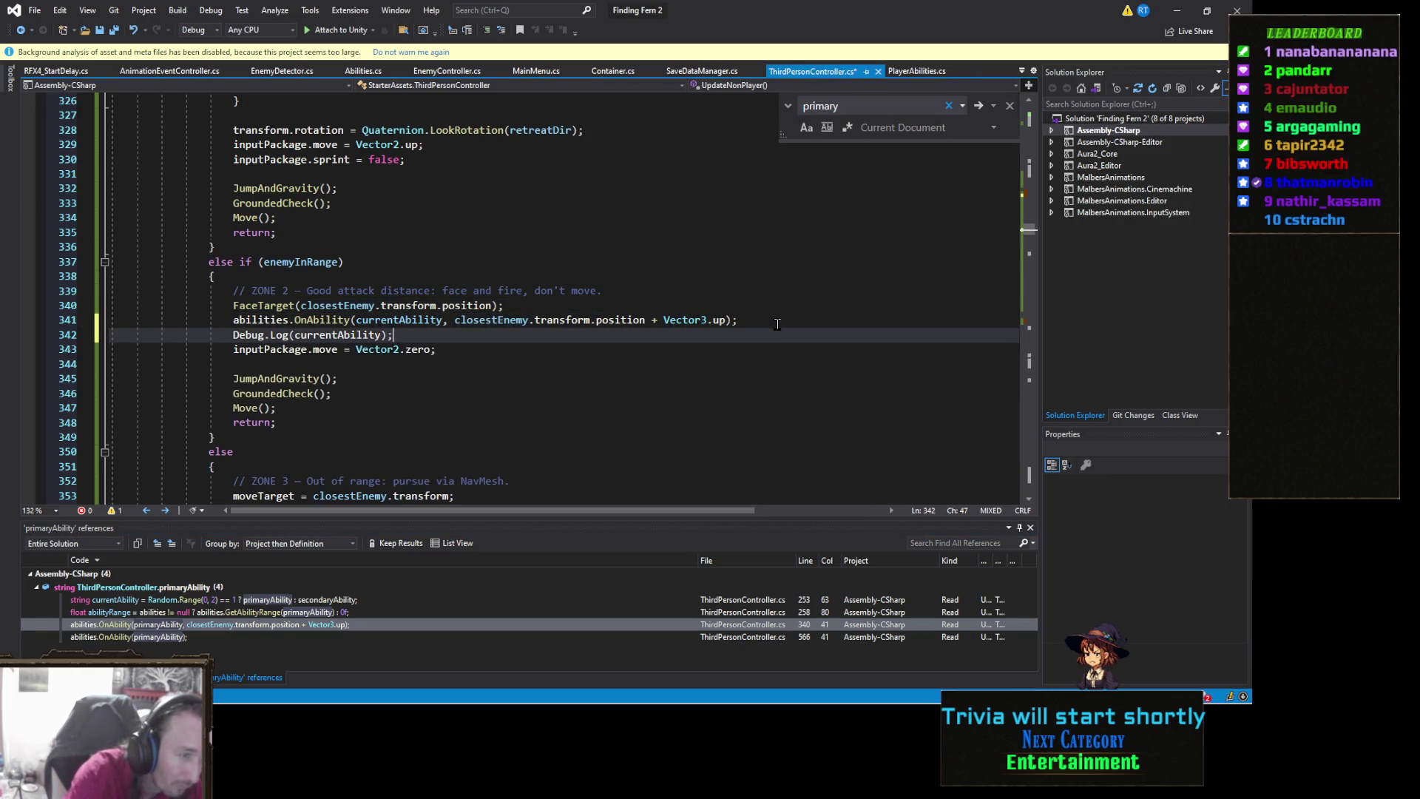
key("ctrl+s")
key("ctrl+f")
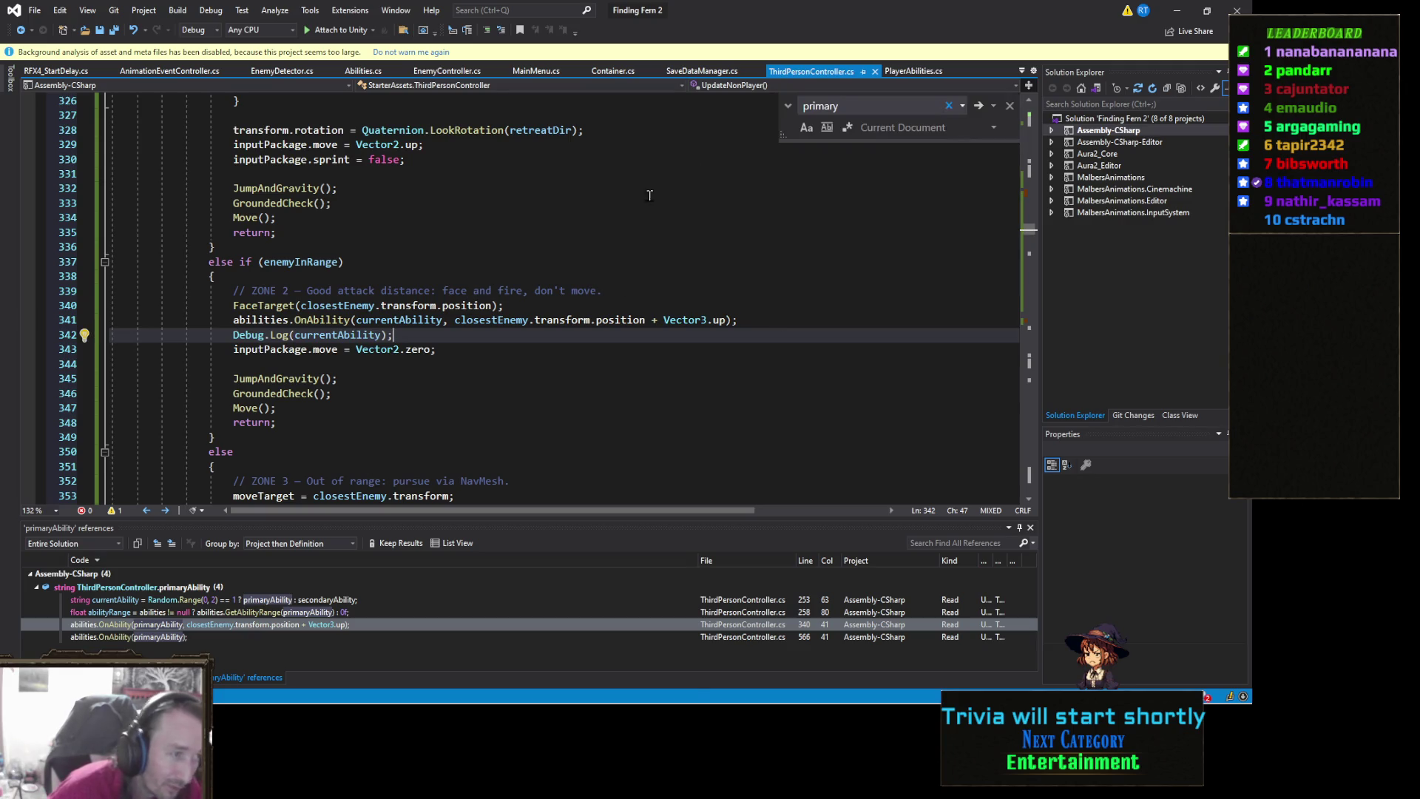
left_click(1177, 10)
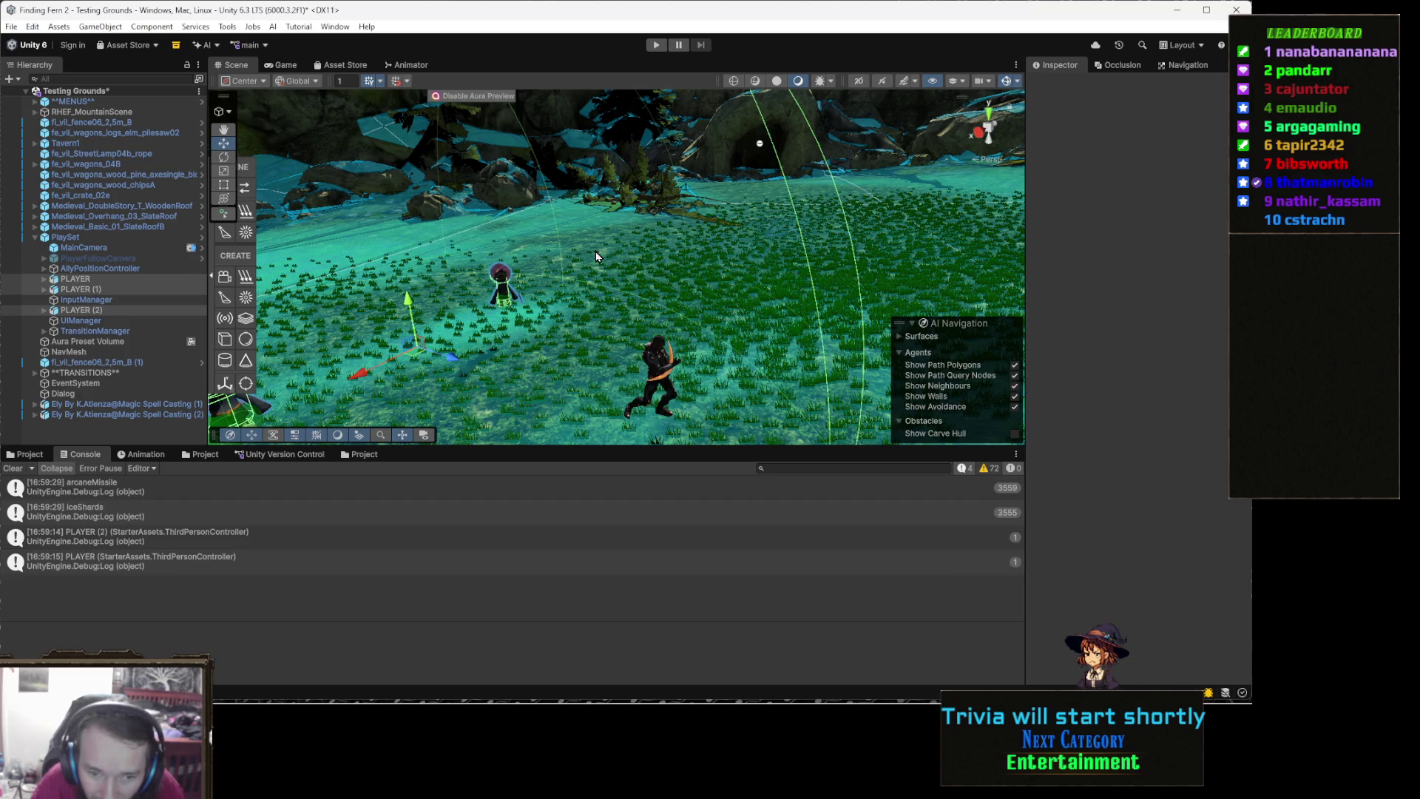
Check the Player Abilities in the Inspector, then enter Play mode for Testing Grounds
scroll(1117, 518, "down", 15)
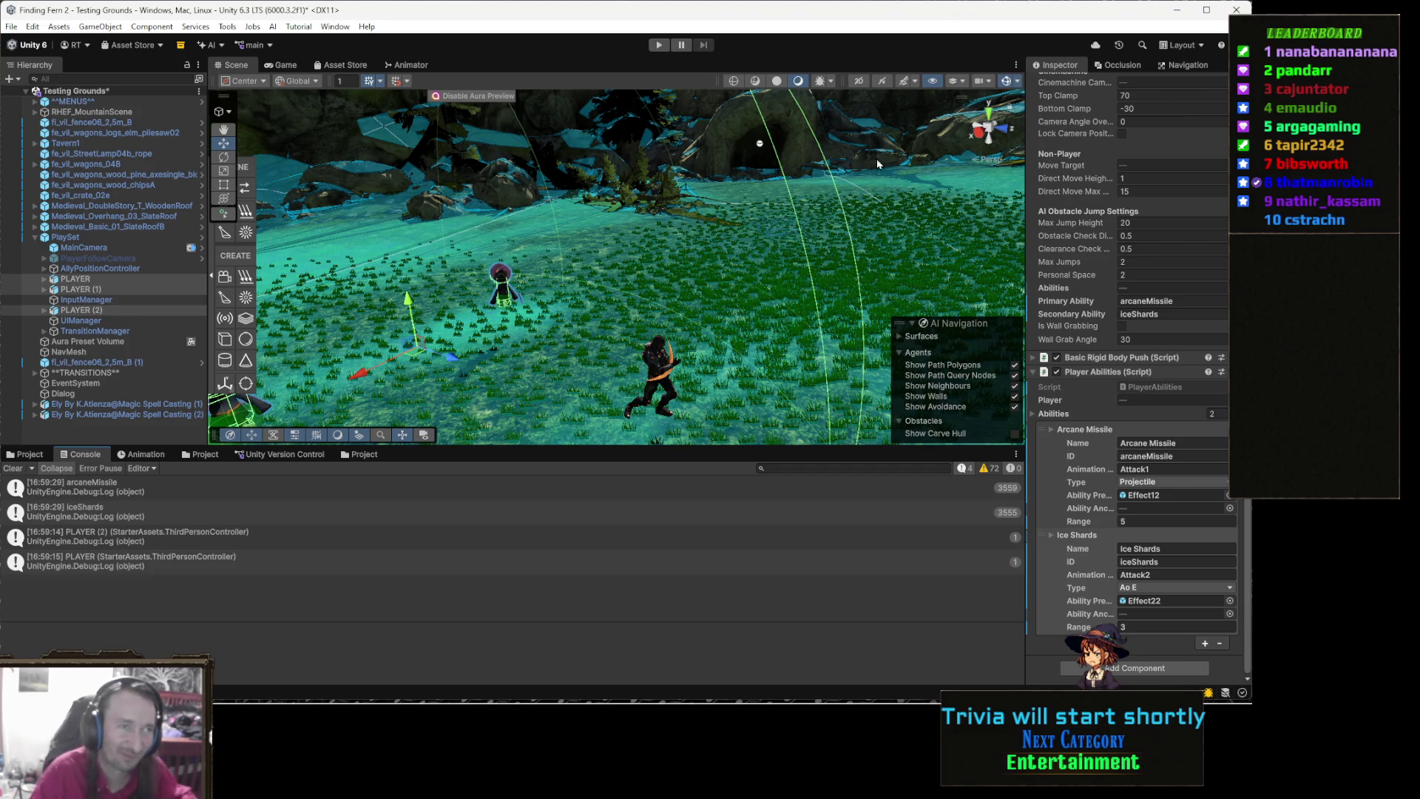
left_click(661, 46)
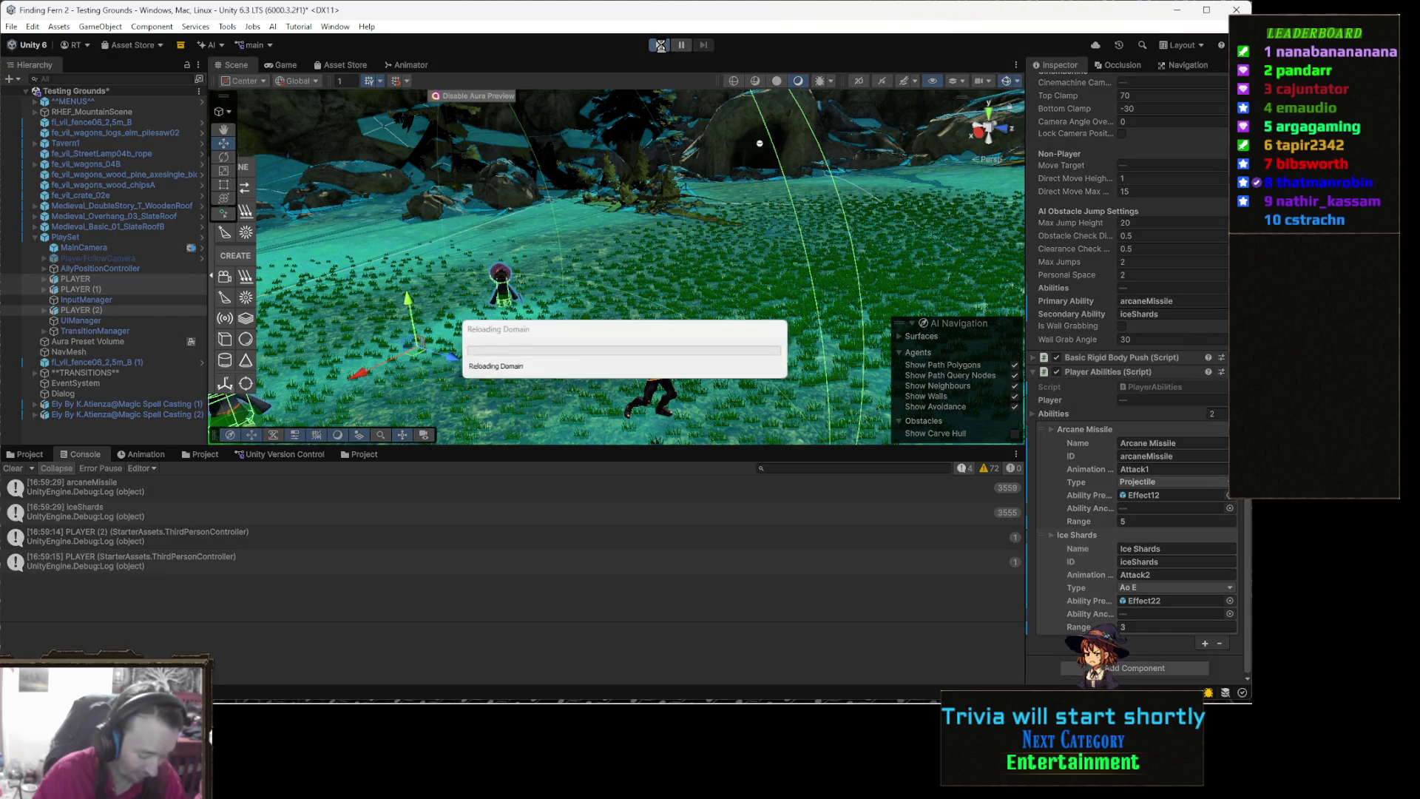
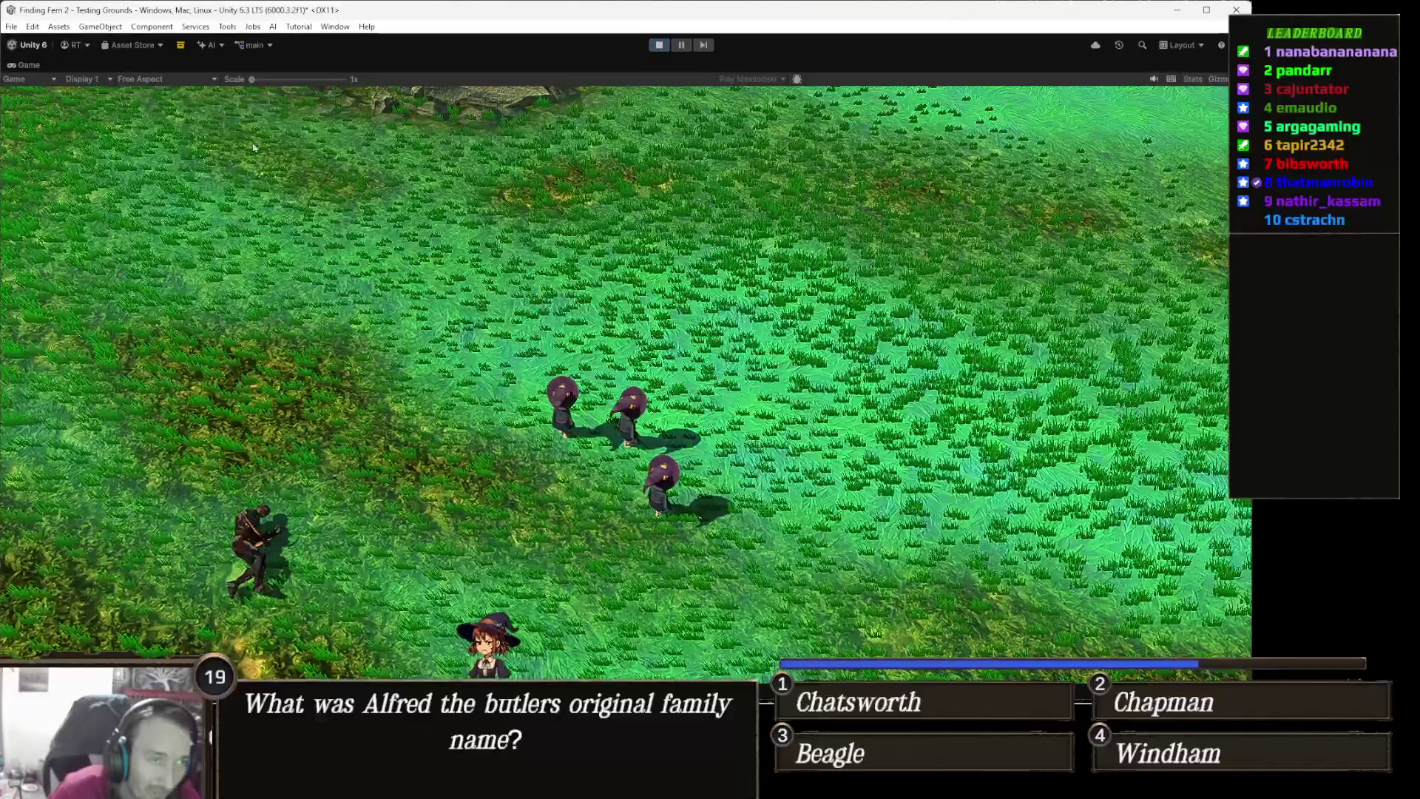
Stop play mode, clear the Console log, and bring up ThirdPersonController.cs in Visual Studio
left_click(659, 45)
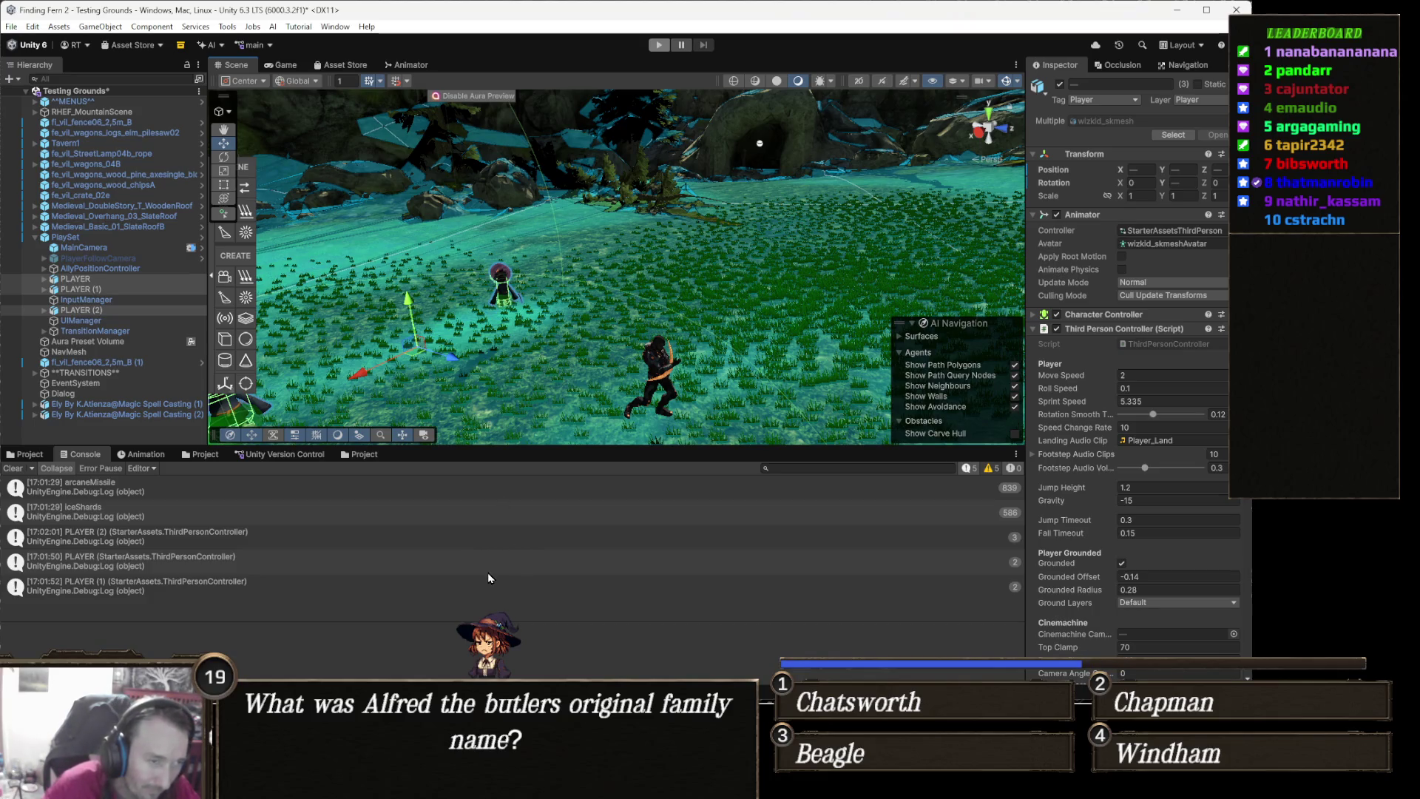
left_click(13, 469)
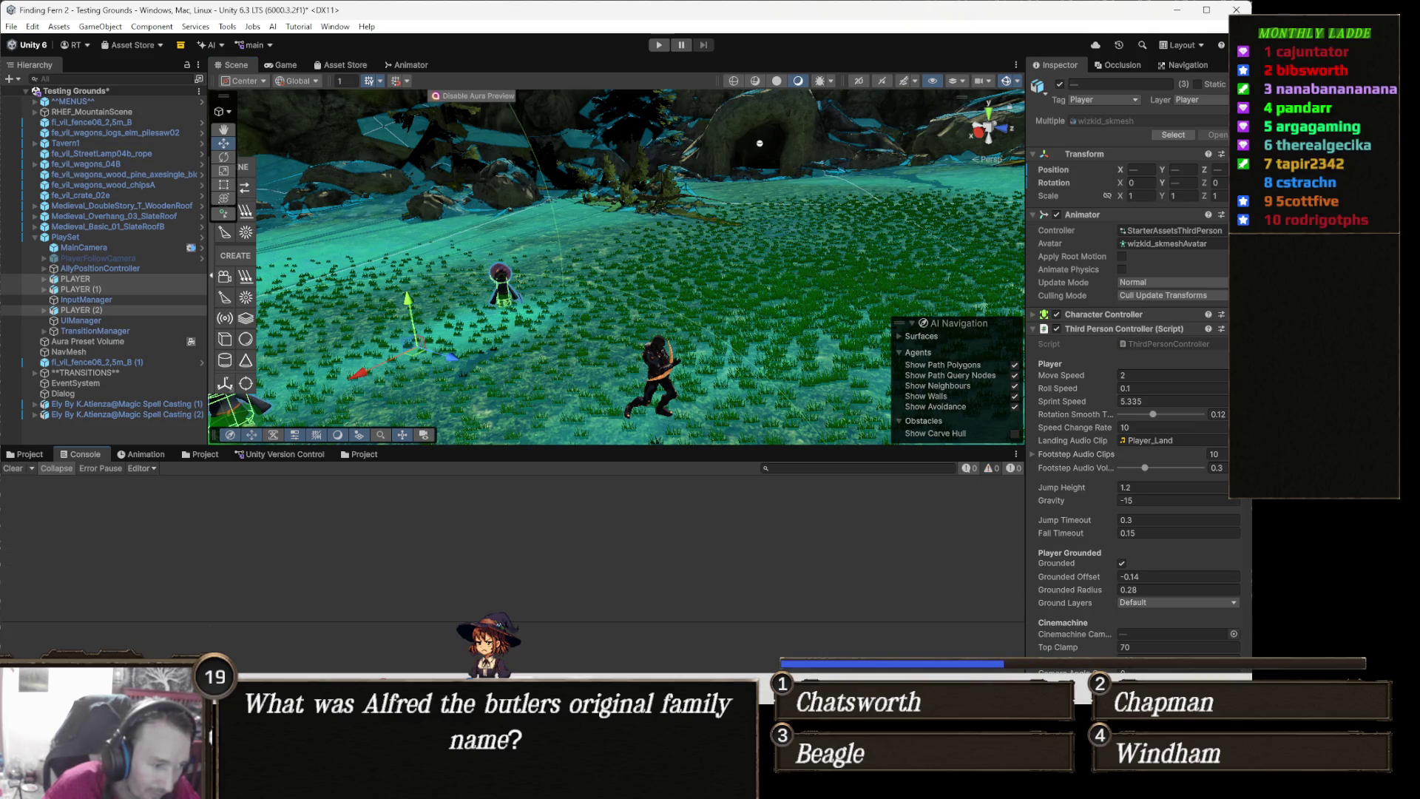
mouse_move(492, 785)
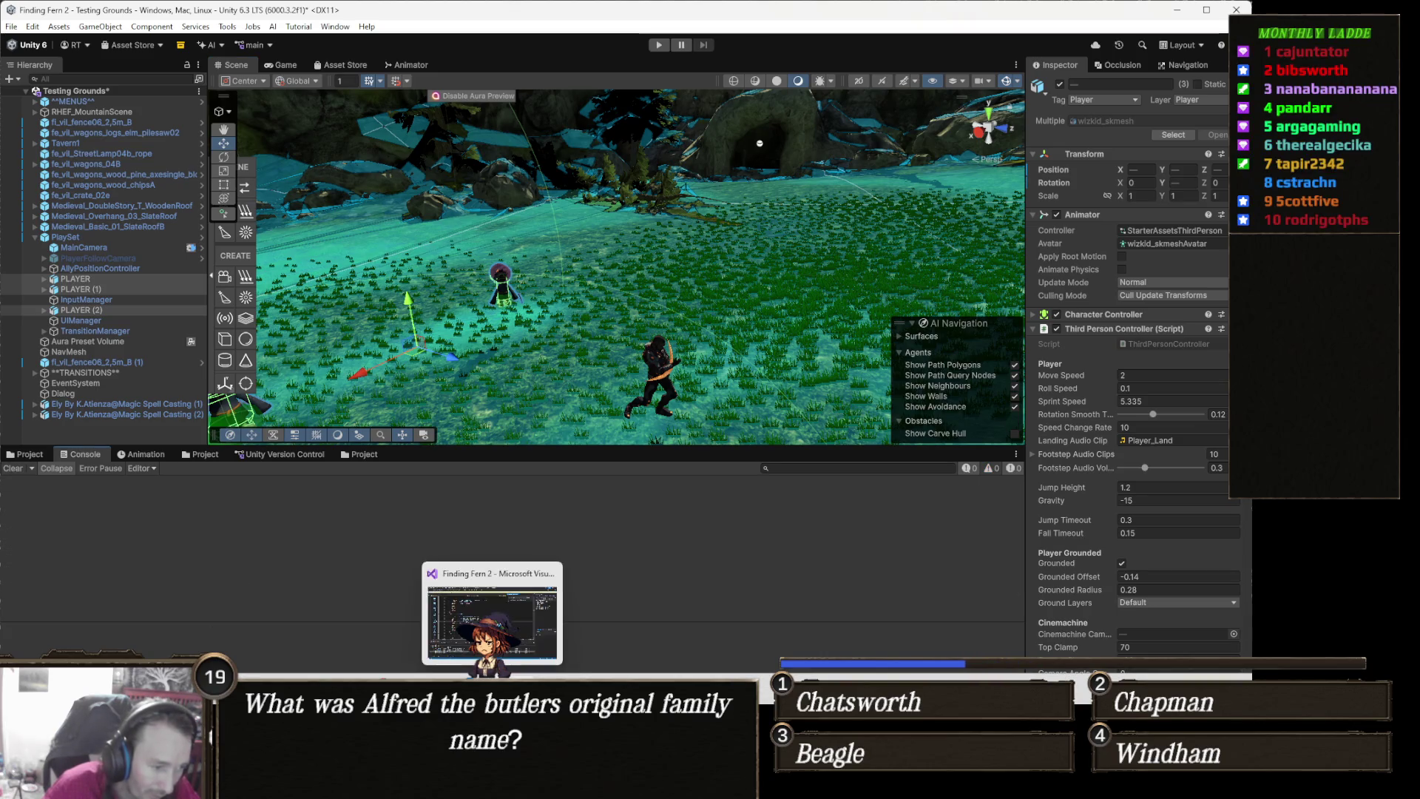
left_click(492, 622)
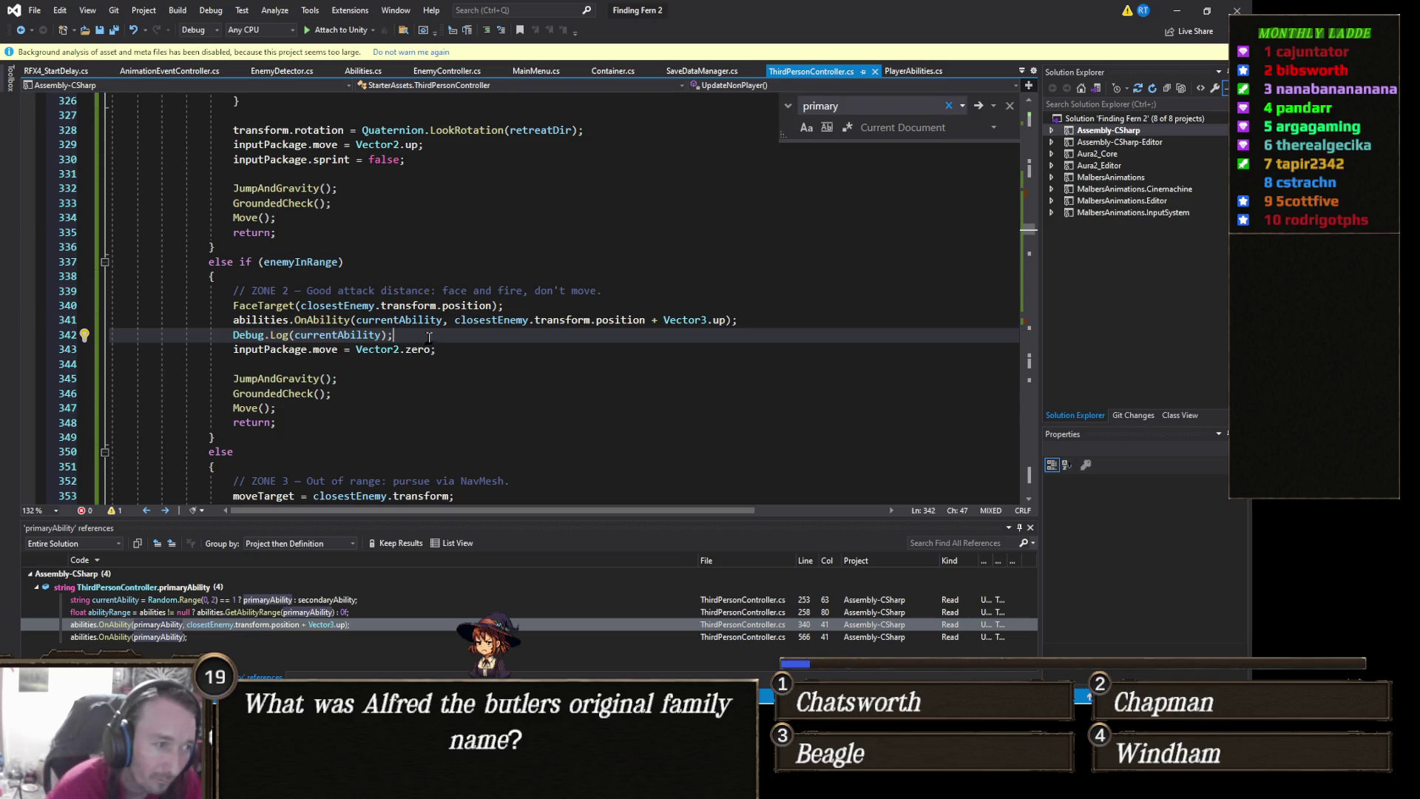
Jump to the OnAbility(primaryAbility) reference at line 566 and review UpdatePlayer's copy-switching code
scroll(481, 337, "down", 10)
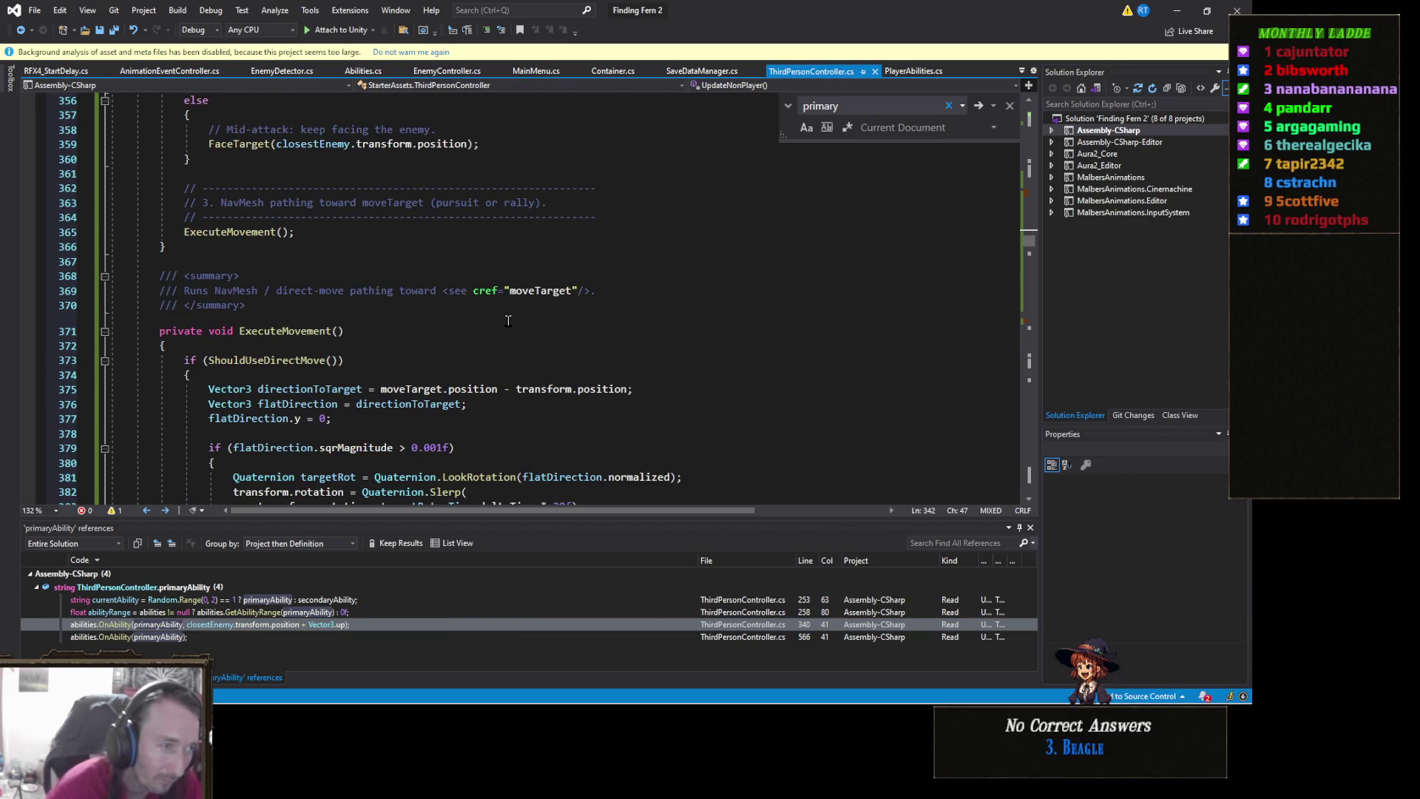
scroll(481, 338, "down", 7)
double_click(196, 638)
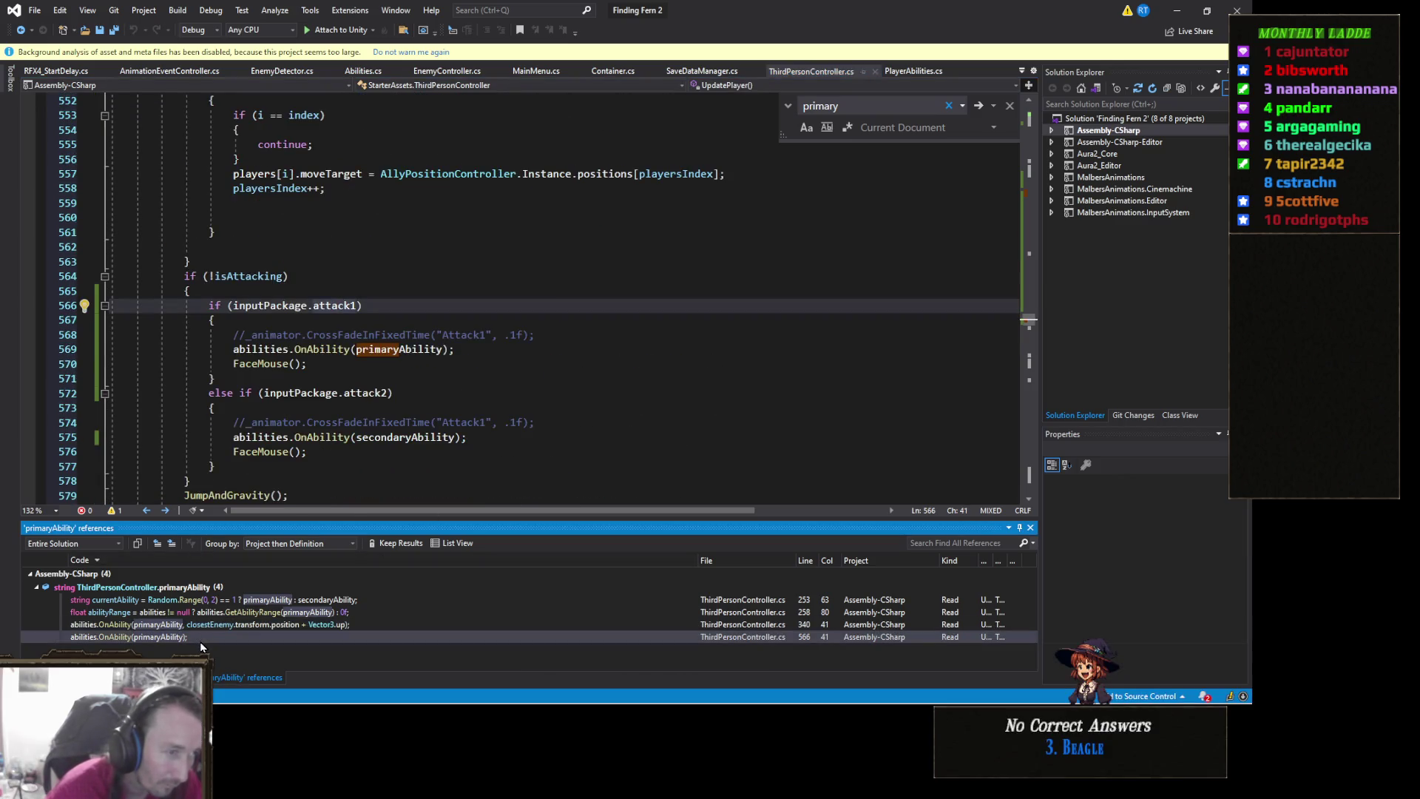
scroll(367, 420, "up", 4)
scroll(368, 420, "up", 6)
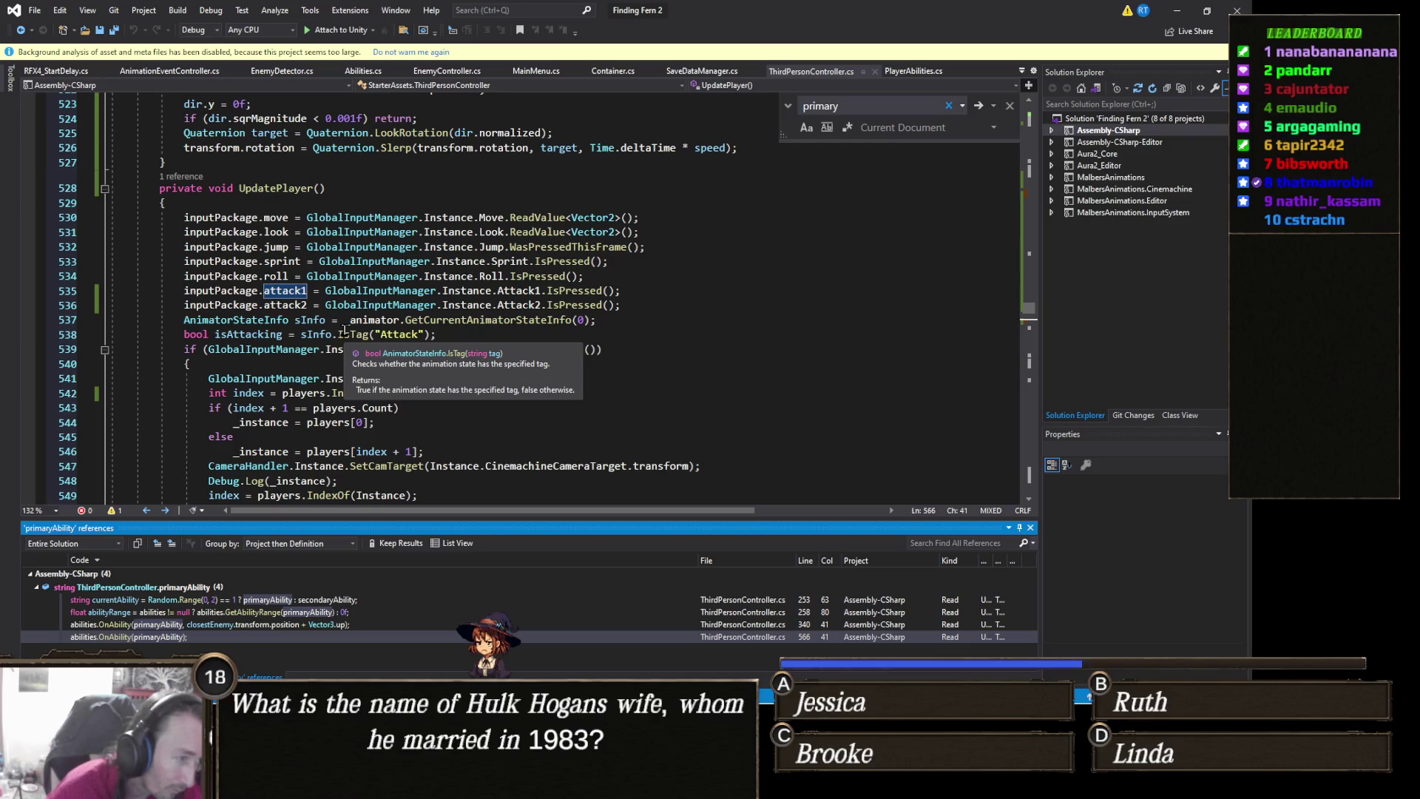
scroll(500, 353, "down", 2)
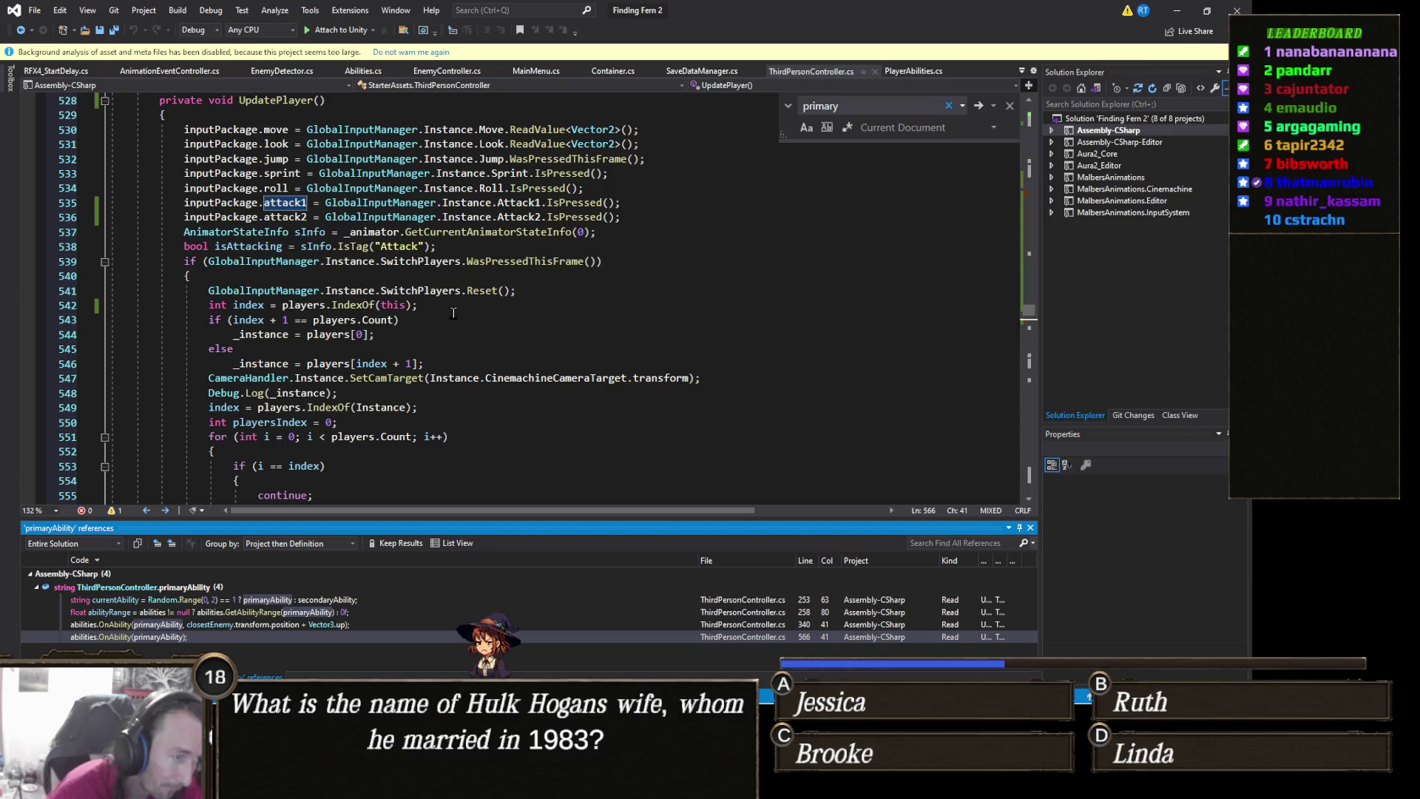
scroll(441, 319, "down", 1)
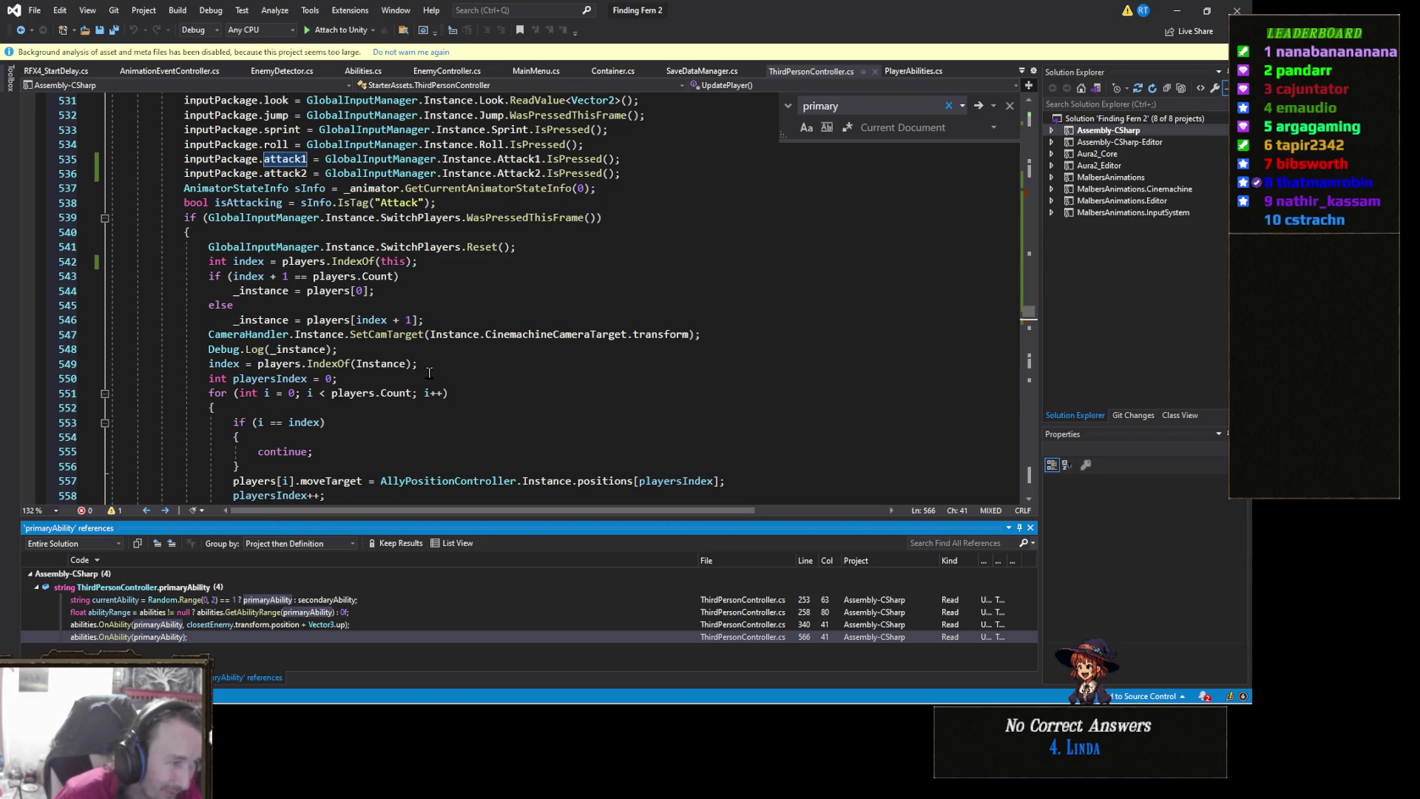
scroll(444, 368, "down", 2)
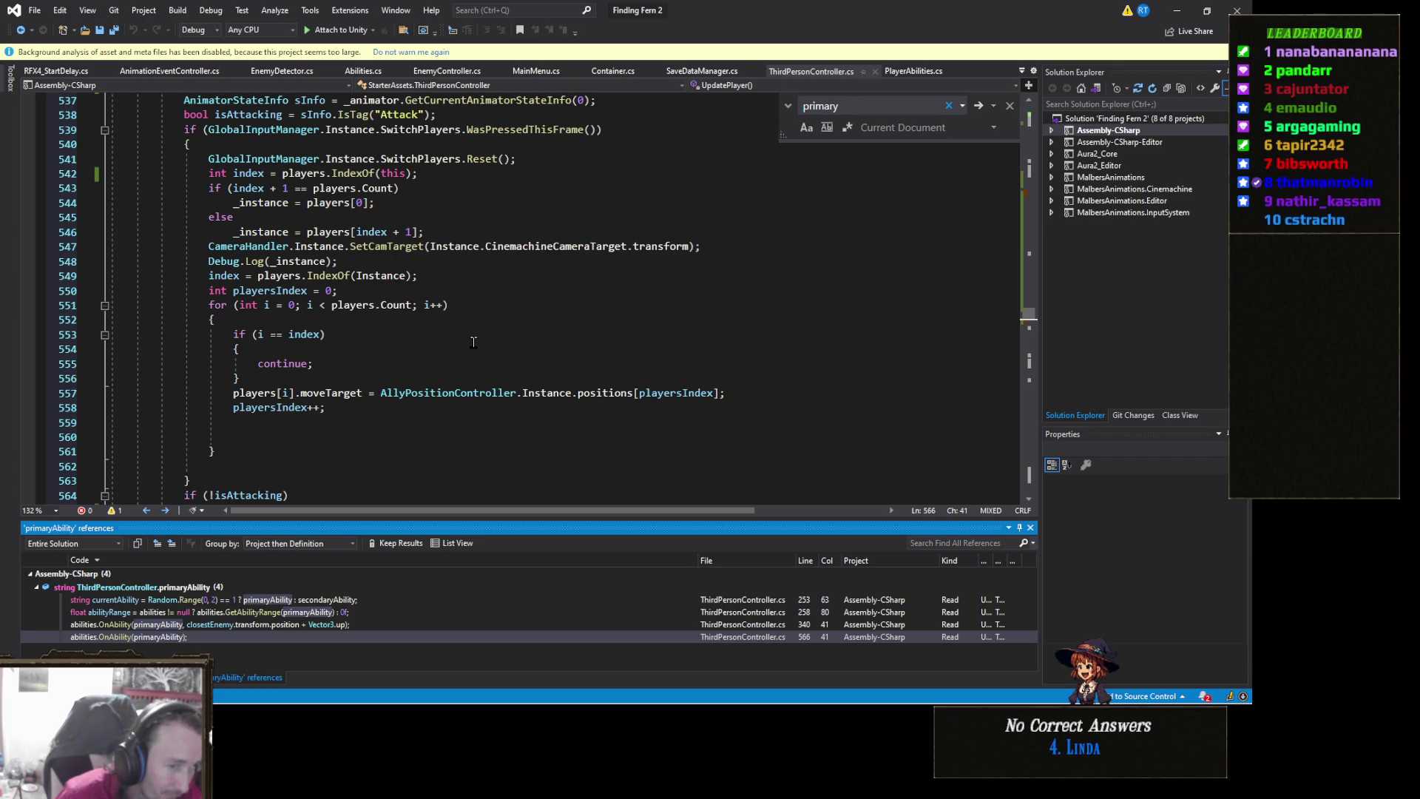
Add 'playersIndex++;' on line 558 so each ally takes the next AllyPositionController position
left_click(470, 394)
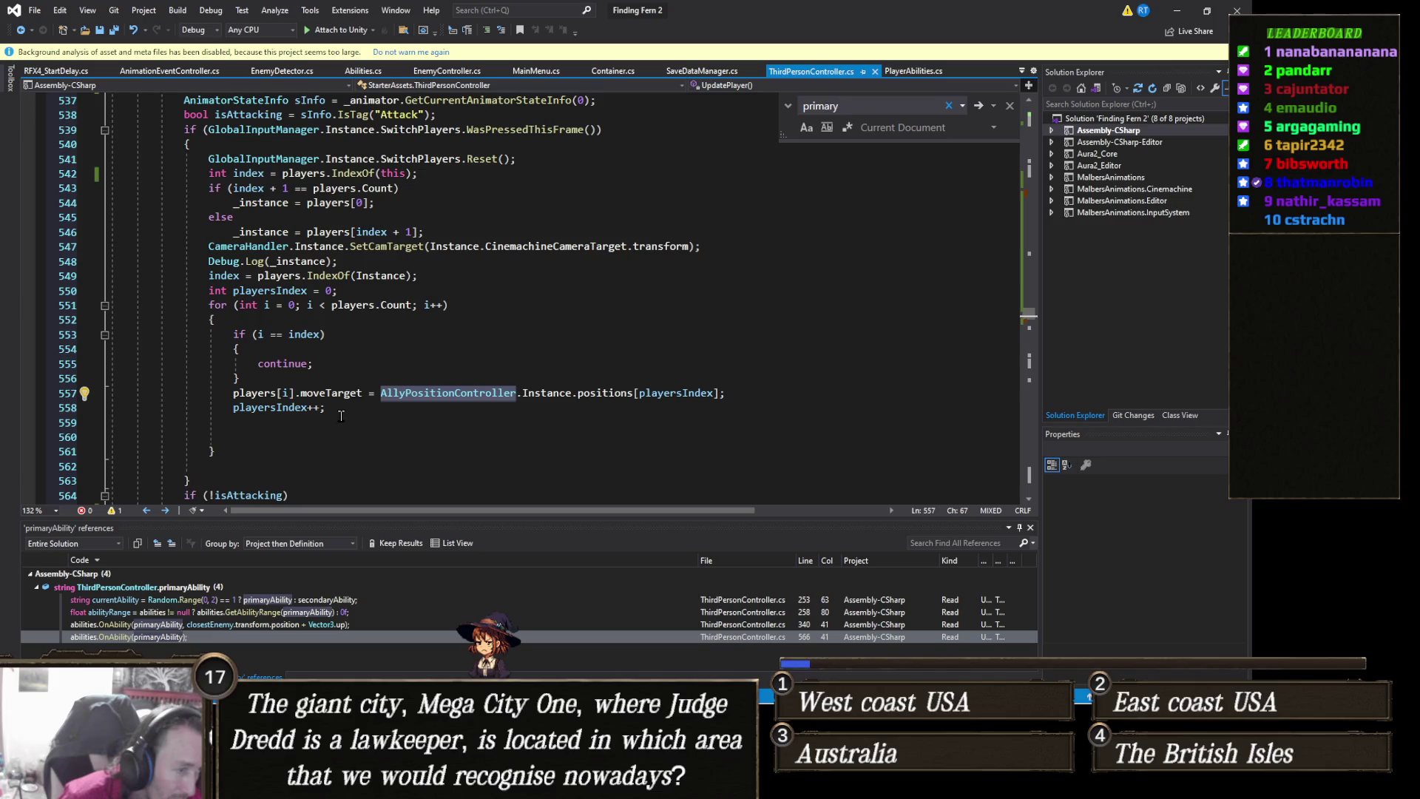
double_click(290, 408)
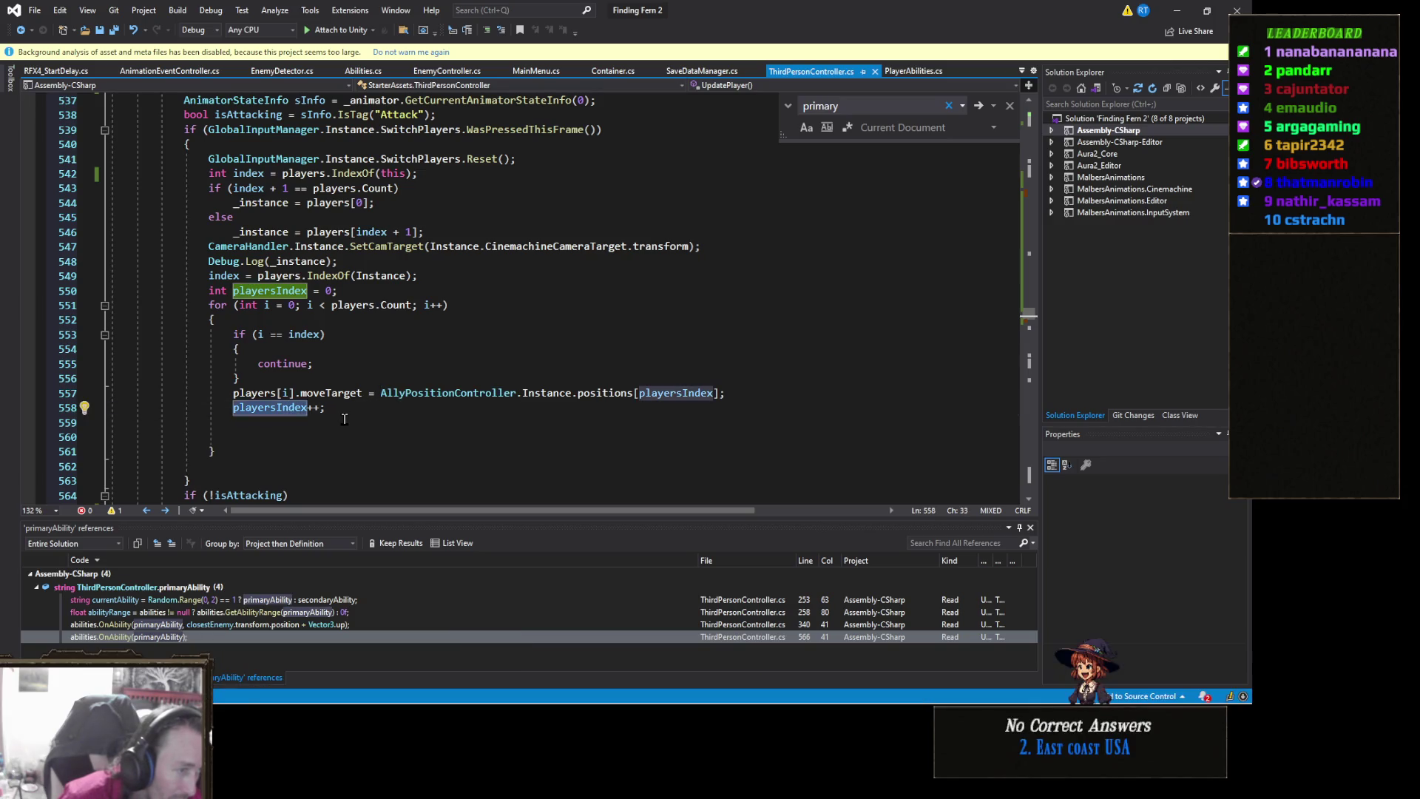
scroll(344, 419, "down", 2)
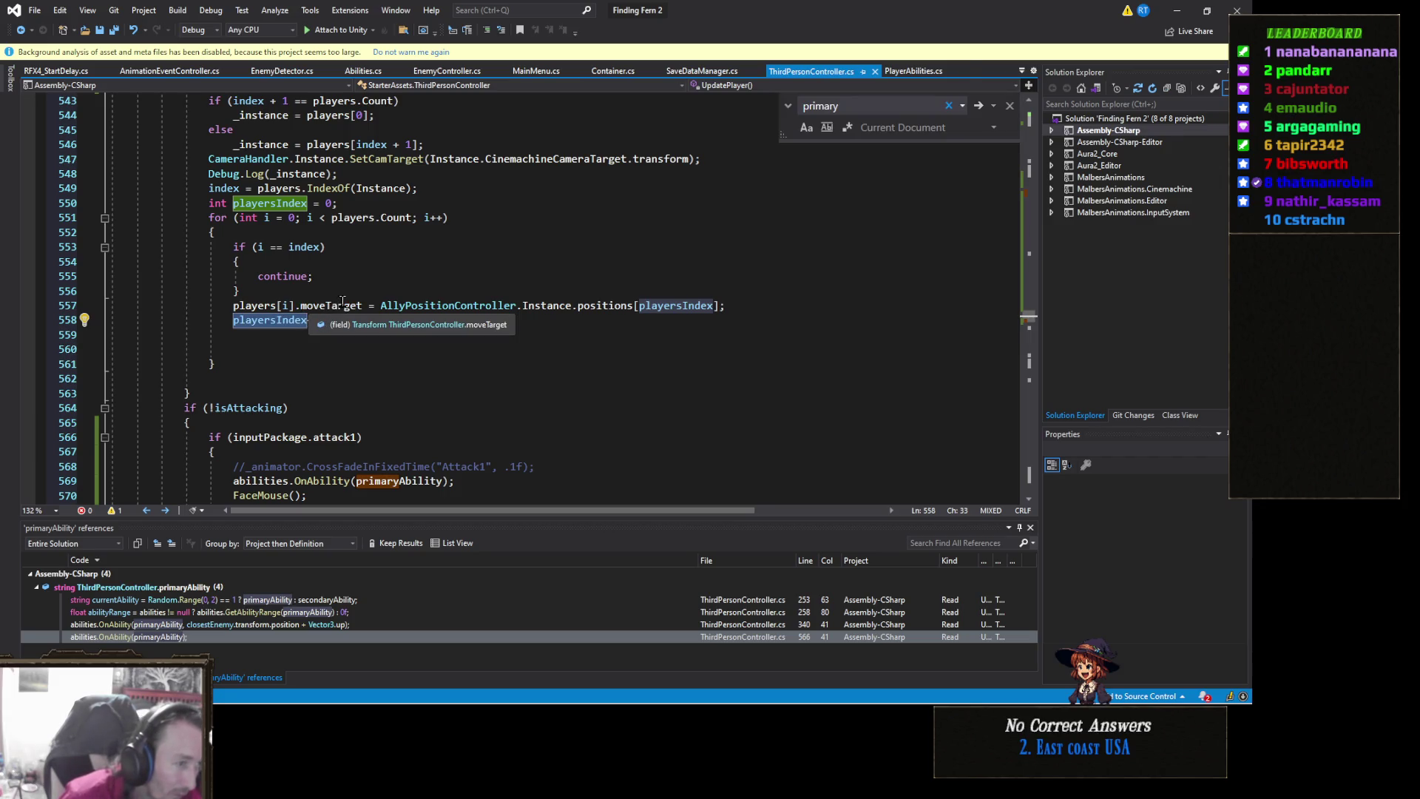
type("++;")
left_click(288, 305)
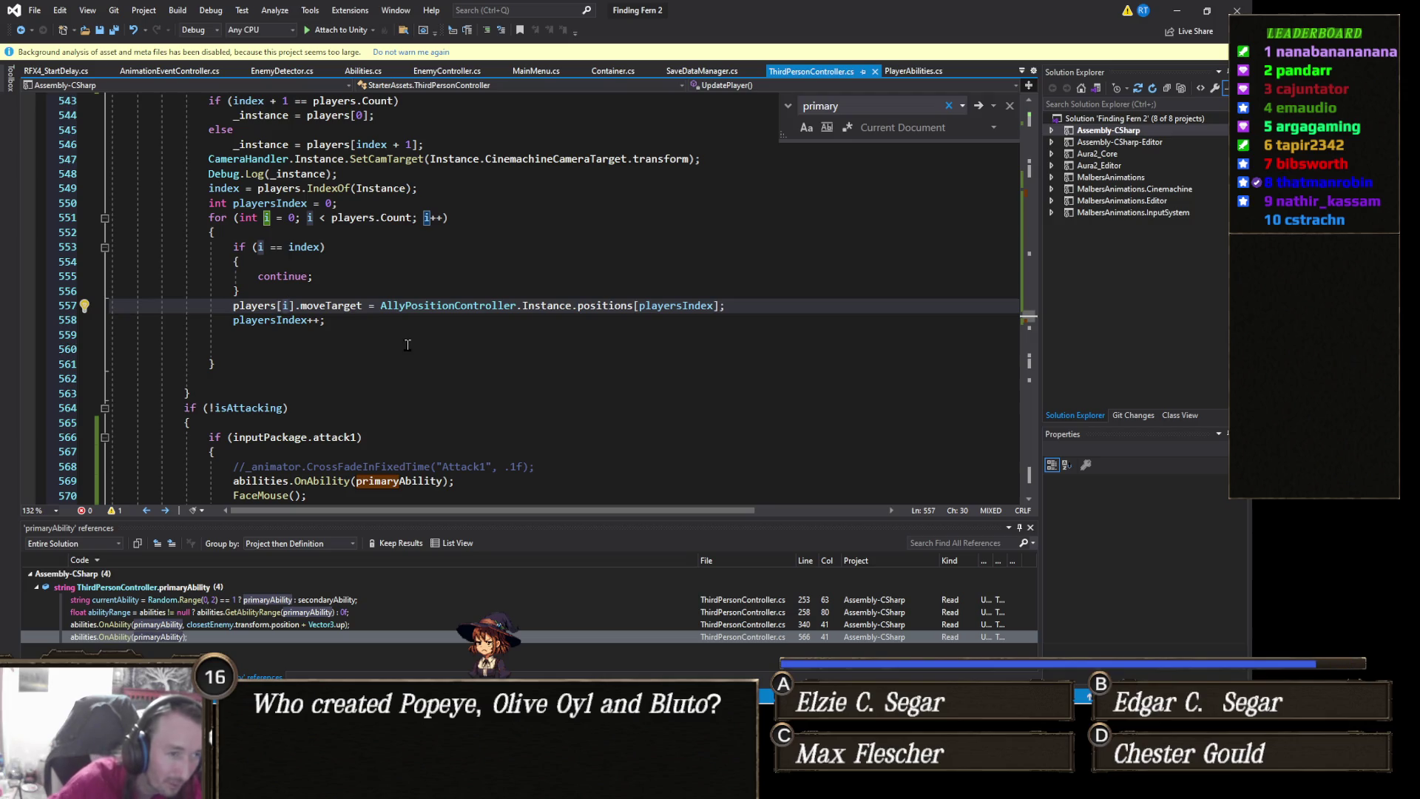
mouse_move(674, 312)
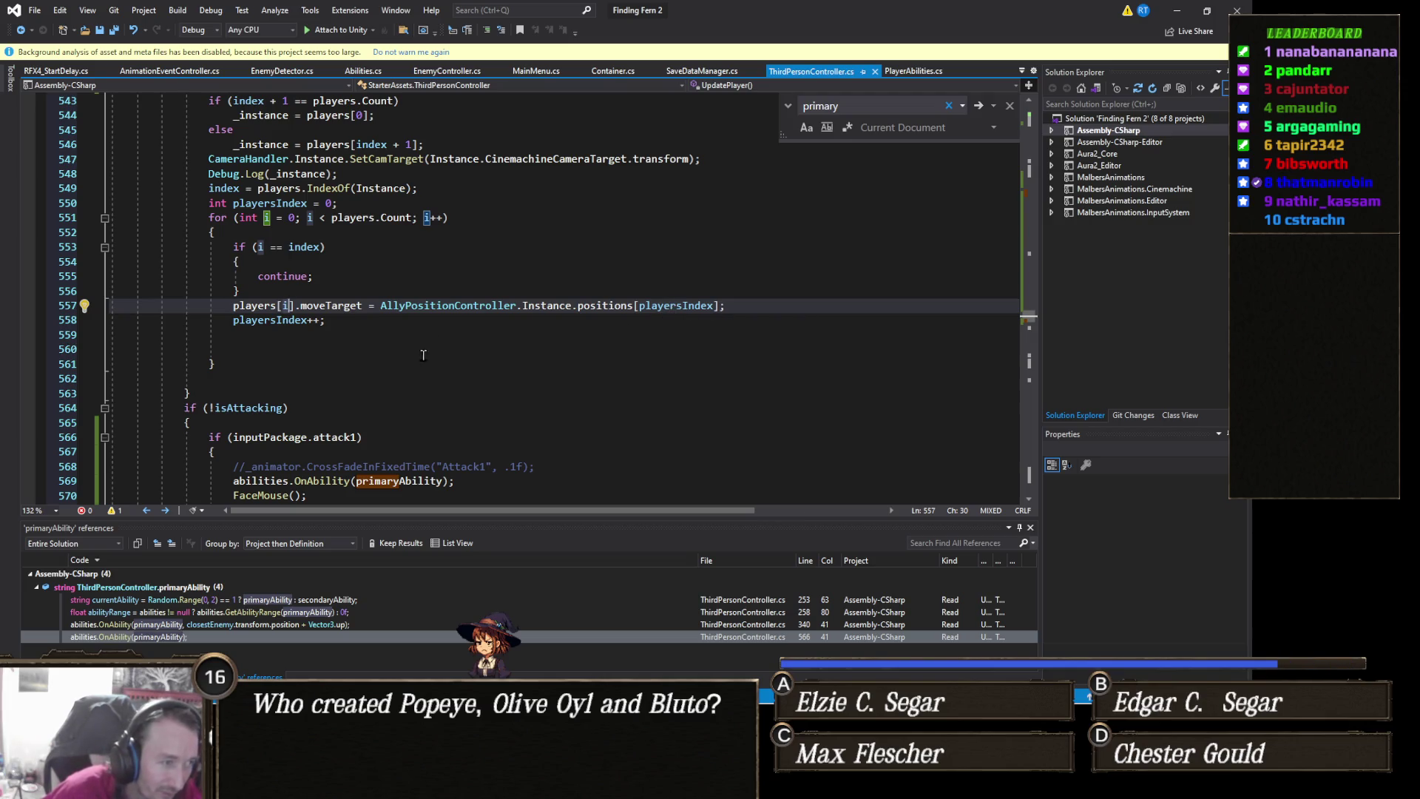
left_click(346, 348)
left_click(354, 323)
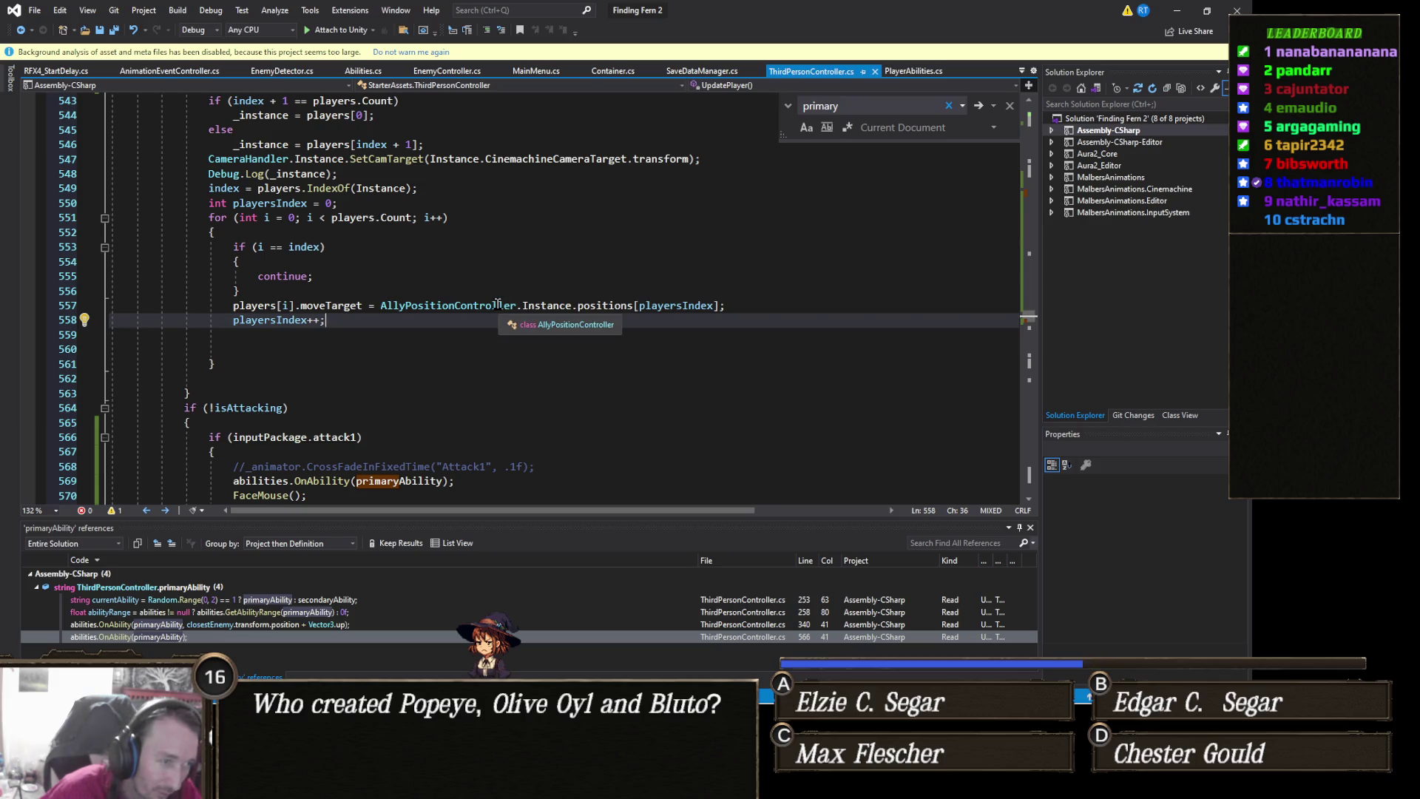
Go to the definition of AllyPositionController.Instance, check line 15, then return to Unity
right_click(566, 306)
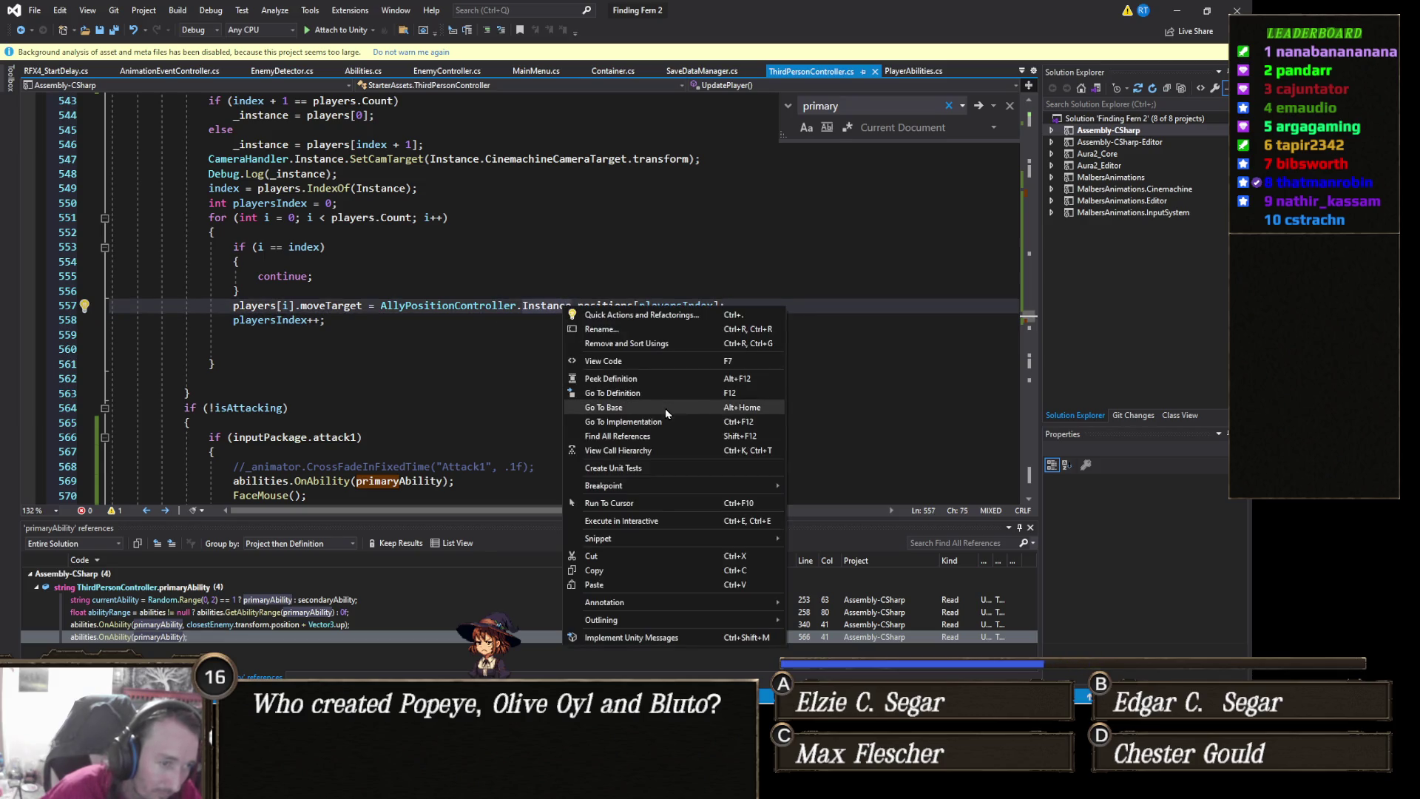
left_click(645, 395)
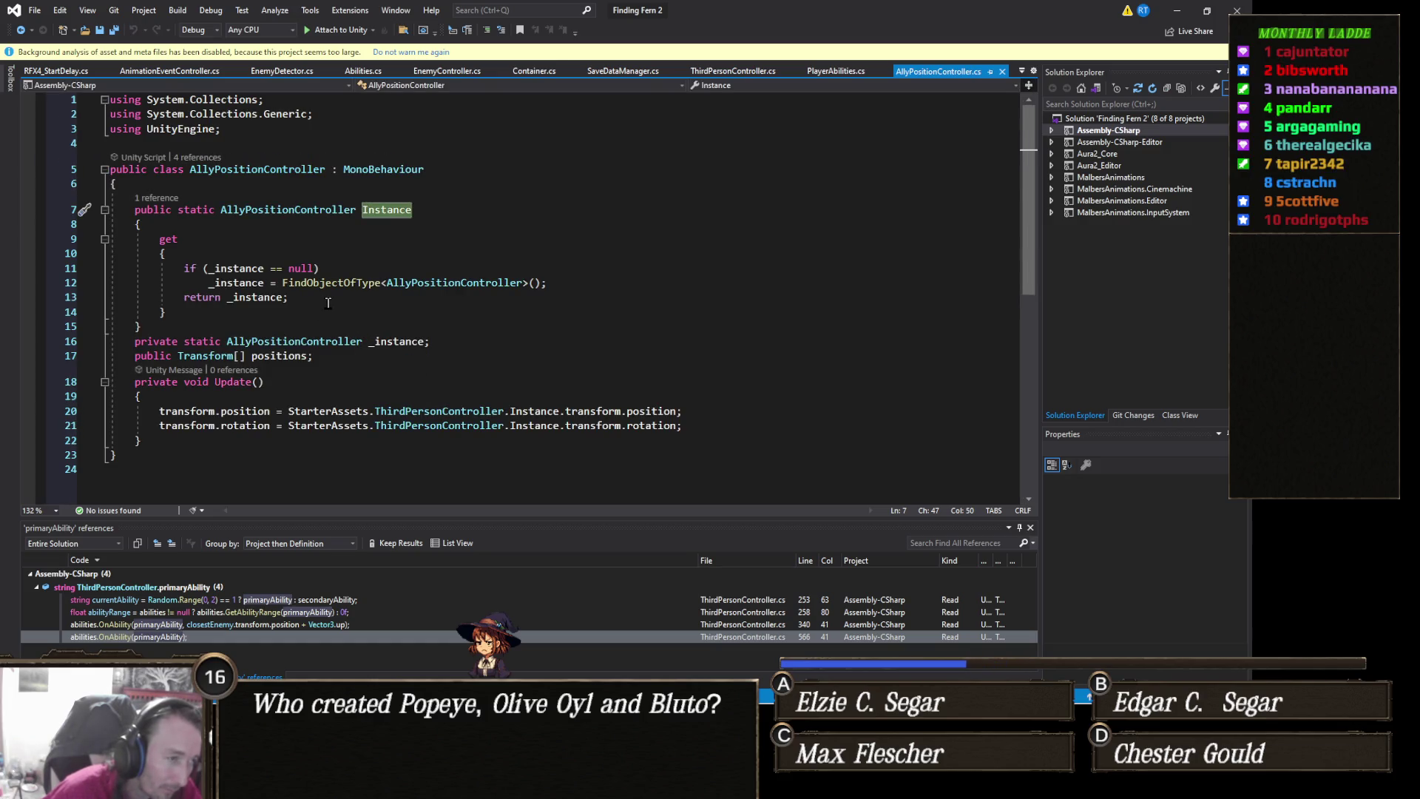
left_click(197, 322)
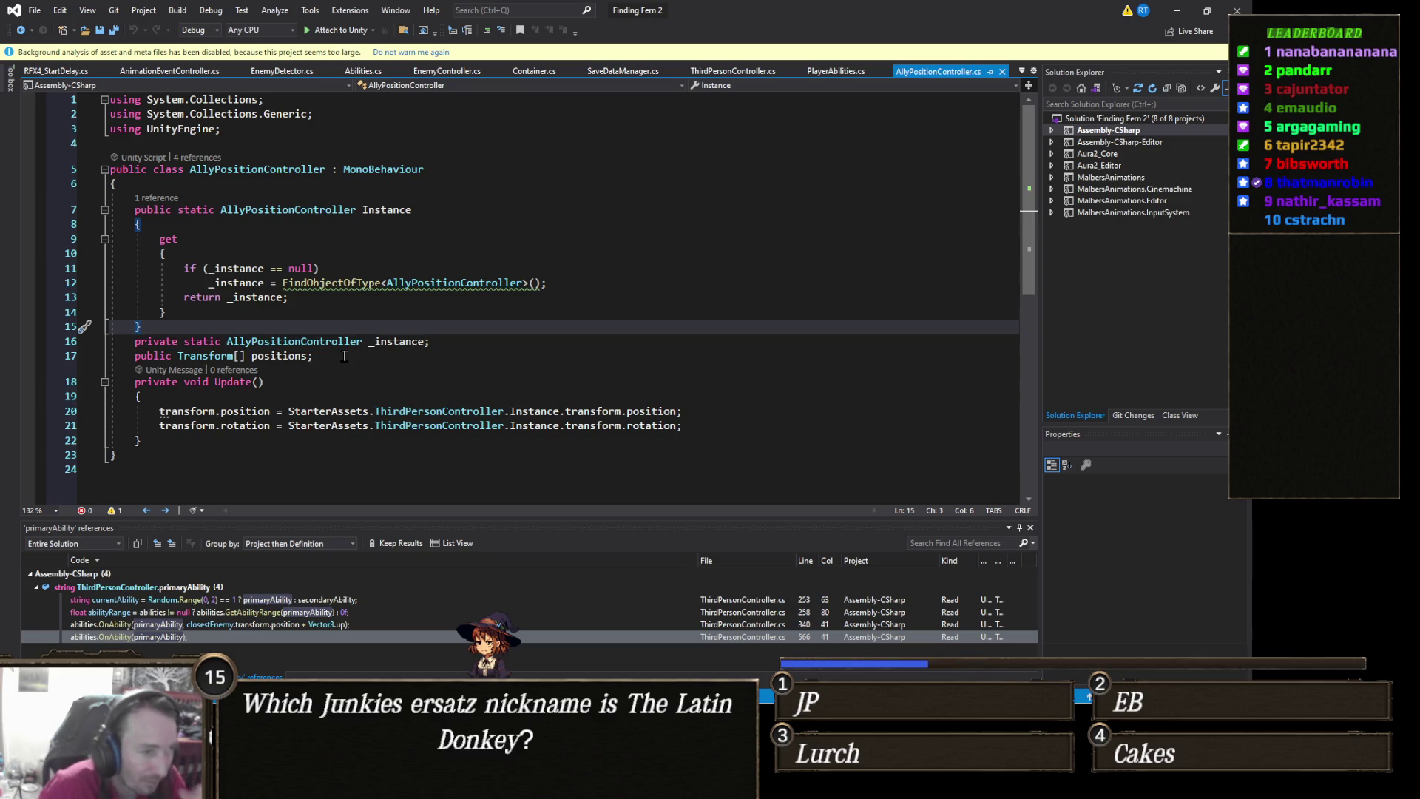
key("alt+Tab")
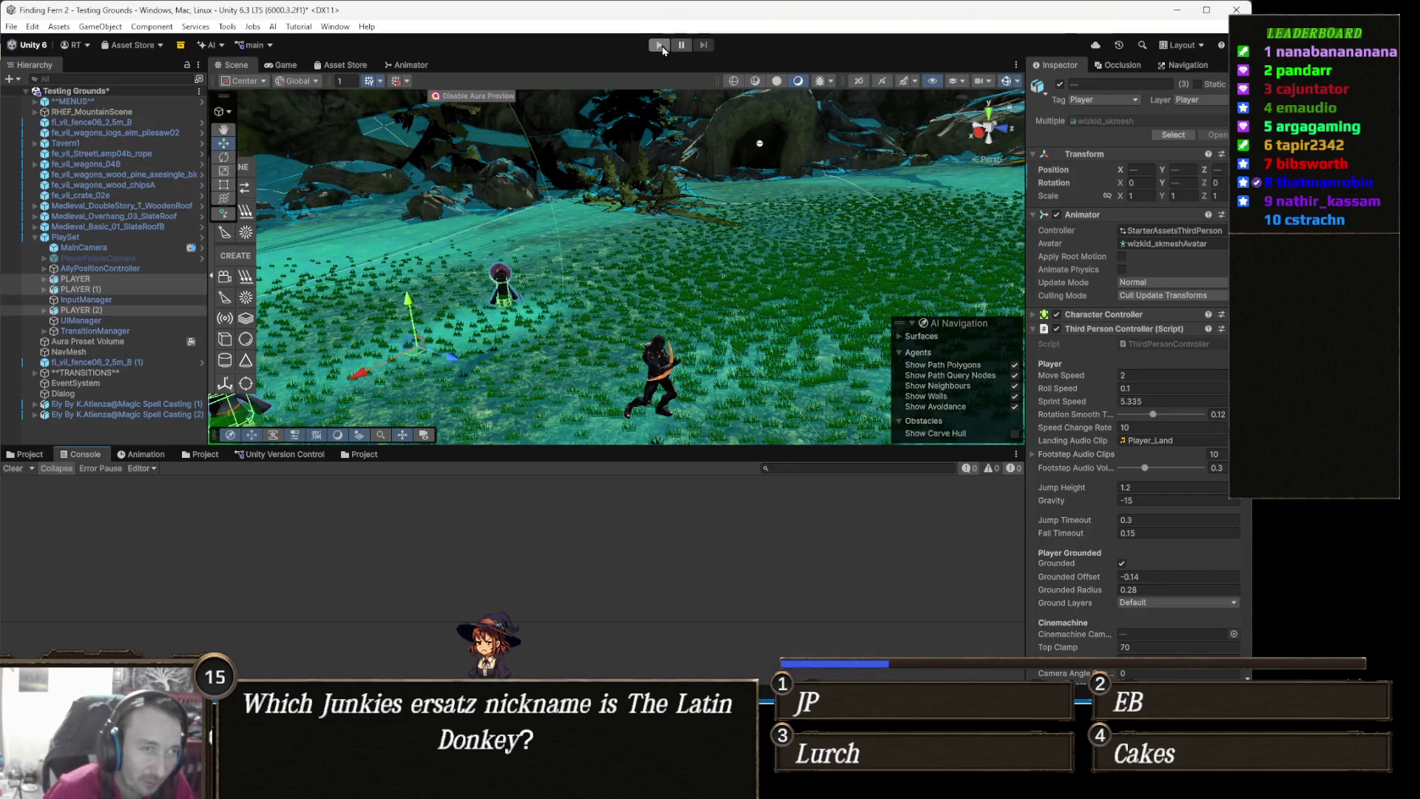
Run a play test of the Testing Grounds scene, stop it, and return to Visual Studio
left_click(657, 46)
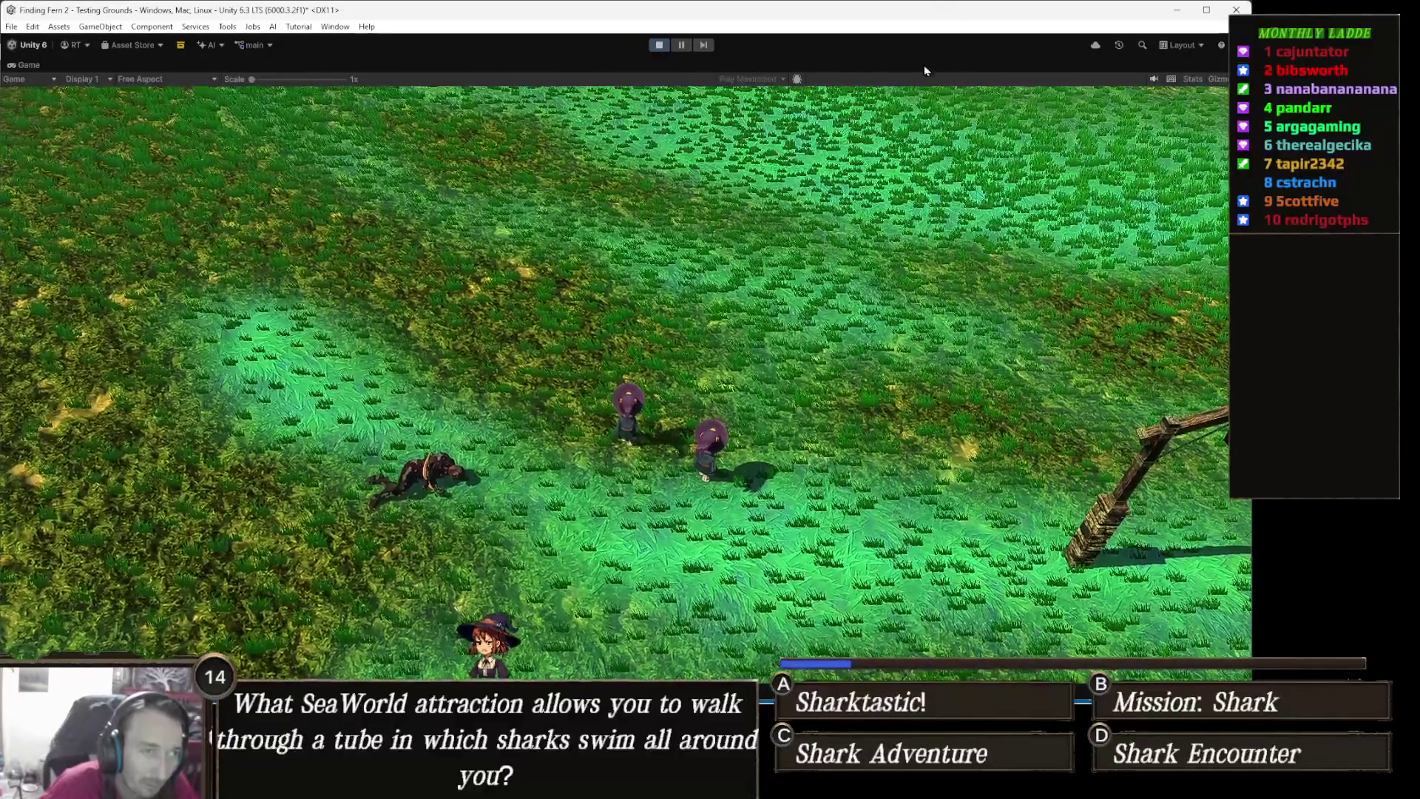
left_click(658, 46)
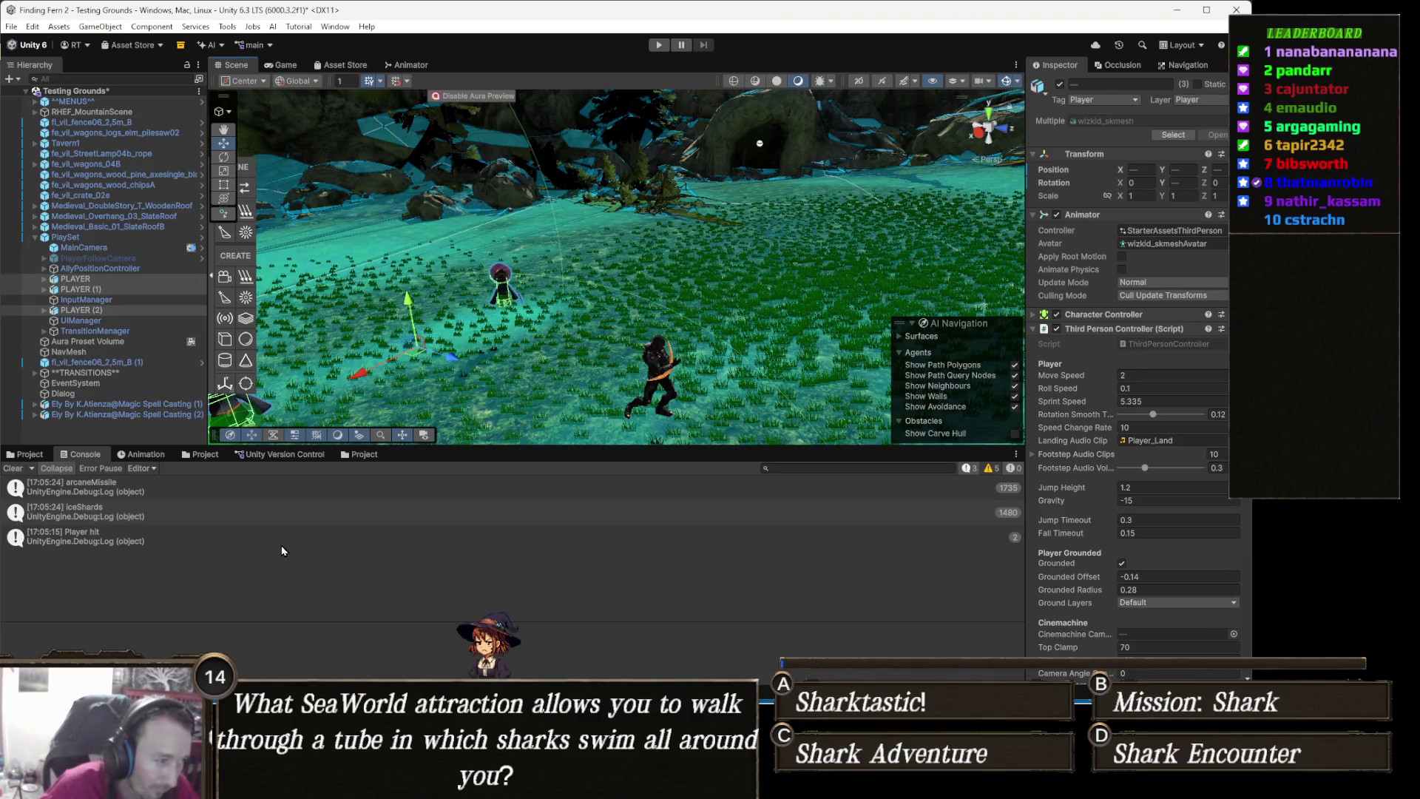
mouse_move(432, 710)
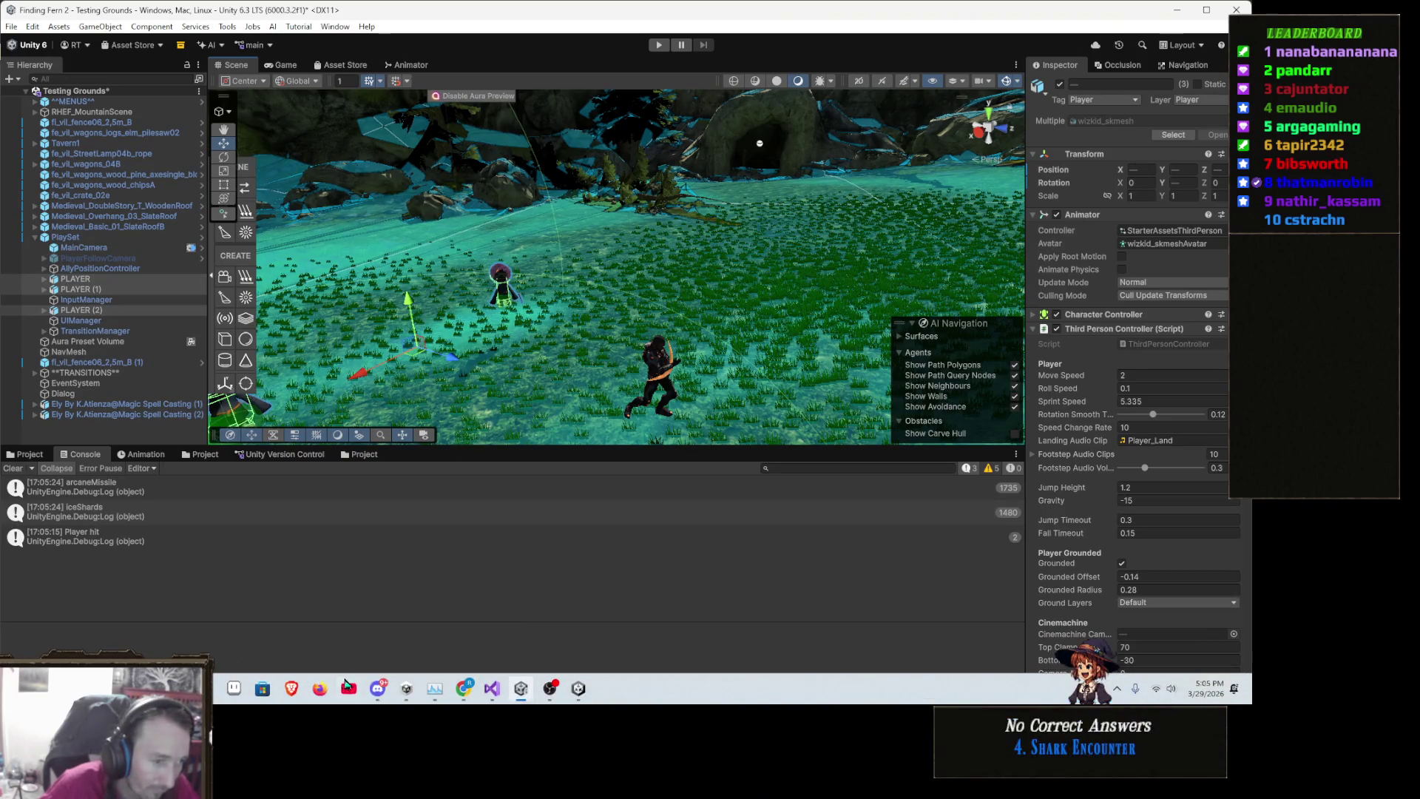
left_click(490, 695)
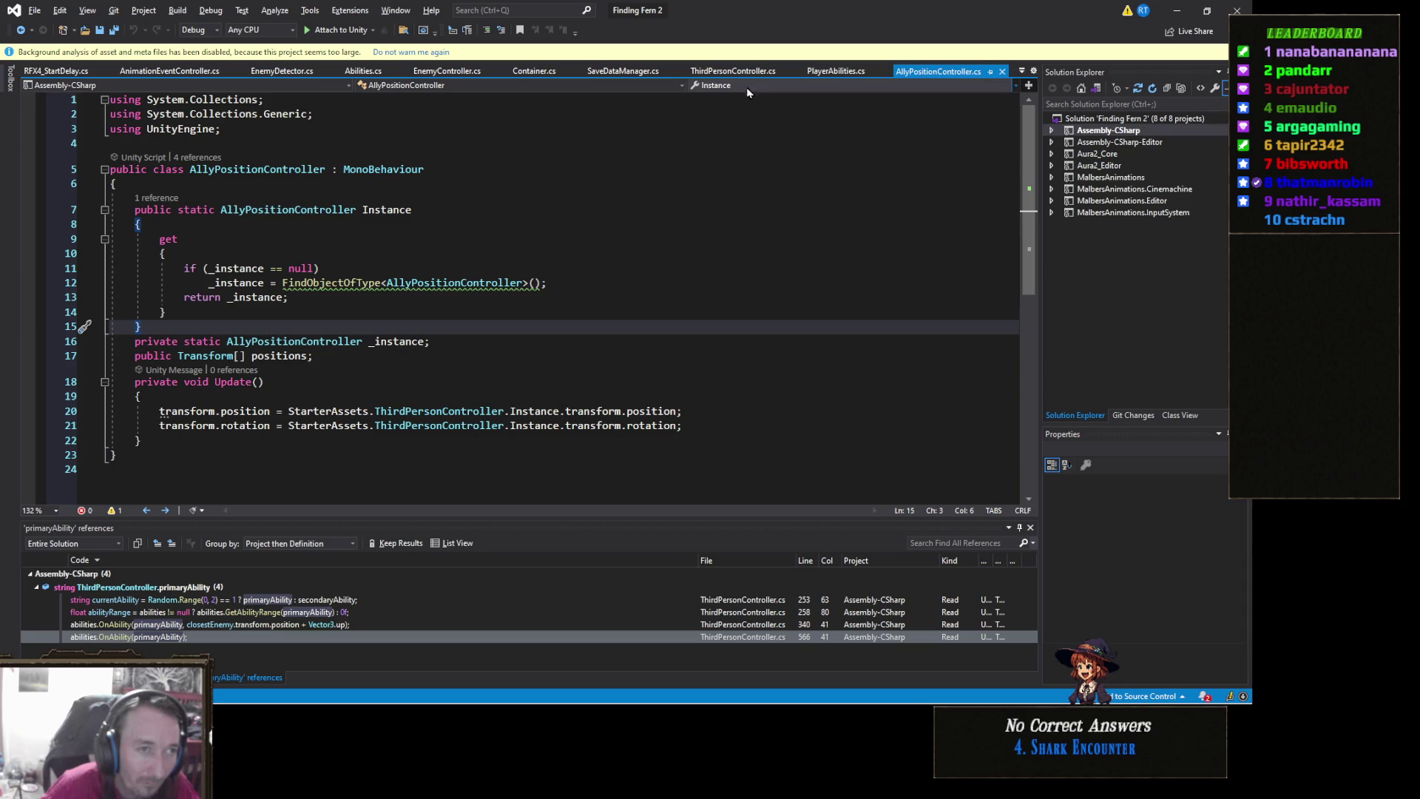
In ThirdPersonController.cs, jump to the line 253 ability choice and scroll to the combat decision
left_click(733, 71)
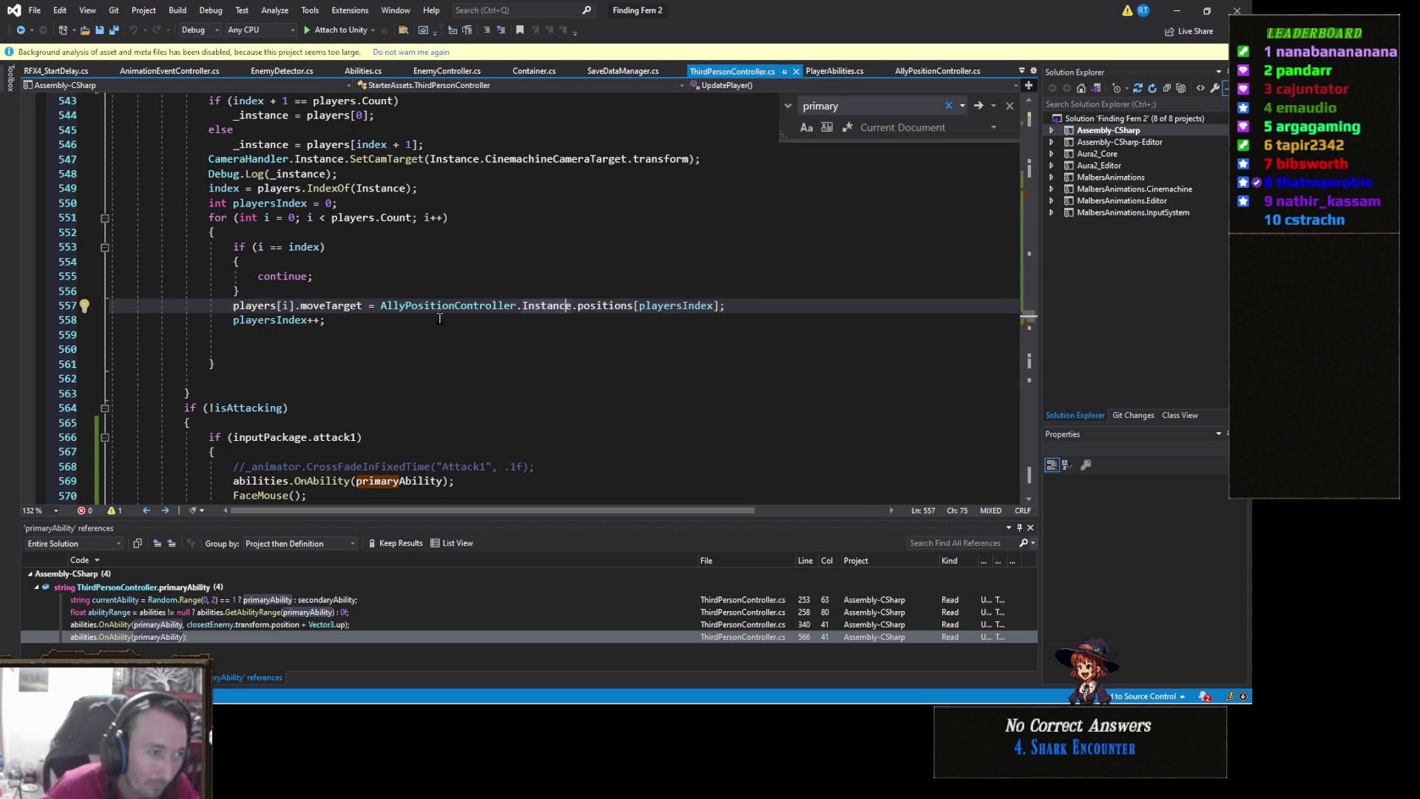
scroll(346, 407, "up", 9)
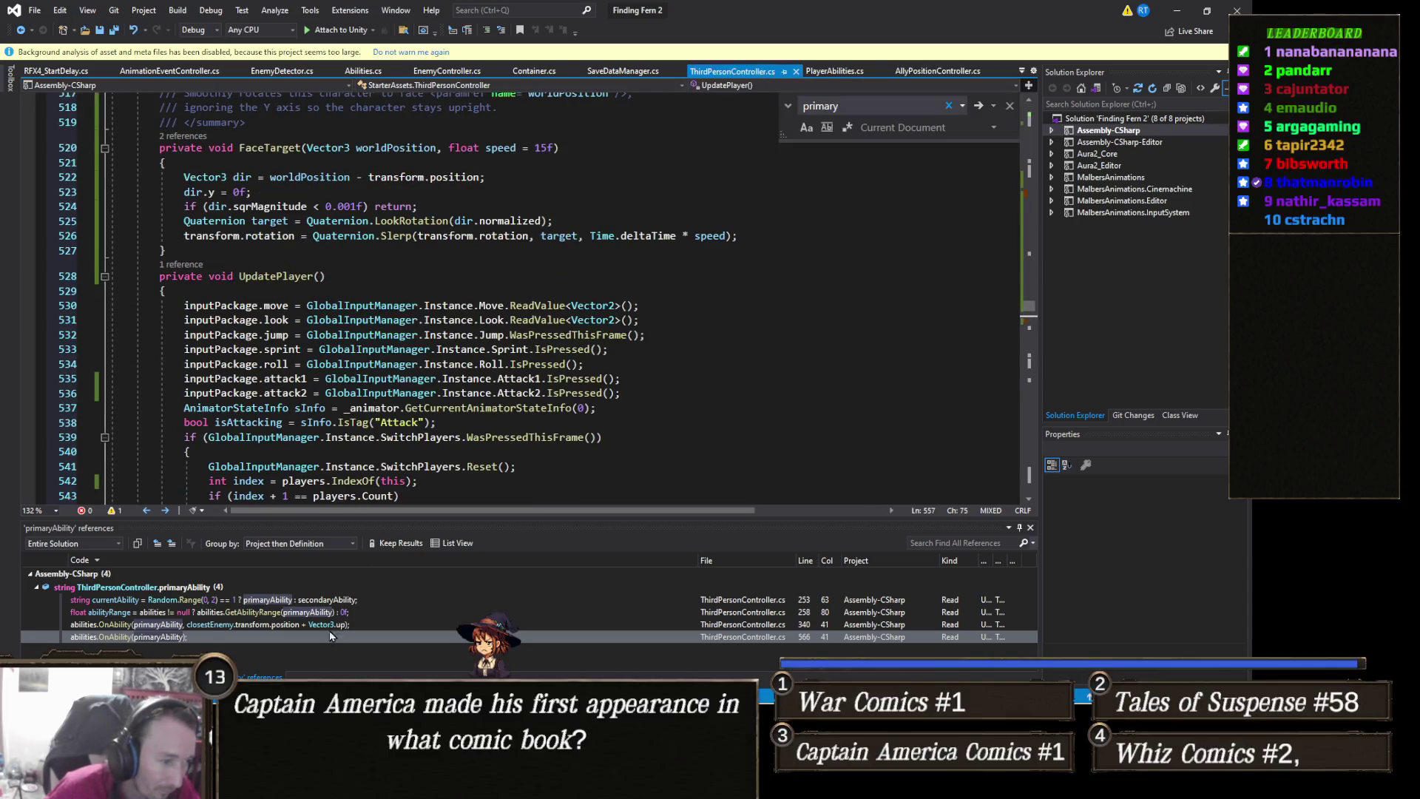
left_click(341, 600)
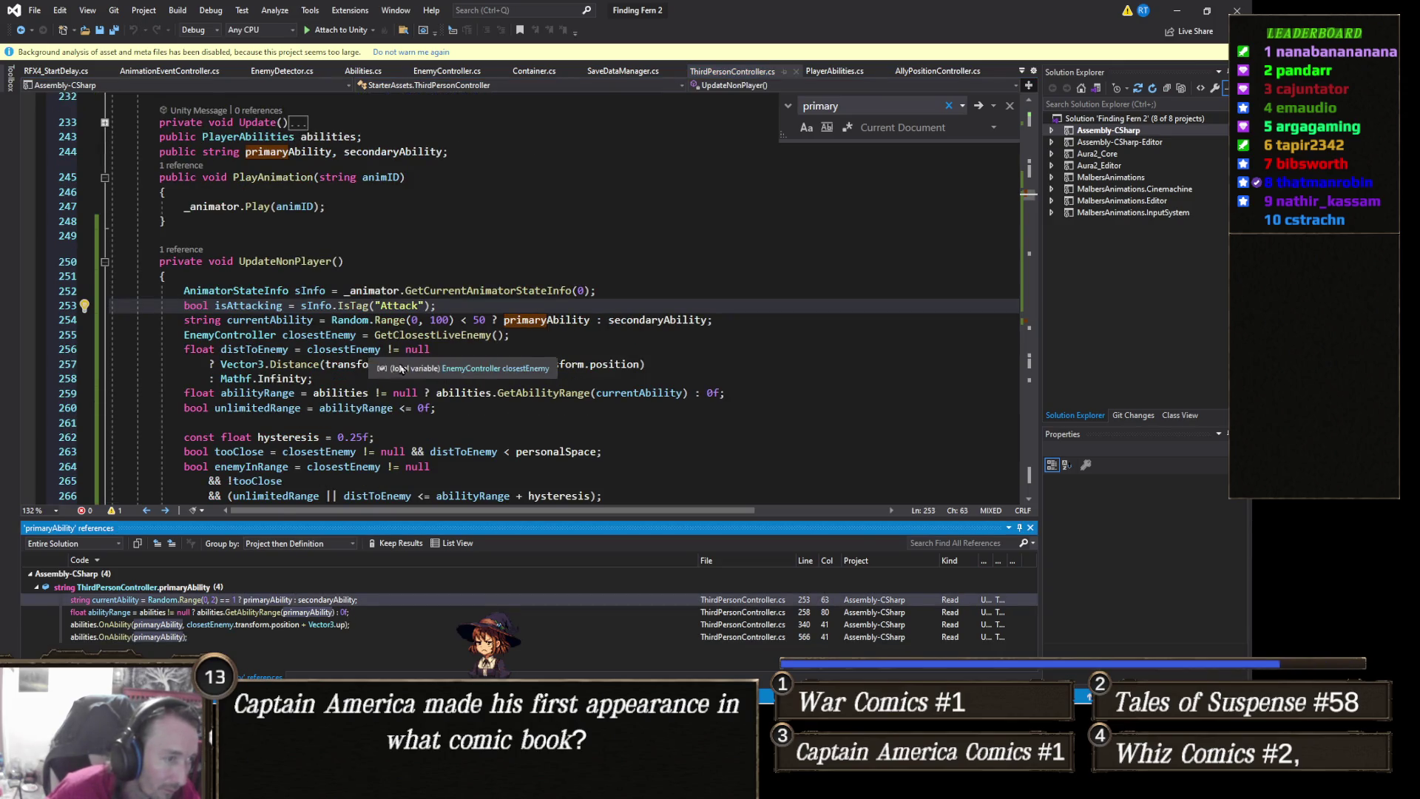
scroll(381, 359, "down", 1)
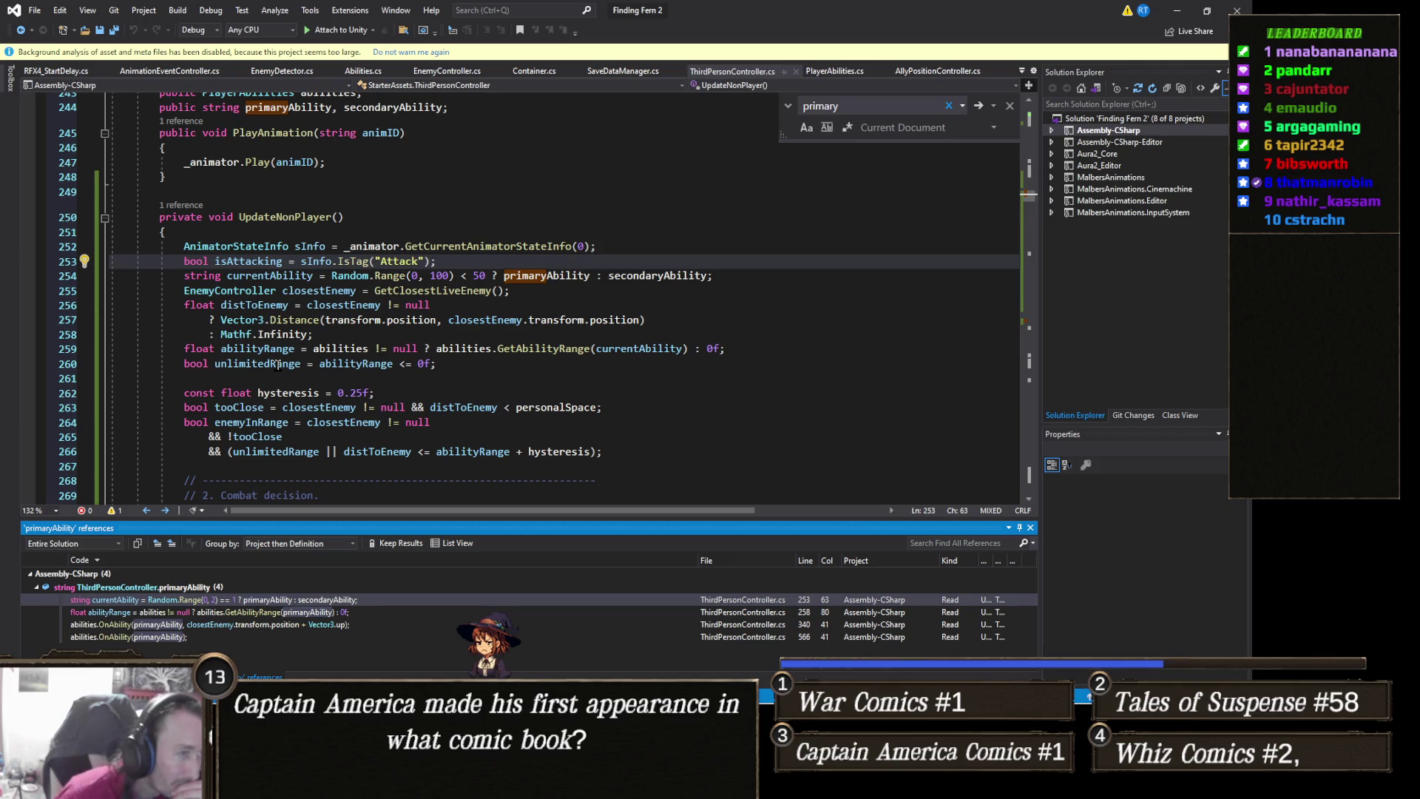
scroll(280, 364, "down", 4)
scroll(279, 364, "down", 3)
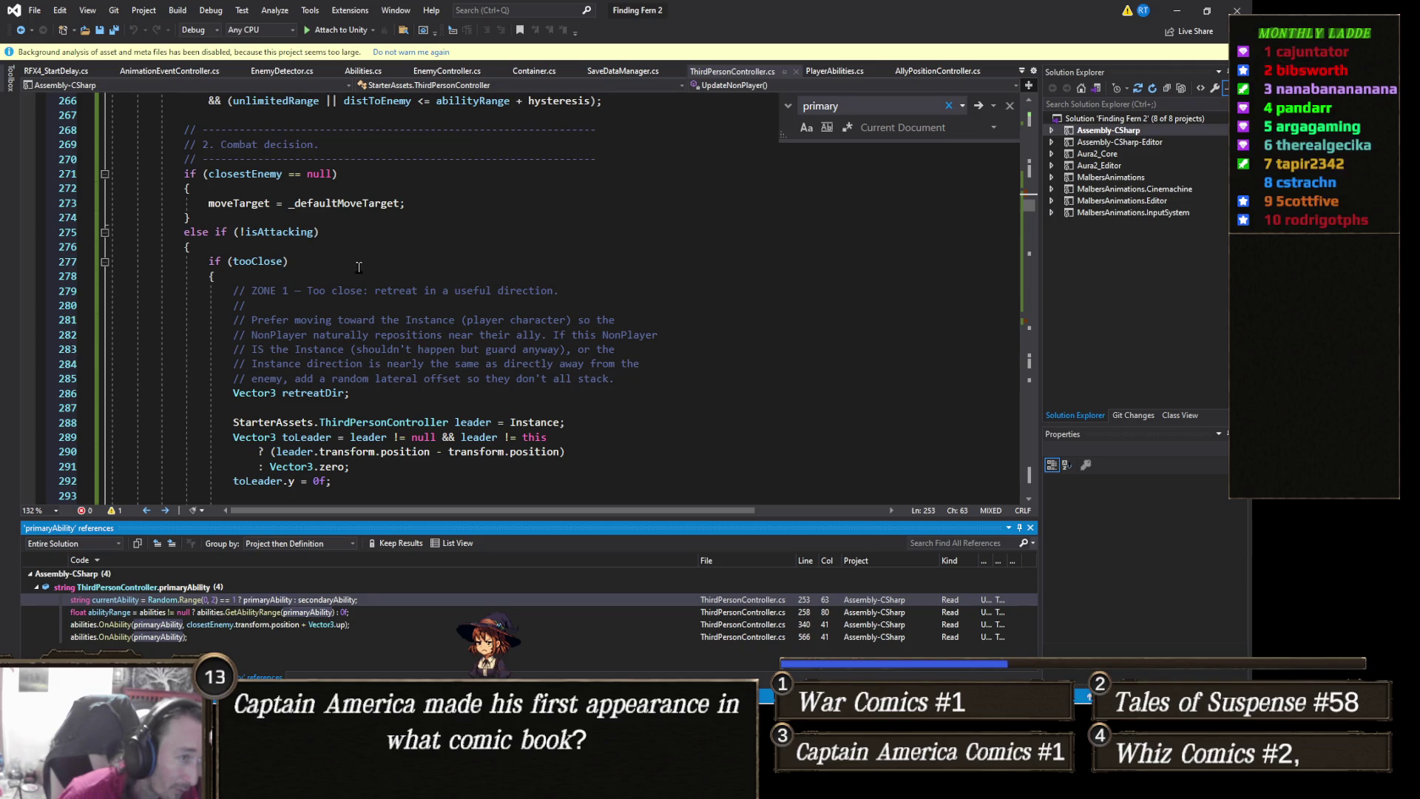
double_click(361, 202)
right_click(360, 202)
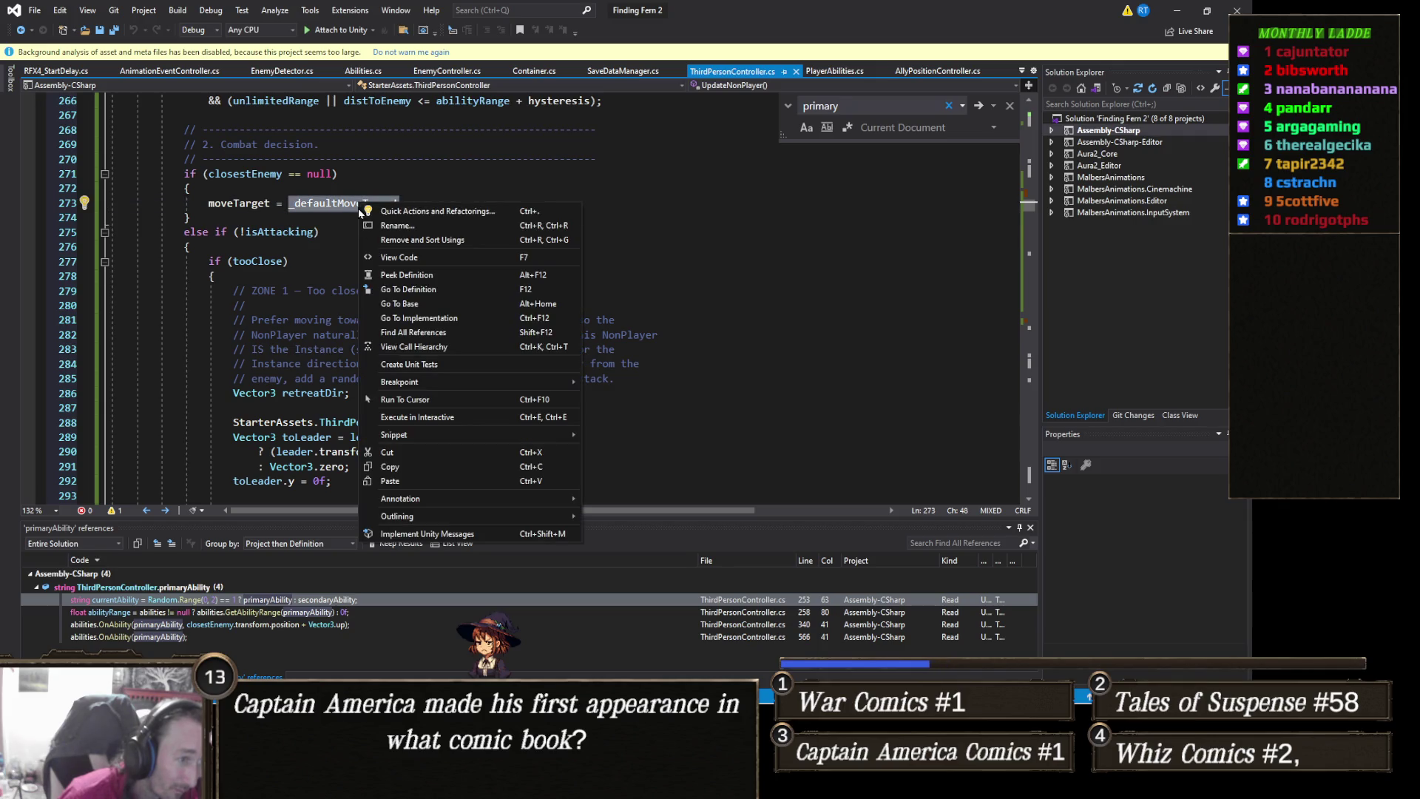
left_click(442, 335)
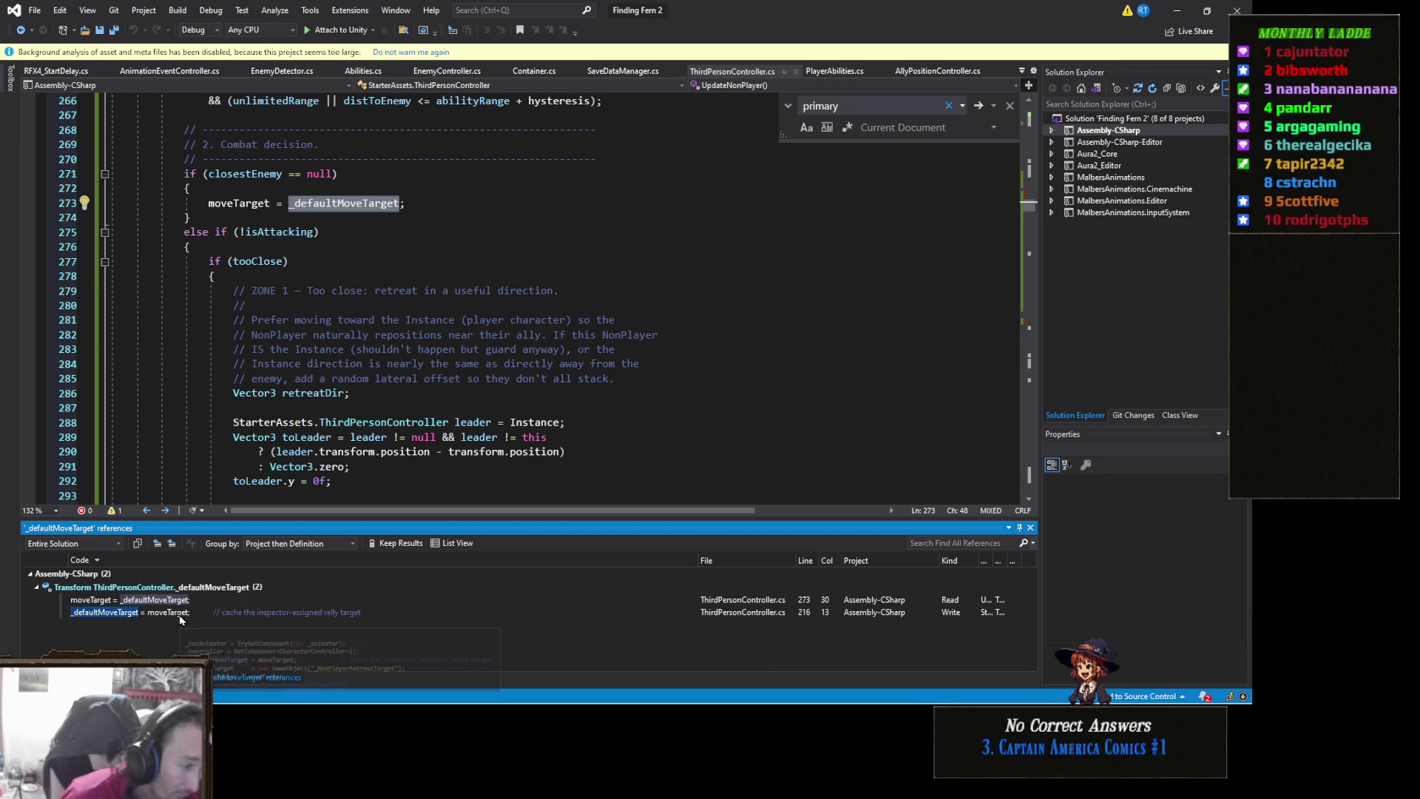
left_click(171, 605)
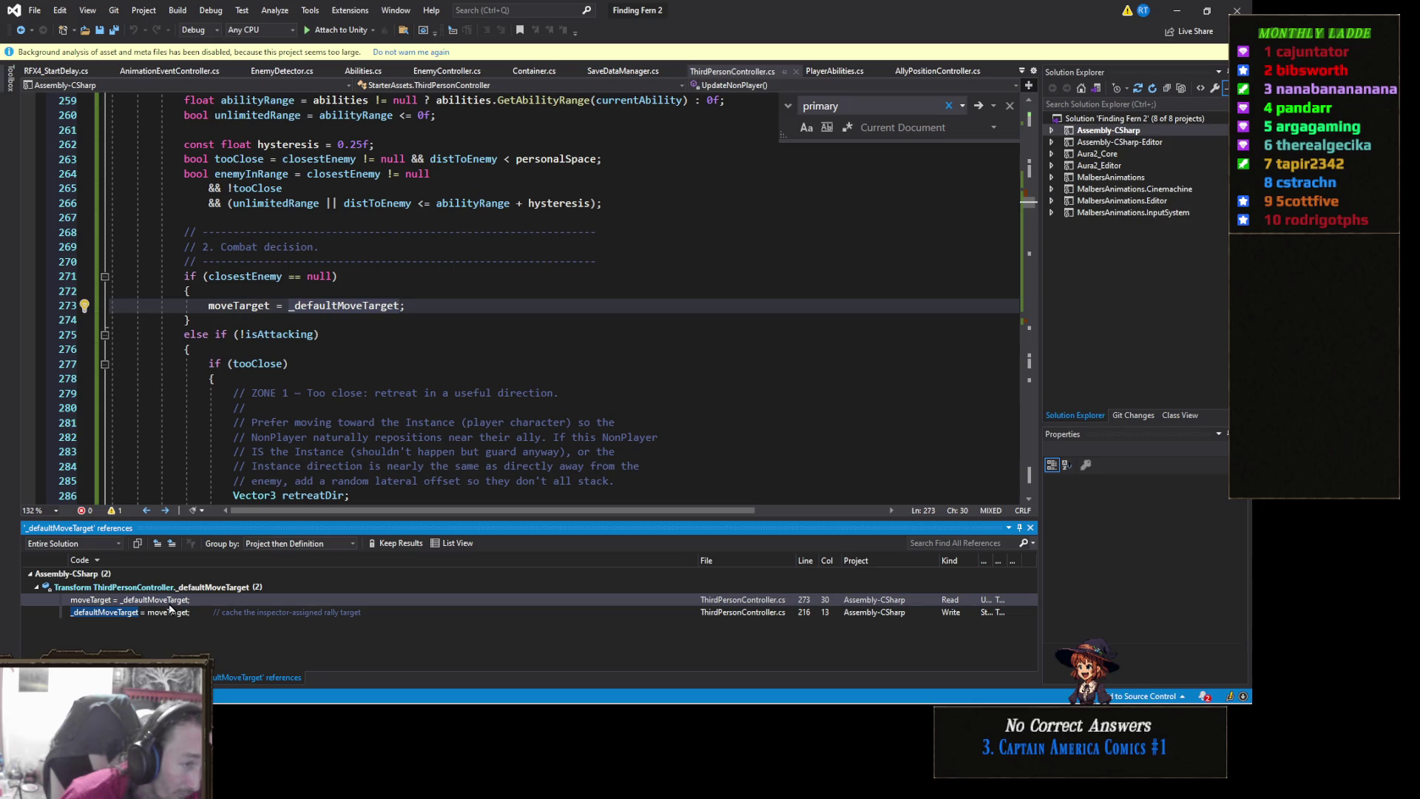
left_click(176, 613)
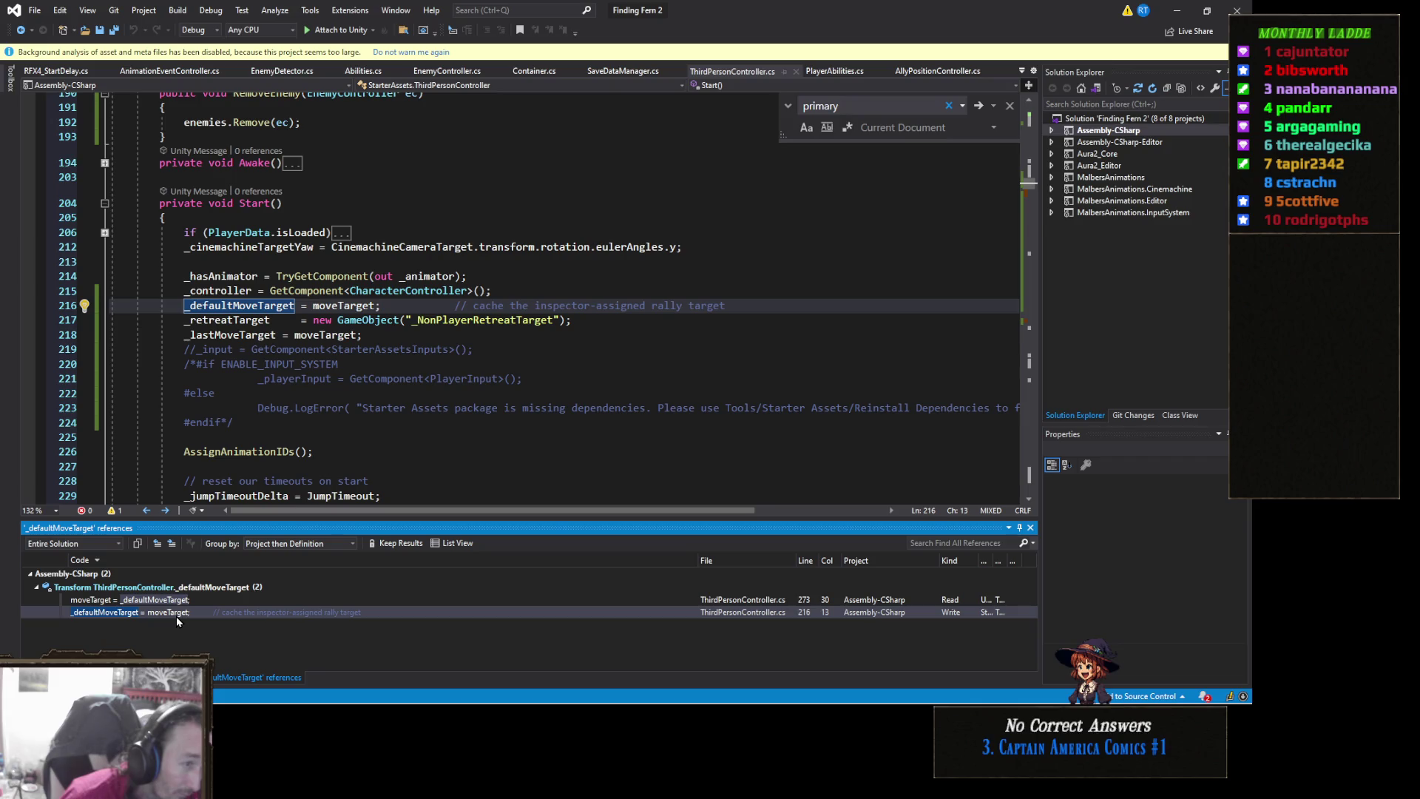
mouse_move(159, 602)
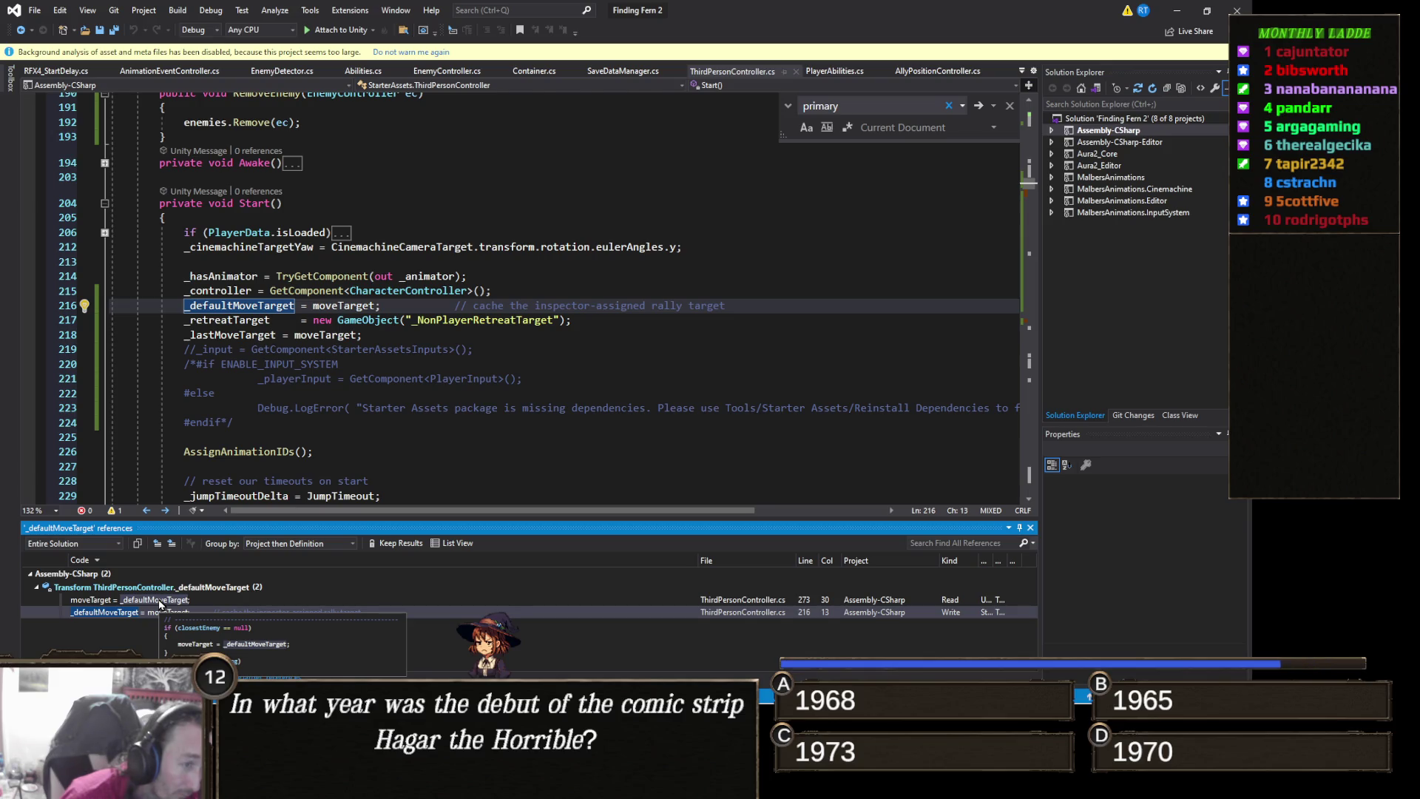
left_click(159, 600)
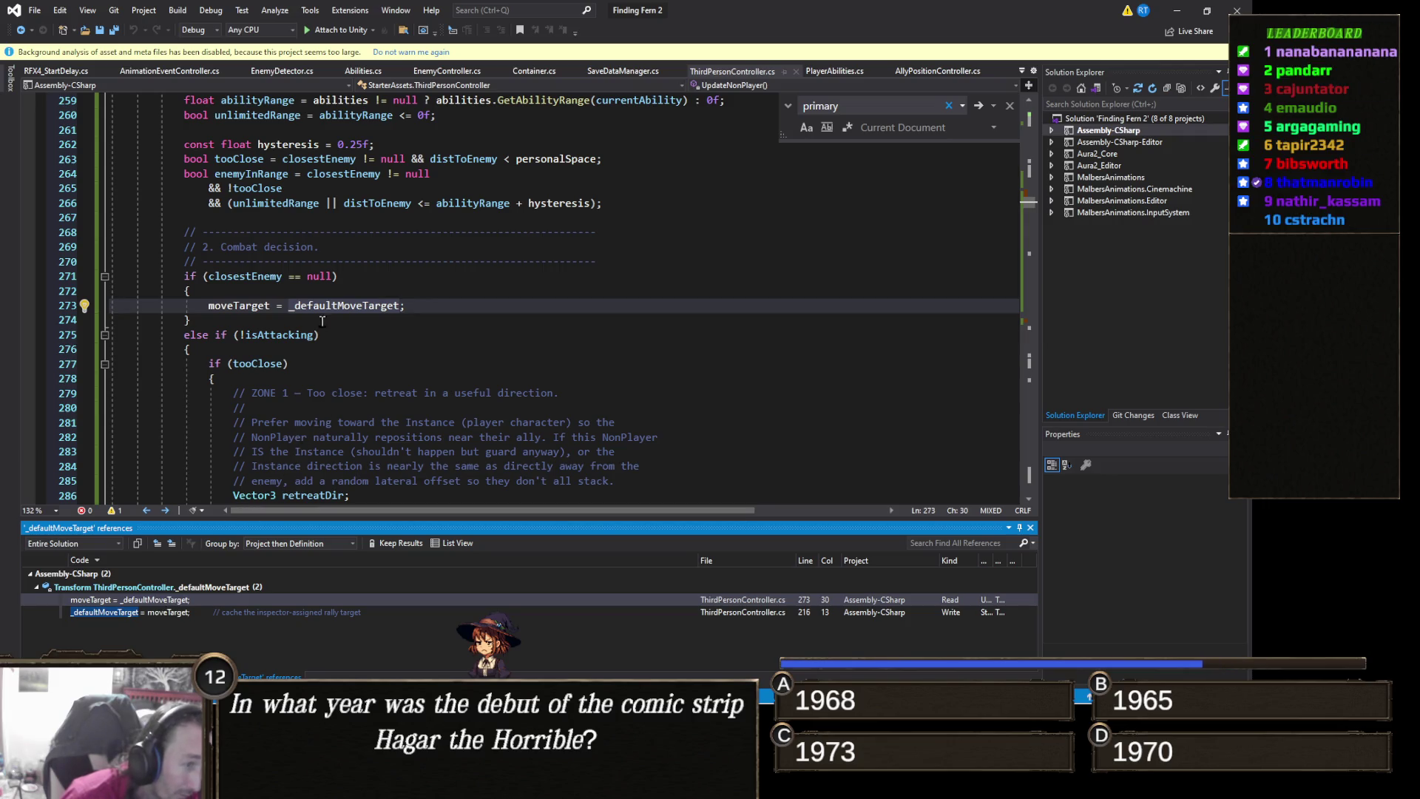
right_click(251, 306)
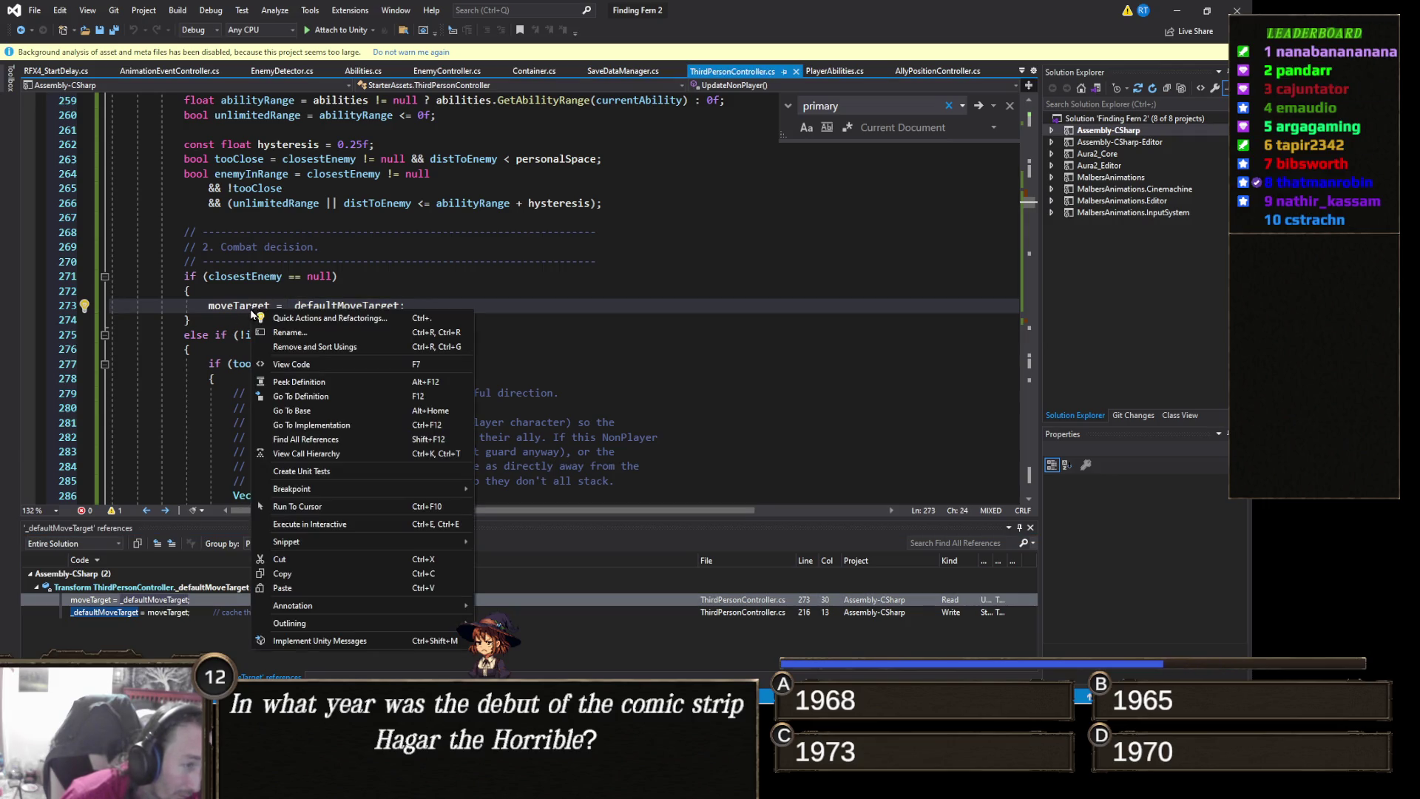
Step through moveTarget's references at lines 375, 402, 273 and 353
left_click(296, 438)
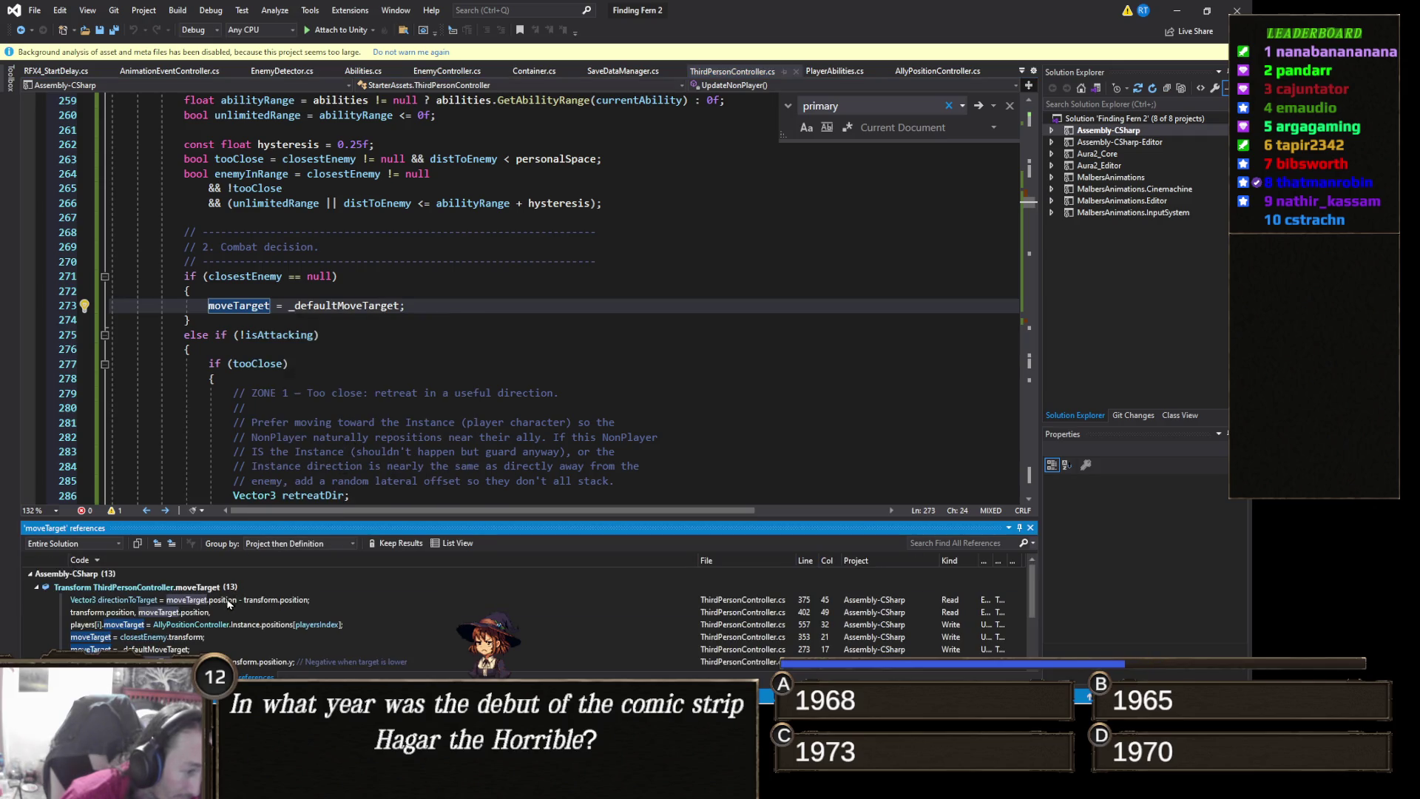
left_click(227, 600)
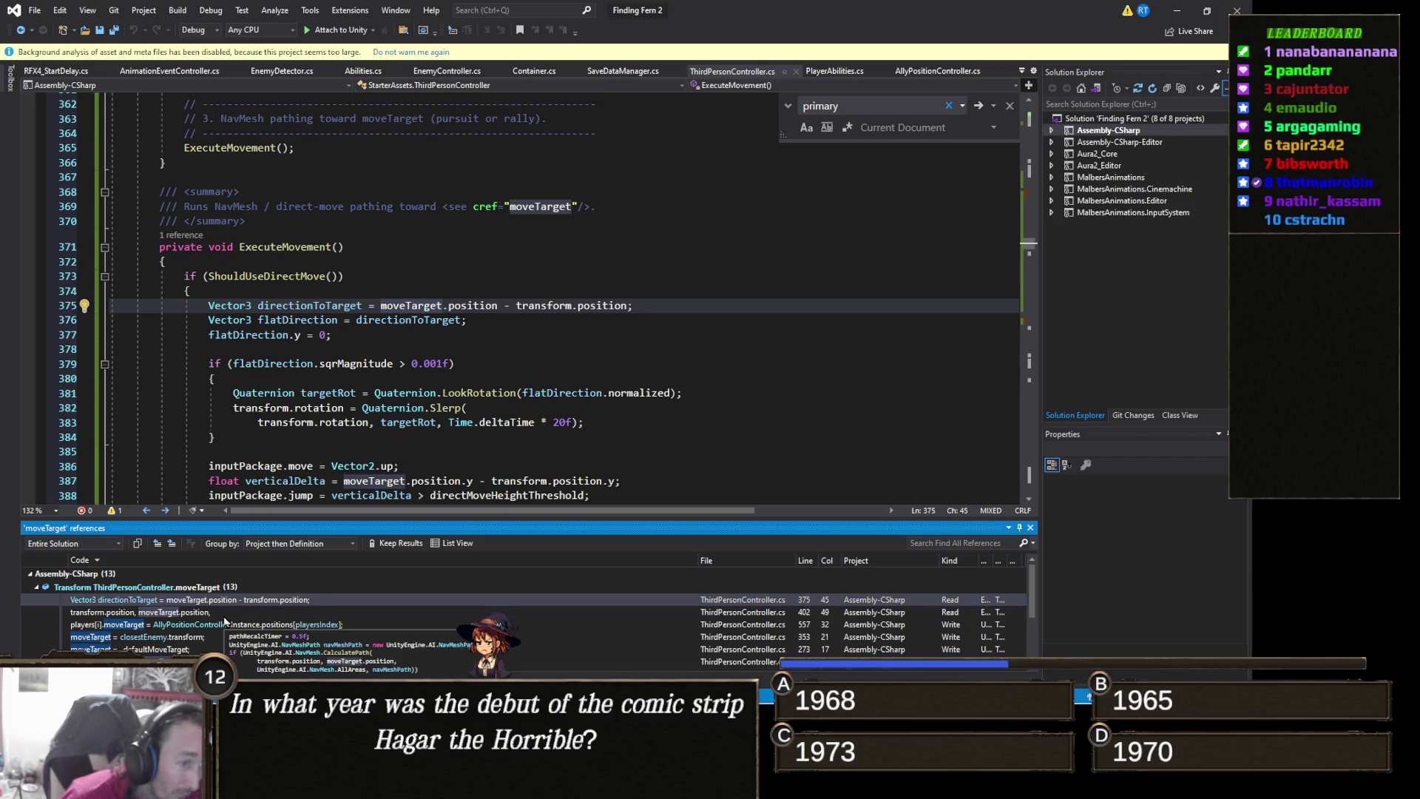
left_click(225, 617)
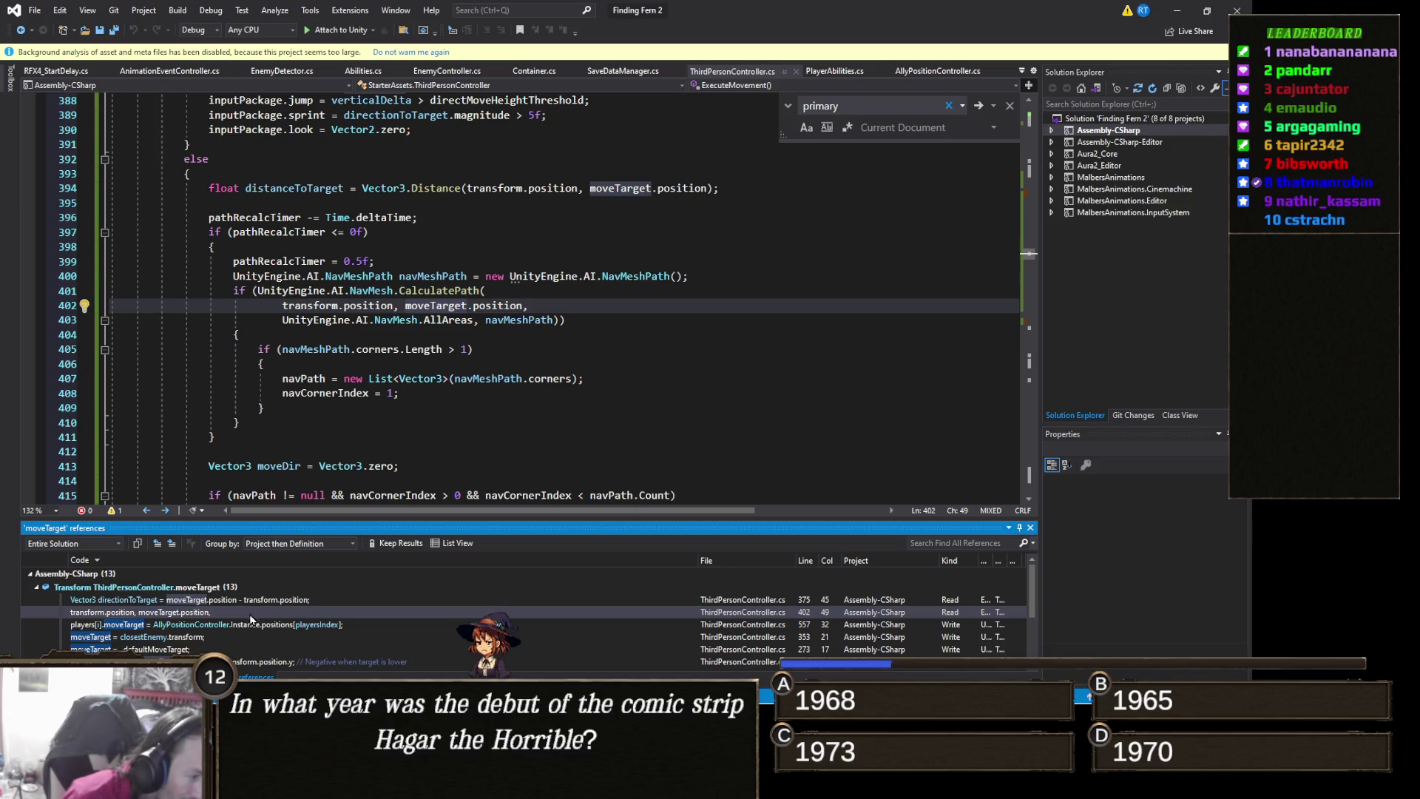
left_click(200, 650)
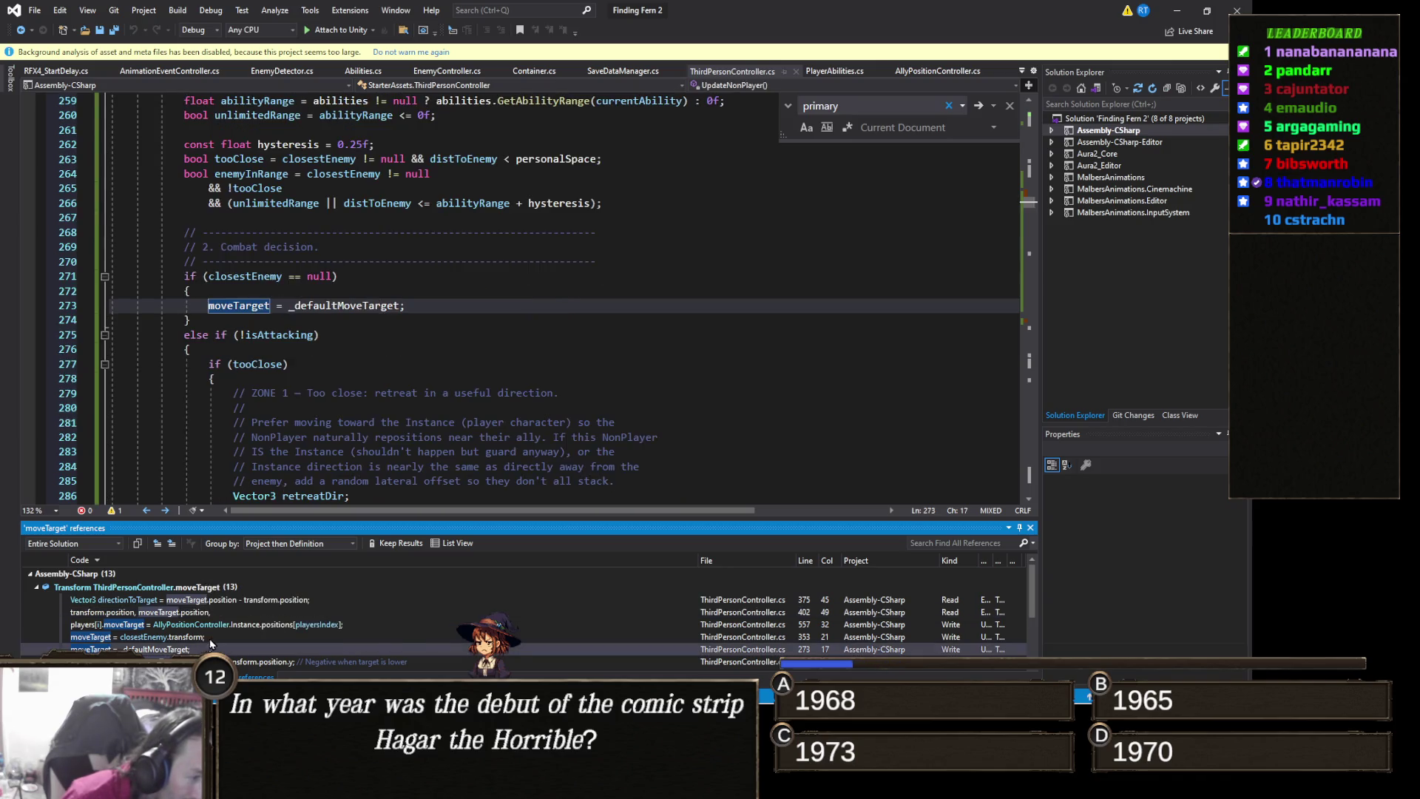
left_click(213, 637)
scroll(245, 640, "down", 1)
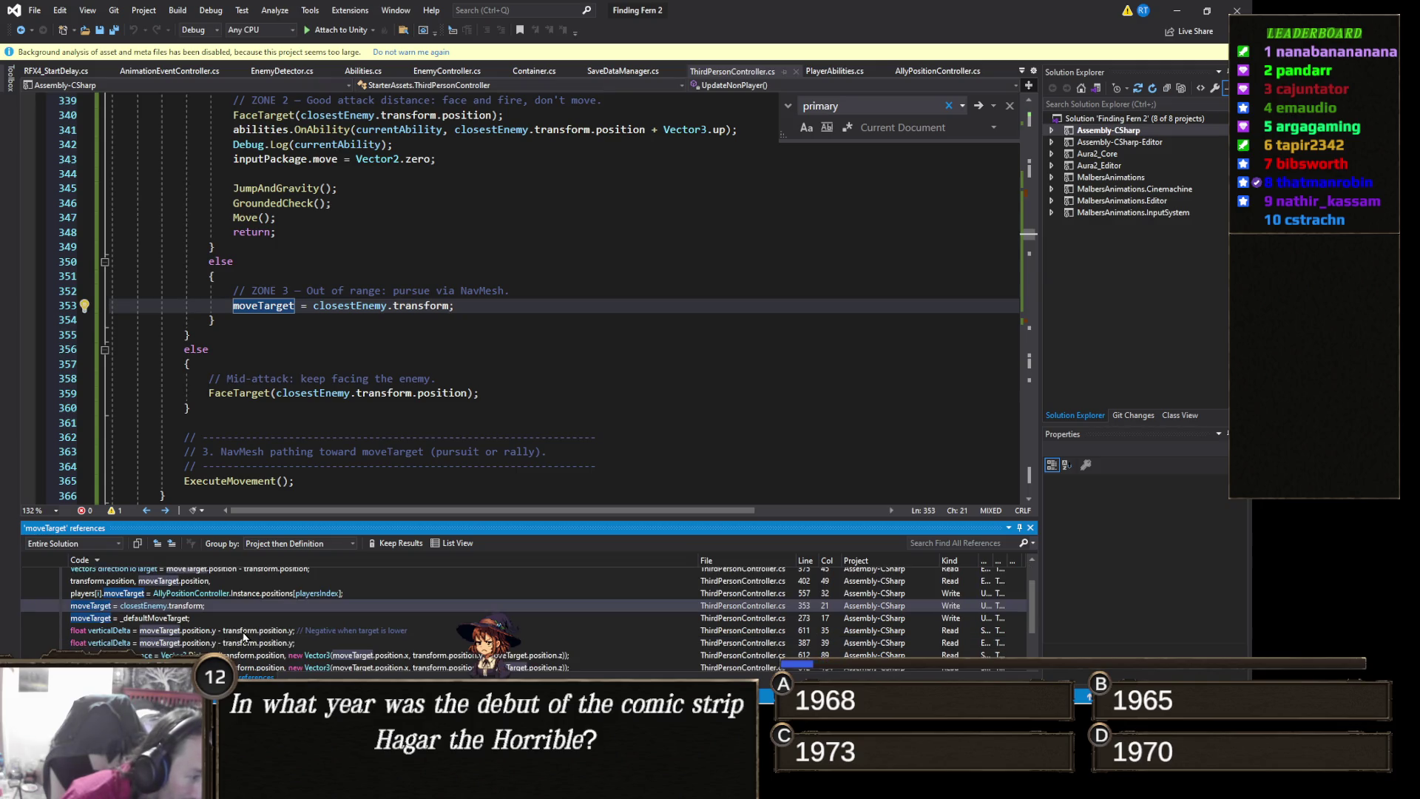
left_click(201, 619)
scroll(201, 622, "down", 1)
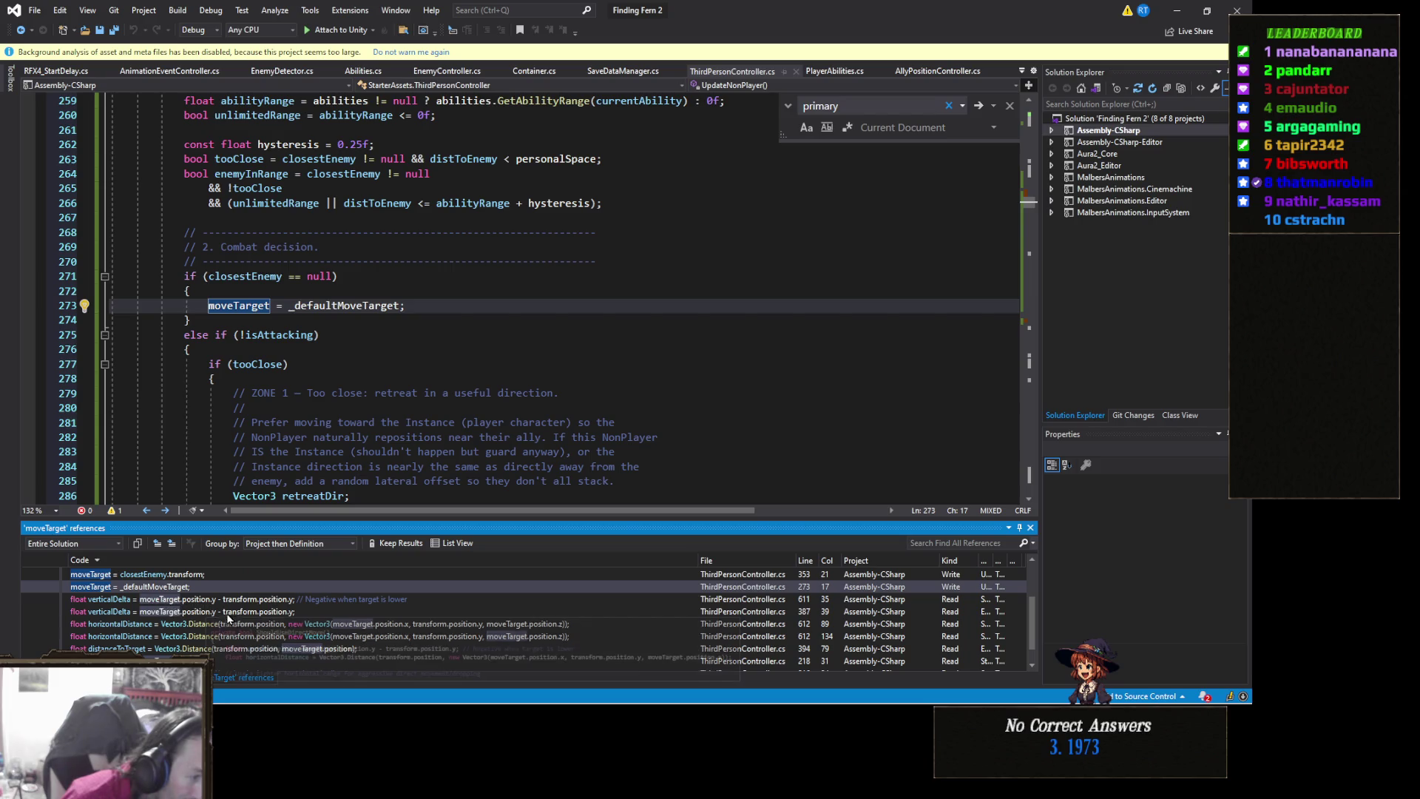
scroll(243, 625, "down", 1)
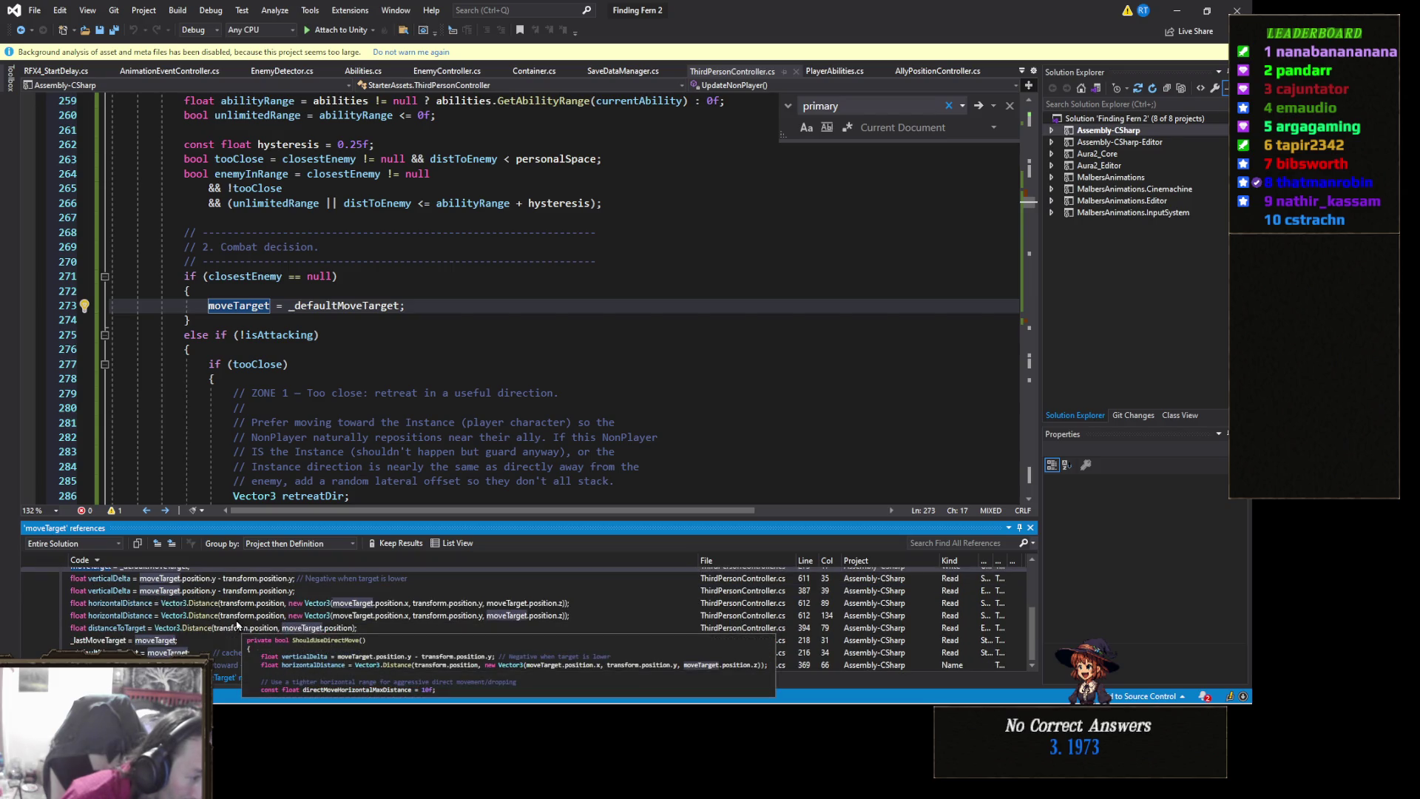
scroll(224, 625, "up", 3)
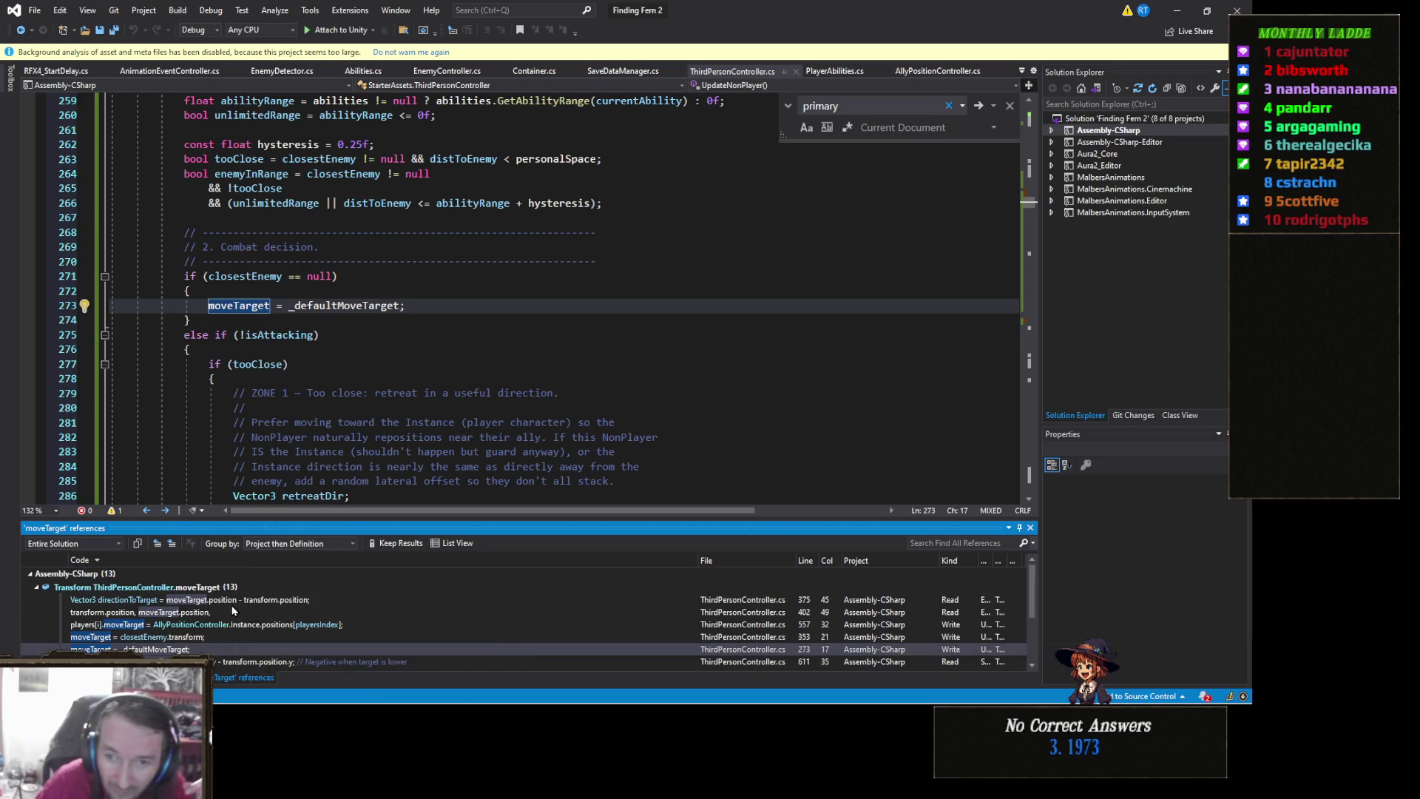
mouse_move(233, 611)
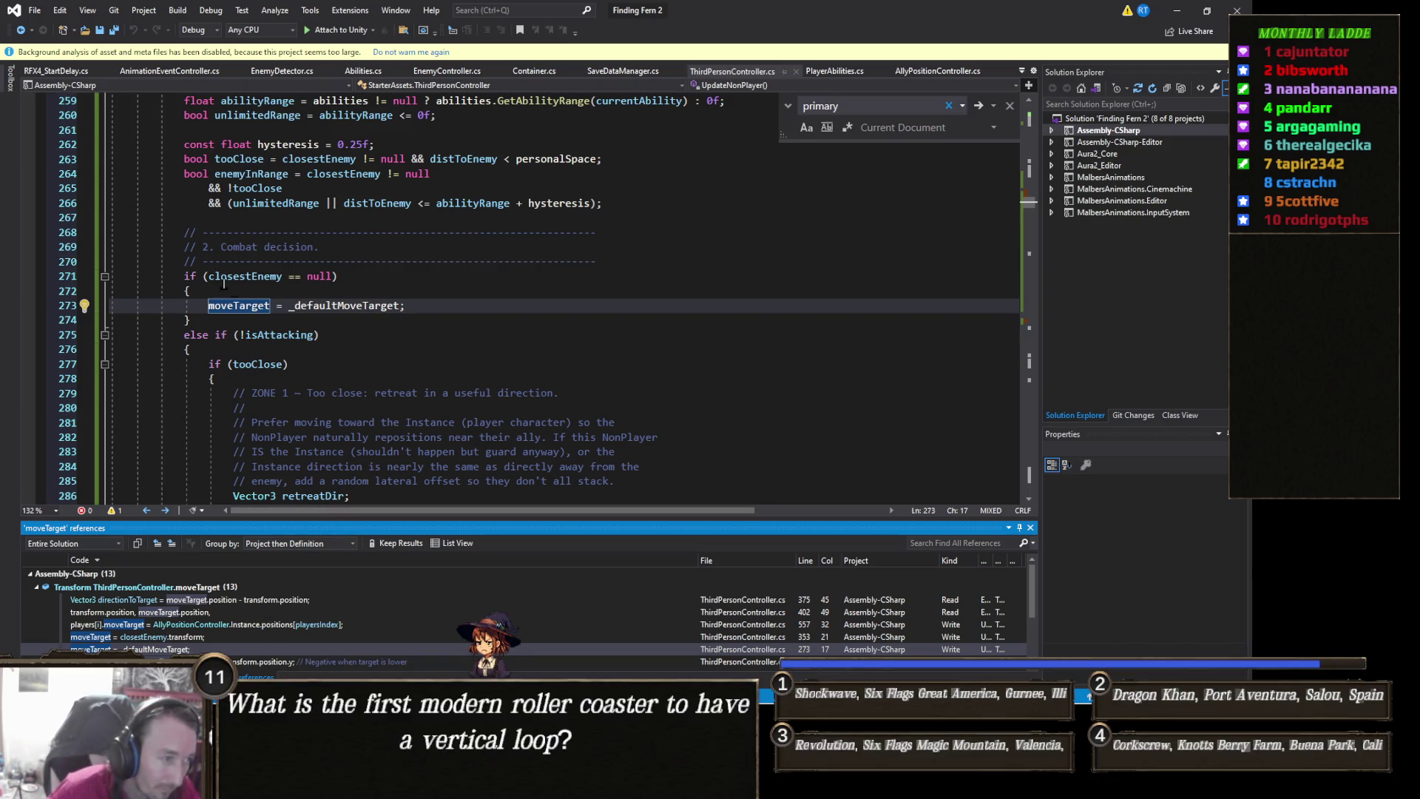
Go to moveTarget's declaration, then switch to Unity and start play mode
right_click(255, 308)
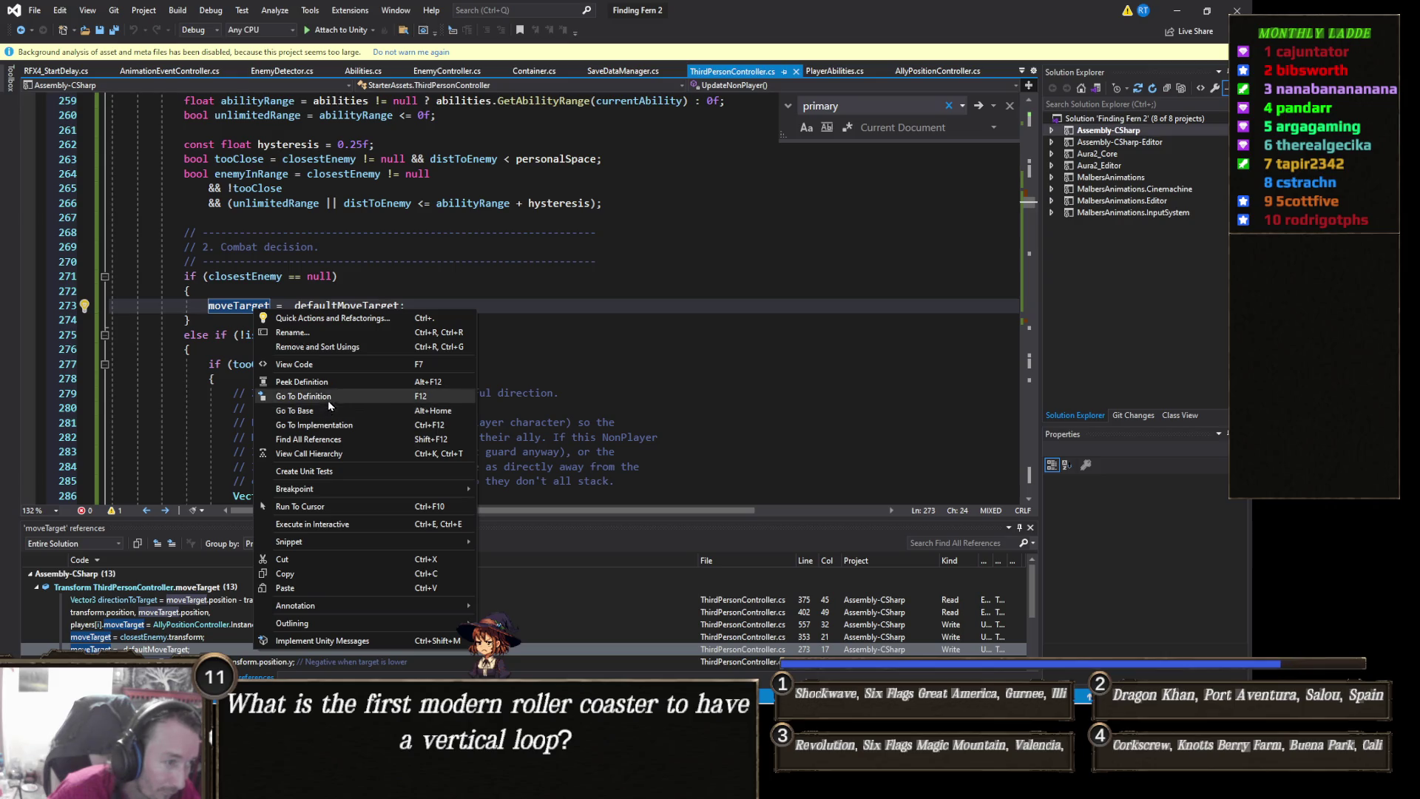
left_click(328, 396)
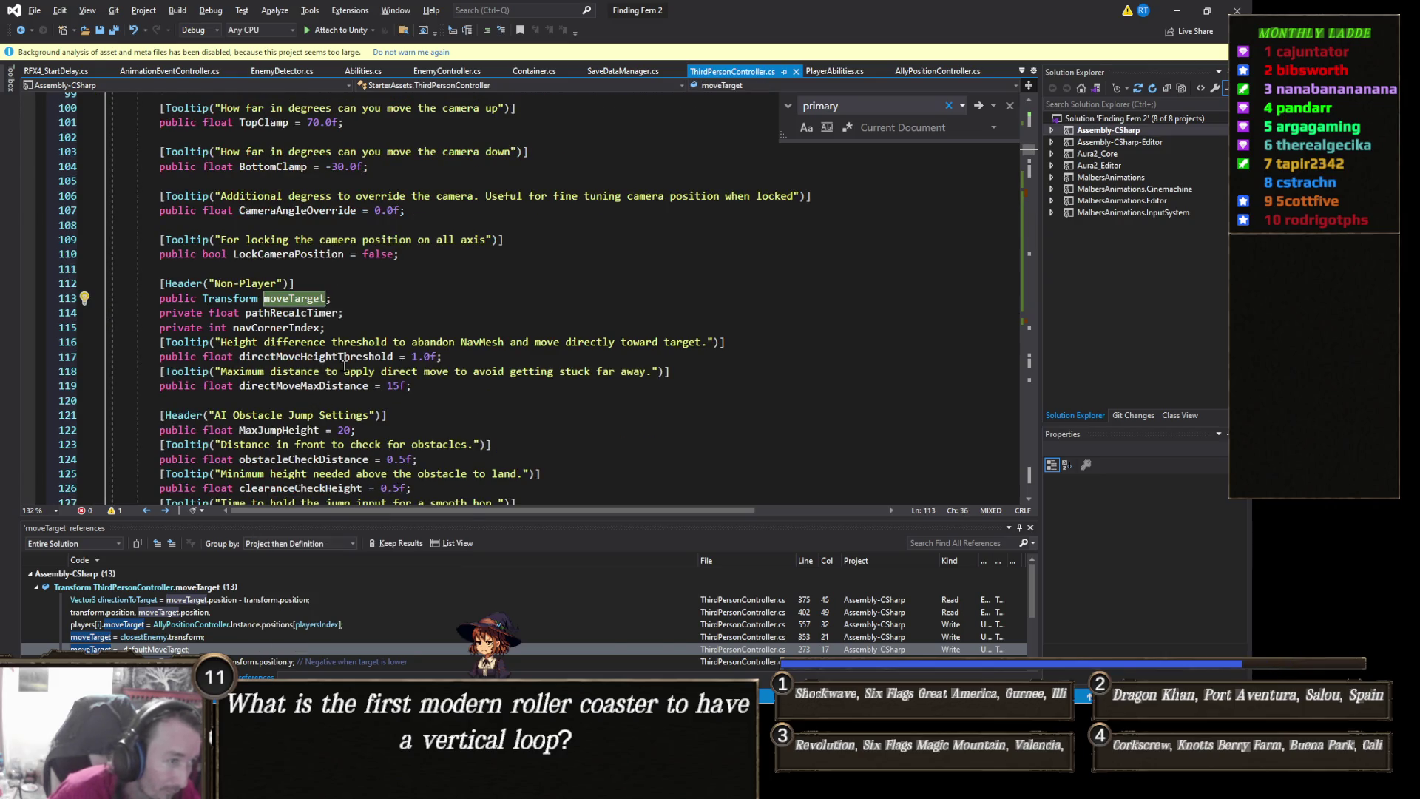
key("alt+Tab")
left_click(654, 47)
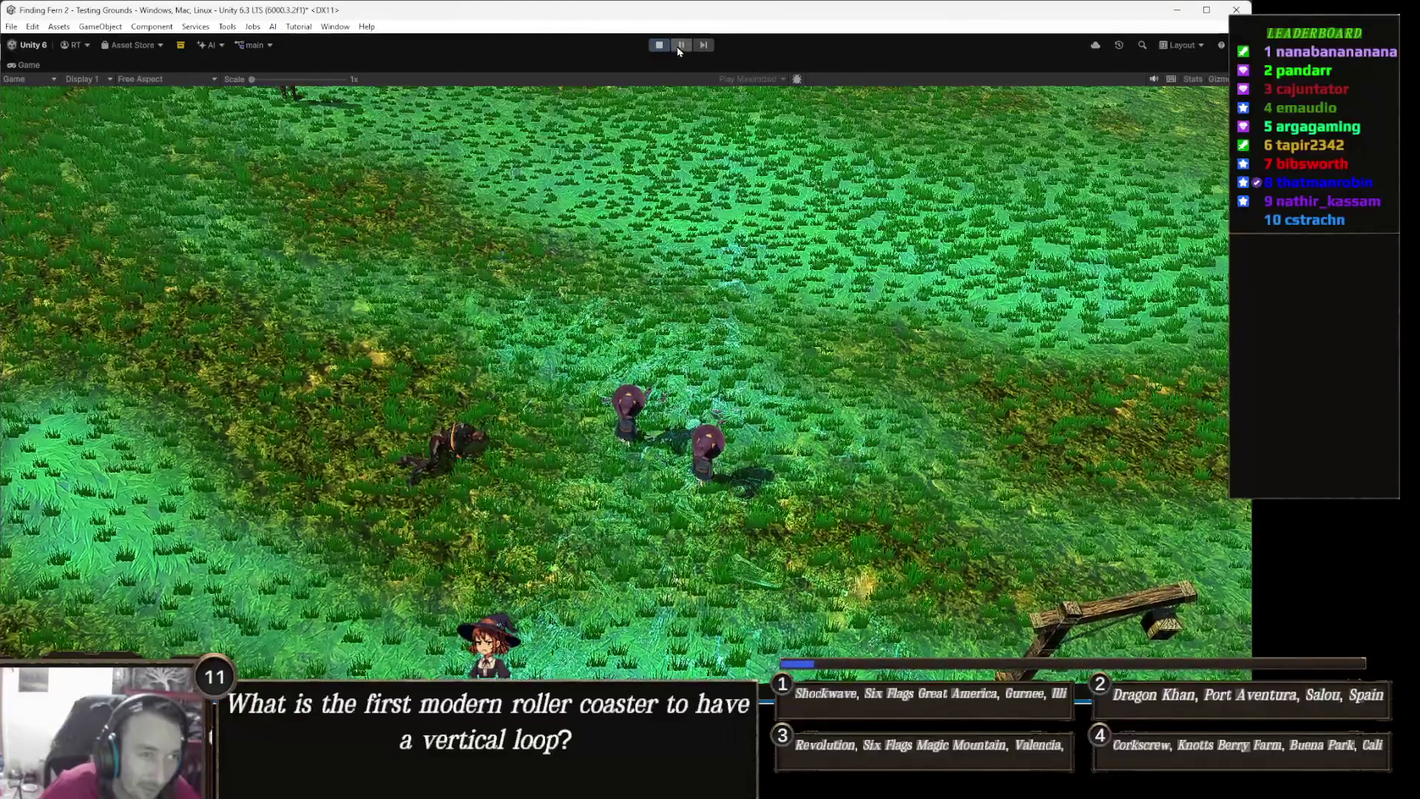
Pause the game and frame the PLAYER object in the Scene view
key("ctrl+shift+p")
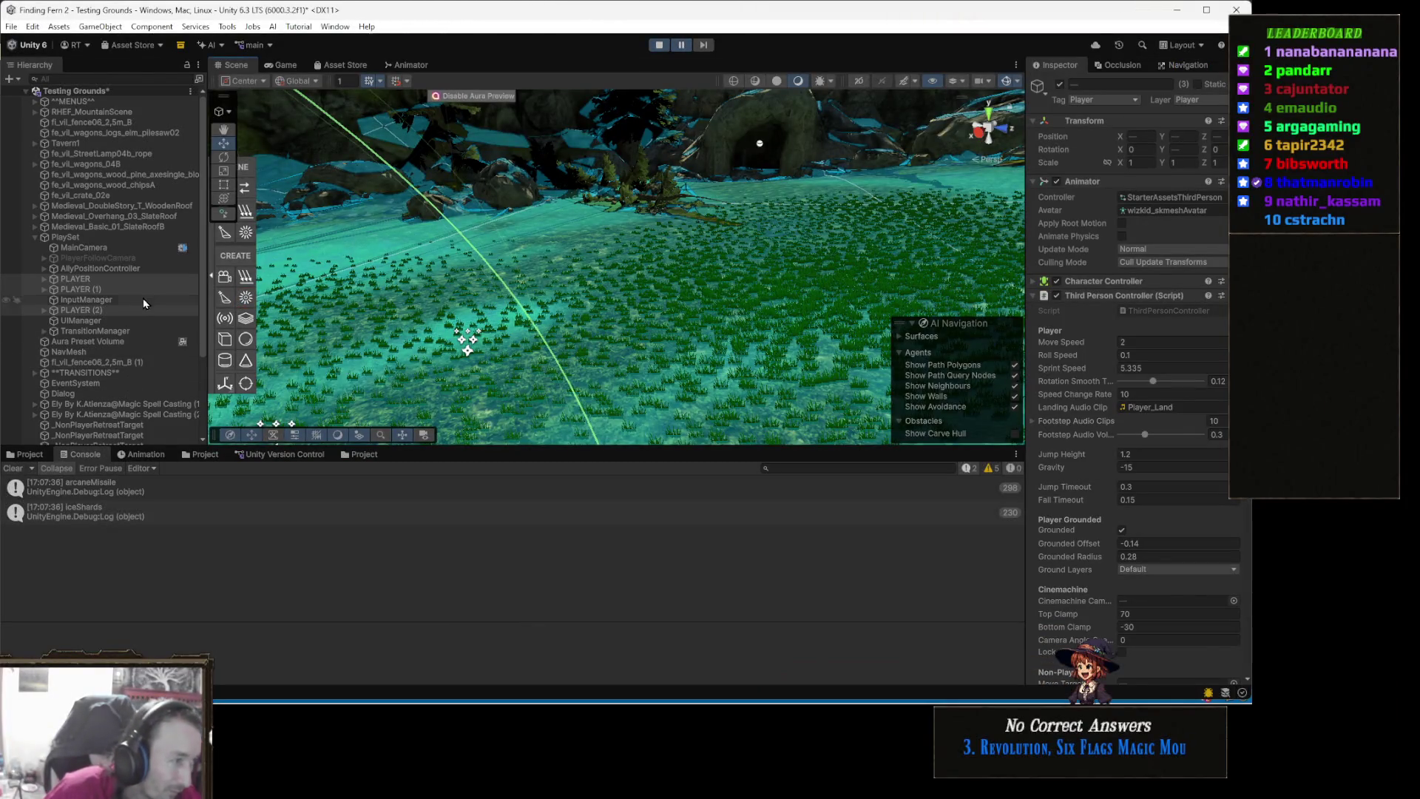
left_click(114, 281)
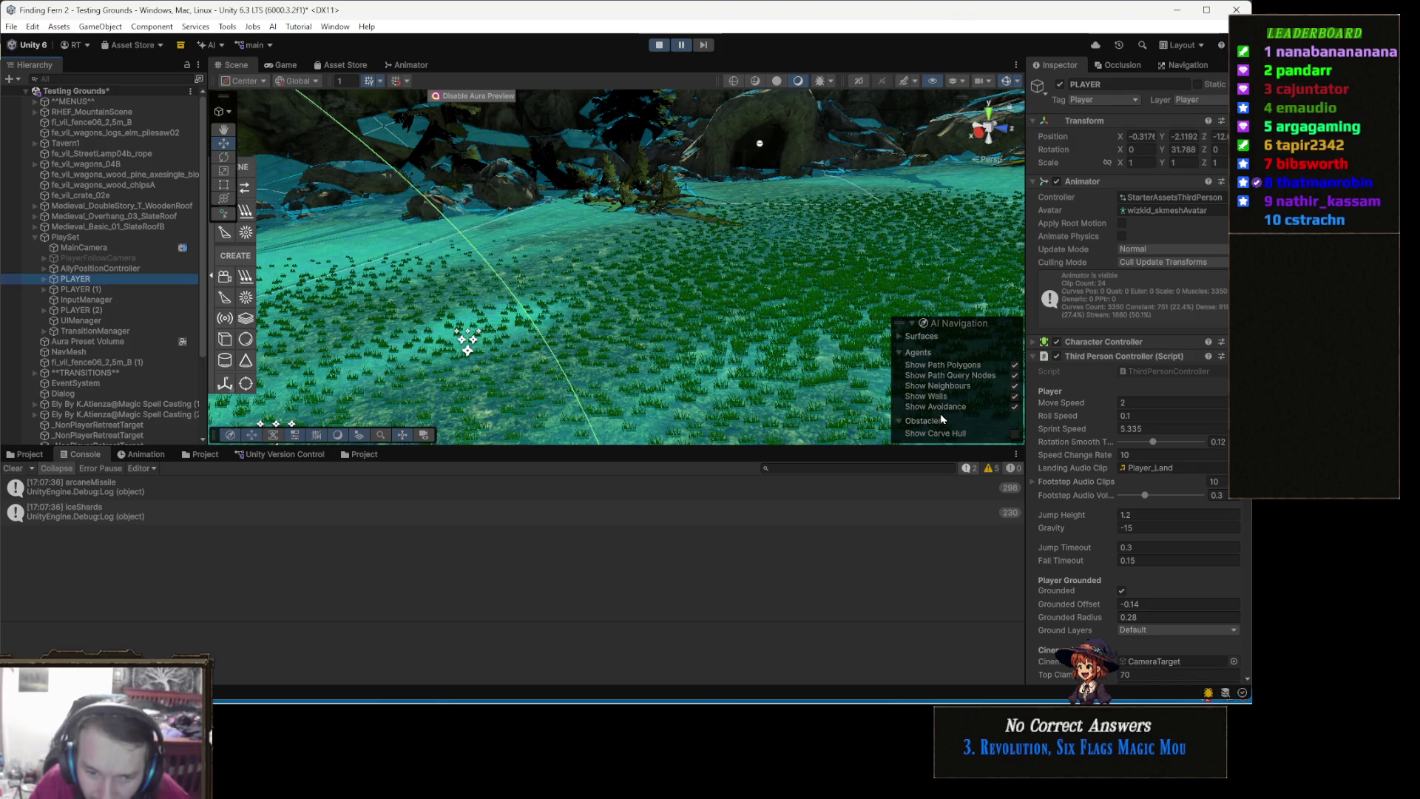
key("f")
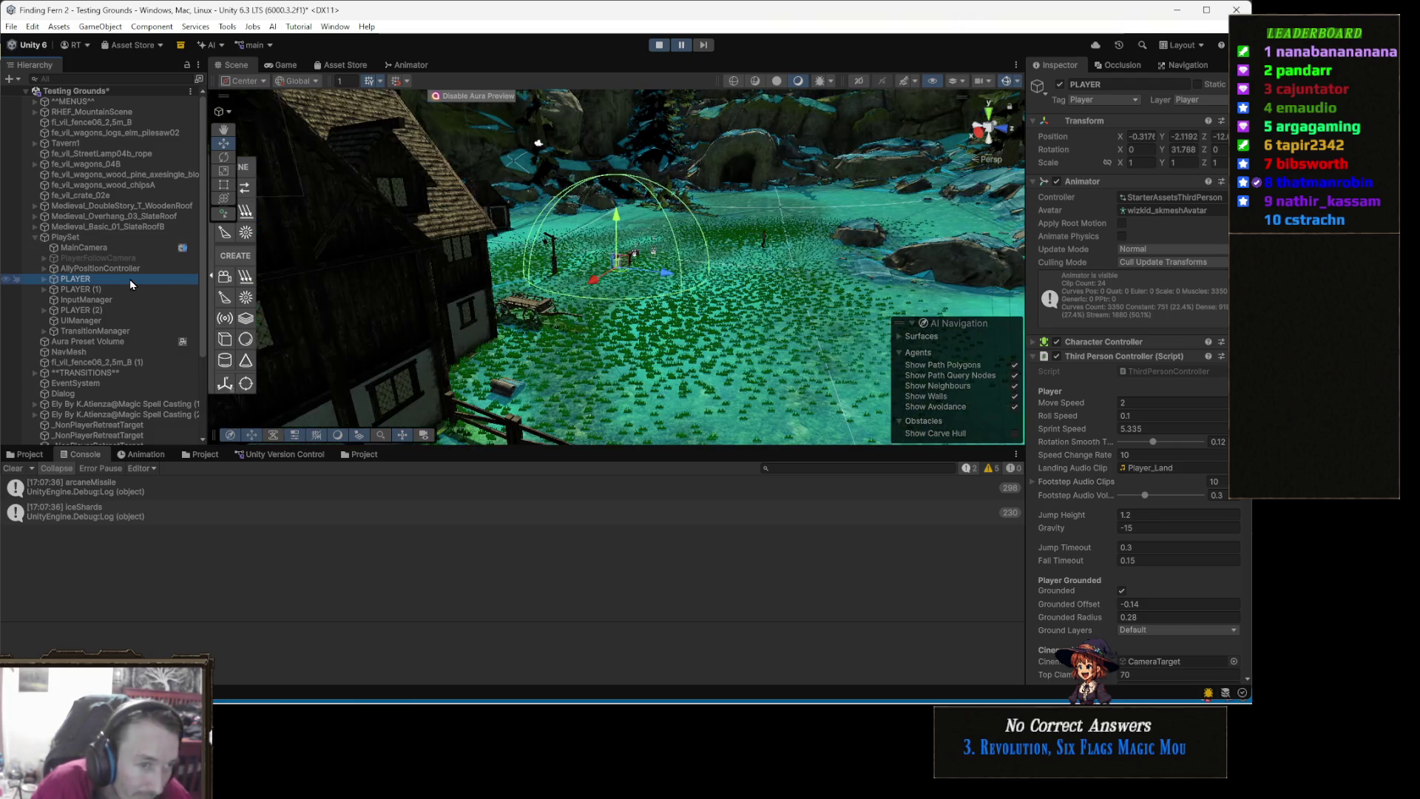
mouse_move(708, 291)
left_mouse_down()
mouse_move(745, 295)
mouse_move(590, 297)
mouse_move(629, 312)
left_mouse_up()
scroll(630, 313, "down", 5)
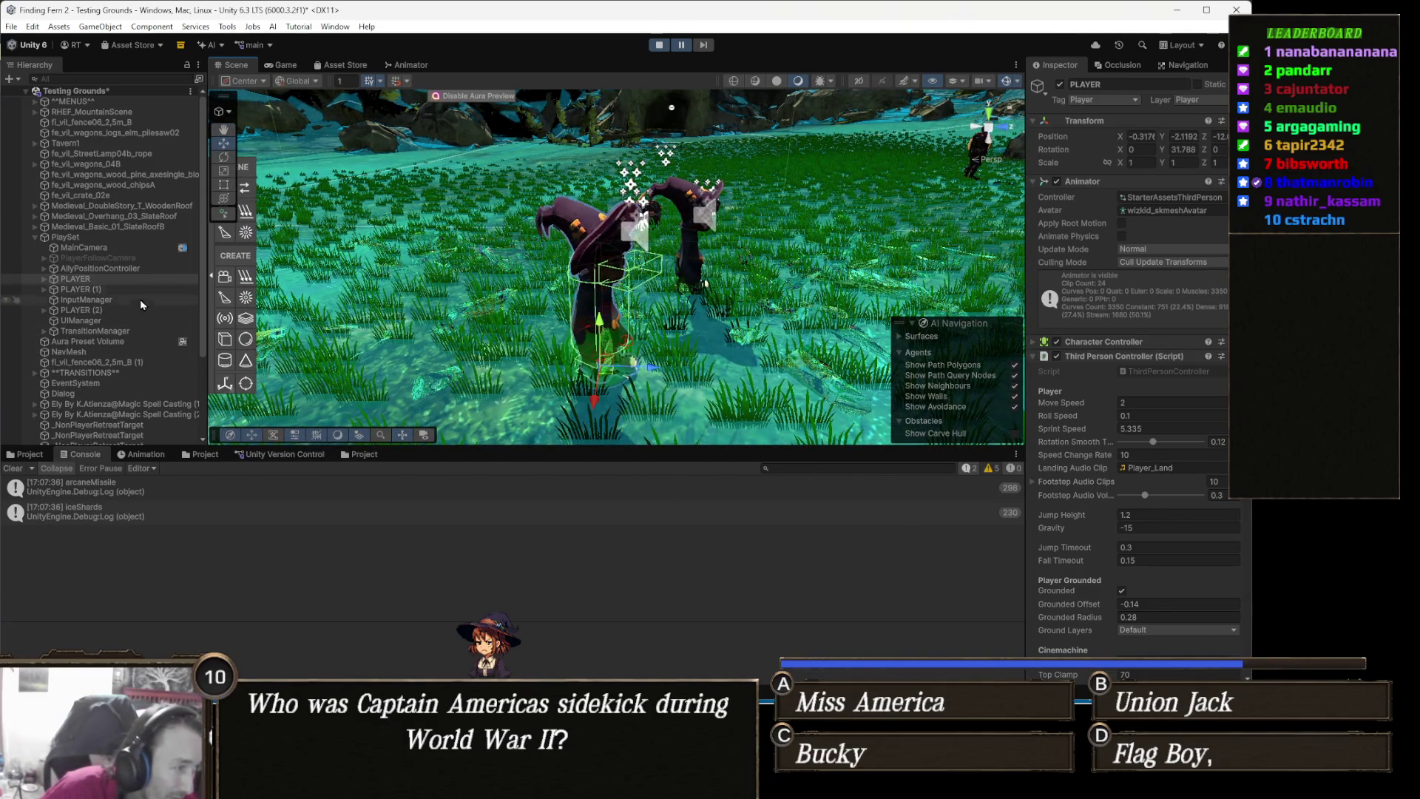
Inspect PLAYER (1), PLAYER (2) and the cameras, then stop play and return to Visual Studio
left_click(105, 290)
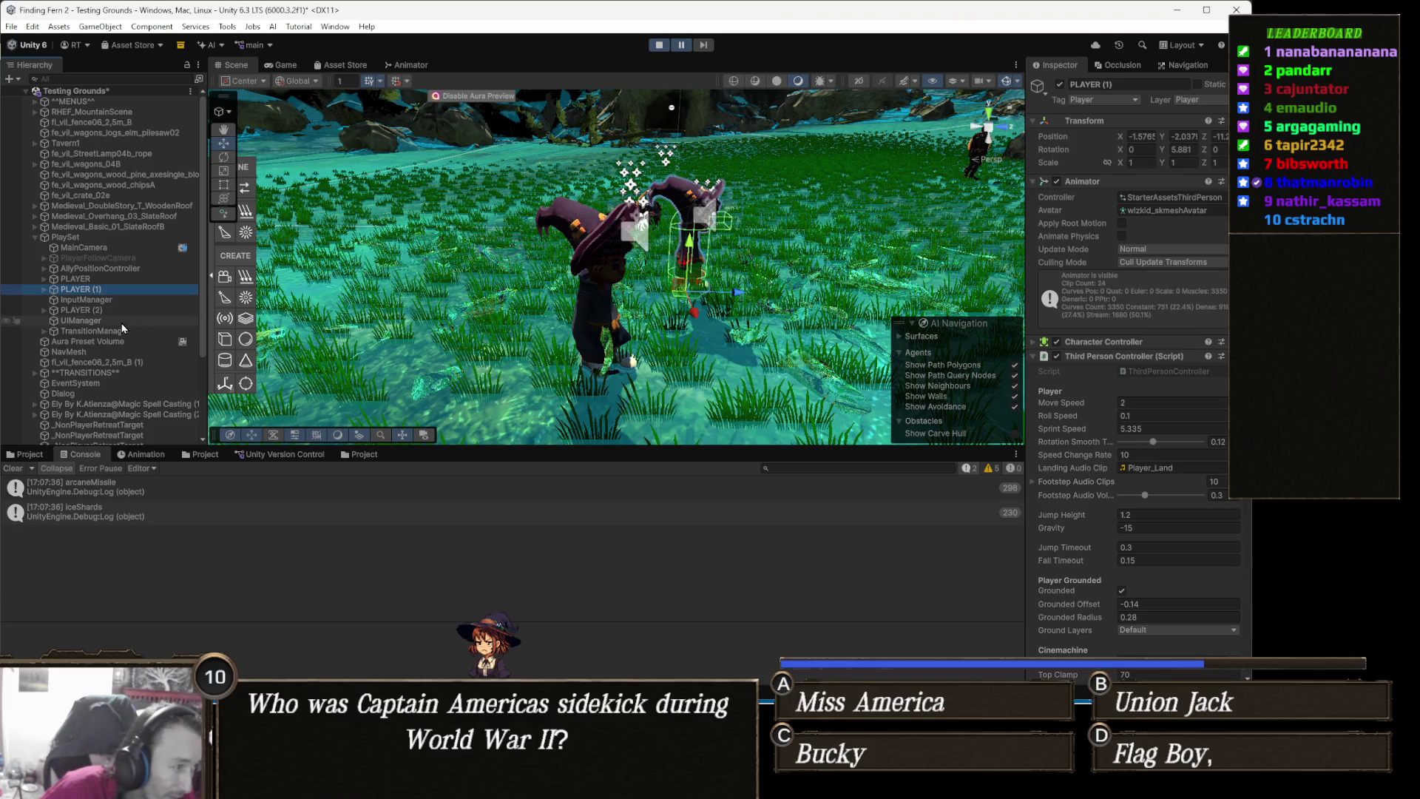
left_click(115, 310)
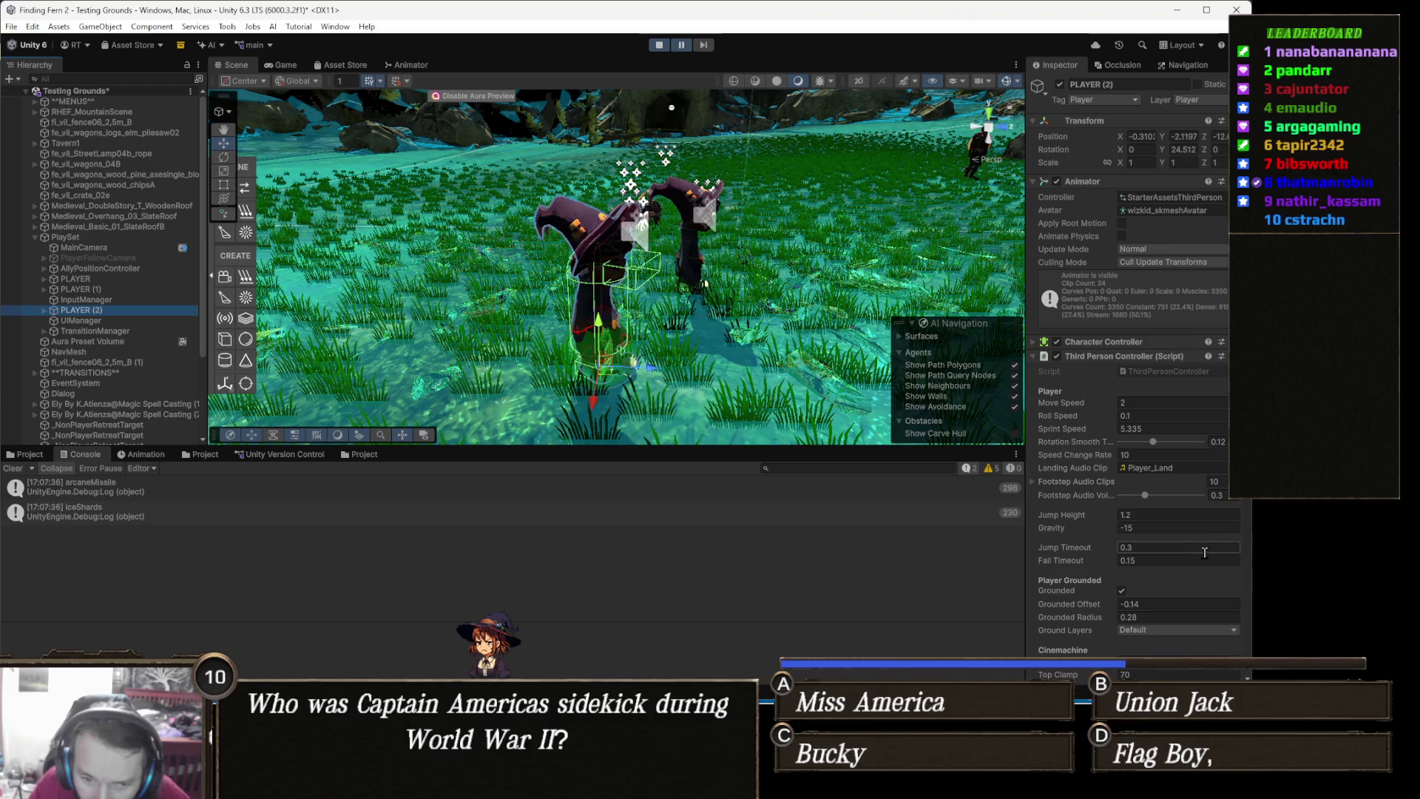
scroll(1129, 476, "down", 5)
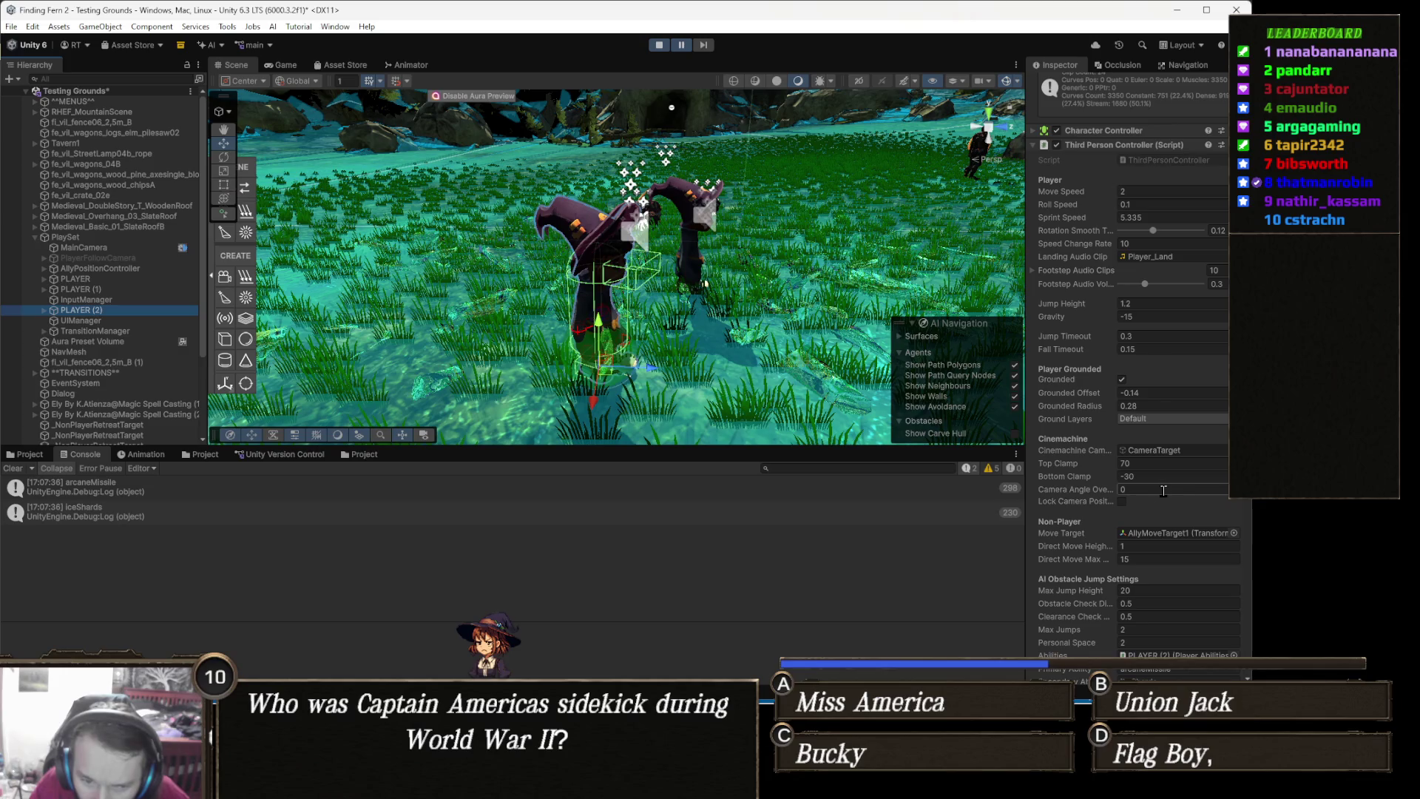
scroll(1158, 501, "down", 2)
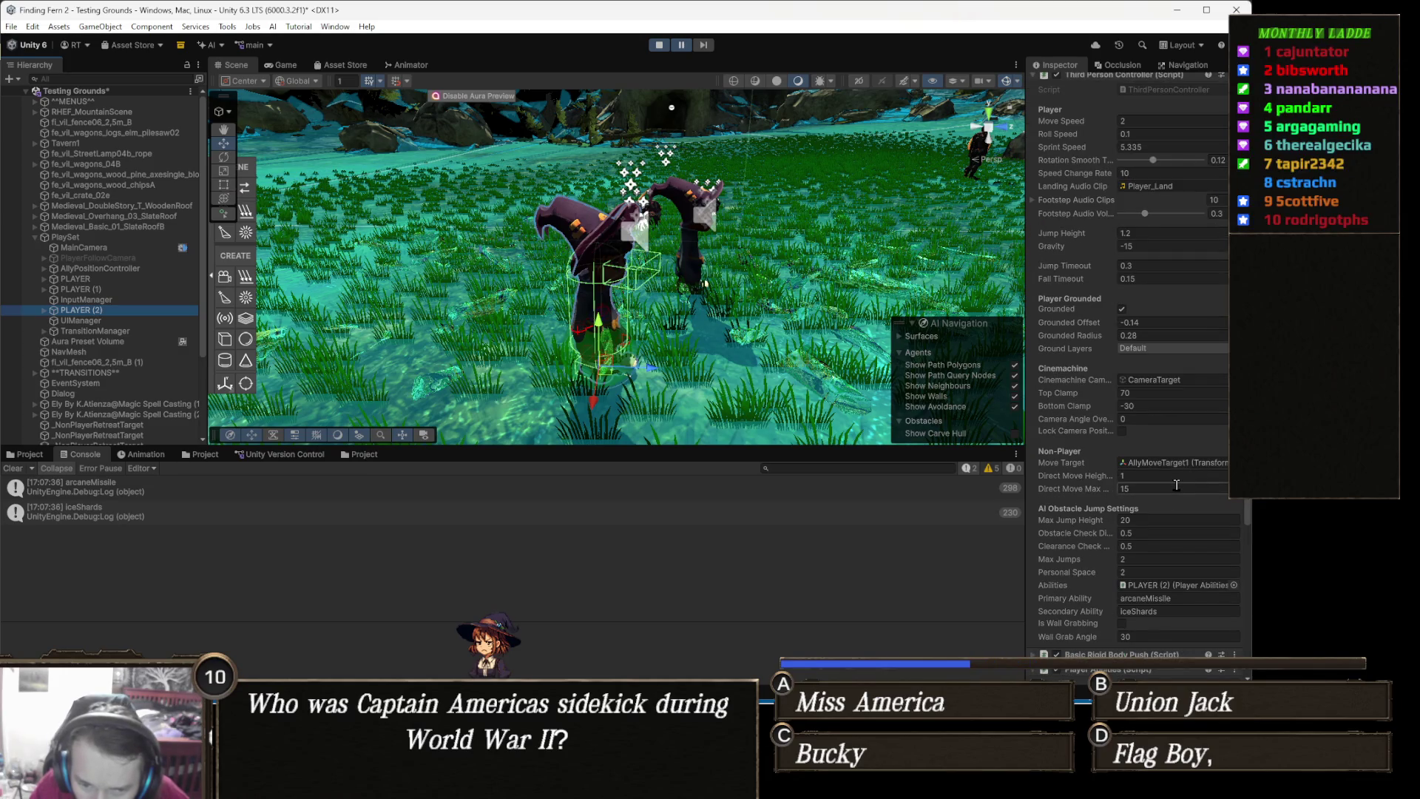
key("Up")
key("Up")
key("Up")
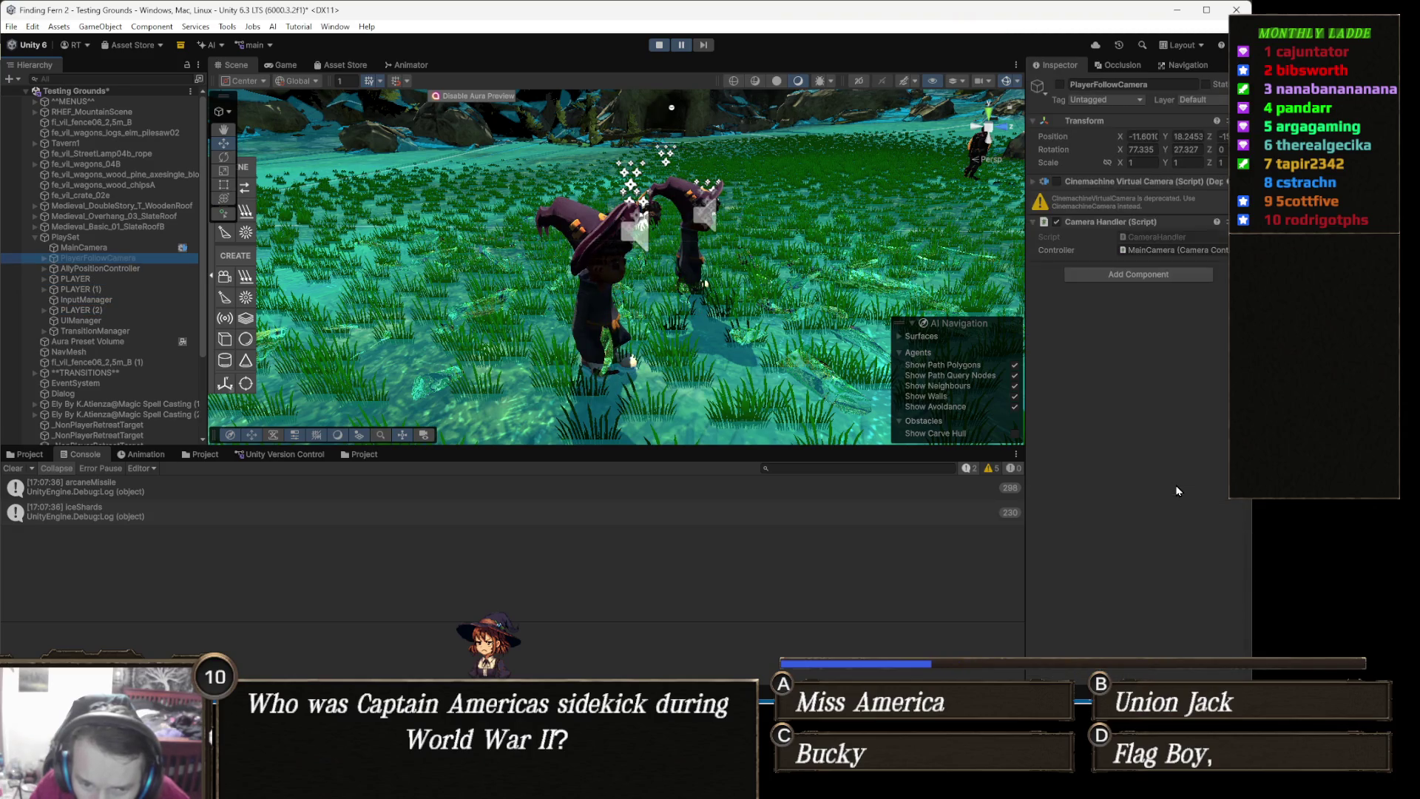
key("Up")
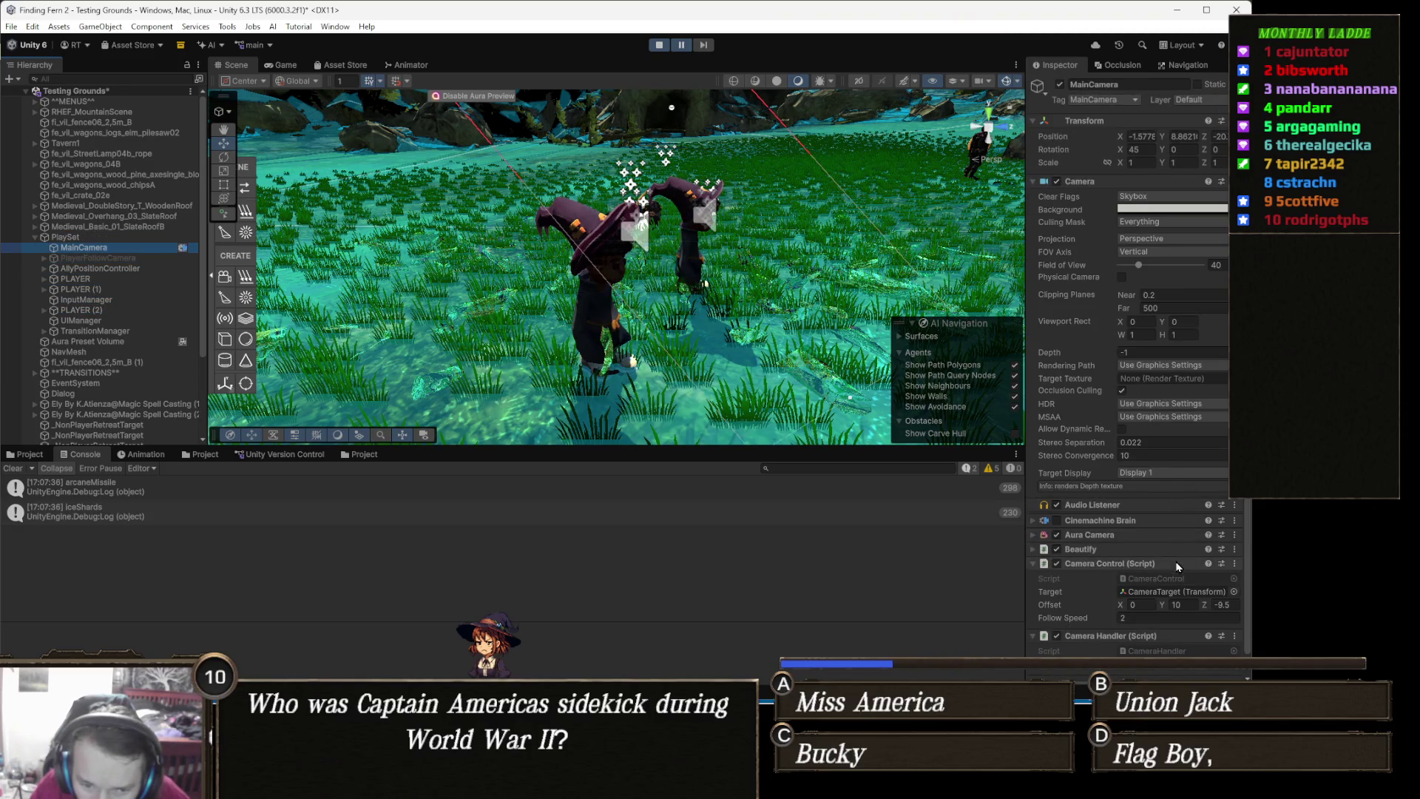
scroll(1202, 527, "down", 1)
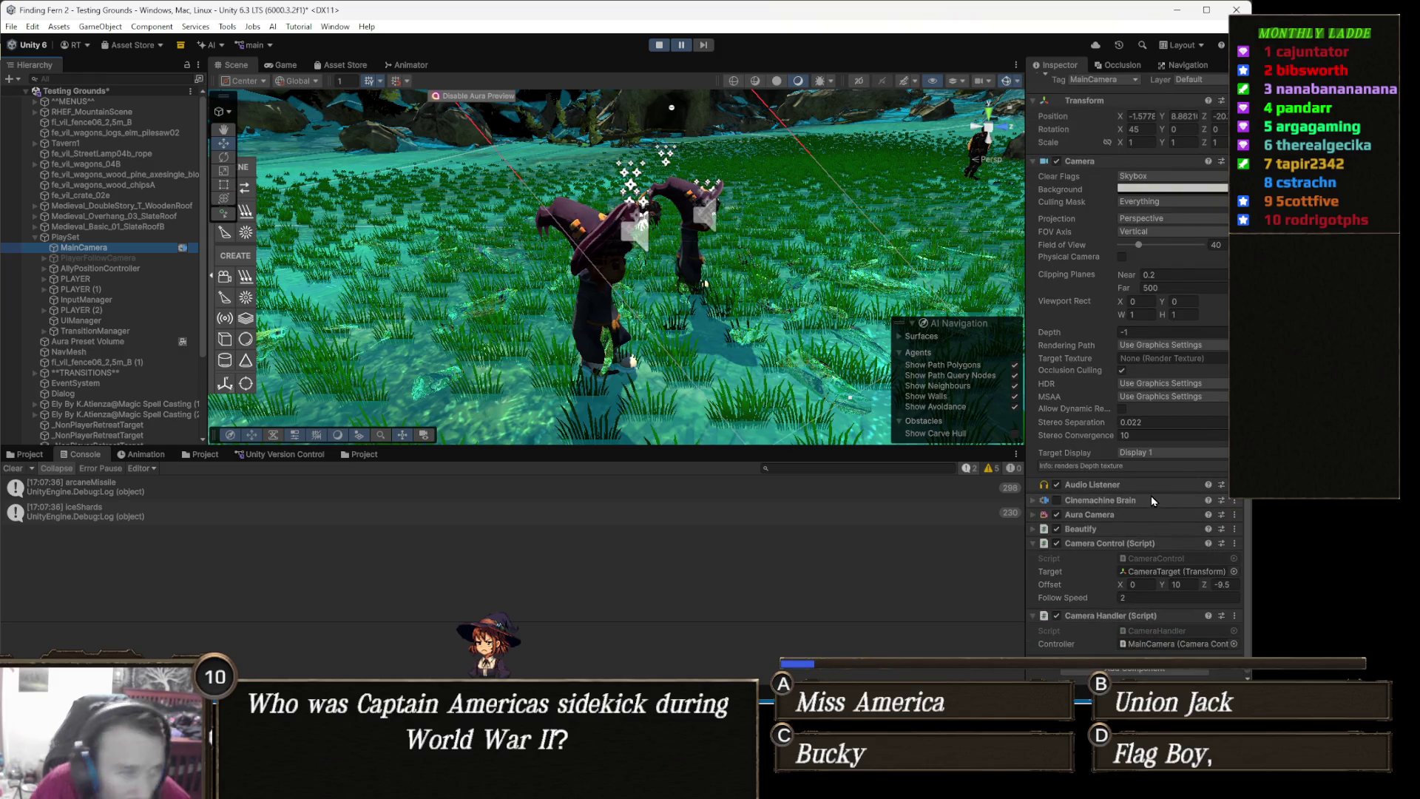
key("Down")
key("Down")
key("Down")
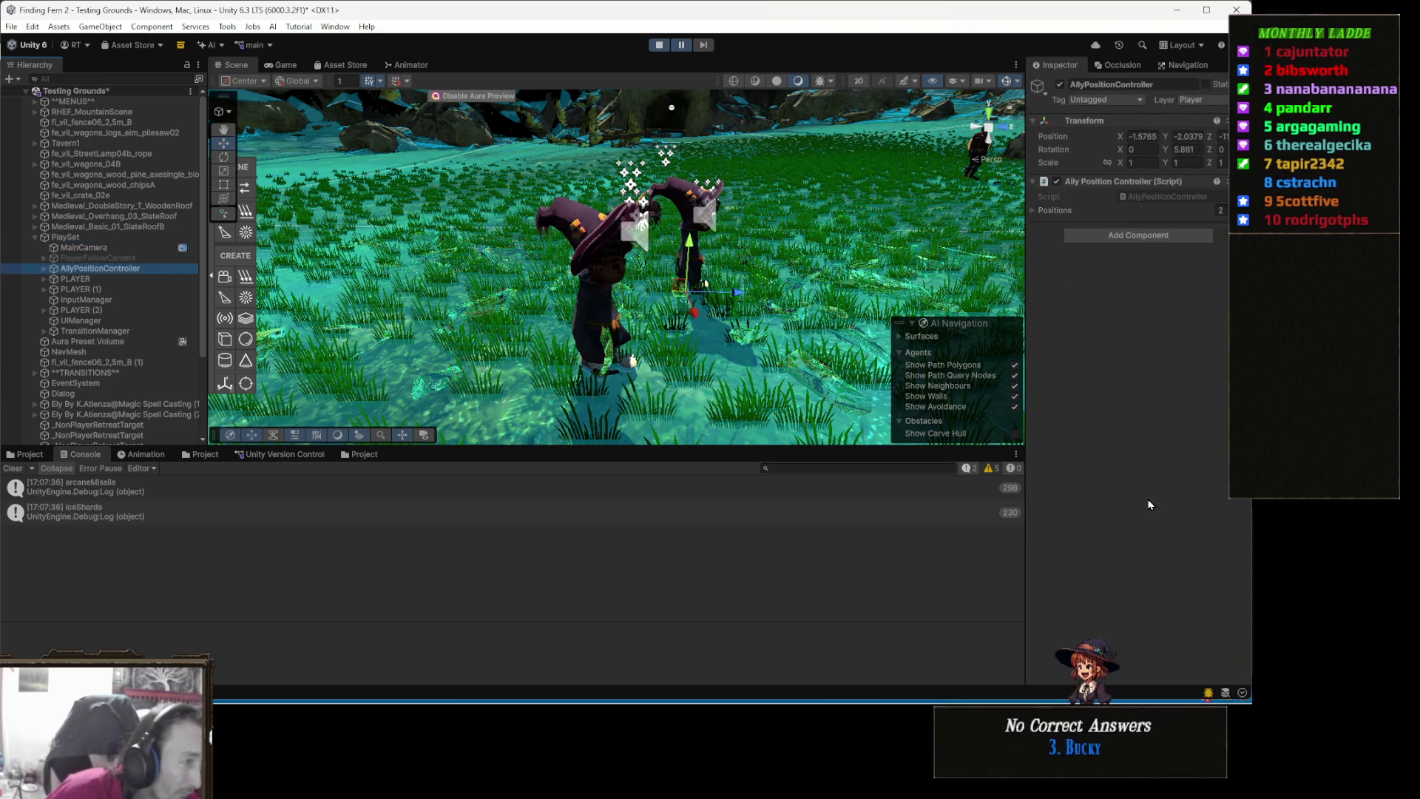
scroll(1183, 488, "down", 3)
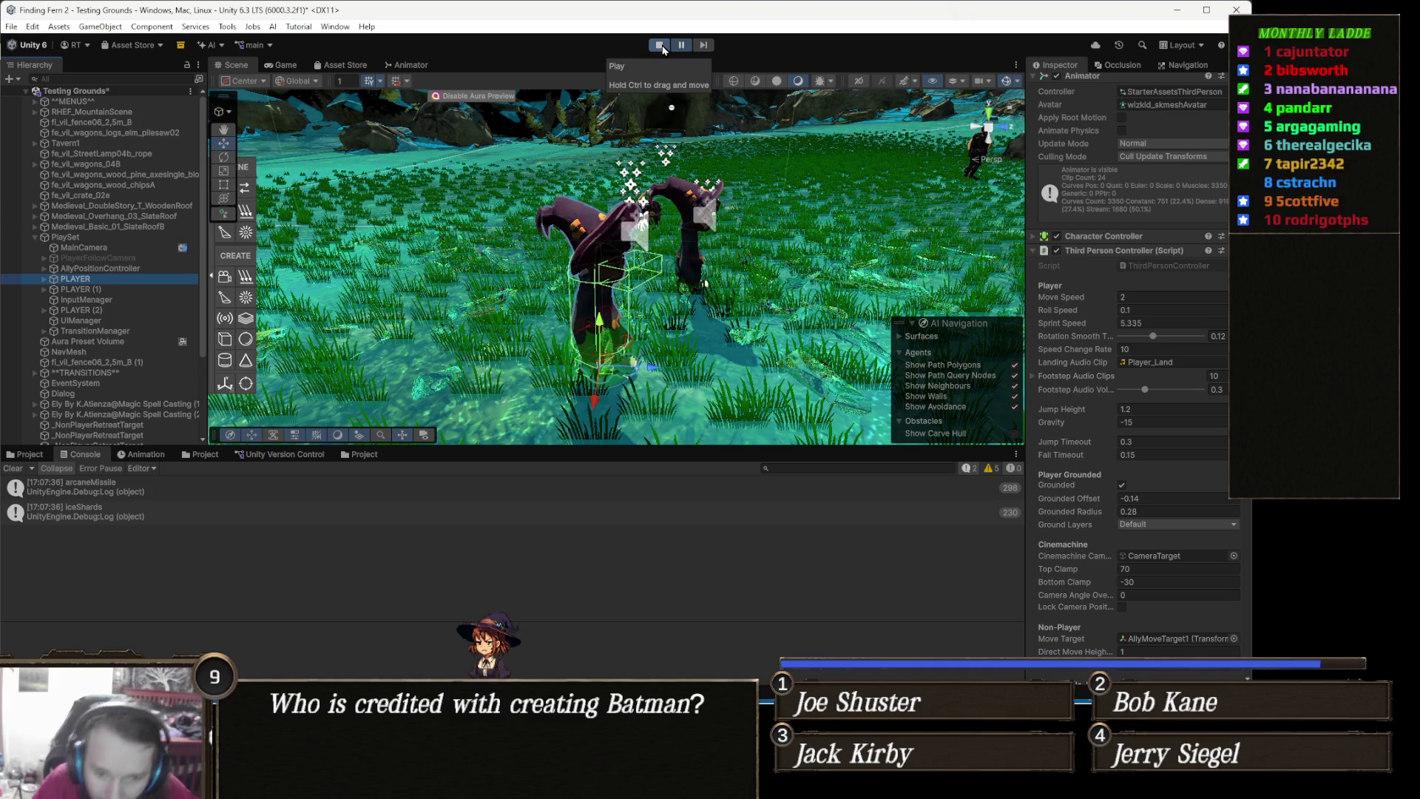
left_click(661, 46)
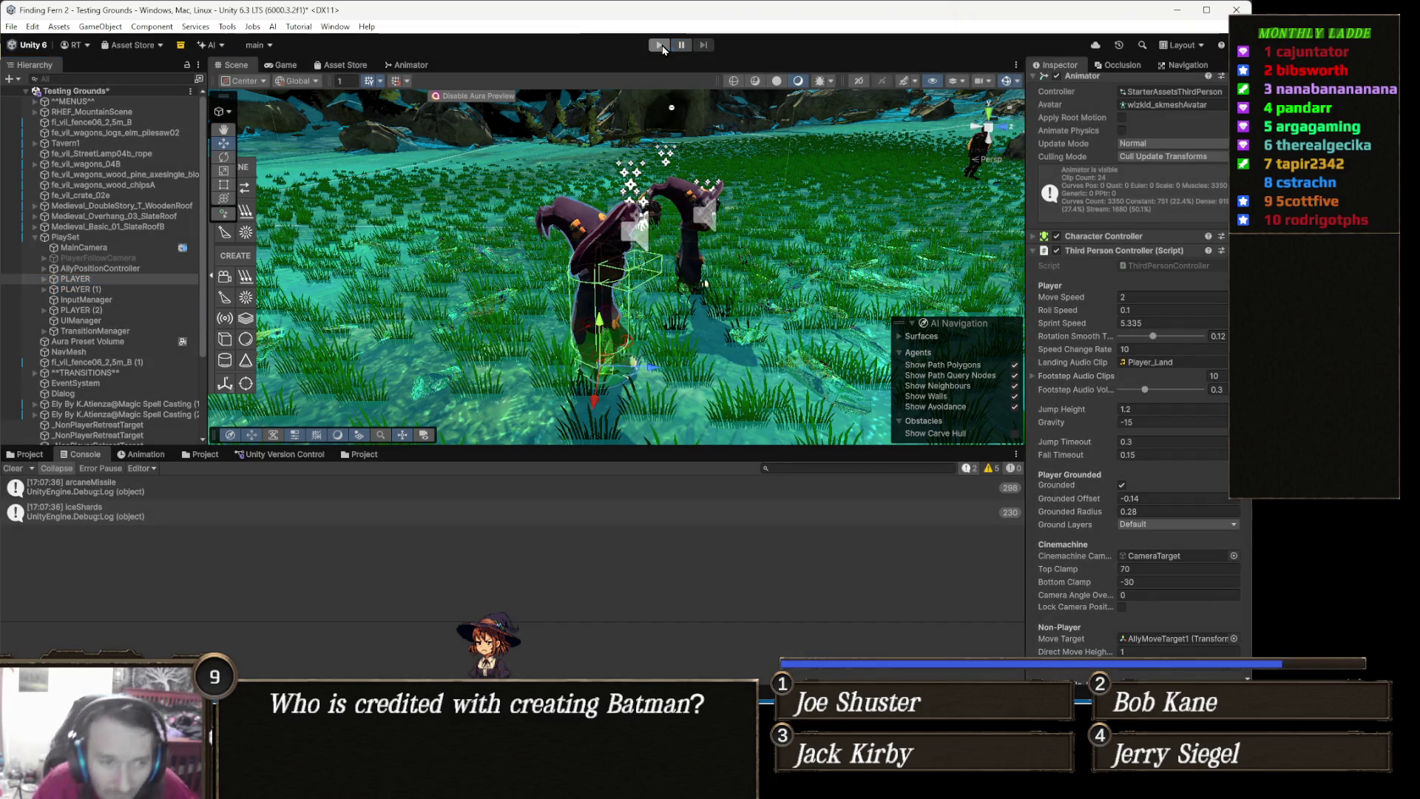
key("alt+Tab")
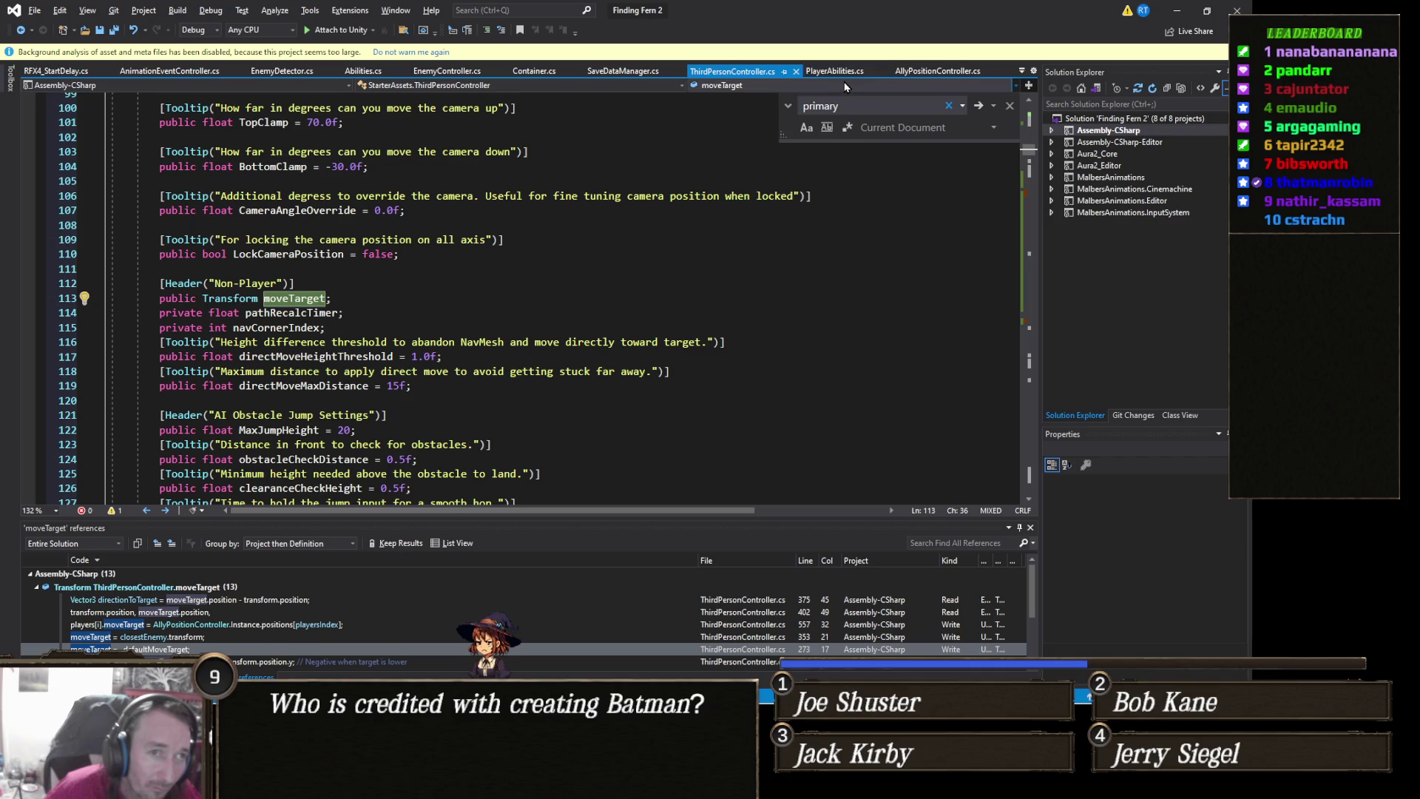
Open the AllyPositionController.cs tab, then bring the Unity editor back to the front
left_click(933, 72)
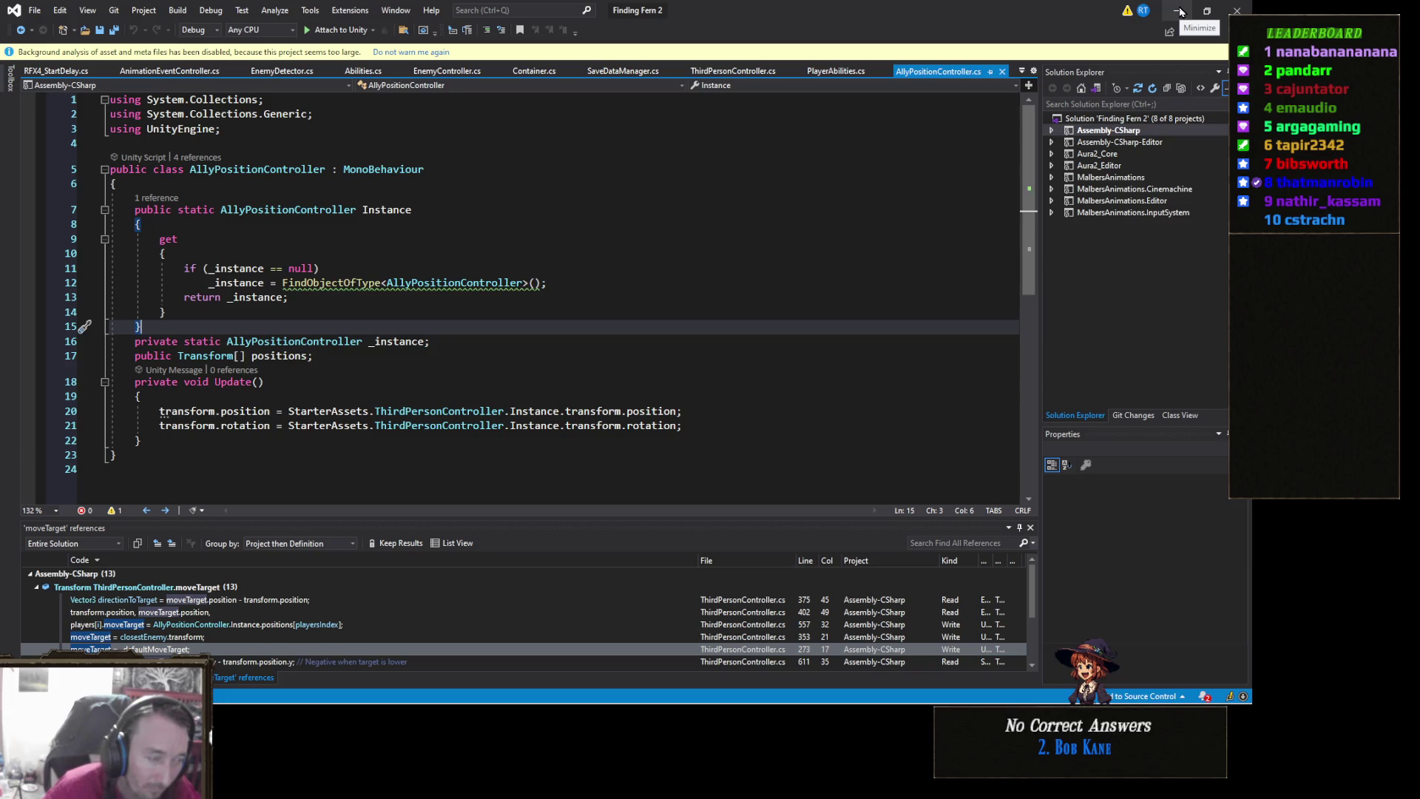
left_click(1180, 12)
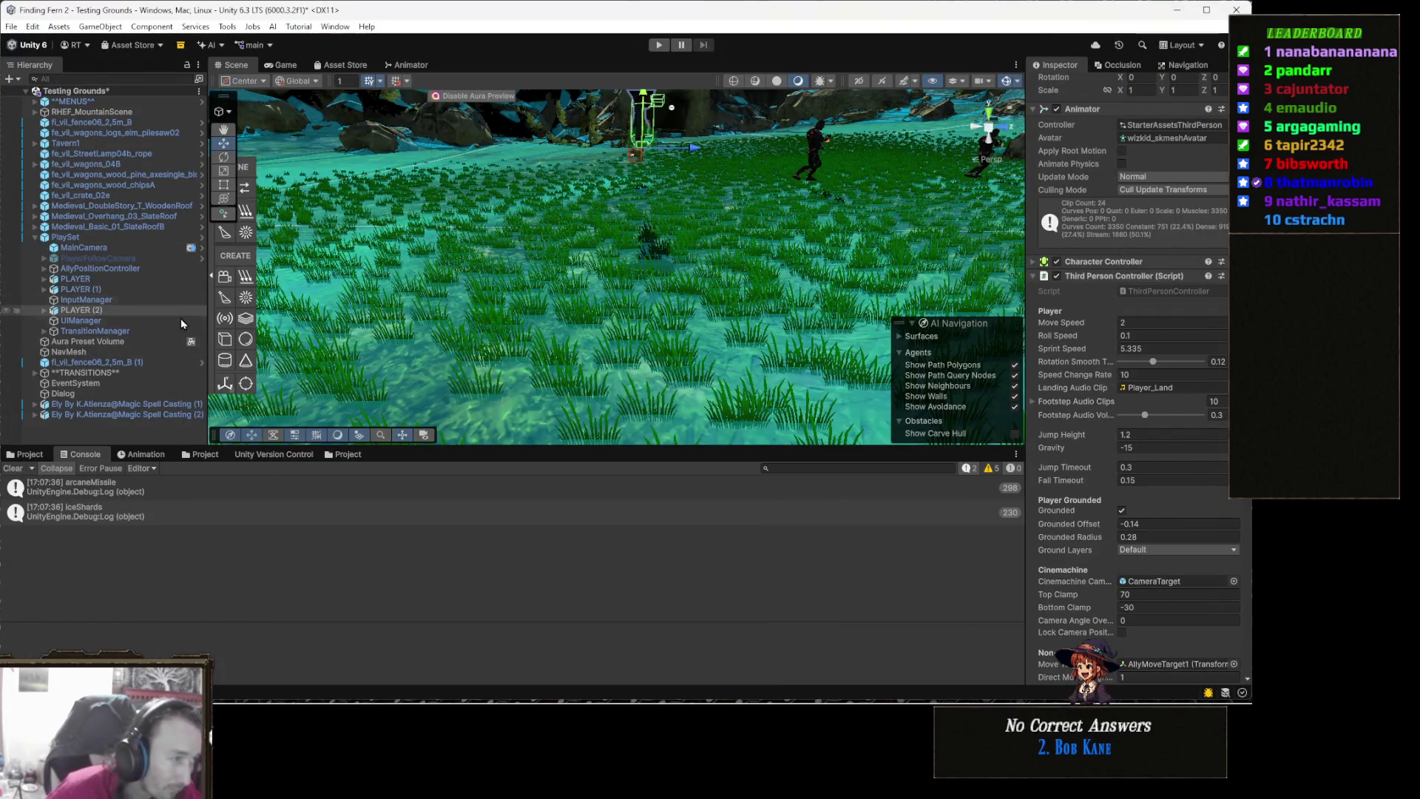
Inspect AllyPositionController and the PLAYER's Move Target, then select AllyMoveTarget1 (1) in the scene
left_click(104, 271)
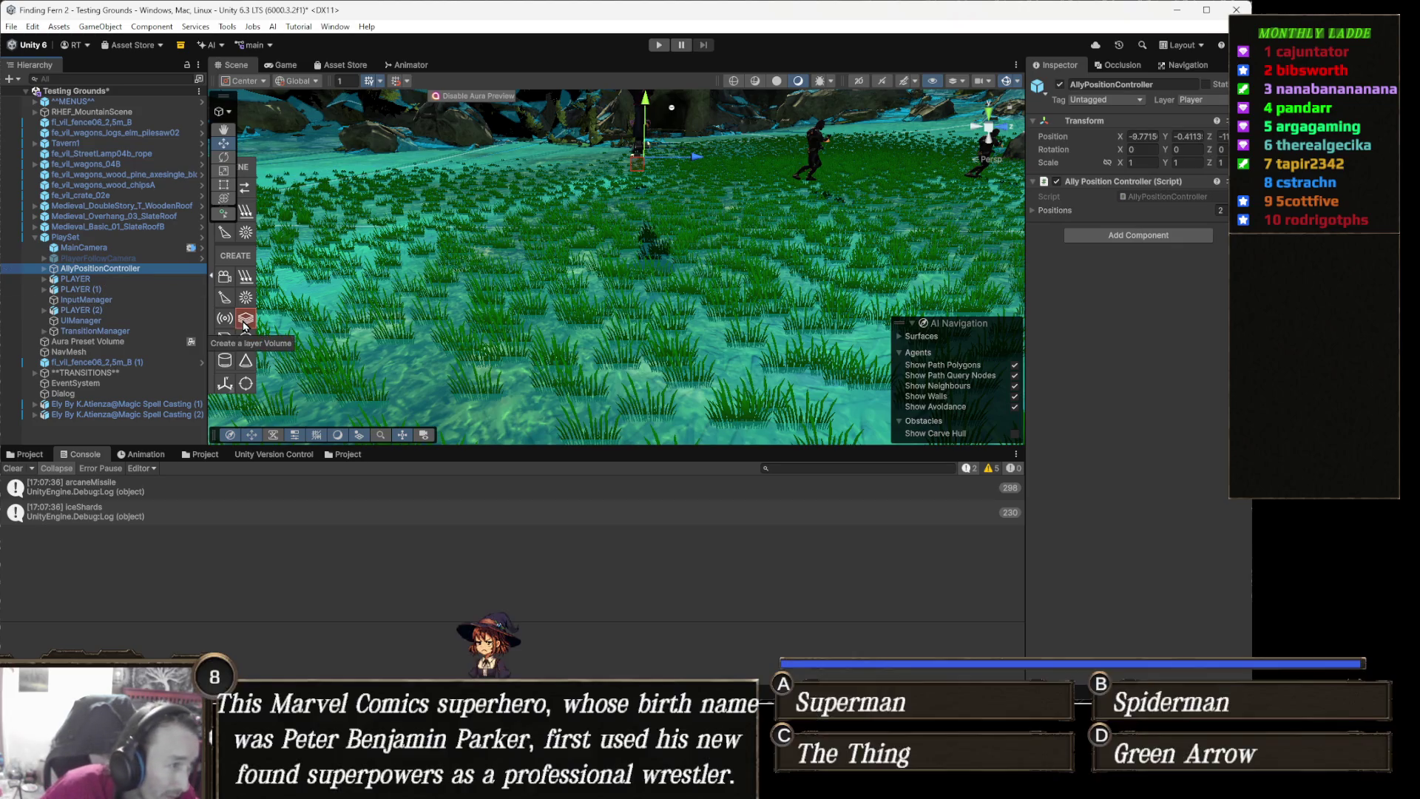
key("Down")
scroll(1151, 443, "down", 5)
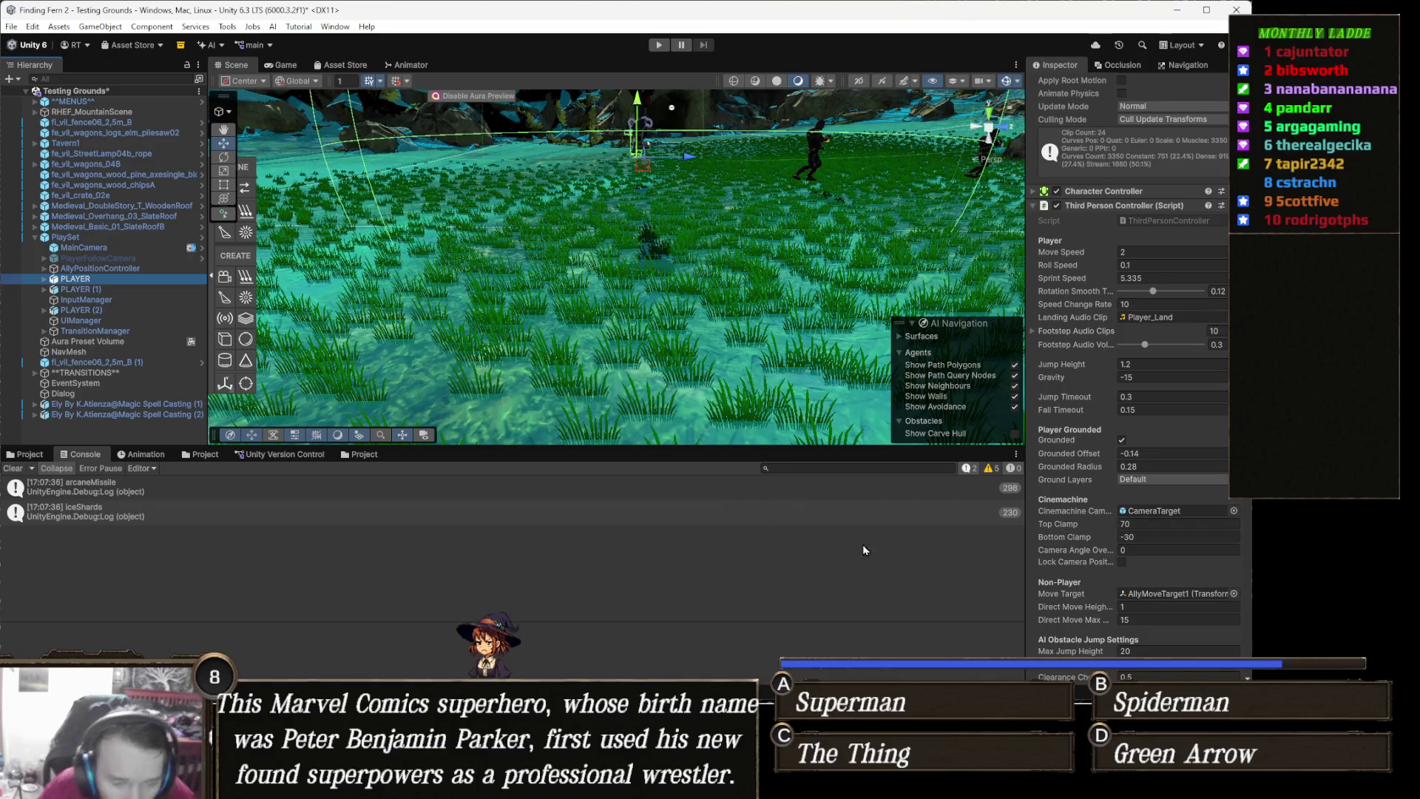
left_click(1161, 594)
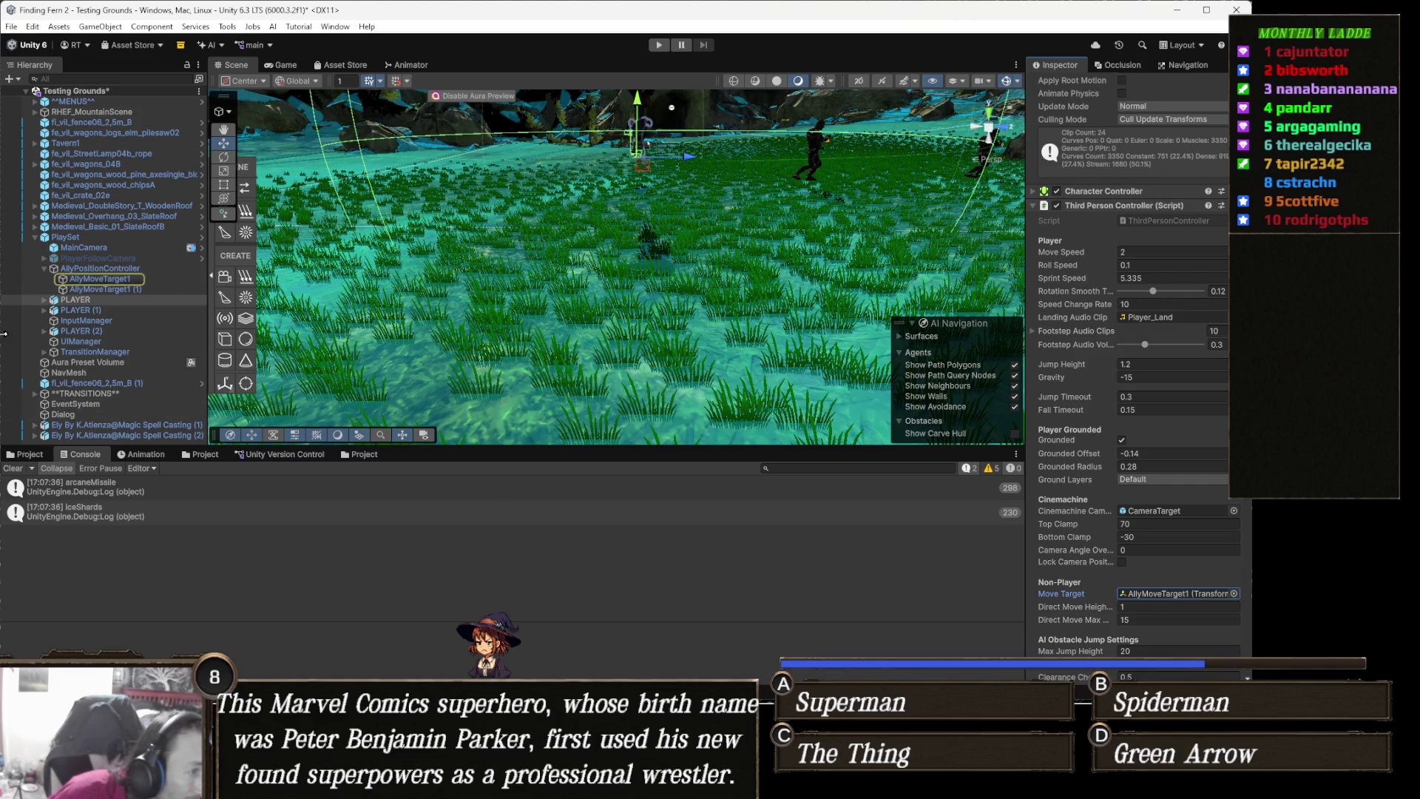
left_click(148, 290)
left_click_drag(606, 222, 465, 299)
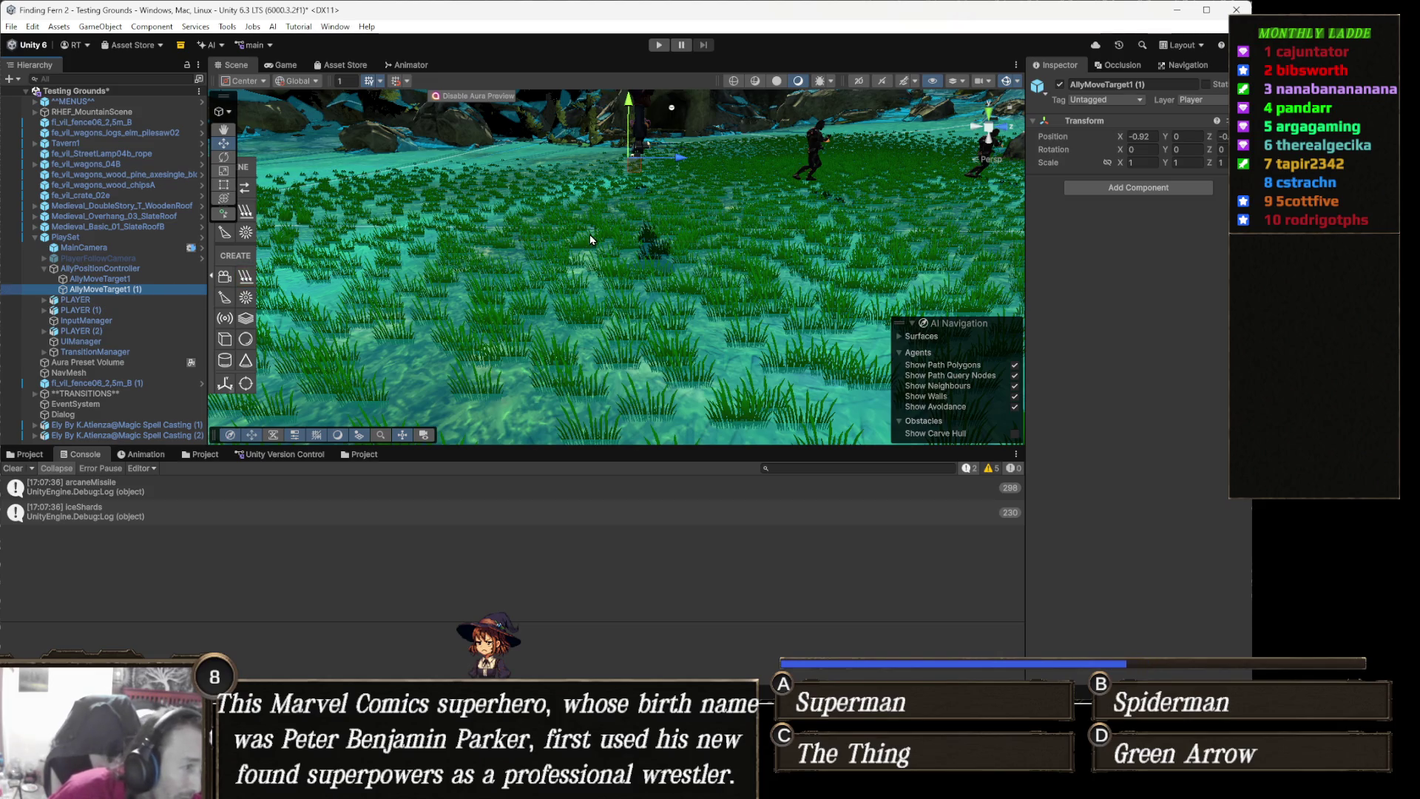
mouse_move(585, 294)
left_mouse_down()
mouse_move(587, 278)
mouse_move(629, 278)
mouse_move(684, 334)
mouse_move(469, 329)
mouse_move(474, 318)
mouse_move(379, 405)
mouse_move(503, 420)
left_mouse_up()
Duplicate it into AllyMoveTarget1 (2), set AllyMoveTarget1 (1) as PLAYER (2)'s Move Target, and play
key("ctrl+d")
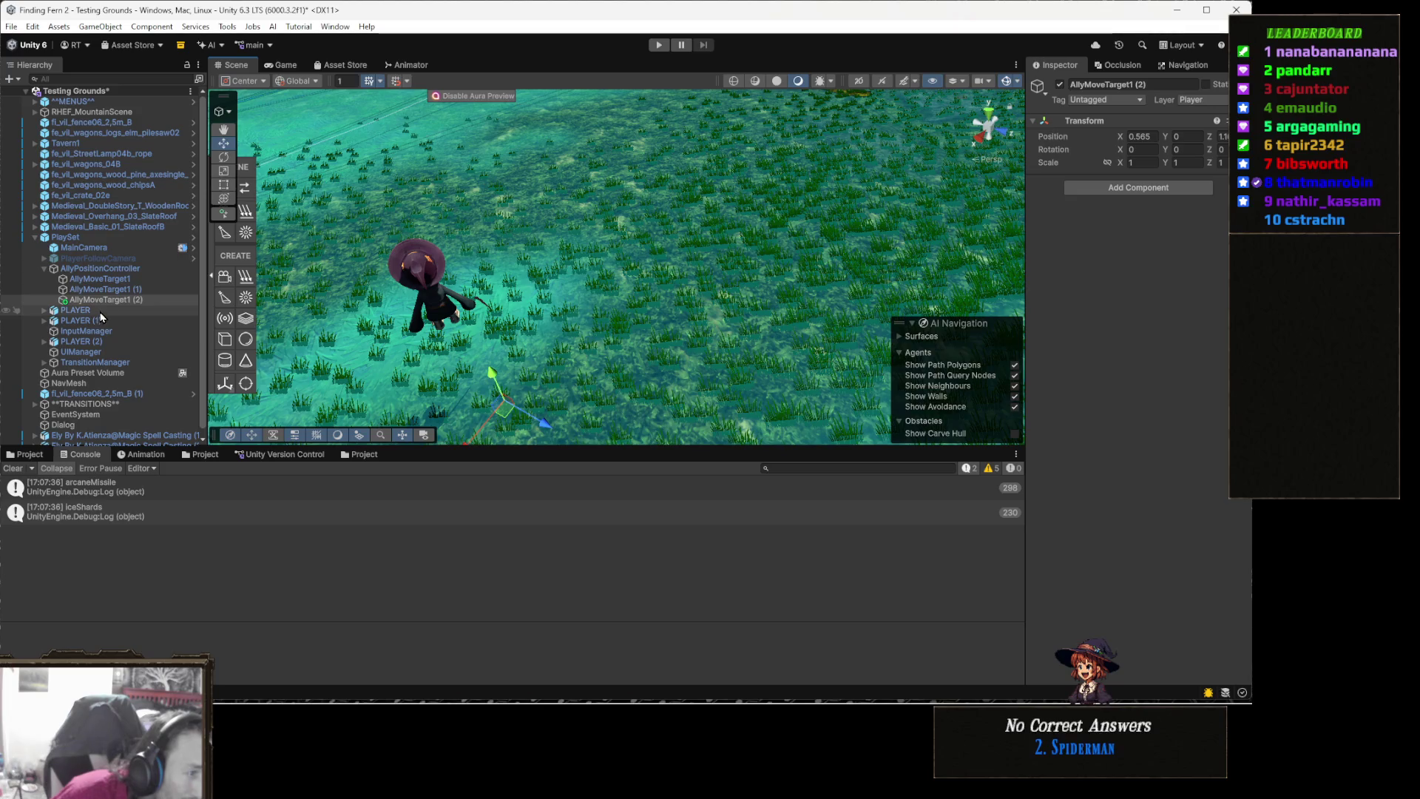
left_click(99, 342)
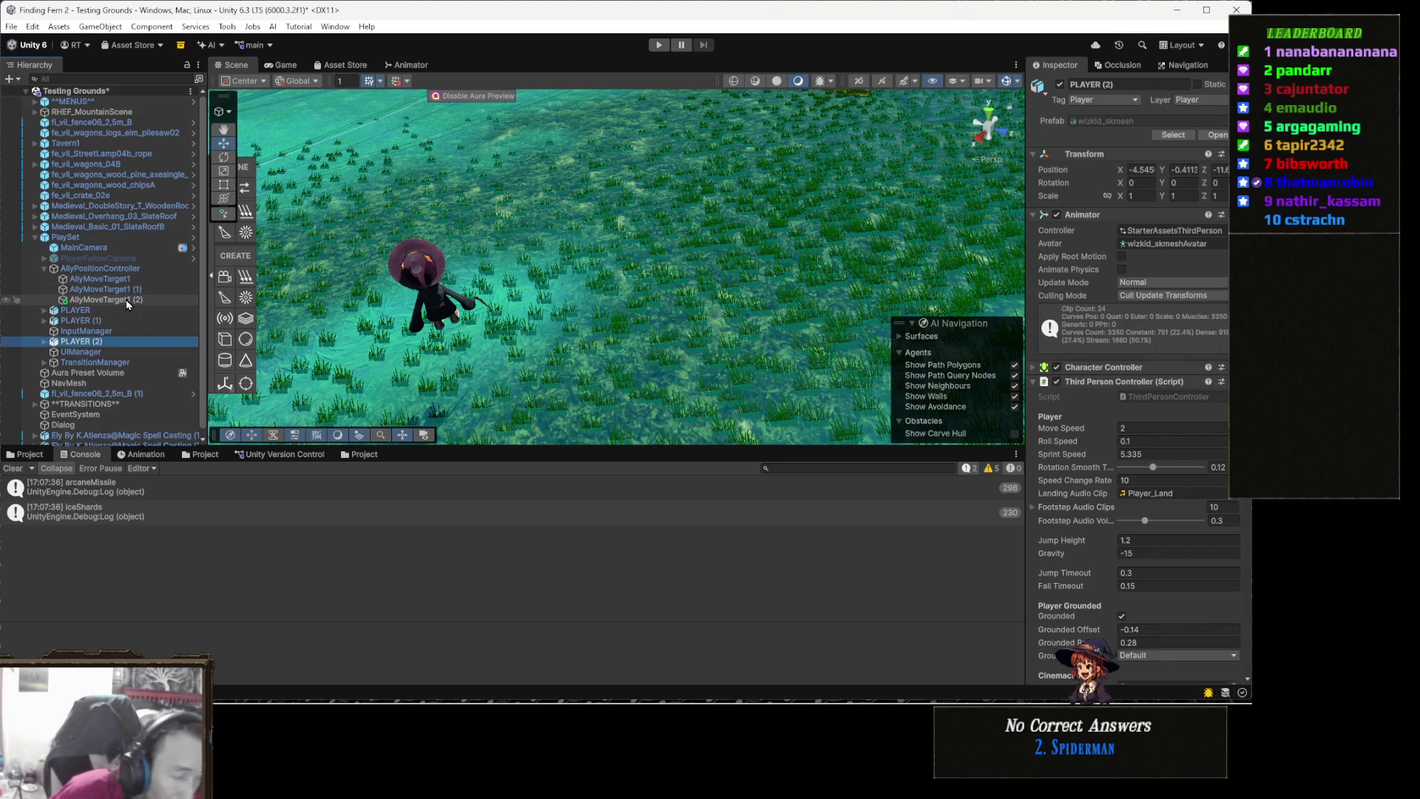
scroll(1171, 505, "down", 5)
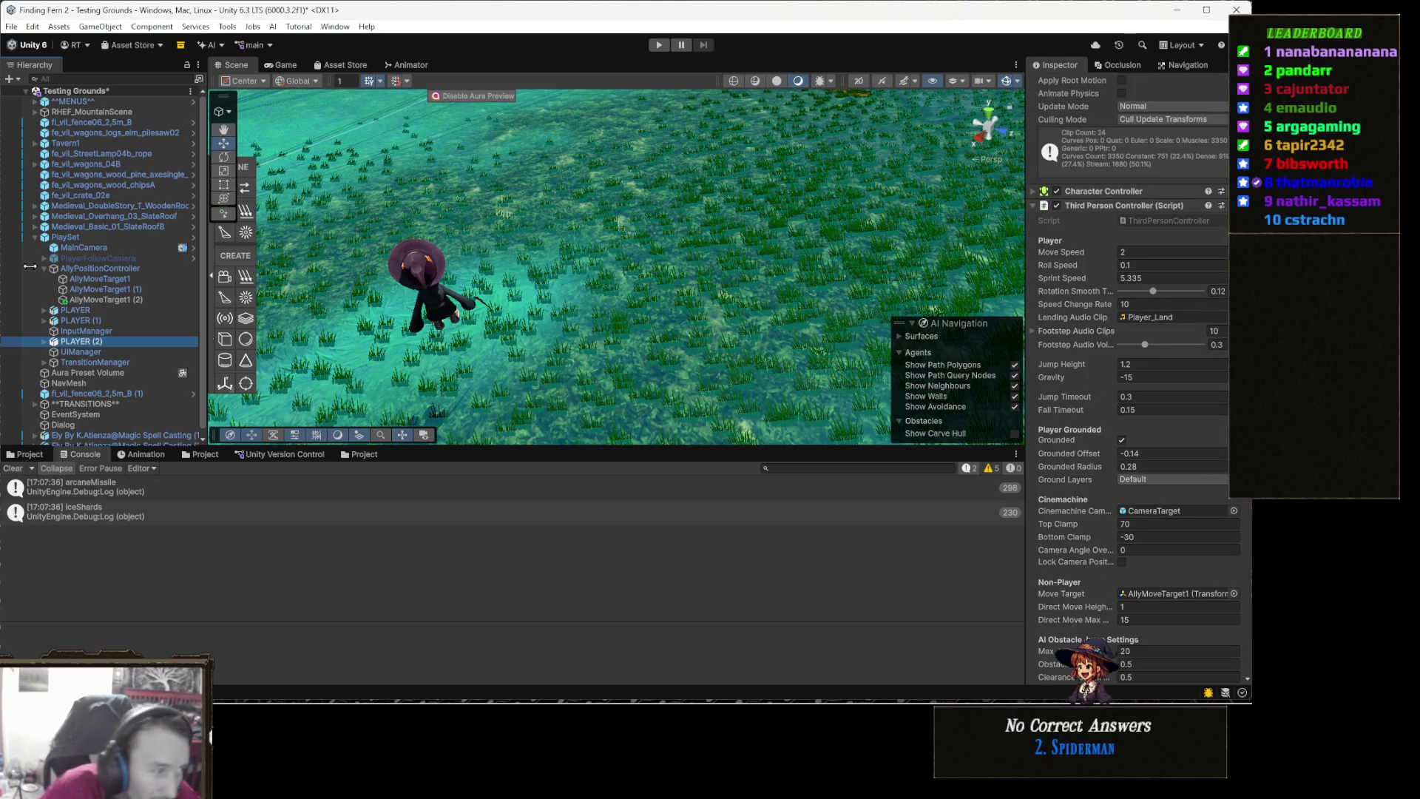
mouse_move(135, 295)
left_mouse_down()
mouse_move(803, 451)
mouse_move(1180, 601)
left_mouse_up()
left_click(658, 45)
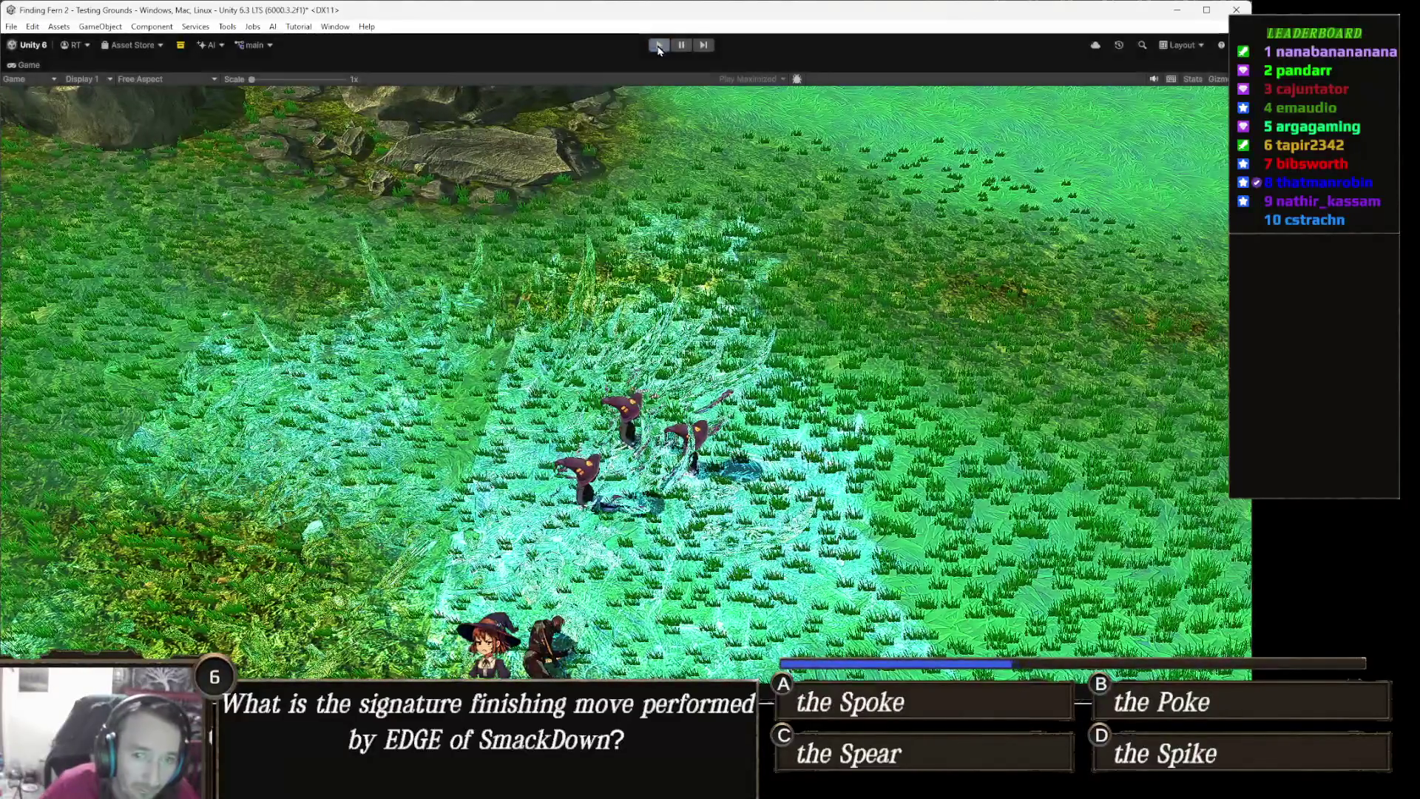
Stop the play test of the grouped player copies
left_click(659, 44)
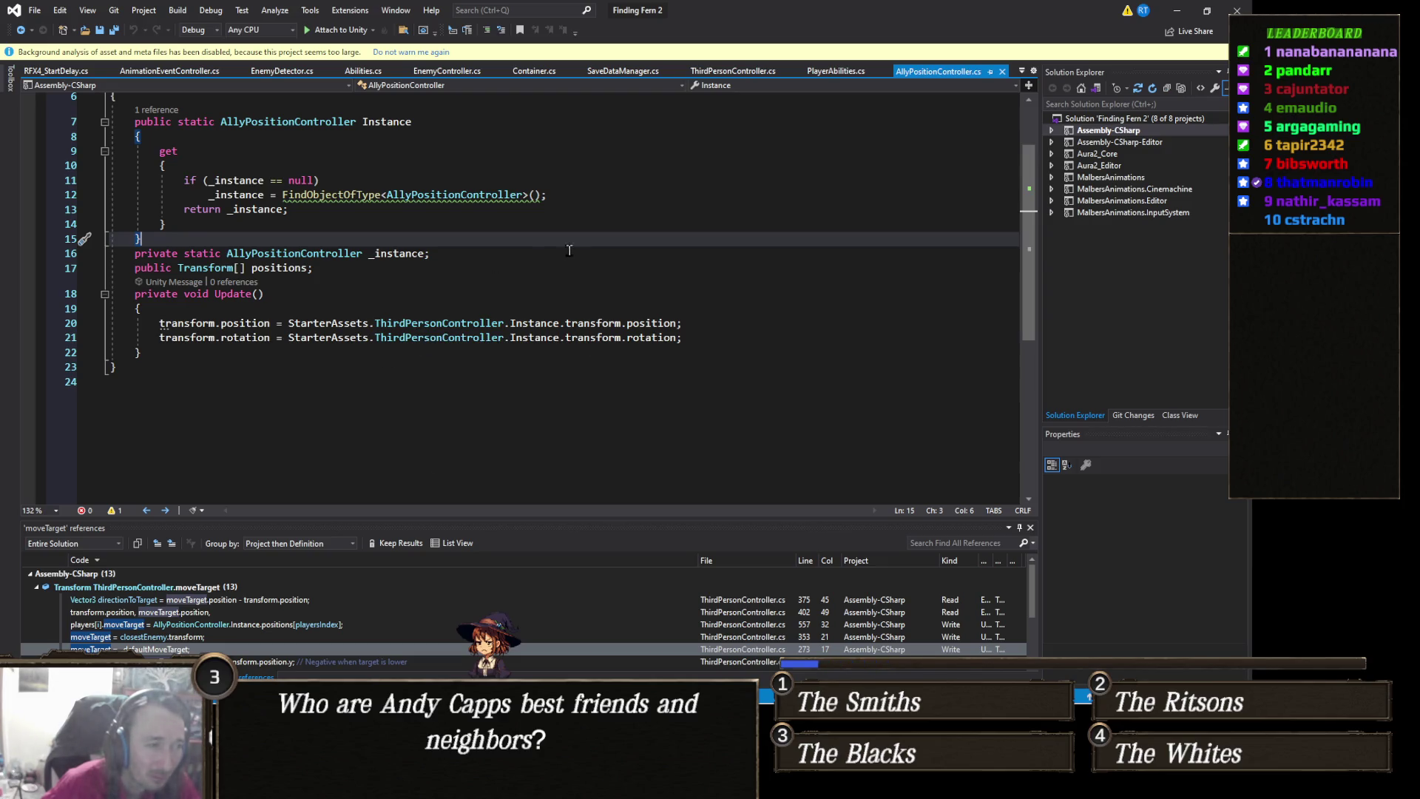
left_click(1174, 12)
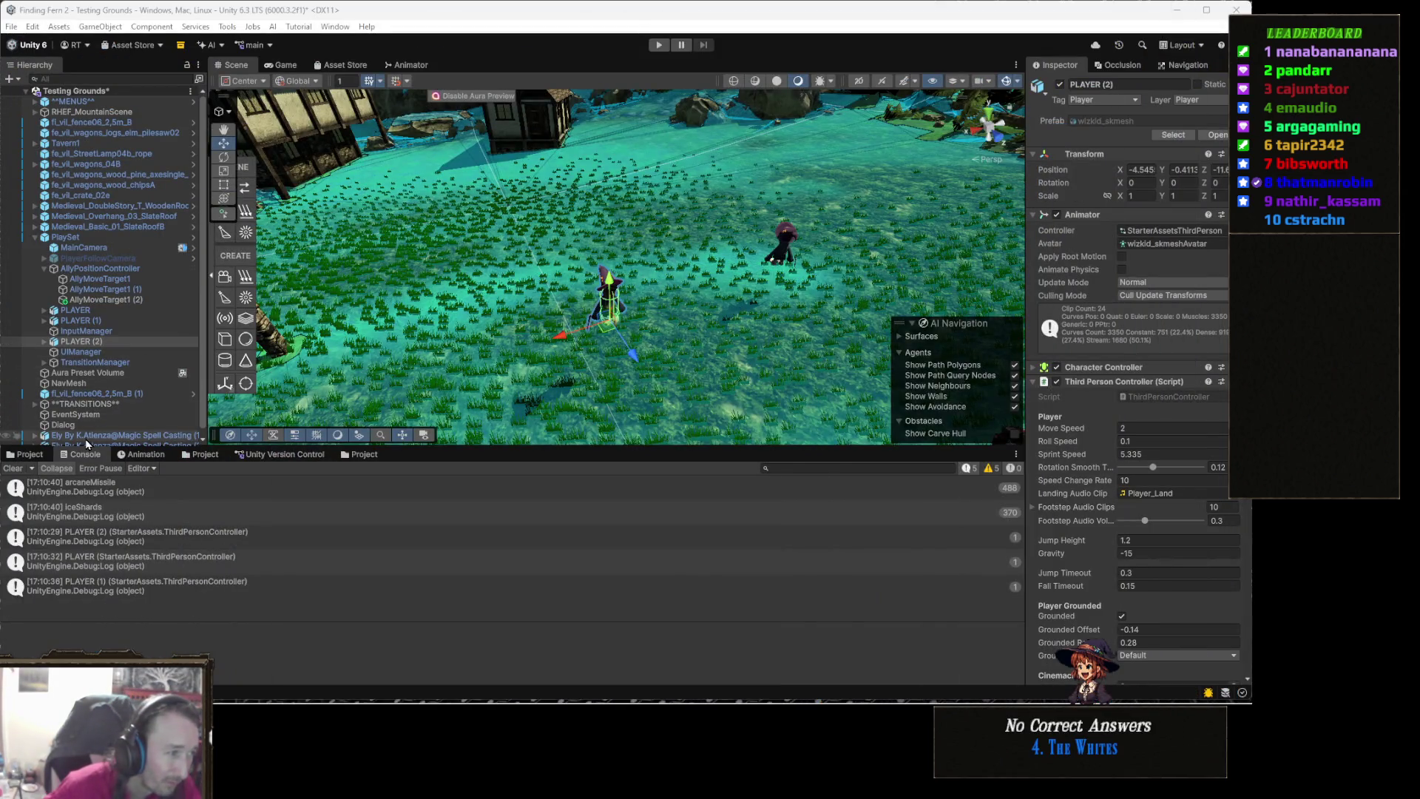
left_click(109, 318)
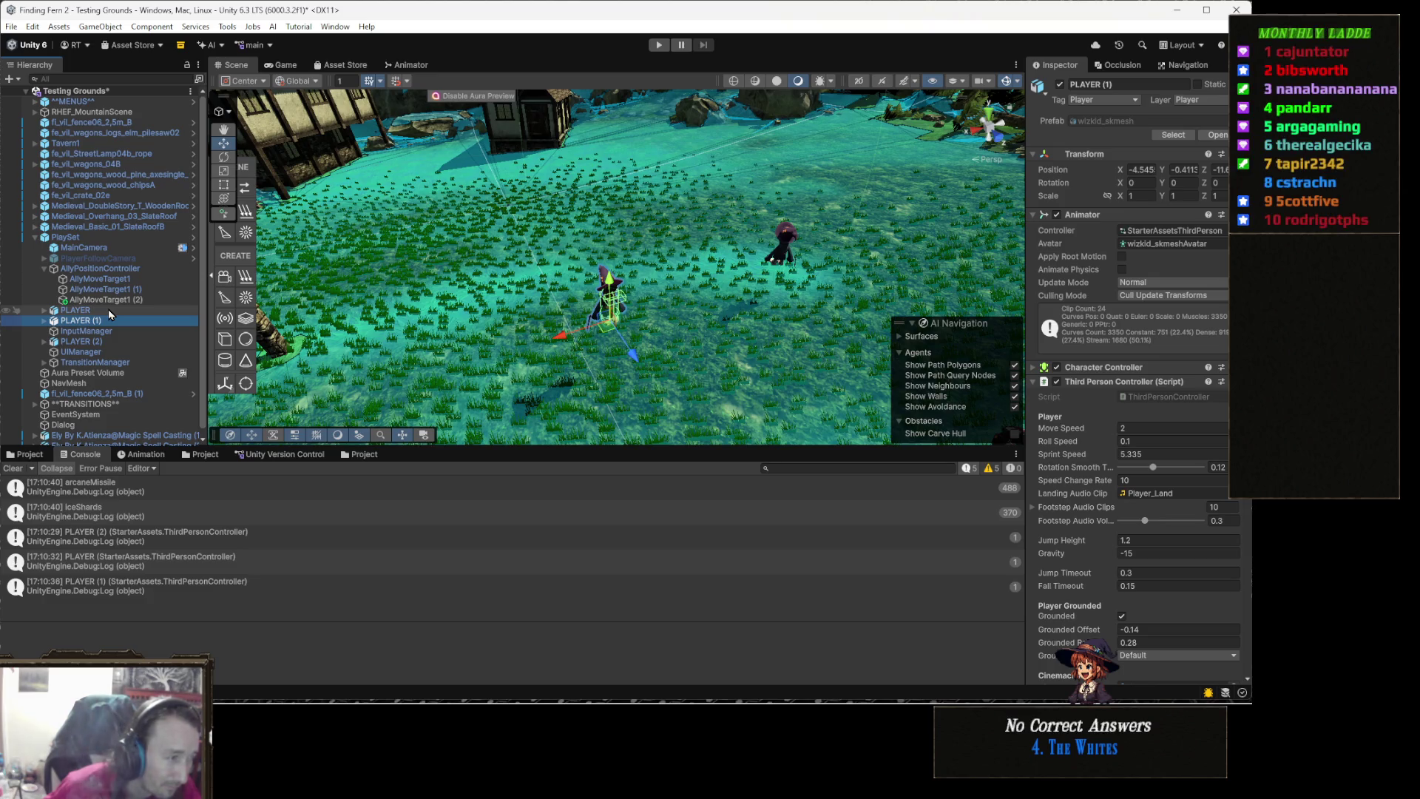
left_click(109, 310)
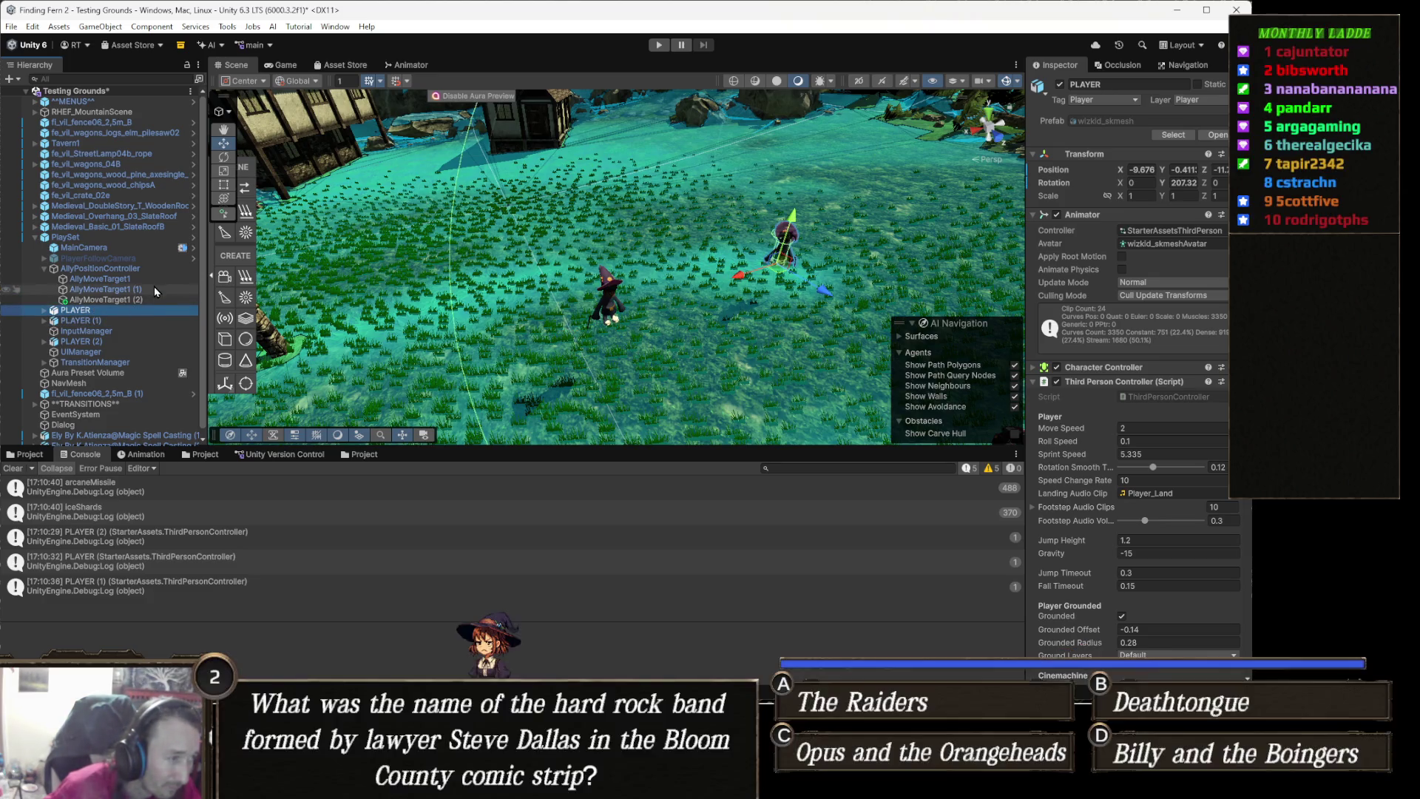
left_click(1089, 584)
scroll(1214, 588, "down", 10)
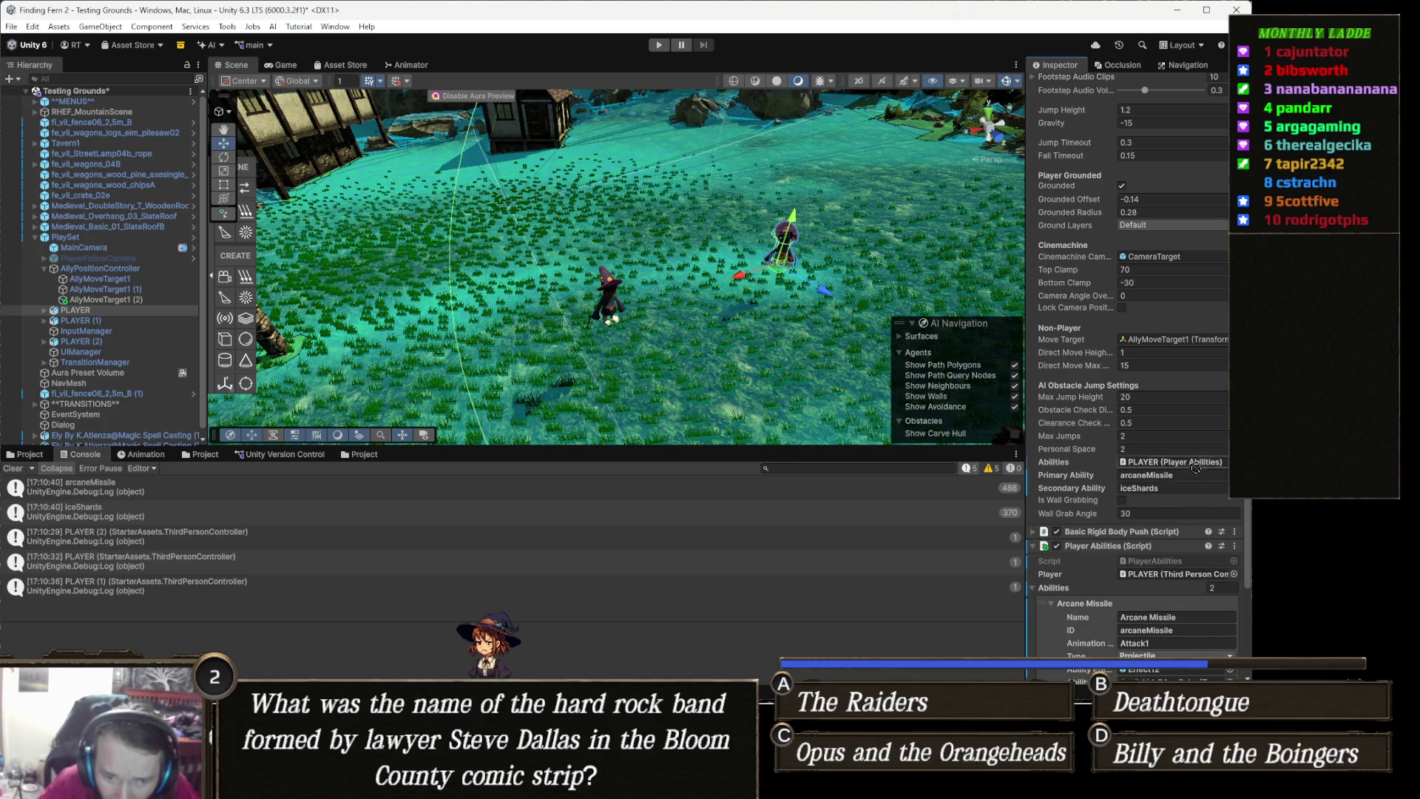
left_click(1094, 532)
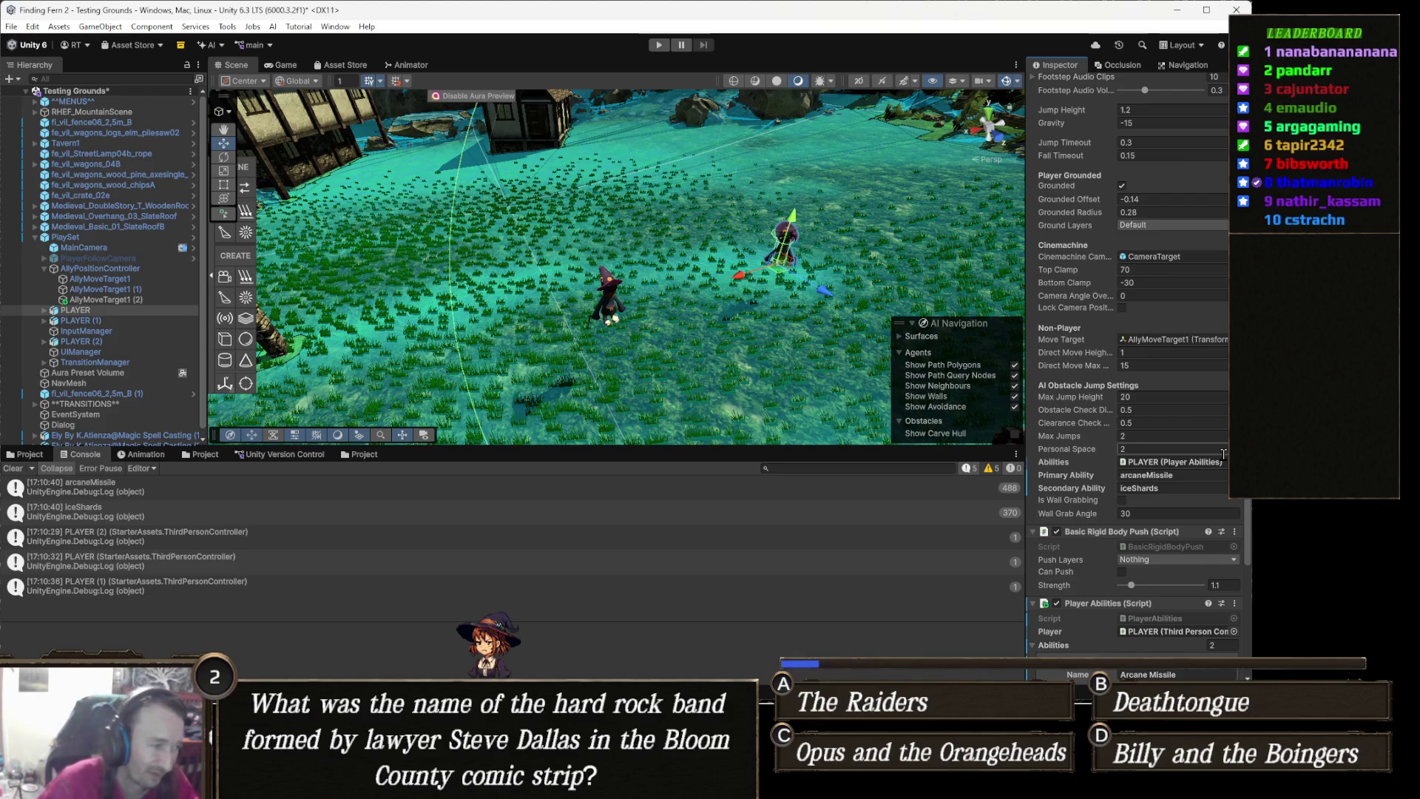
key("alt+Tab")
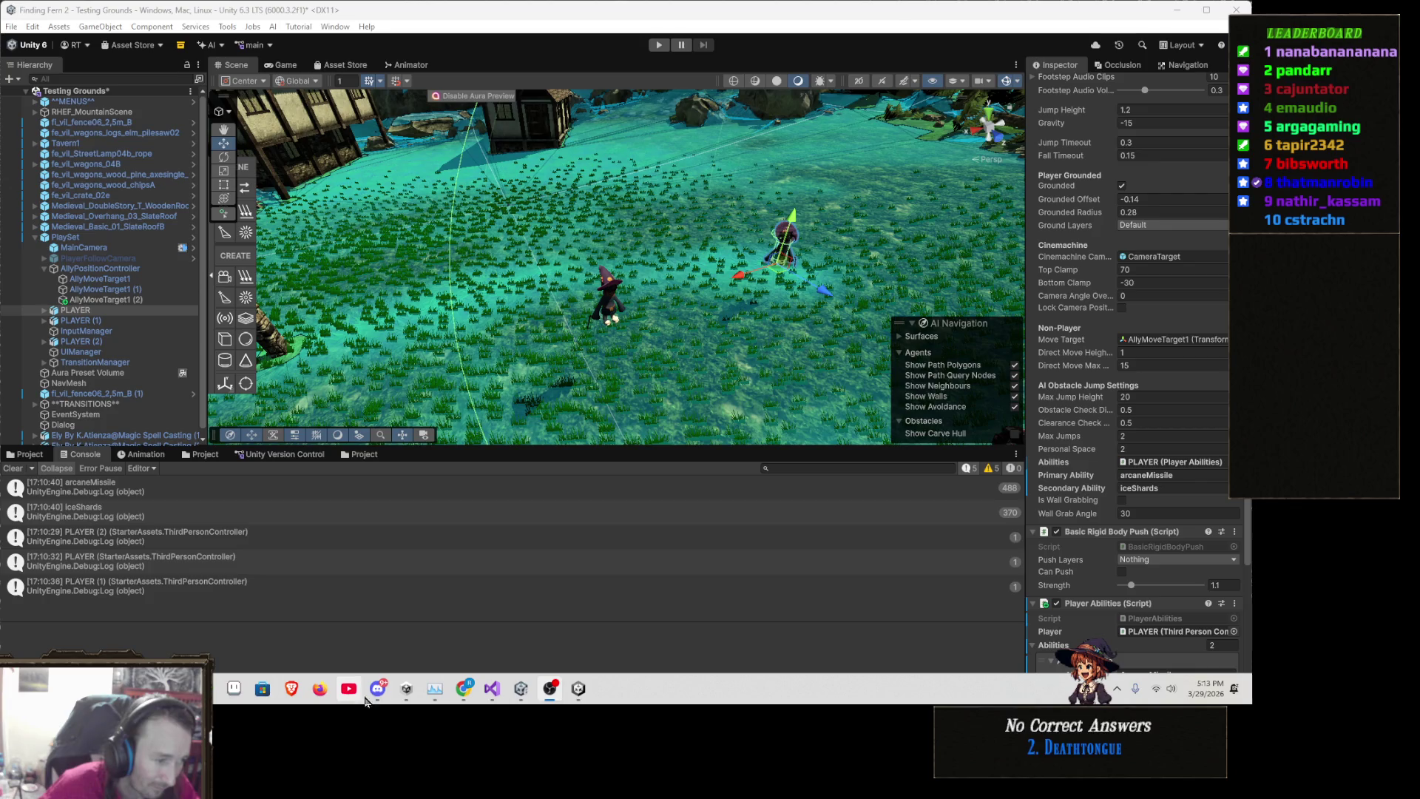
mouse_move(550, 699)
left_click(490, 690)
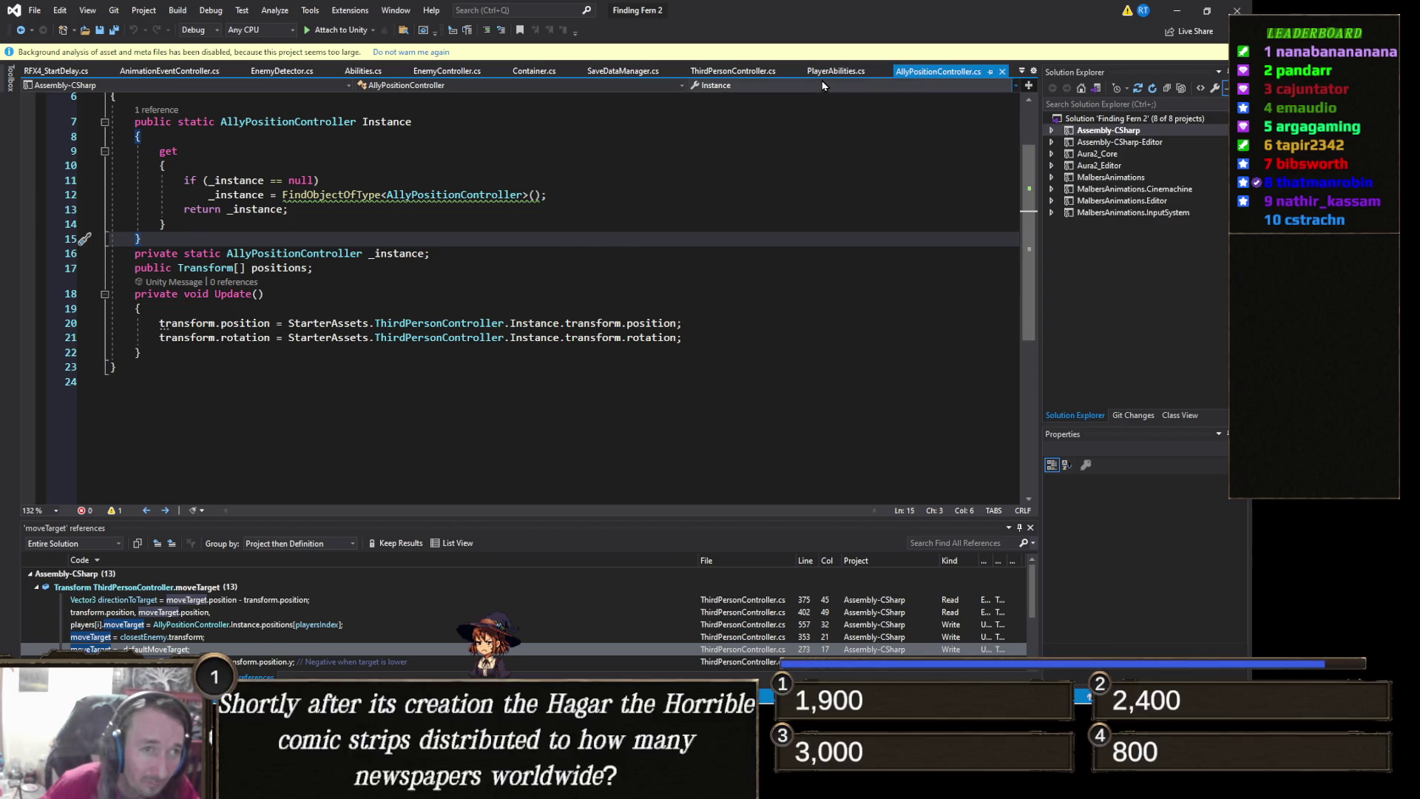
Look through the ThirdPersonController.cs script
left_click(729, 71)
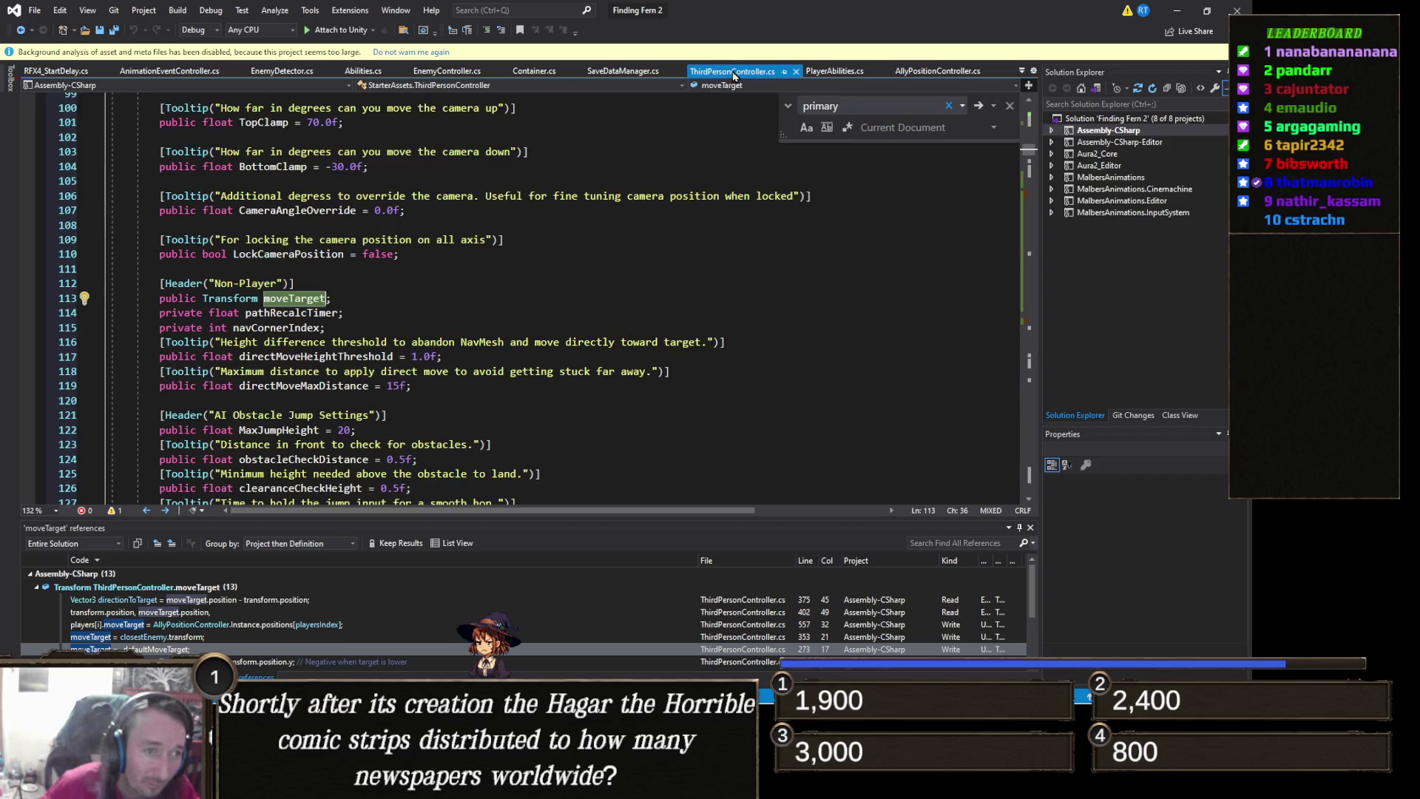
scroll(434, 341, "down", 5)
scroll(435, 341, "down", 15)
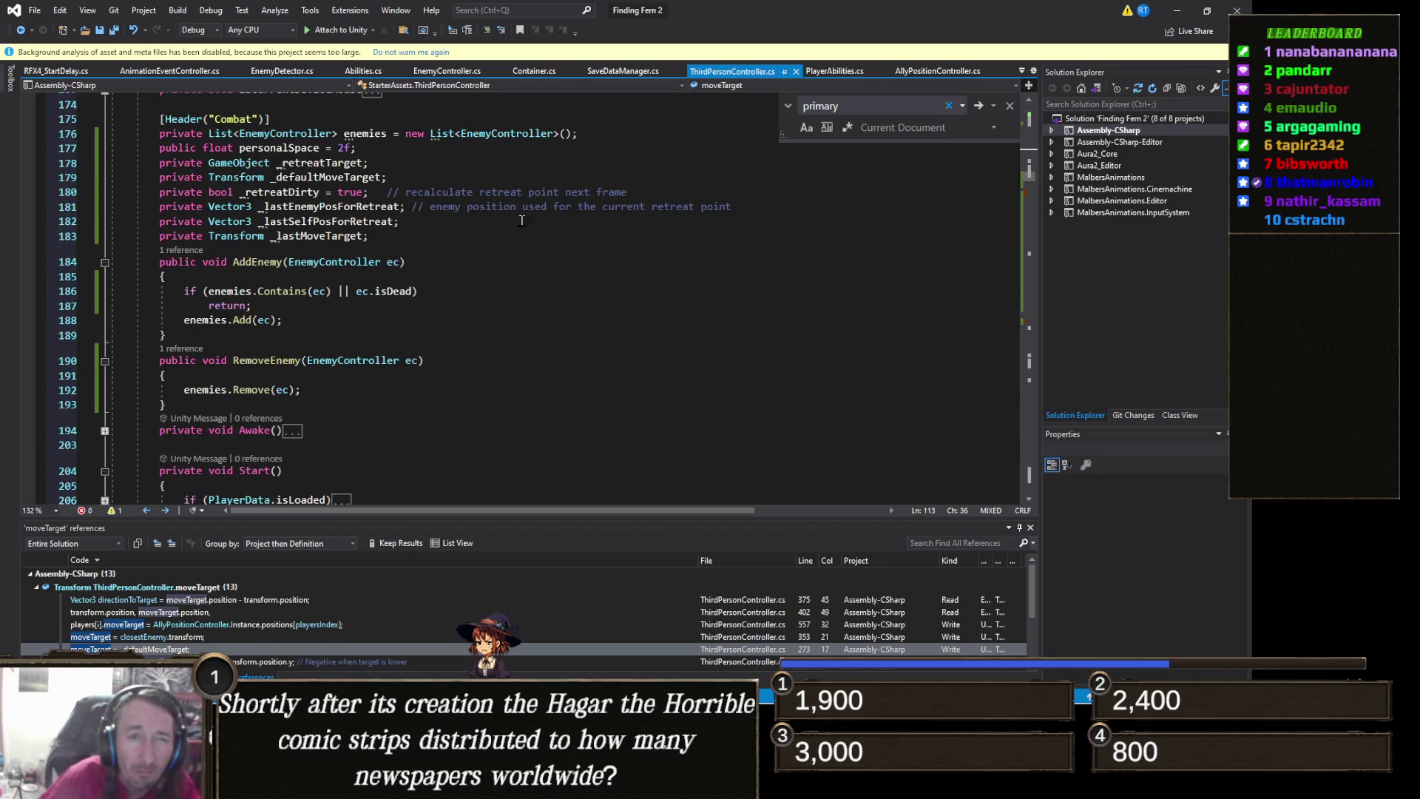
Go from AllyPositionController's Instance to its single reference at line 557 of ThirdPersonController.cs
left_click(926, 71)
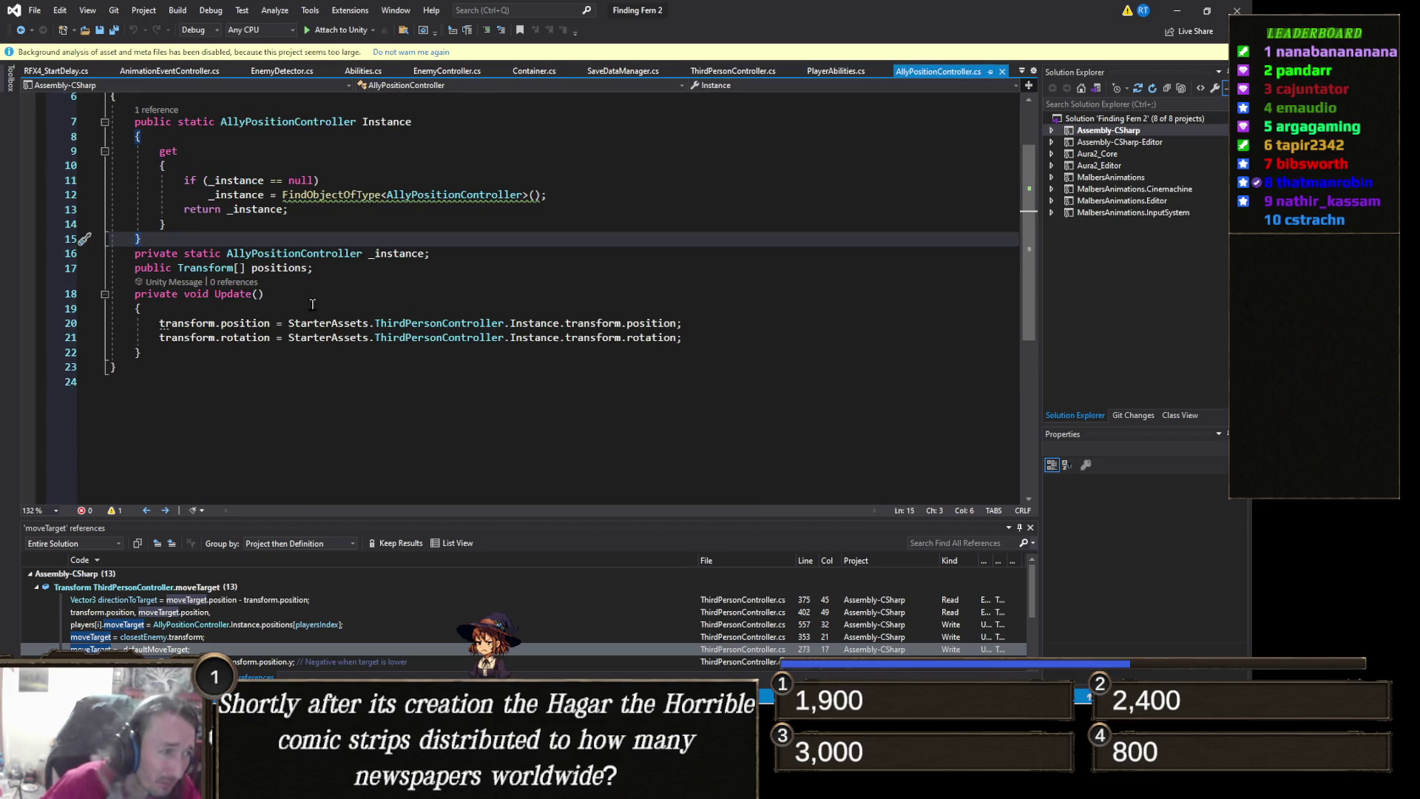
right_click(395, 259)
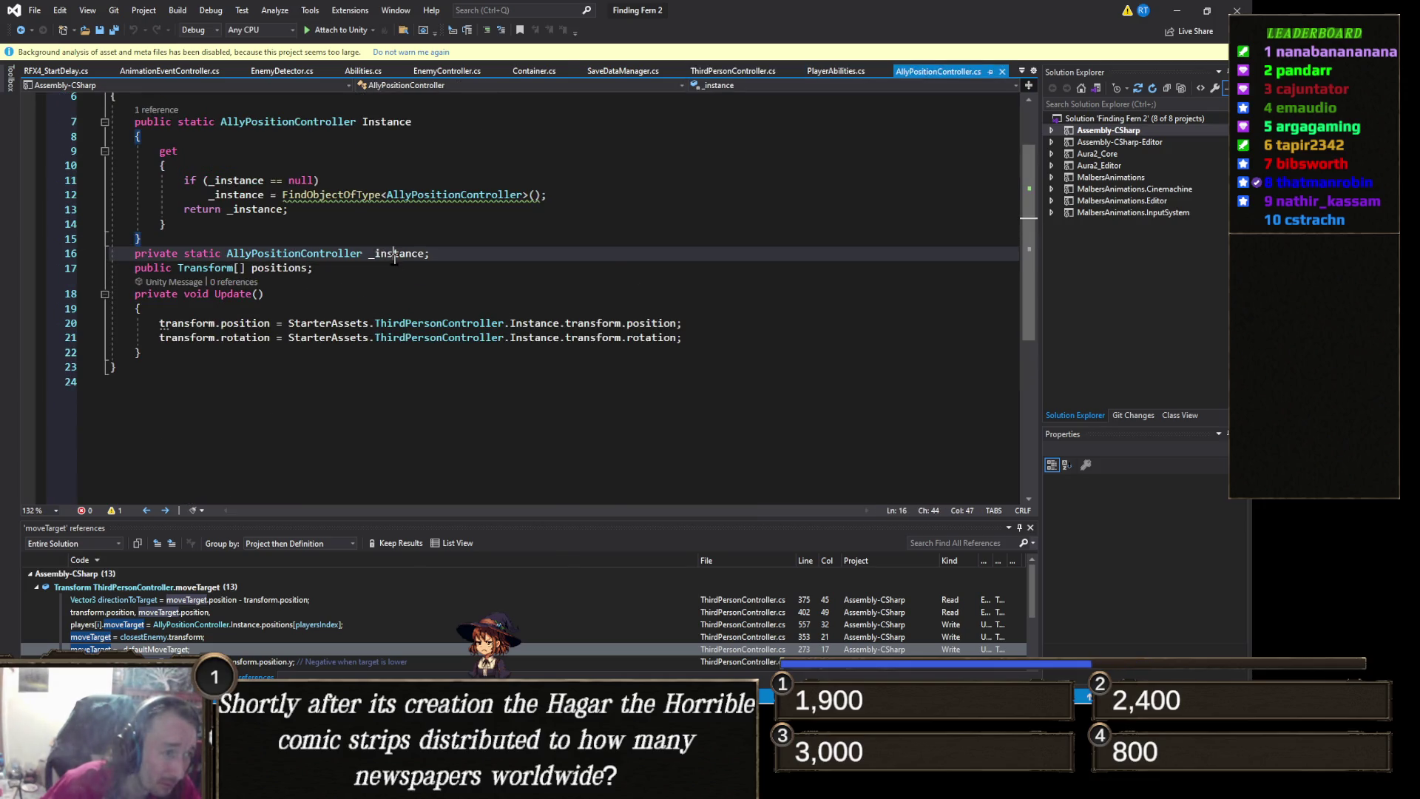
left_click(379, 126)
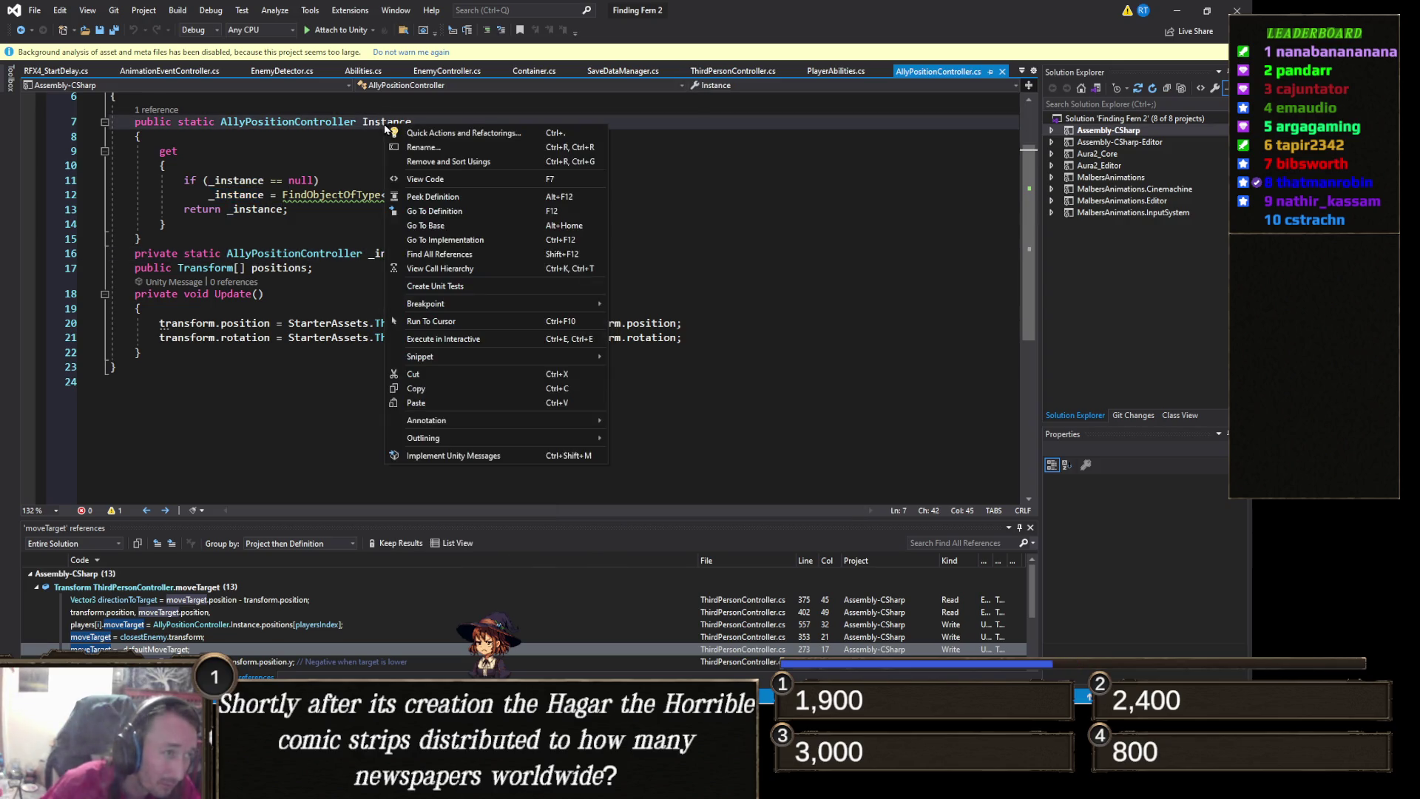
left_click(160, 110)
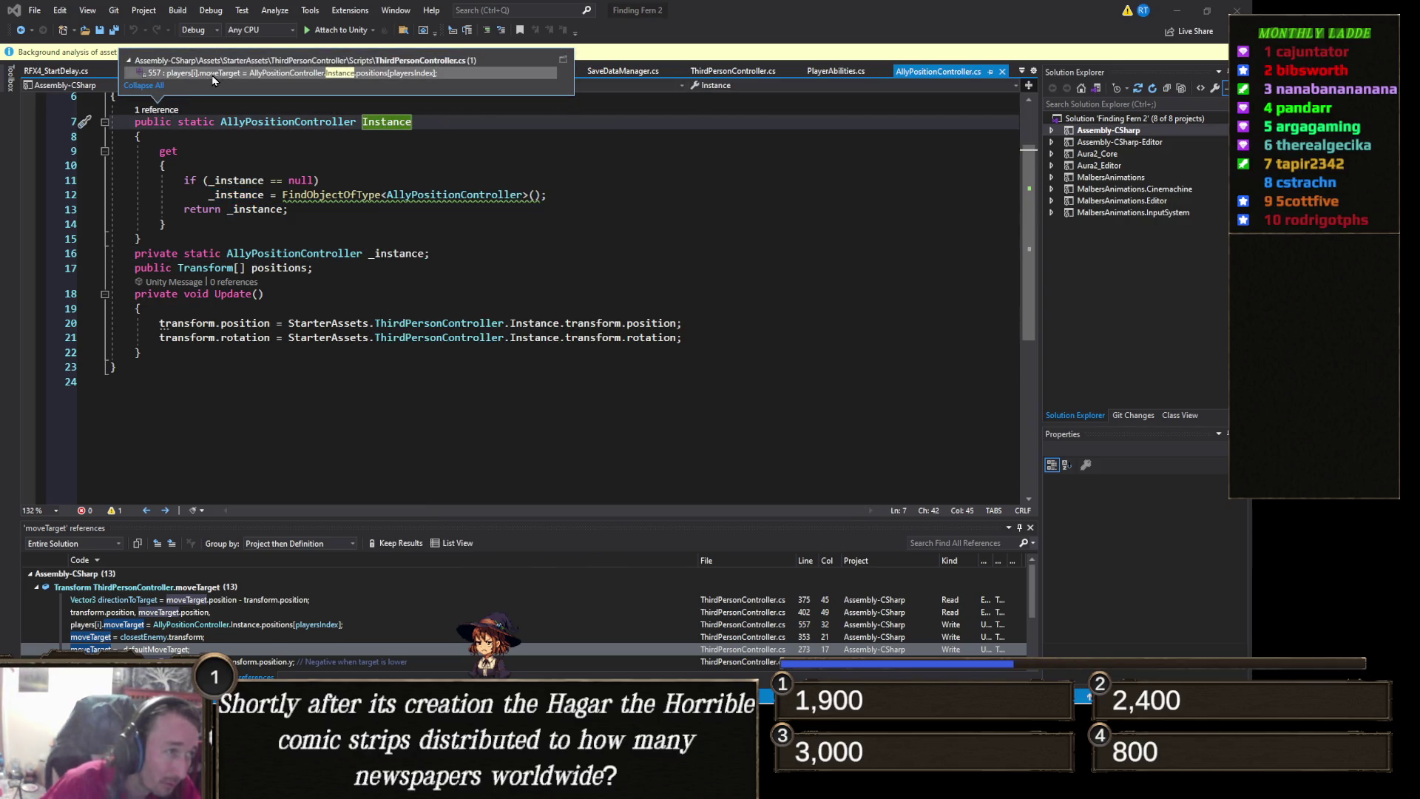
double_click(369, 75)
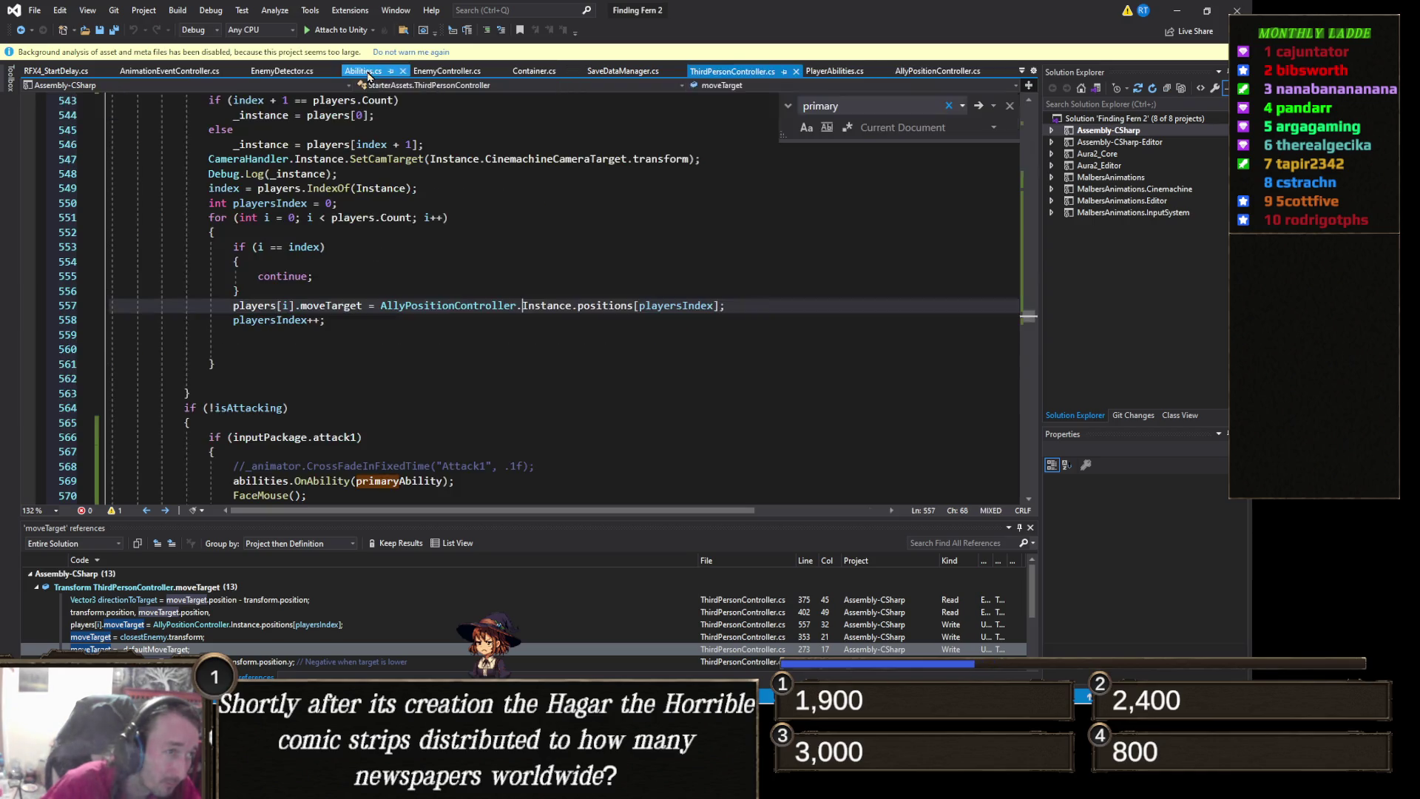
Delete the loop assigning each ally's moveTarget from AllyPositionController.Instance.positions
scroll(376, 346, "up", 2)
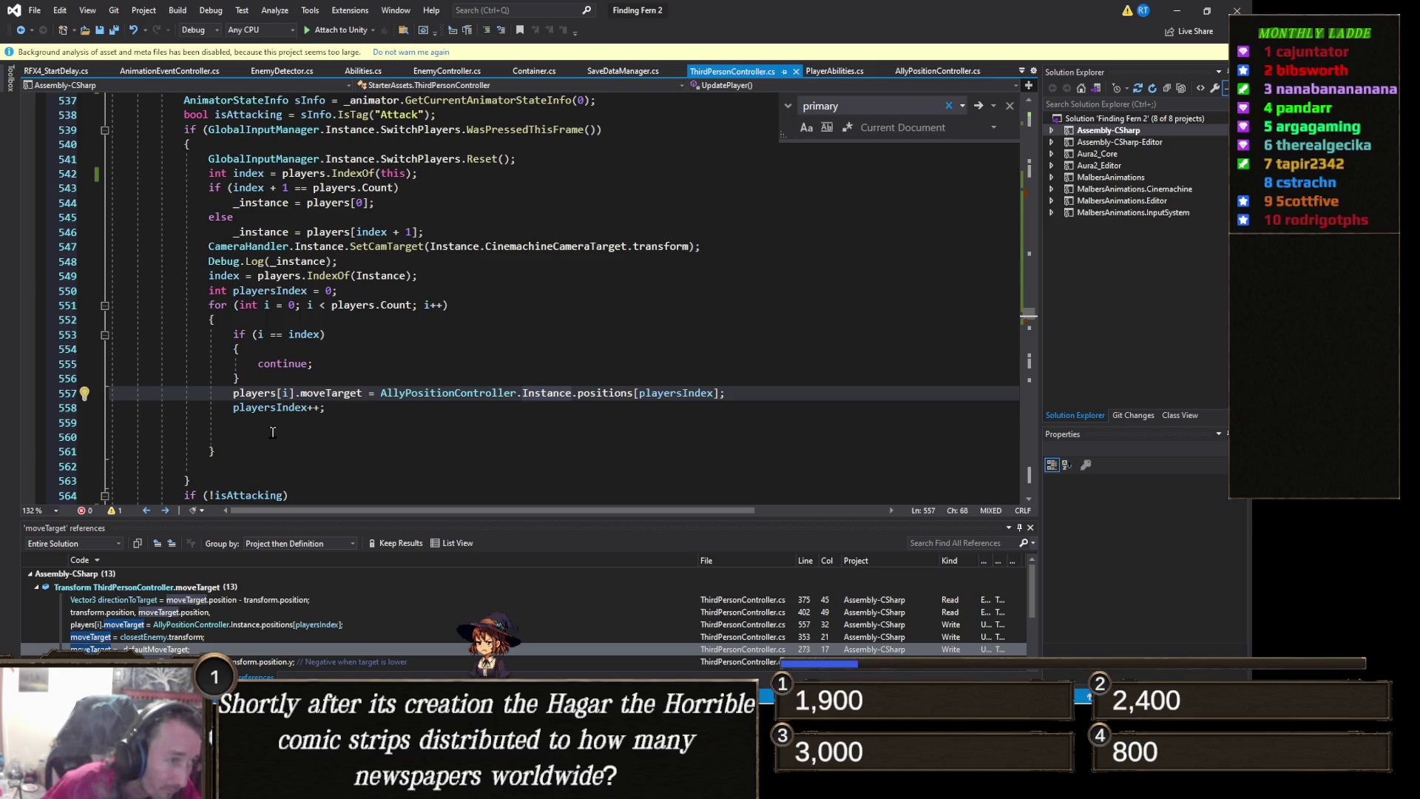
left_click(242, 449)
left_click_drag(242, 449, 127, 272)
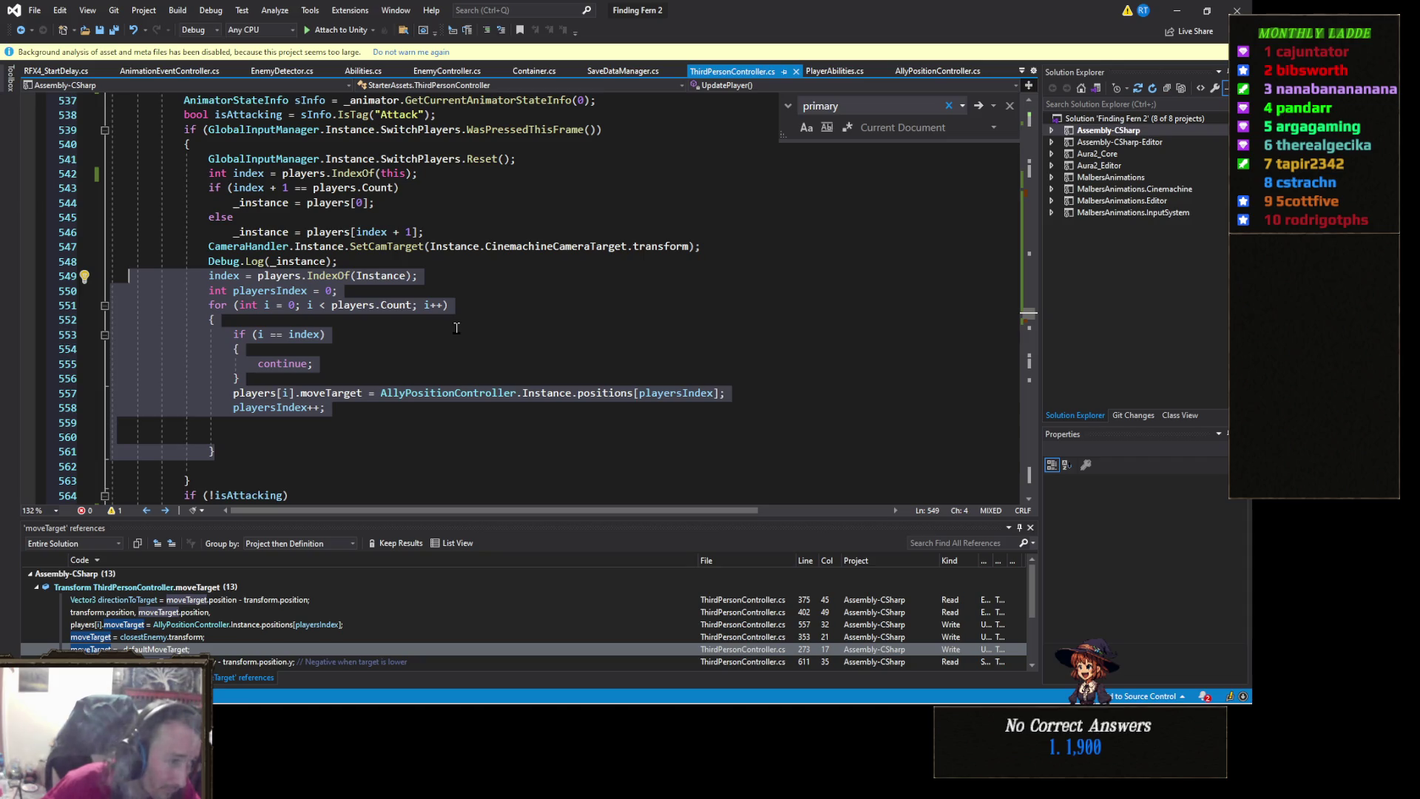
key("Delete")
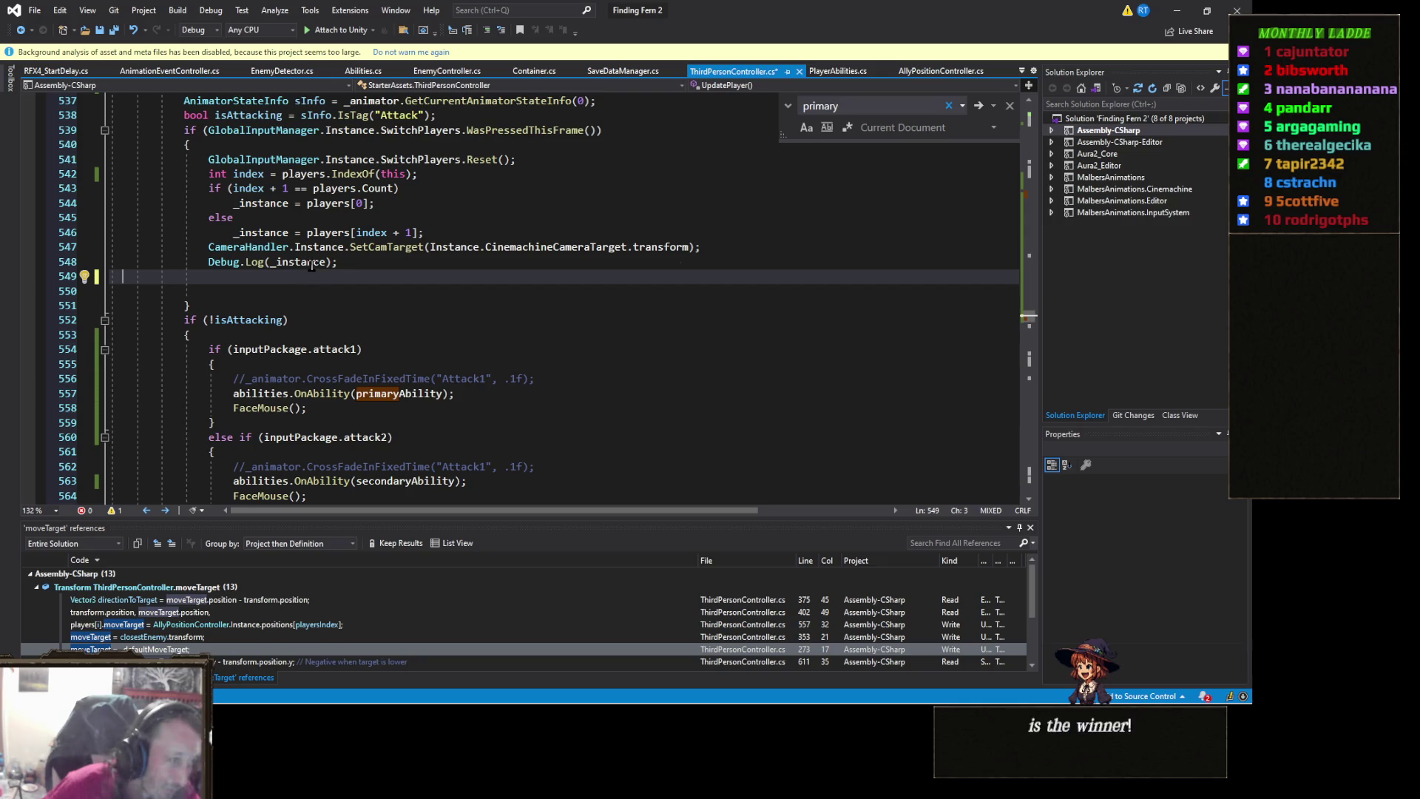
key("BackSpace")
key("BackSpace")
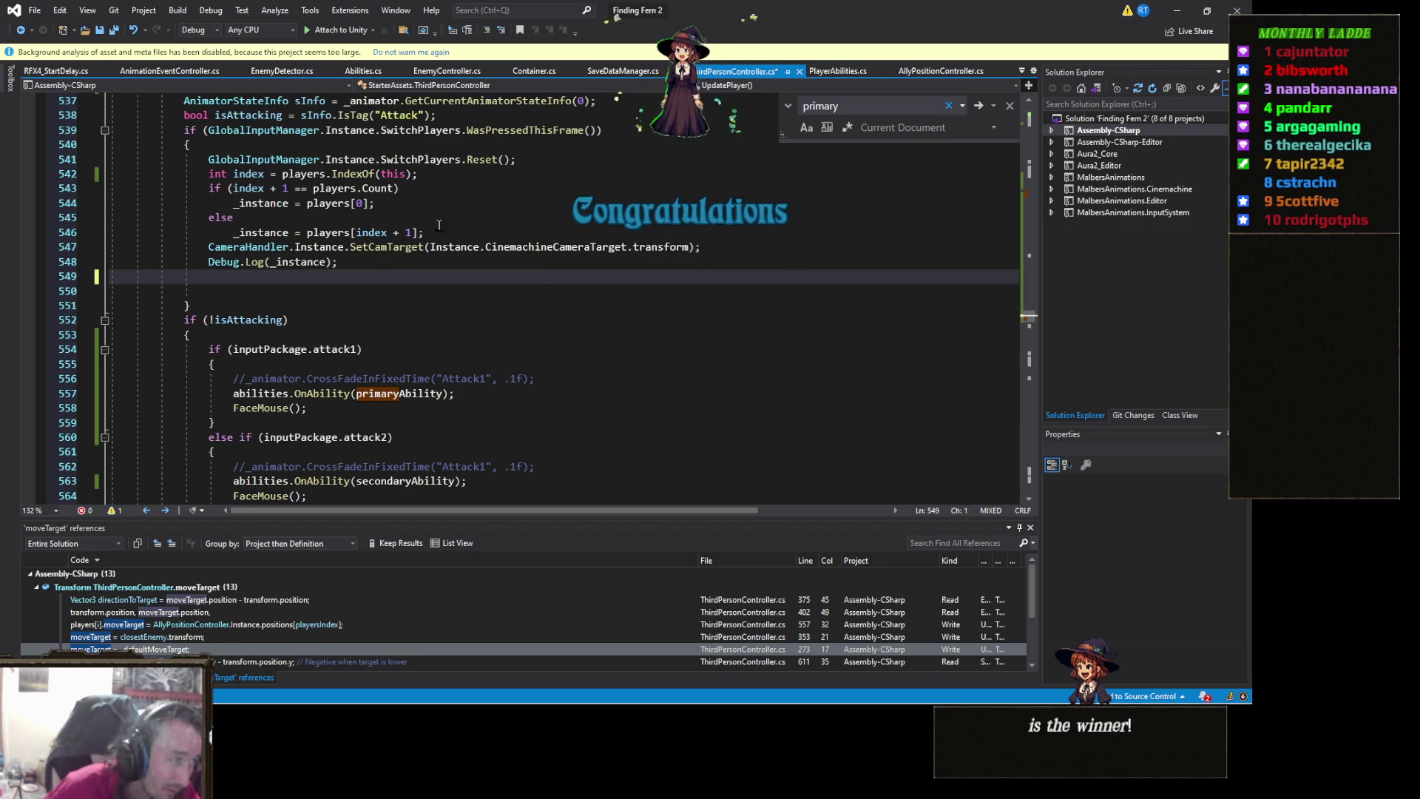
key("BackSpace")
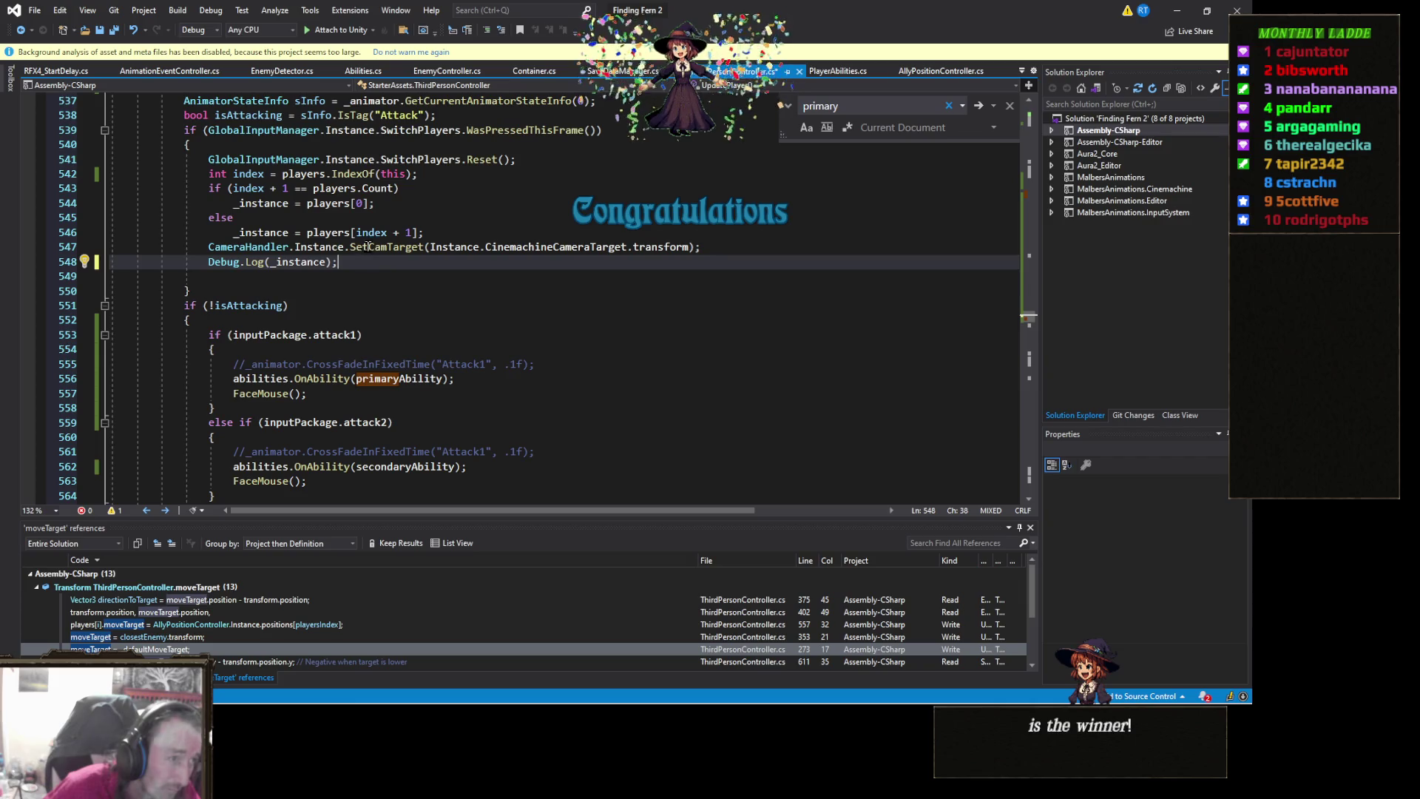
Go to the _instance definition and place the caret after the Instance getter
scroll(320, 275, "up", 1)
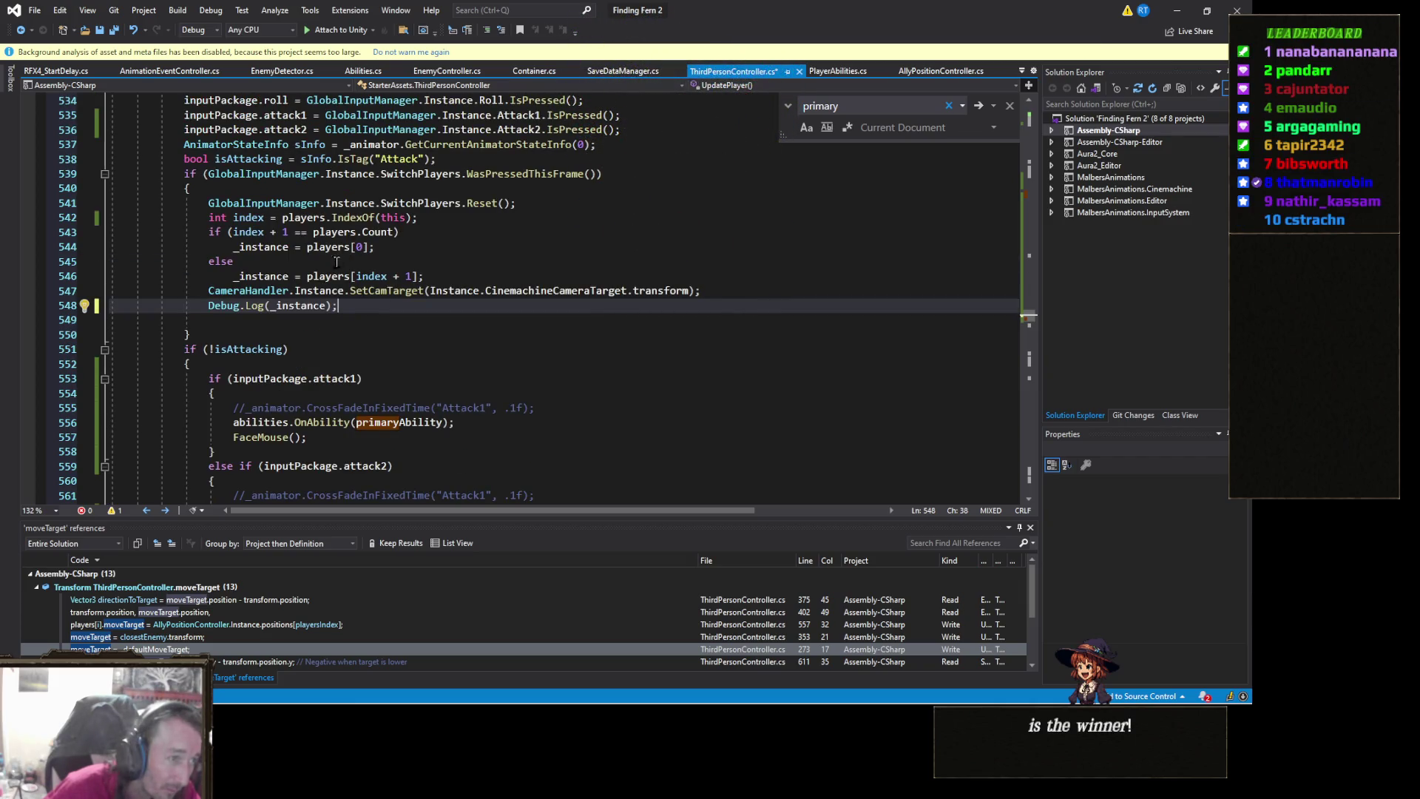
right_click(268, 250)
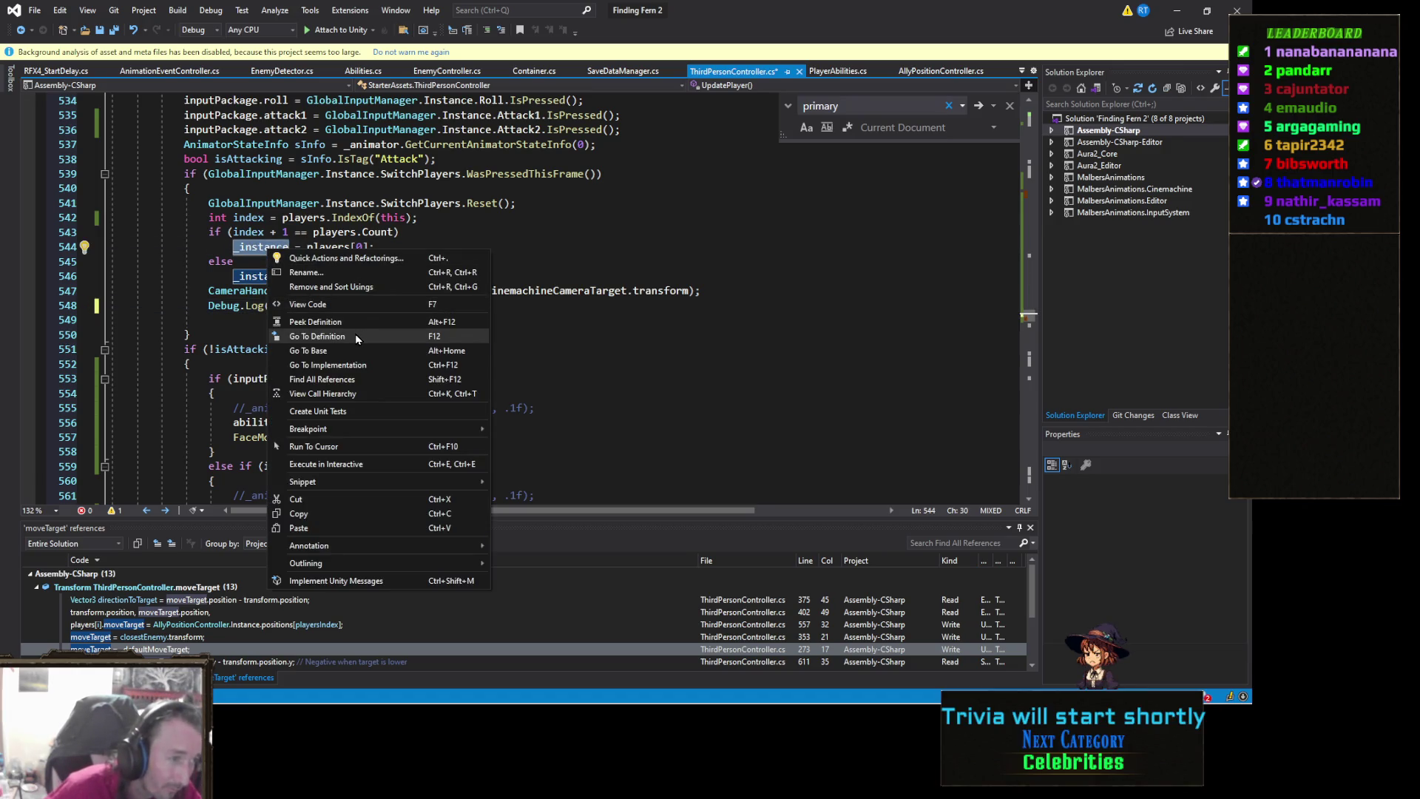
left_click(355, 336)
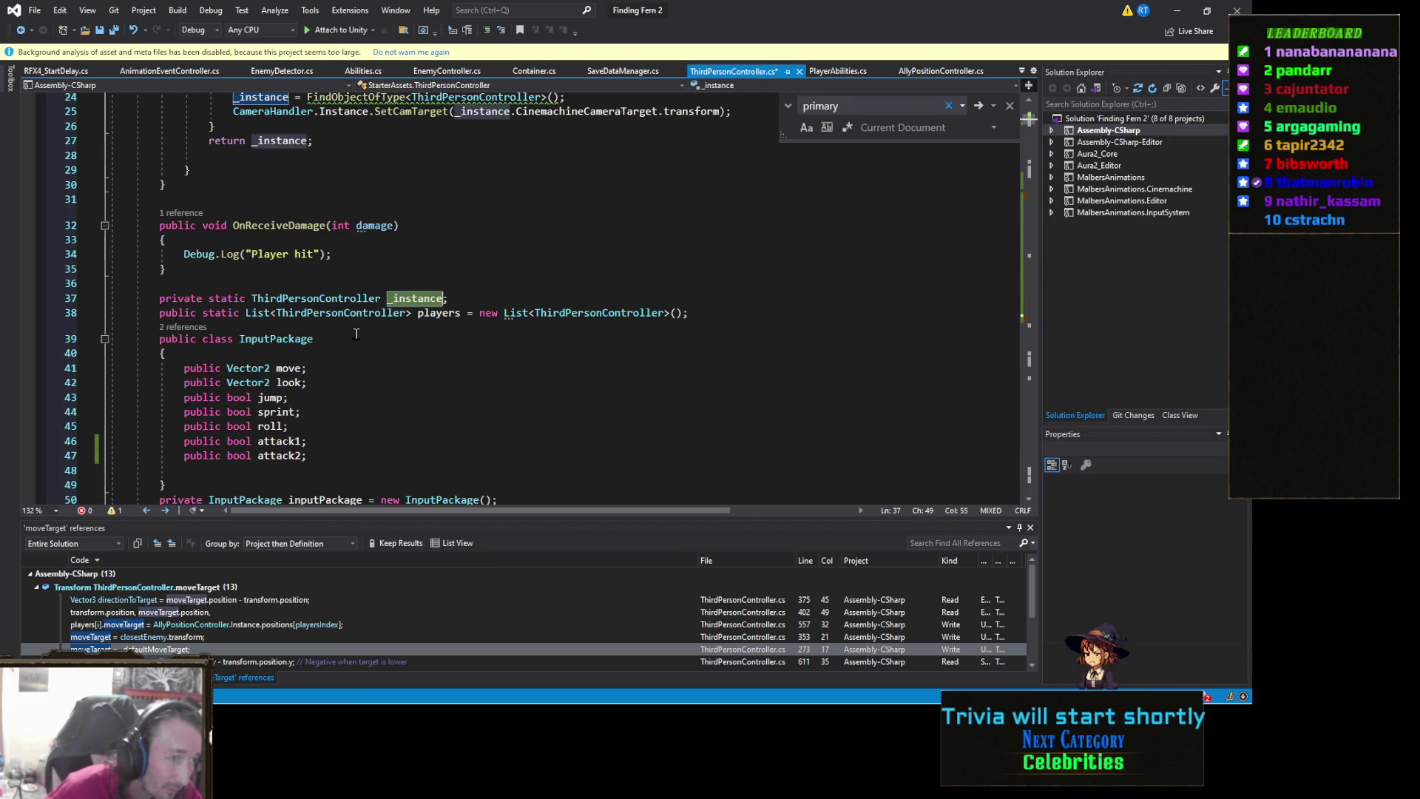
left_click(475, 298)
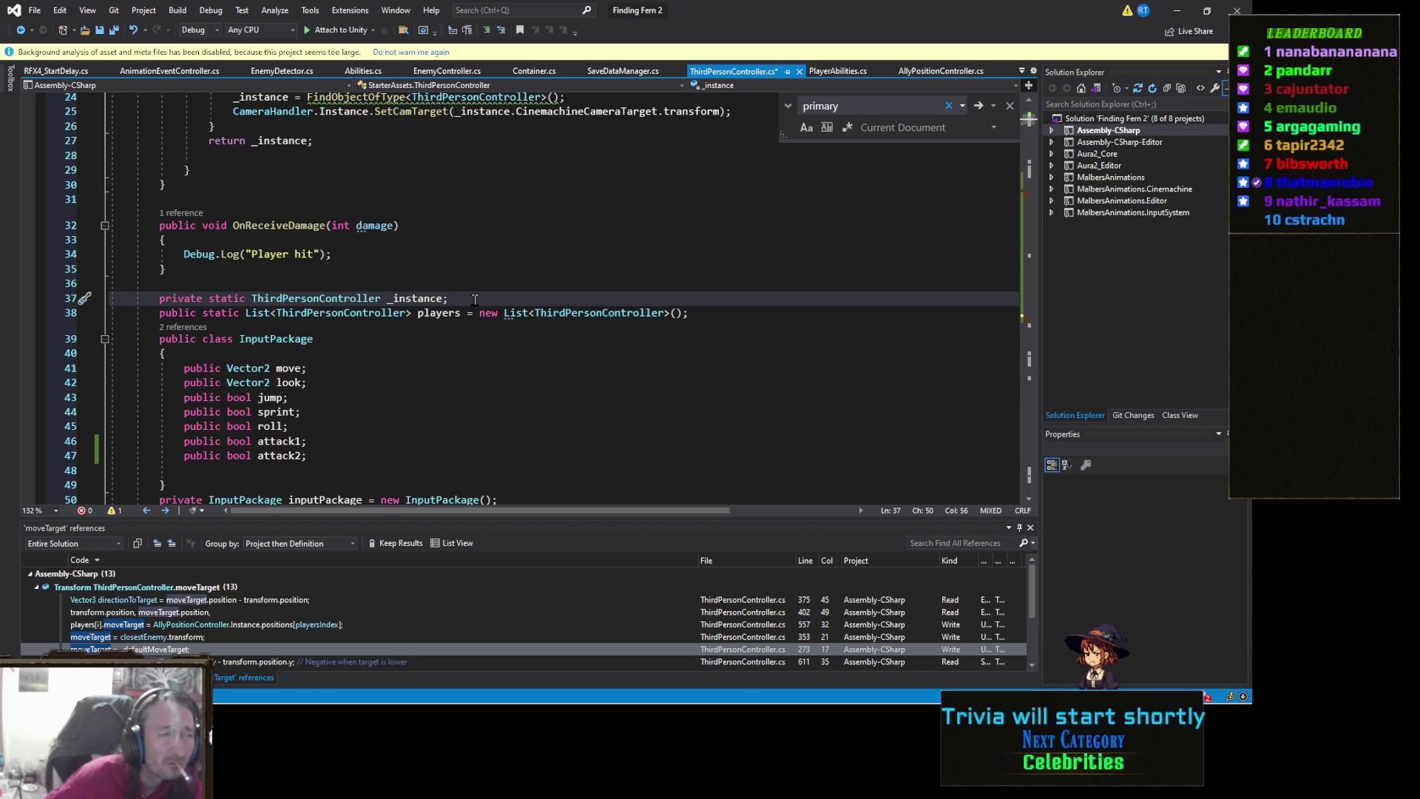
scroll(468, 324, "up", 4)
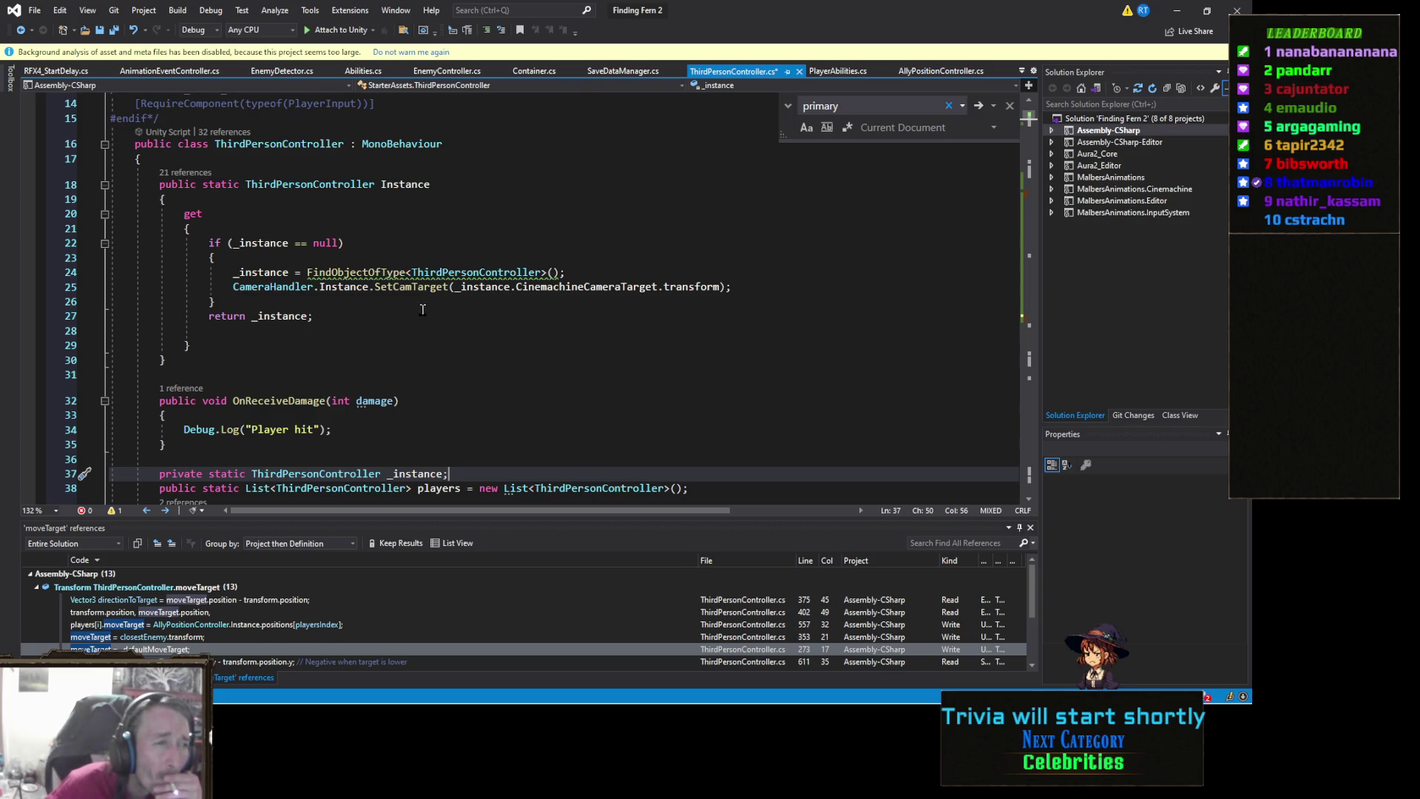
scroll(418, 307, "down", 1)
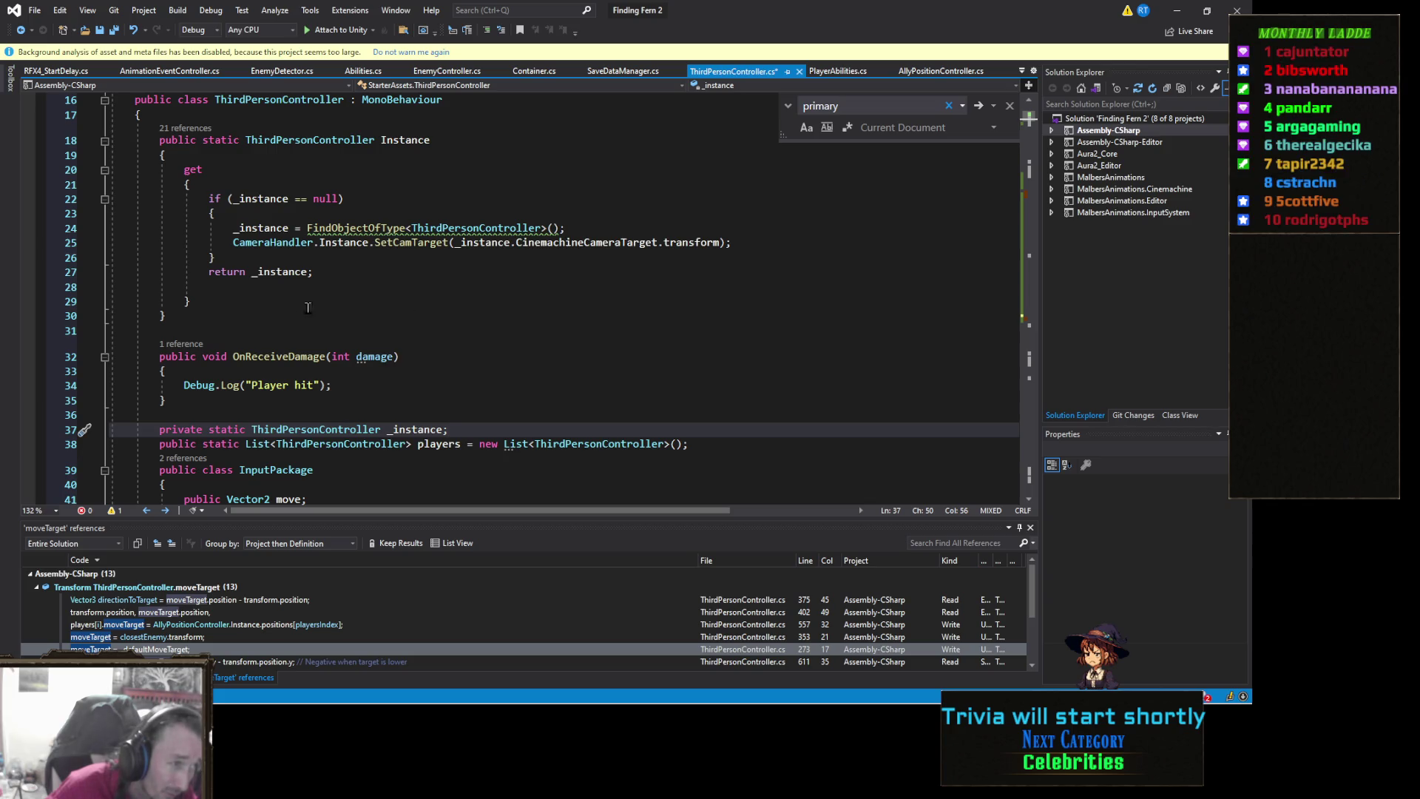
left_click(242, 299)
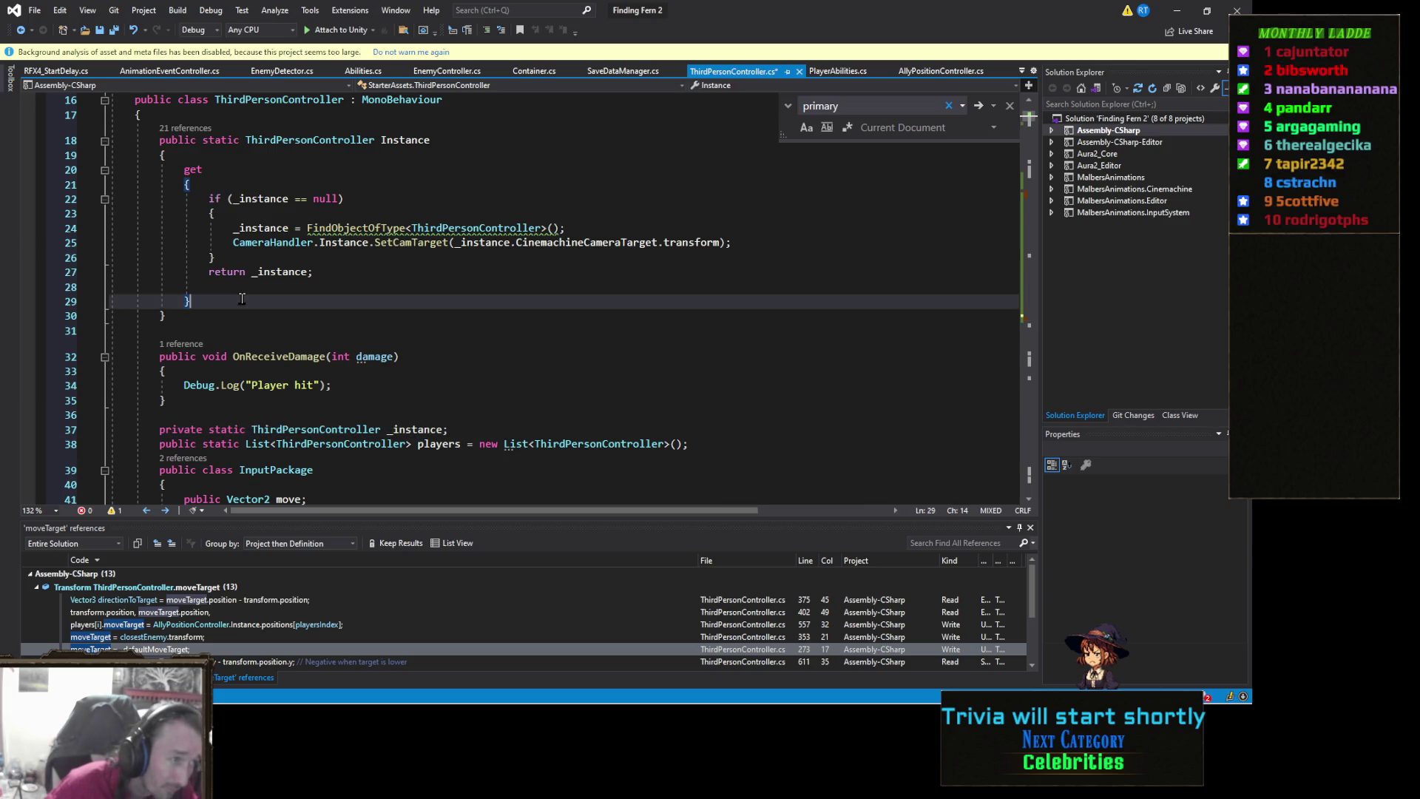
Add a private setter storing '_instance = value;' followed by the pasted move-target reassignment loop
key("Return")
type("prib")
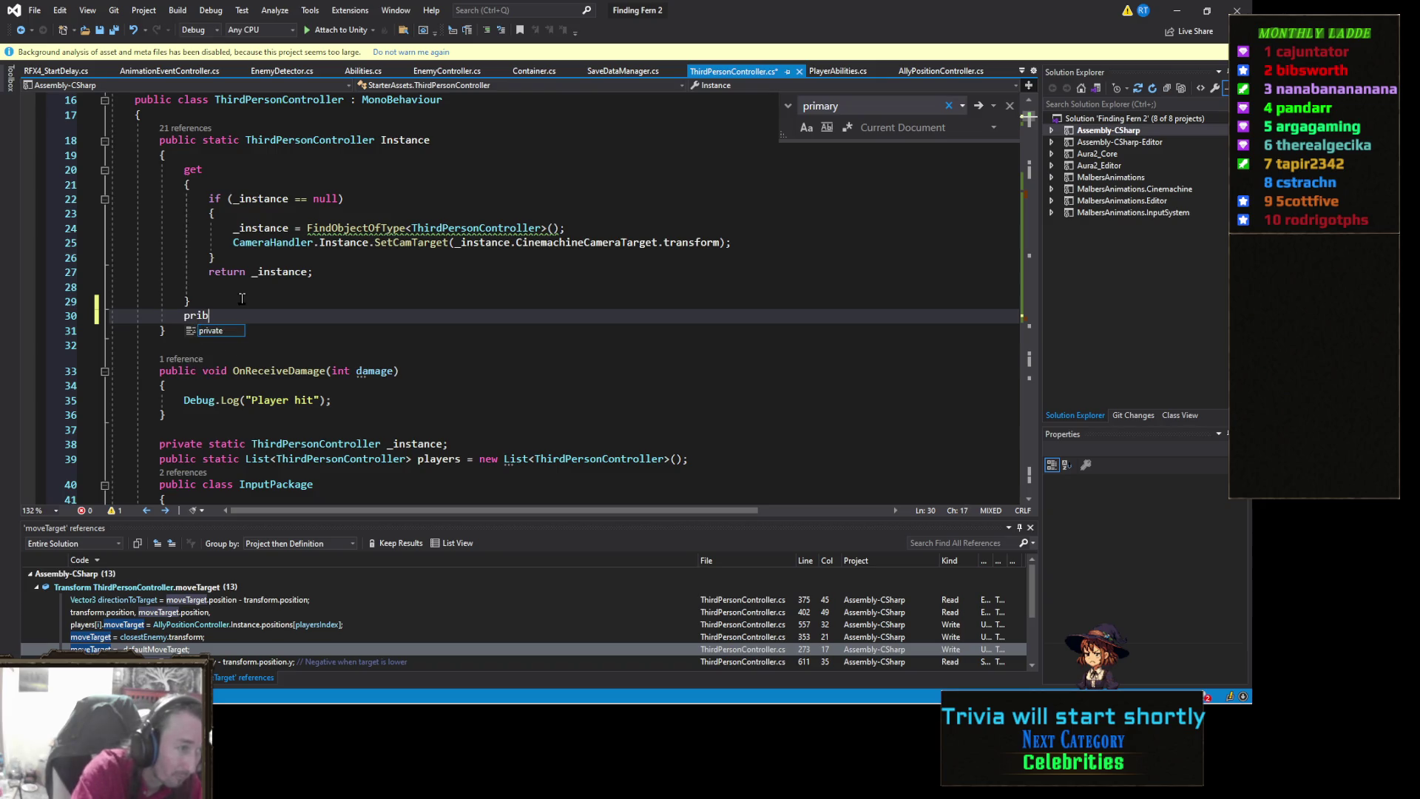
key("BackSpace")
type("vate set")
key("Tab")
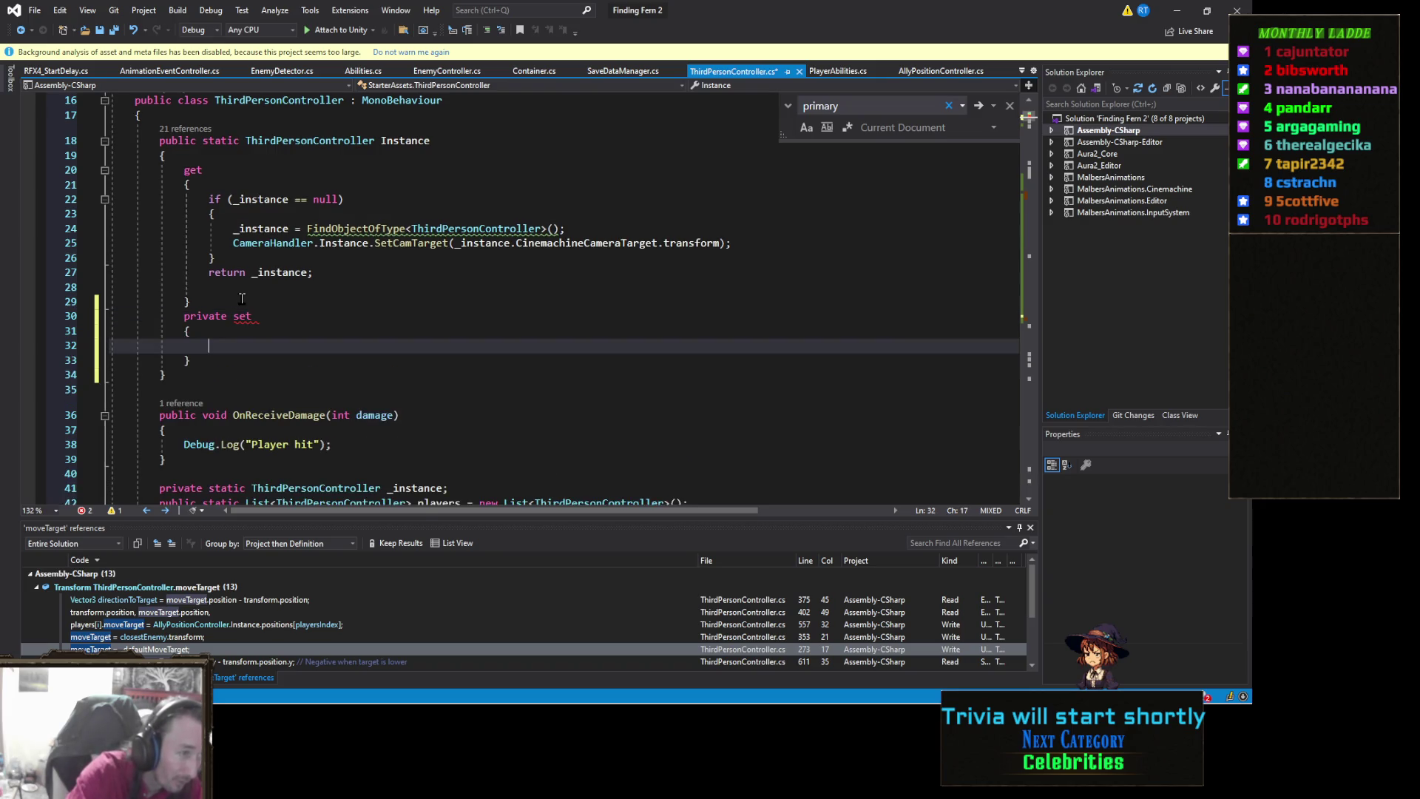
type("ins")
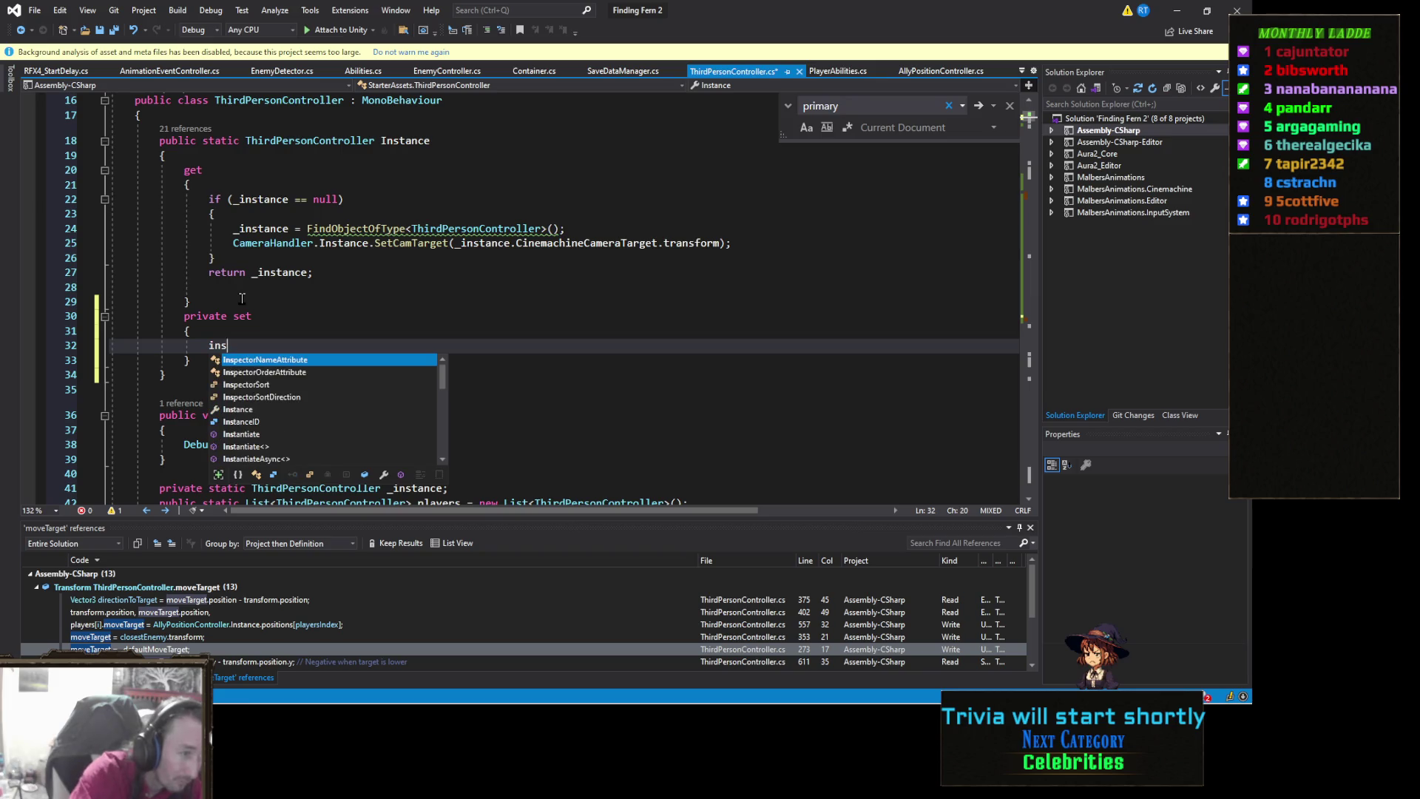
key("BackSpace")
key("BackSpace")
key("BackSpace")
type("_in")
key("BackSpace")
key("BackSpace")
key("BackSpace")
type("_")
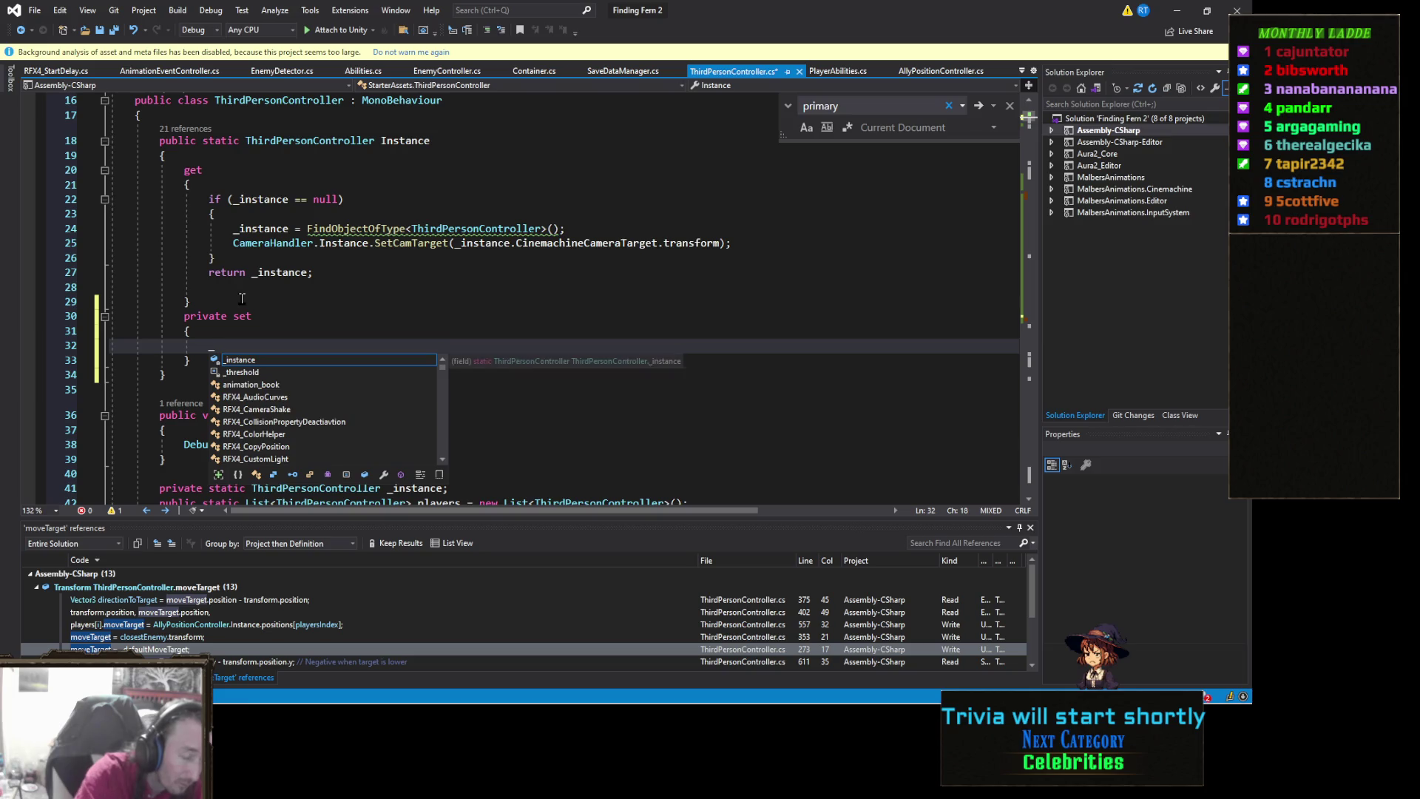
type("instance =  value;")
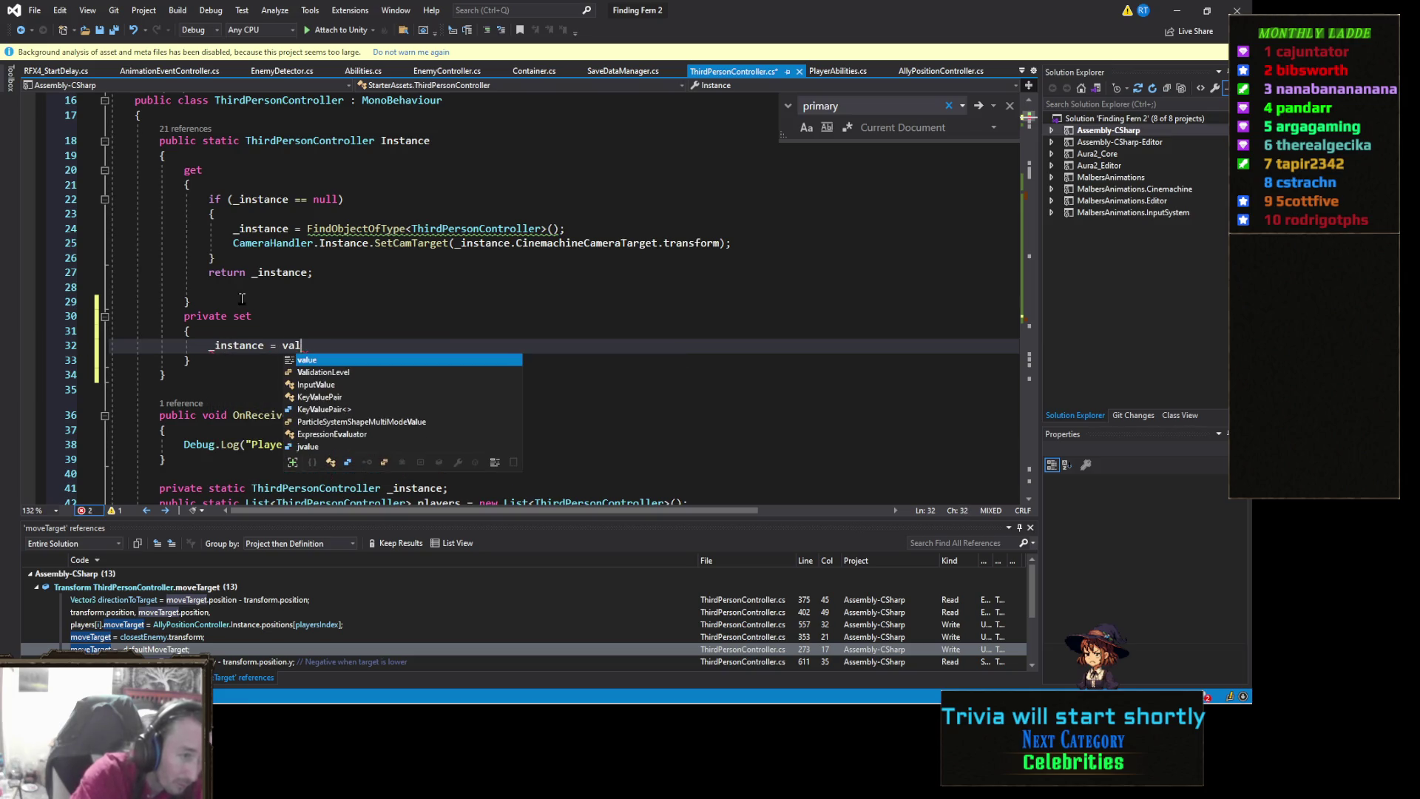
key("Return")
type("index = players.IndexOf(Instance);                 int playersIndex = 0;                 for (int i = 0; i < players.Count; i++)                 {                     if (i == index)                     {                         continue;                     }                     players[i].moveTarget = AllyPositionController.Instance.positions[playersIndex];                     playersIndex++;                   }")
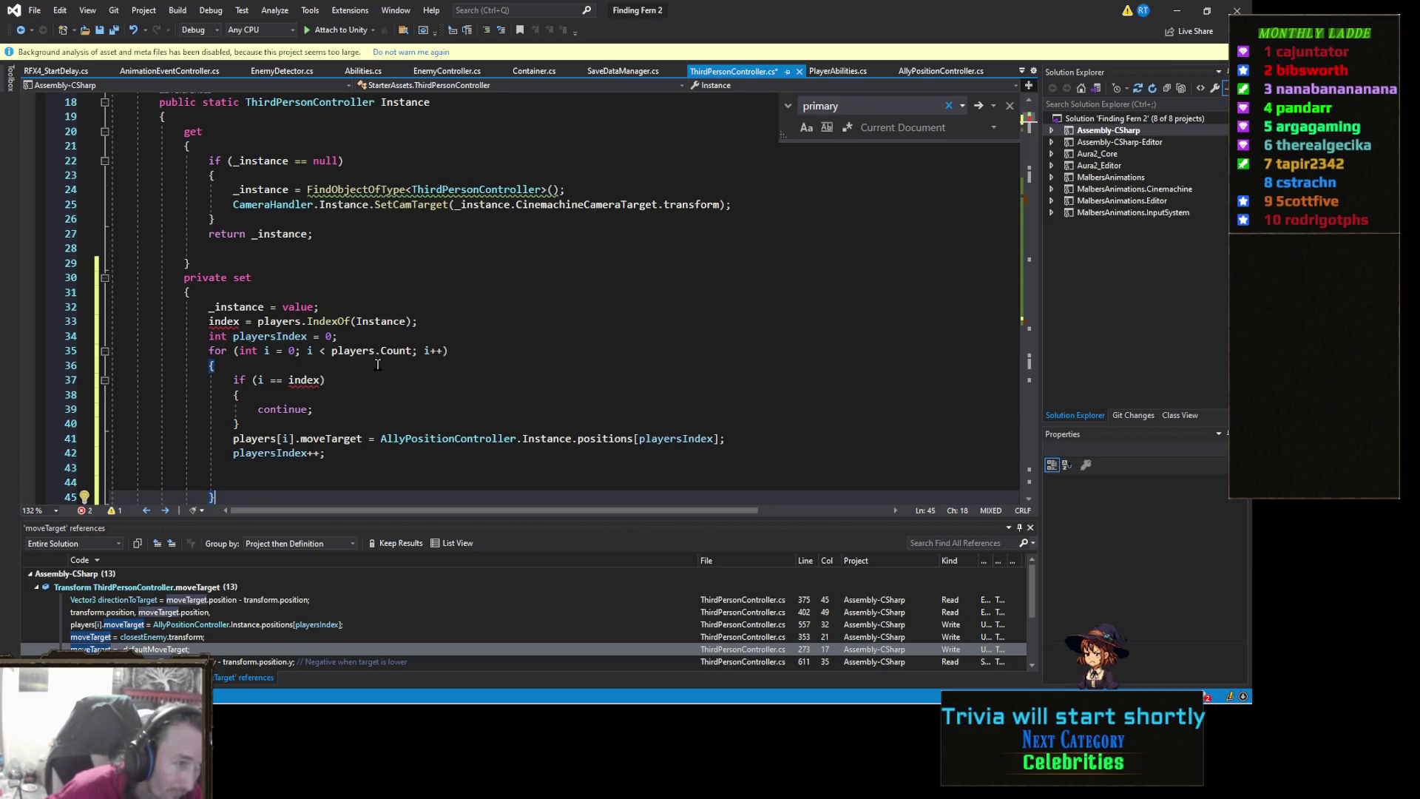
Save ThirdPersonController.cs and switch to AllyPositionController.cs
scroll(470, 340, "down", 1)
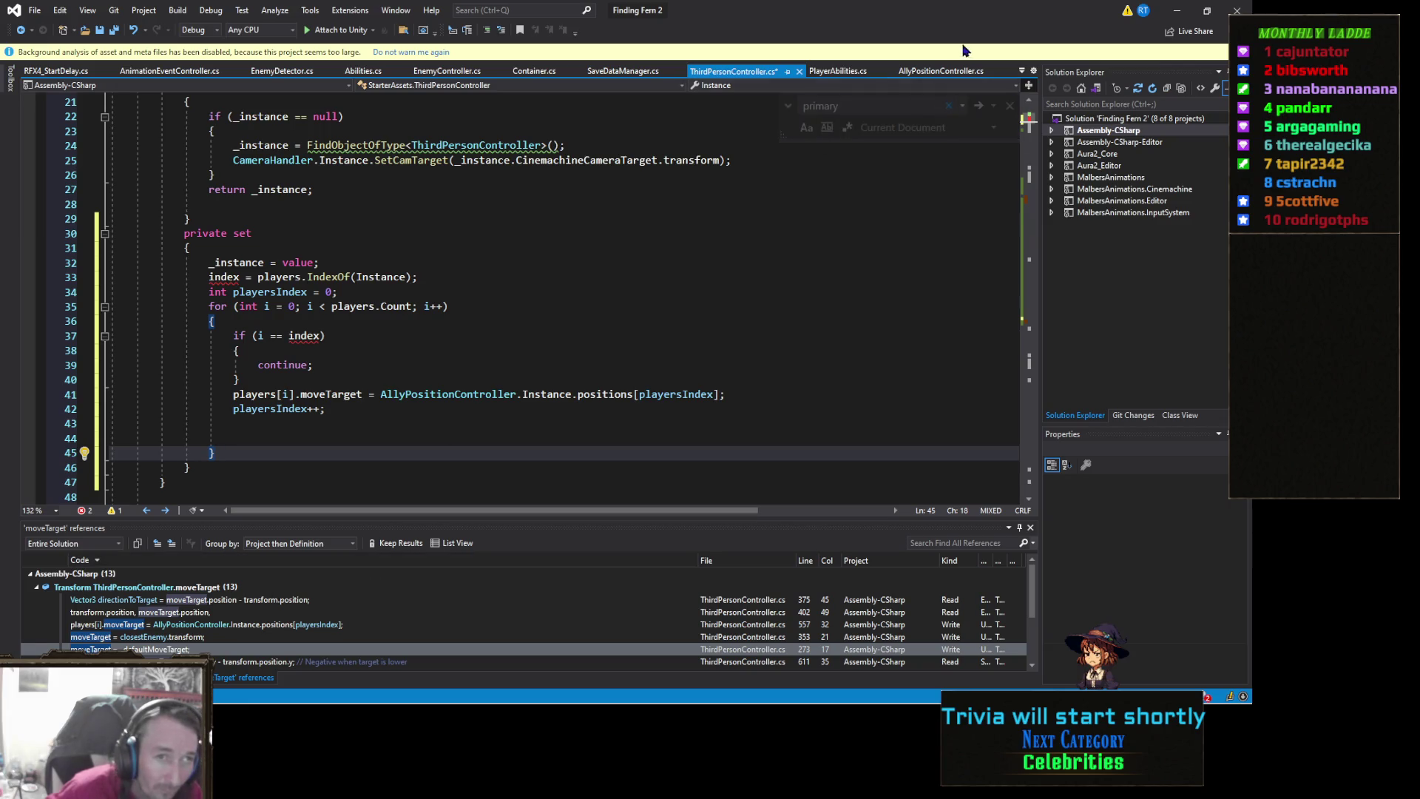
key("ctrl+s")
left_click(929, 72)
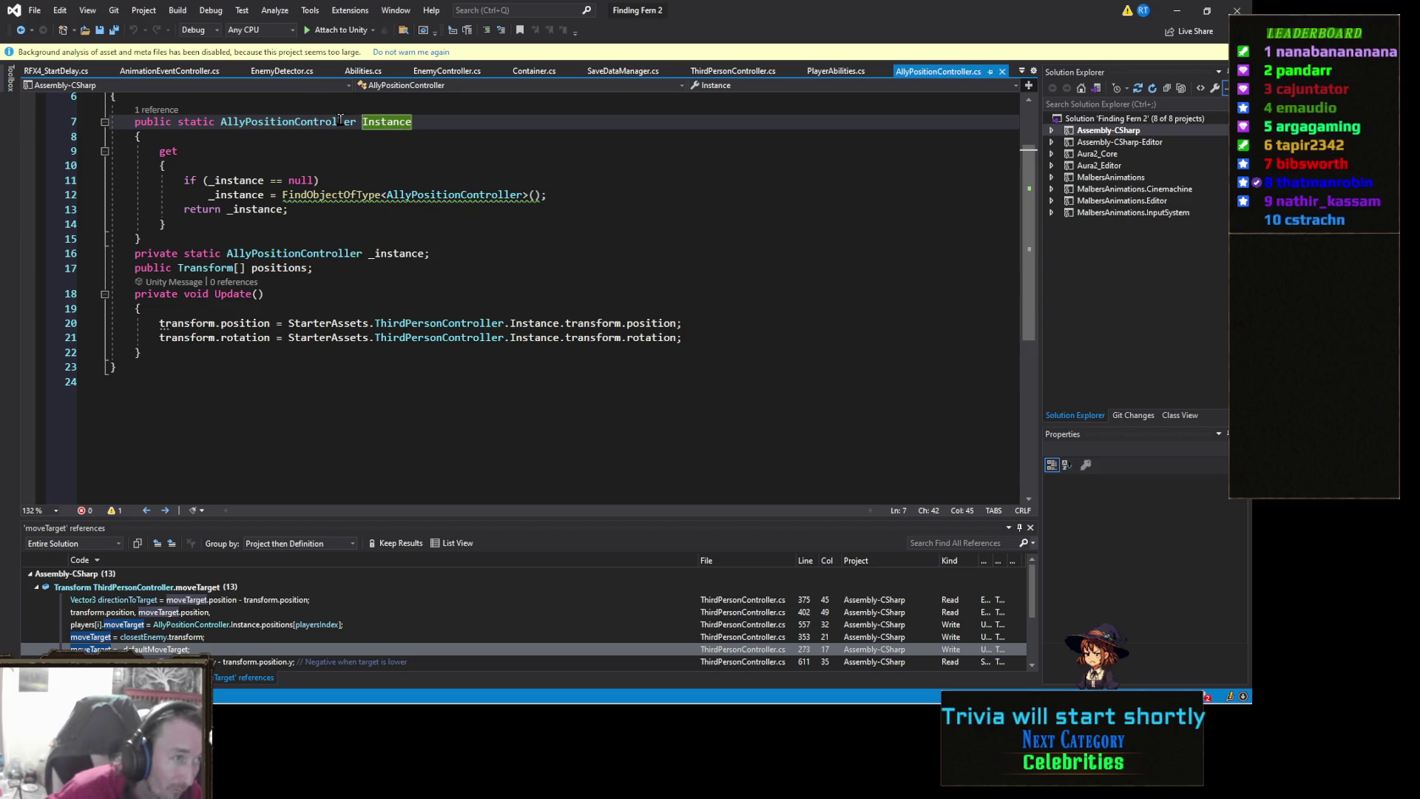
Open the Instance reference at line 41 of ThirdPersonController.cs and scroll to UpdatePlayer's SwitchPlayers code
left_click(155, 109)
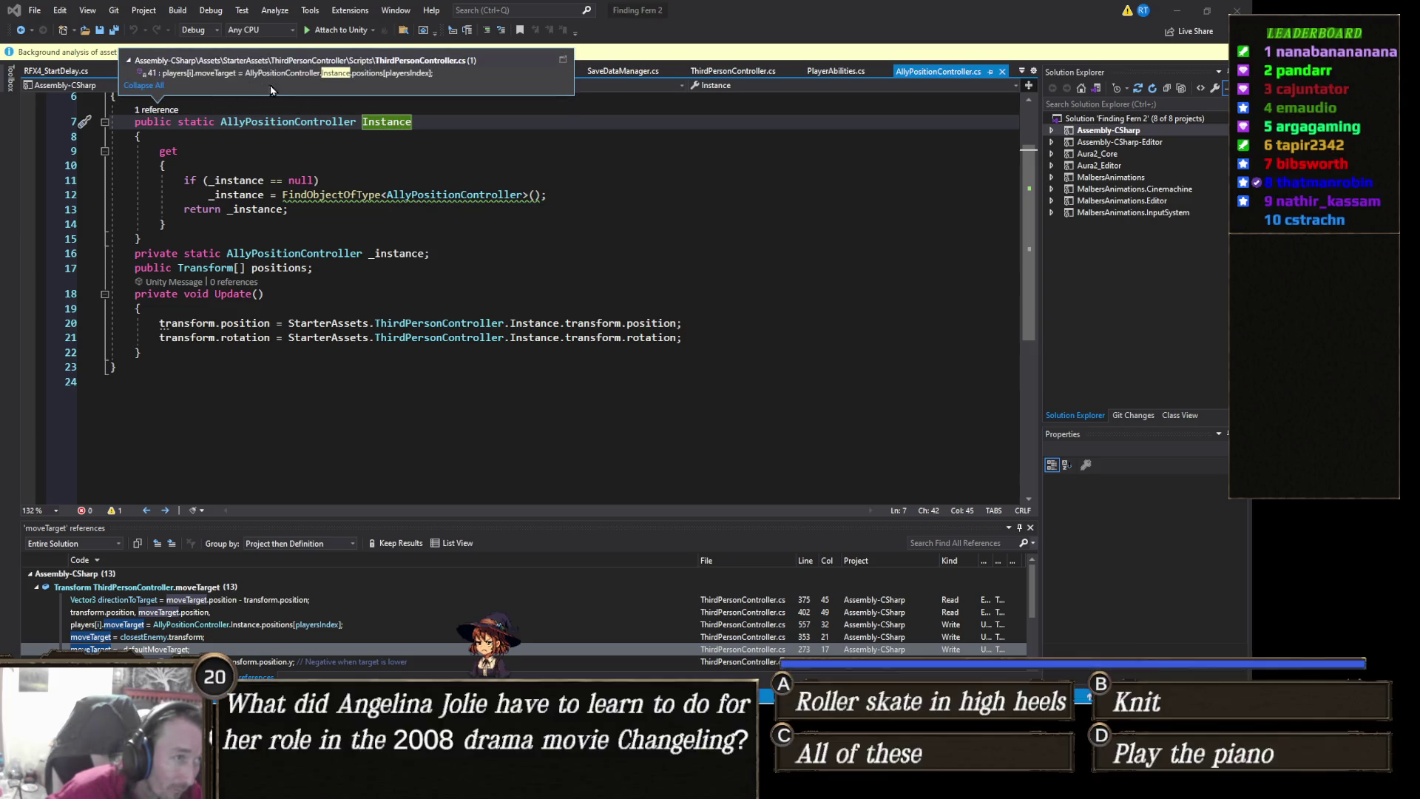
double_click(215, 73)
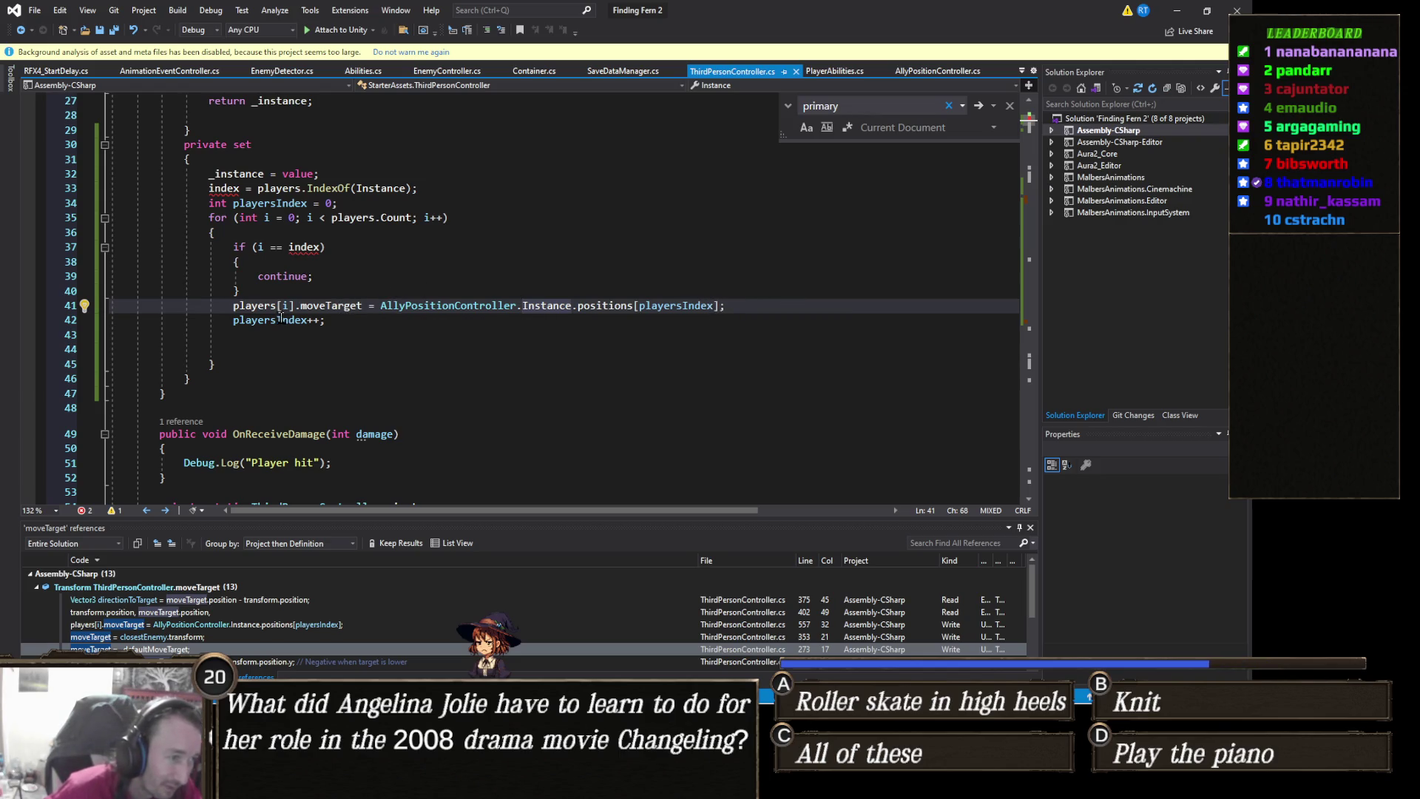
left_click(352, 320)
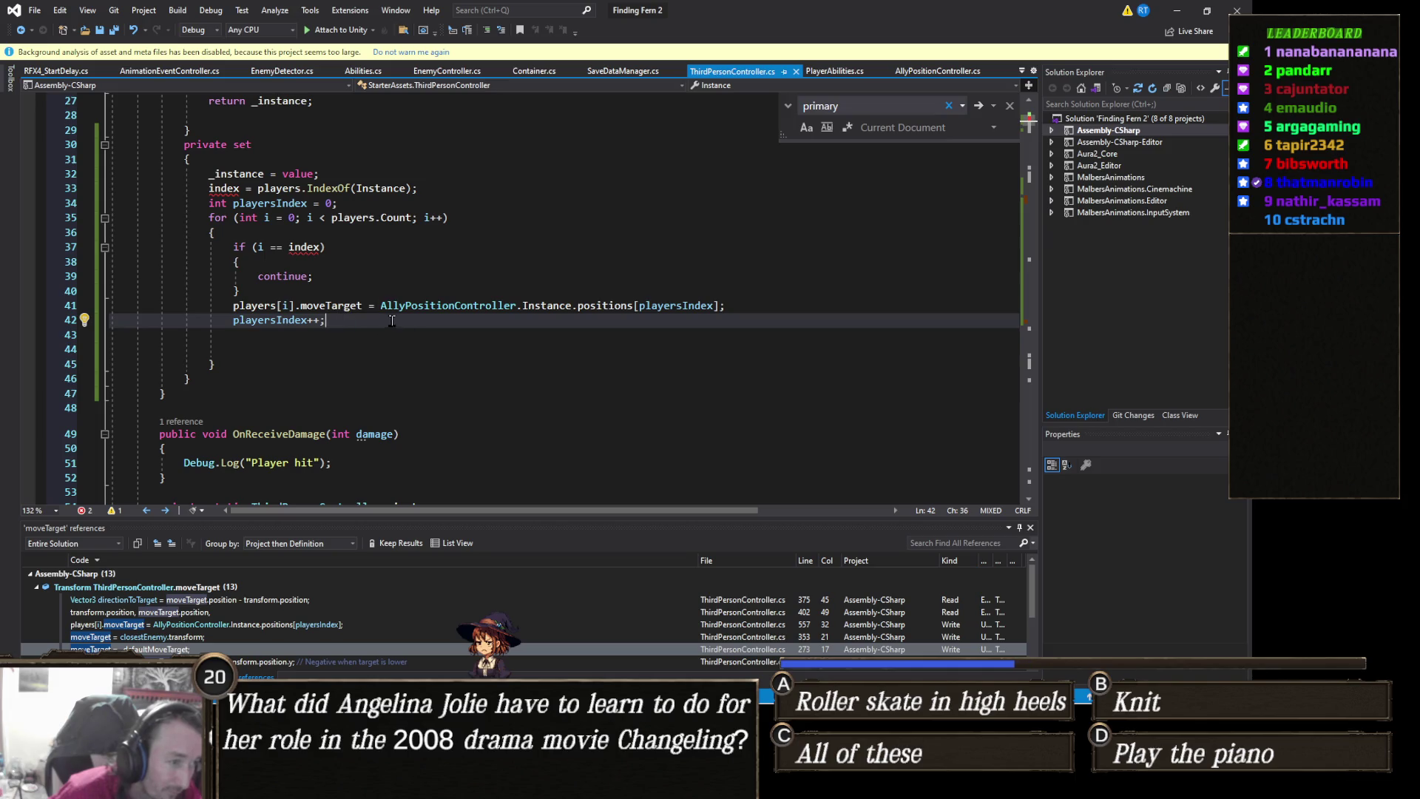
scroll(370, 340, "down", 20)
scroll(355, 364, "down", 20)
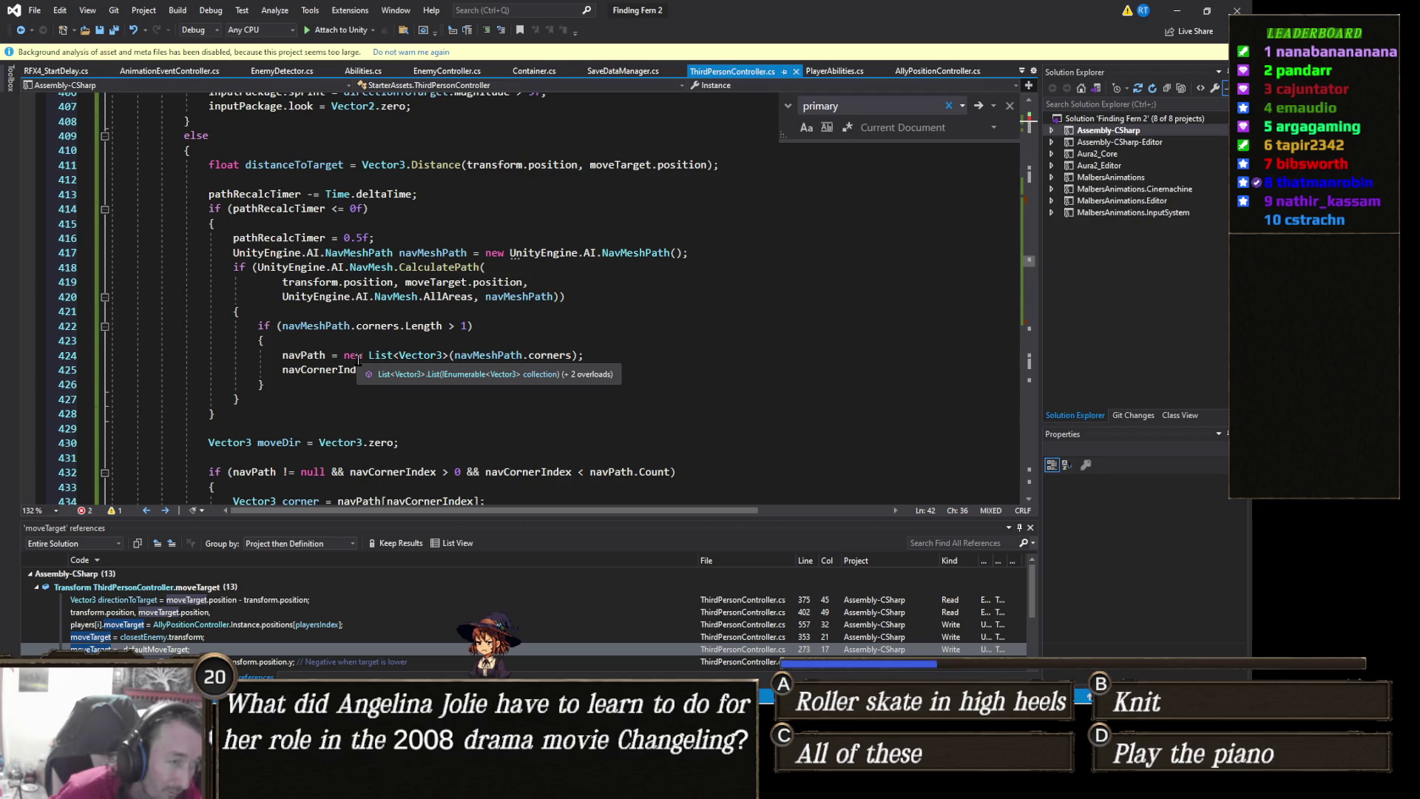
scroll(359, 360, "down", 20)
scroll(362, 356, "down", 9)
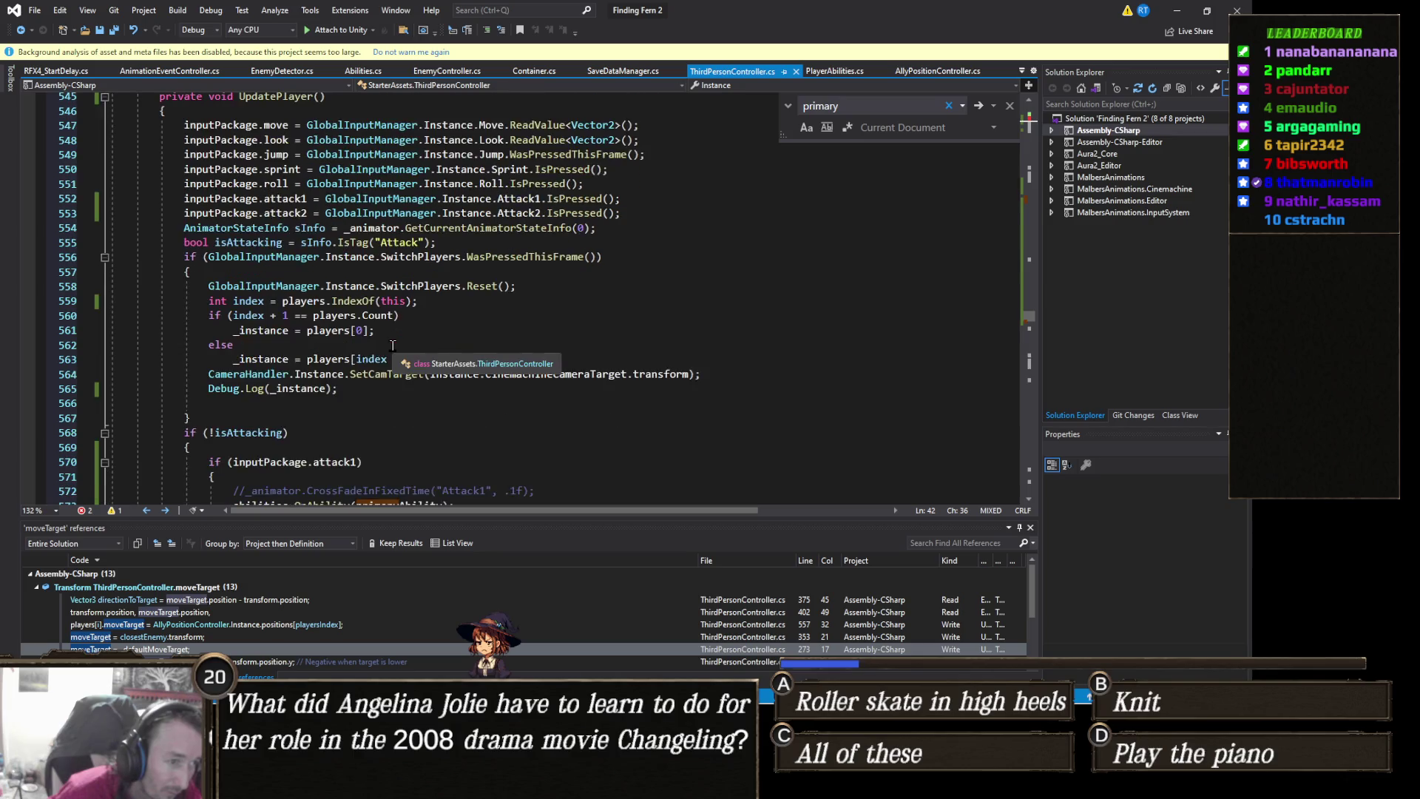
scroll(393, 345, "down", 1)
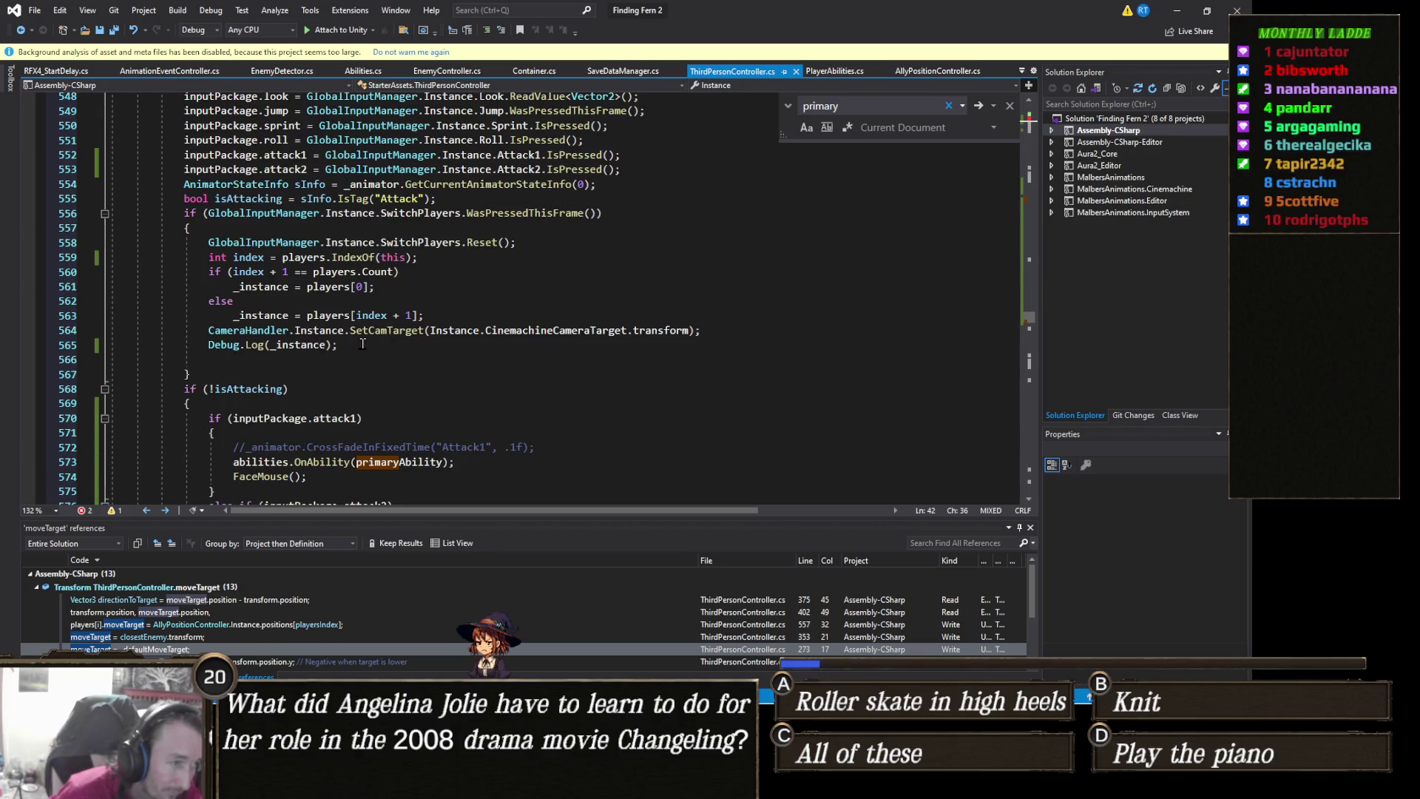
Change line 561 to 'Instance = players[0]' instead of _instance, save, and minimize Visual Studio
left_click(363, 344)
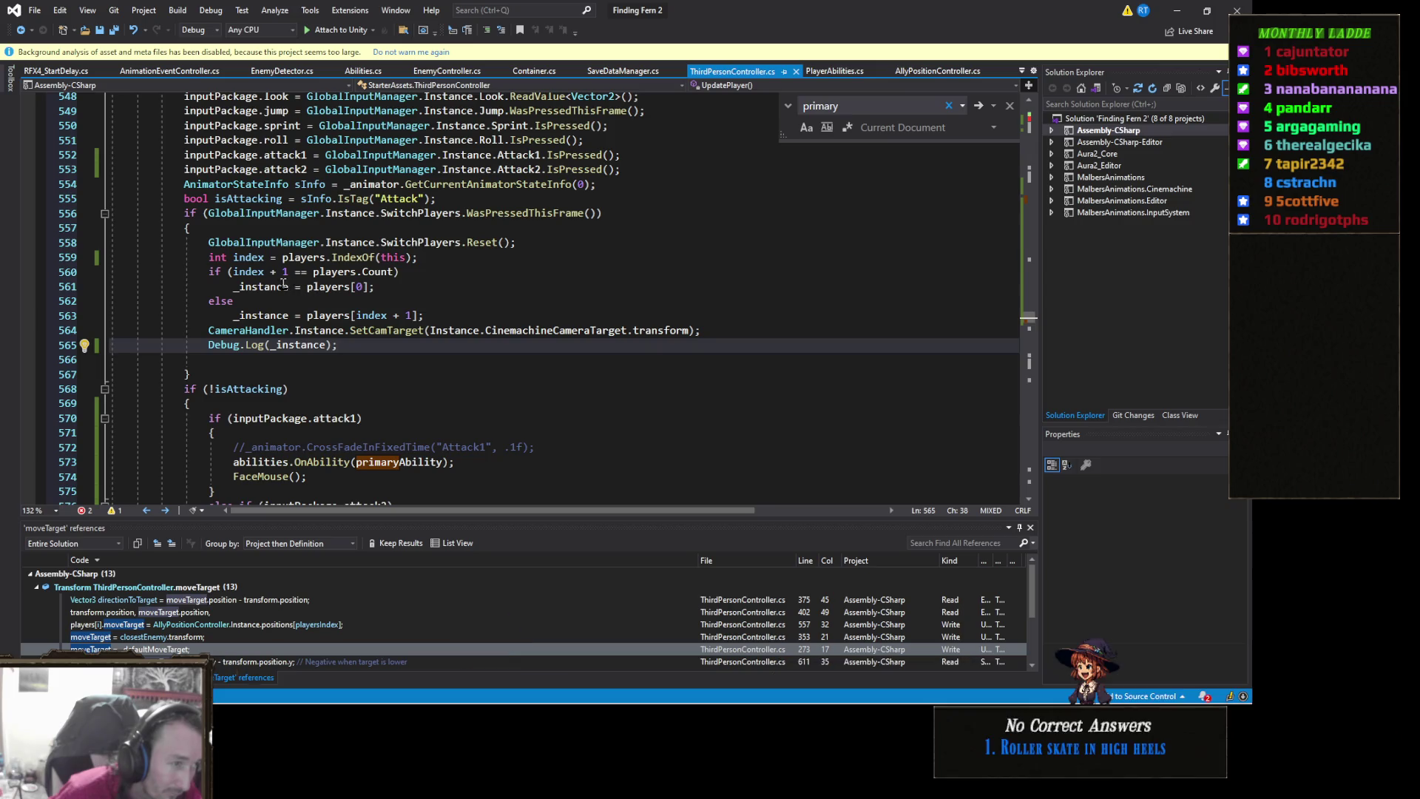
left_click(289, 287)
key("ctrl+BackSpace")
type("I")
key("Tab")
key("ctrl+BackSpace")
type("Instance")
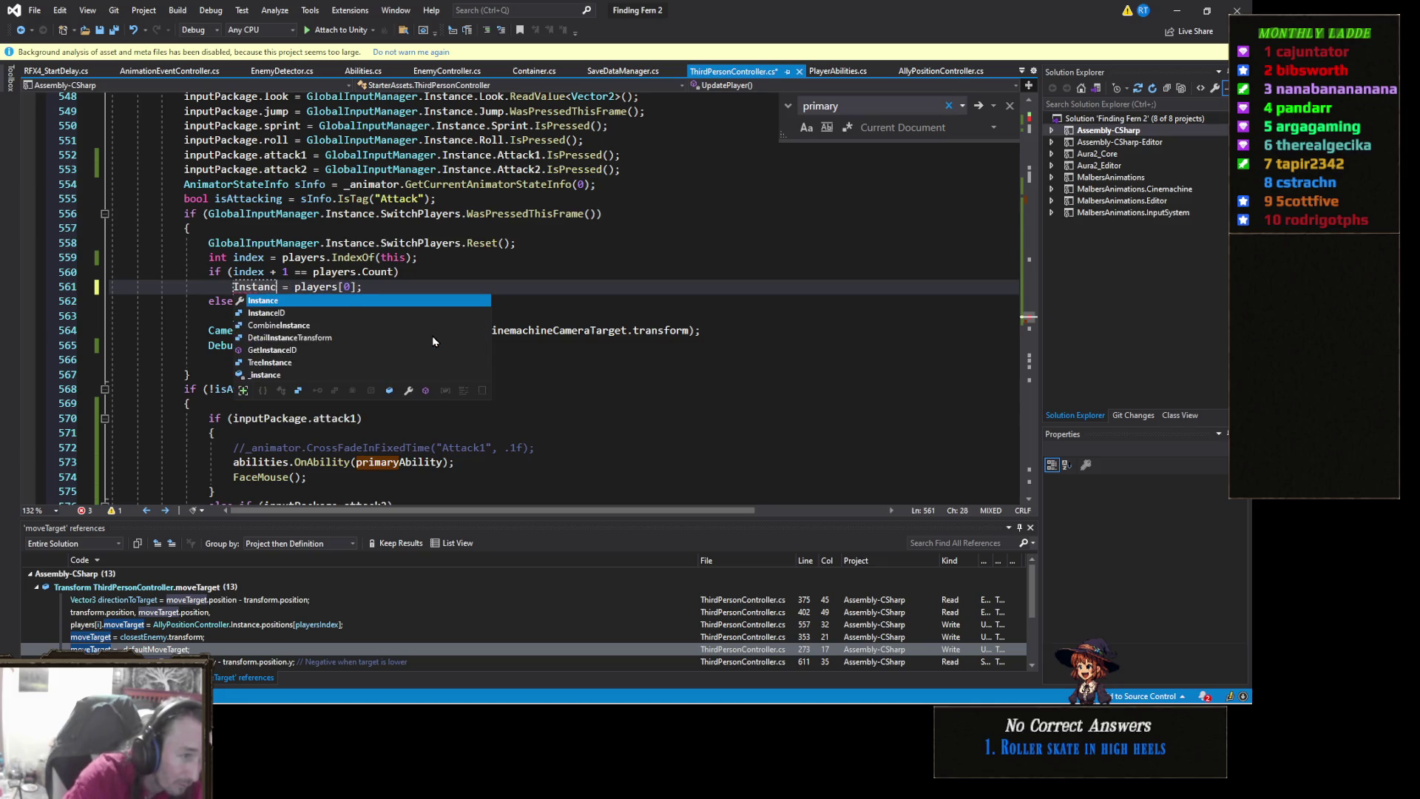
key("Escape")
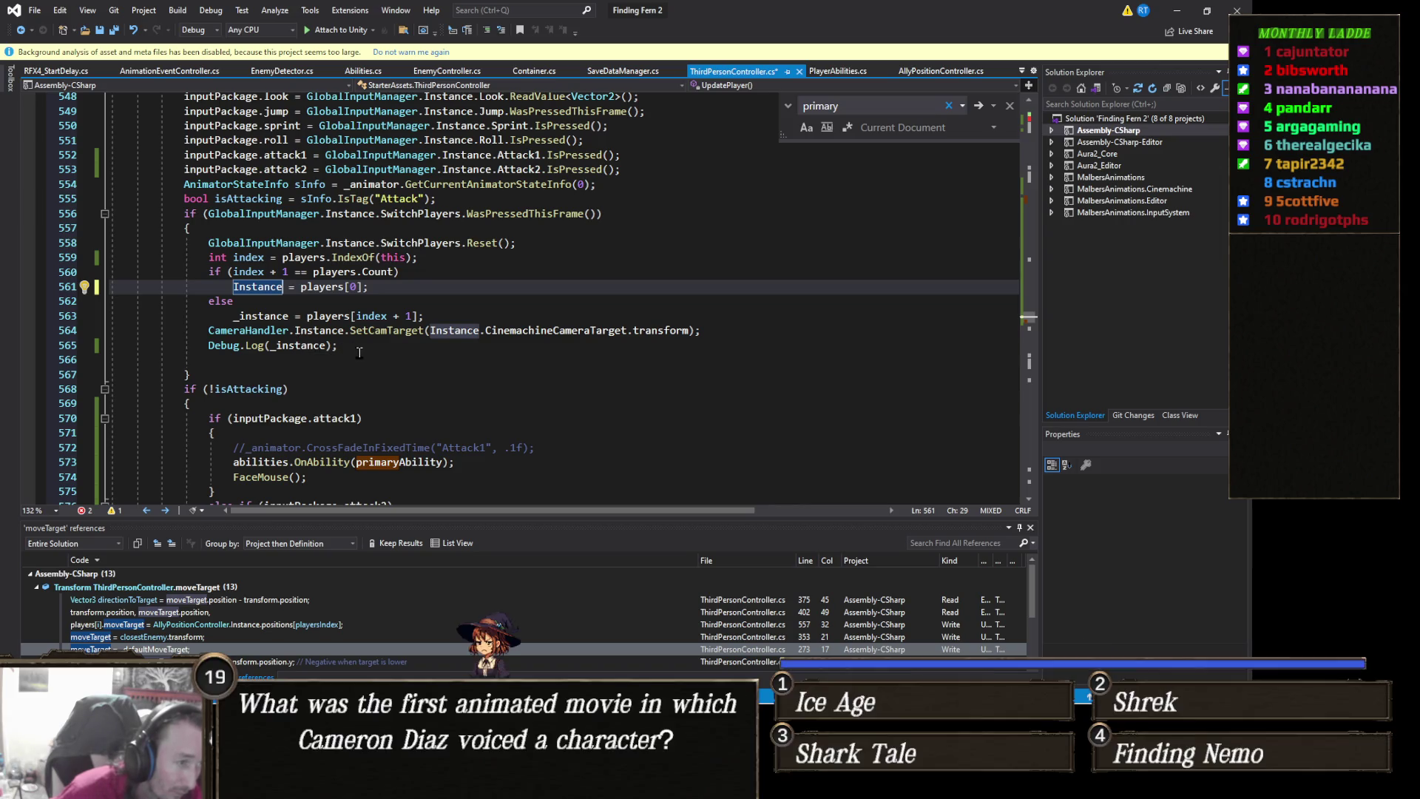
key("ctrl+s")
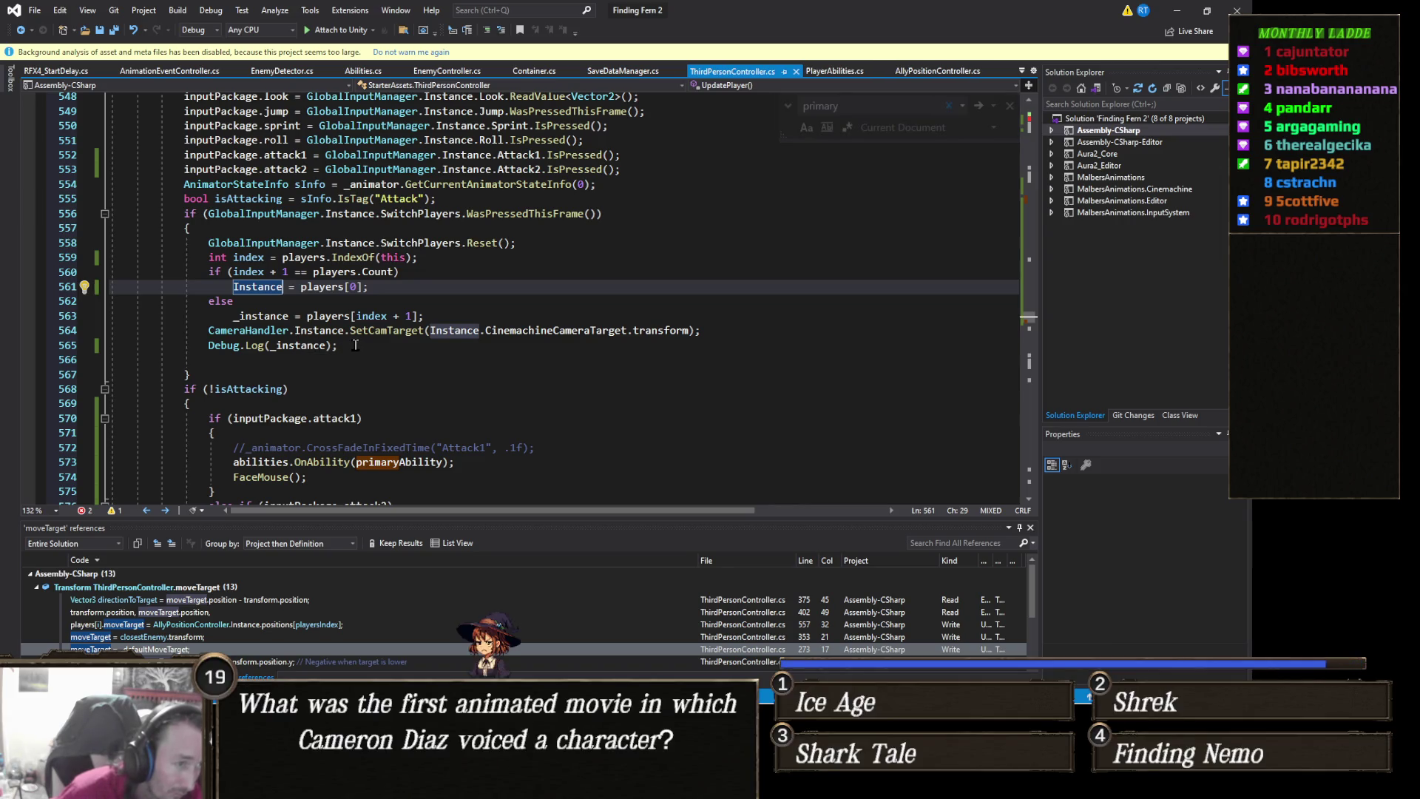
left_click(1177, 10)
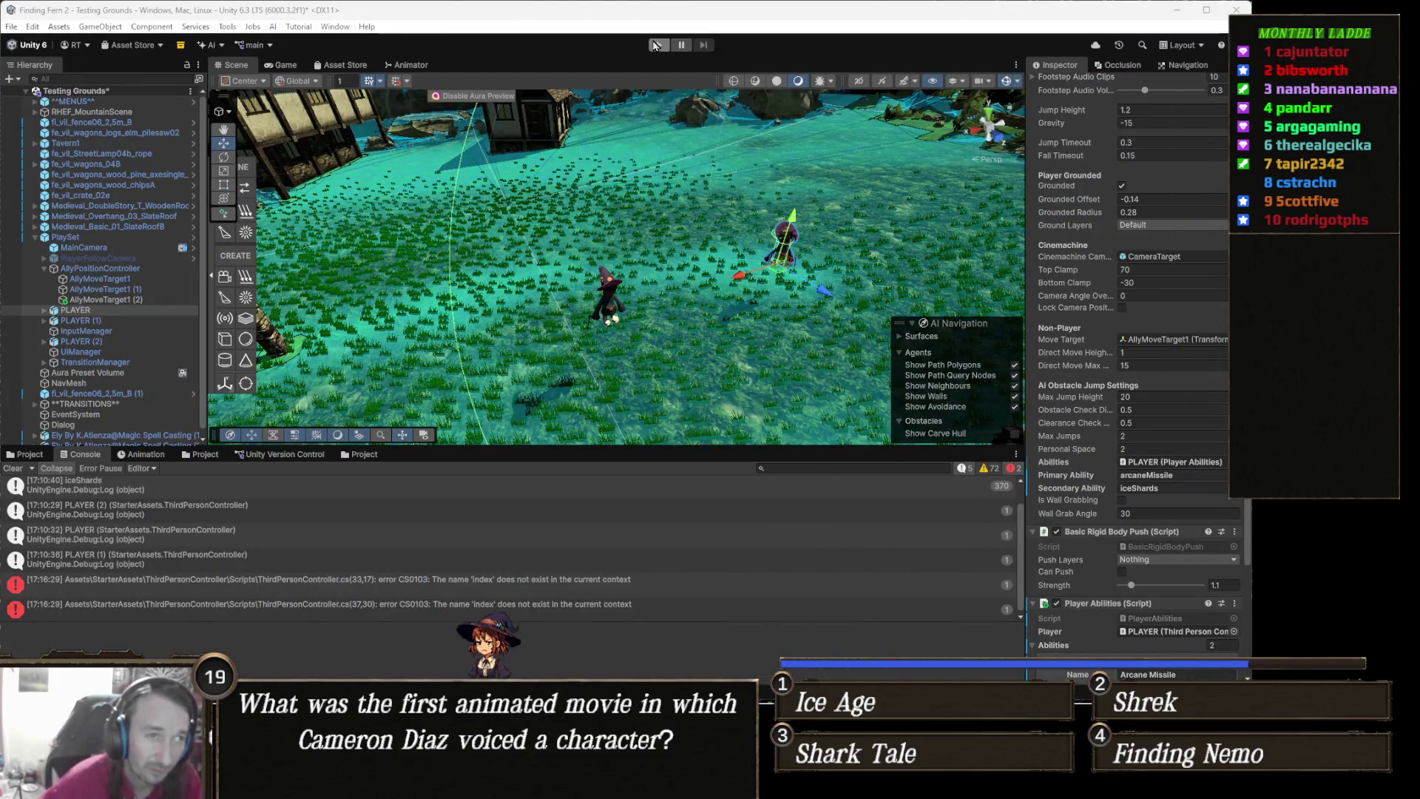
Try entering play mode and open the CS0103 'index' error from the Console
left_click(657, 45)
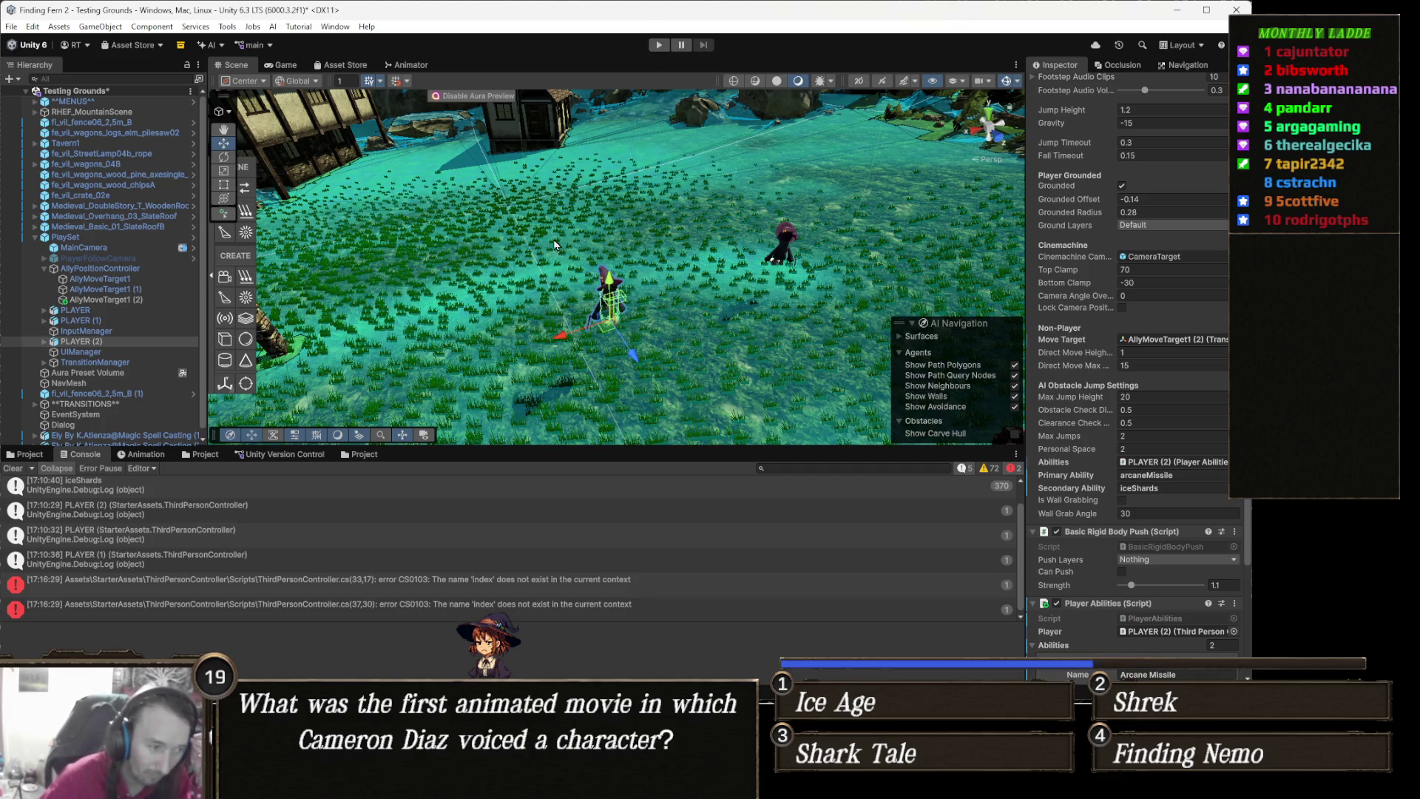
double_click(500, 580)
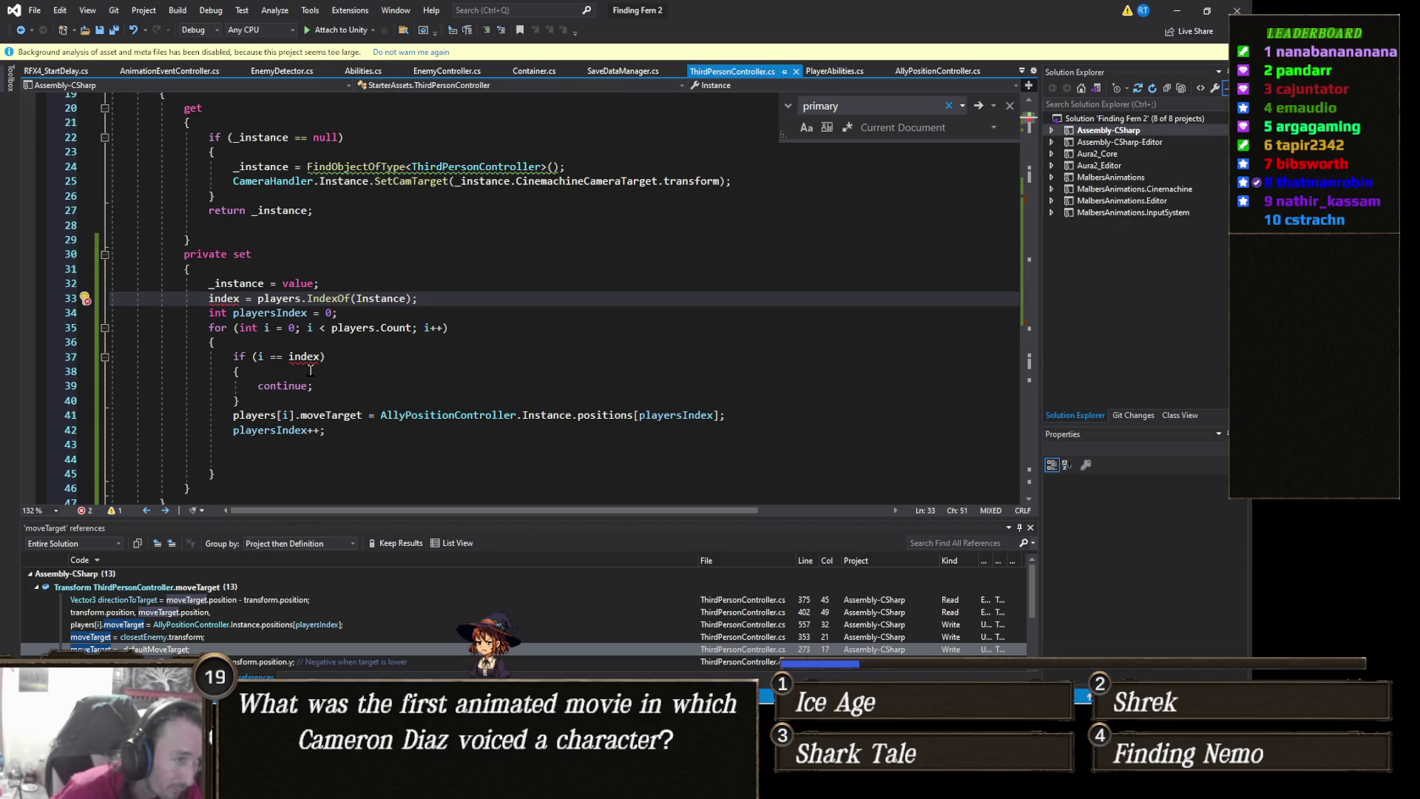
Review the Instance setter code around the undeclared index on line 33
key("Home")
scroll(328, 357, "down", 4)
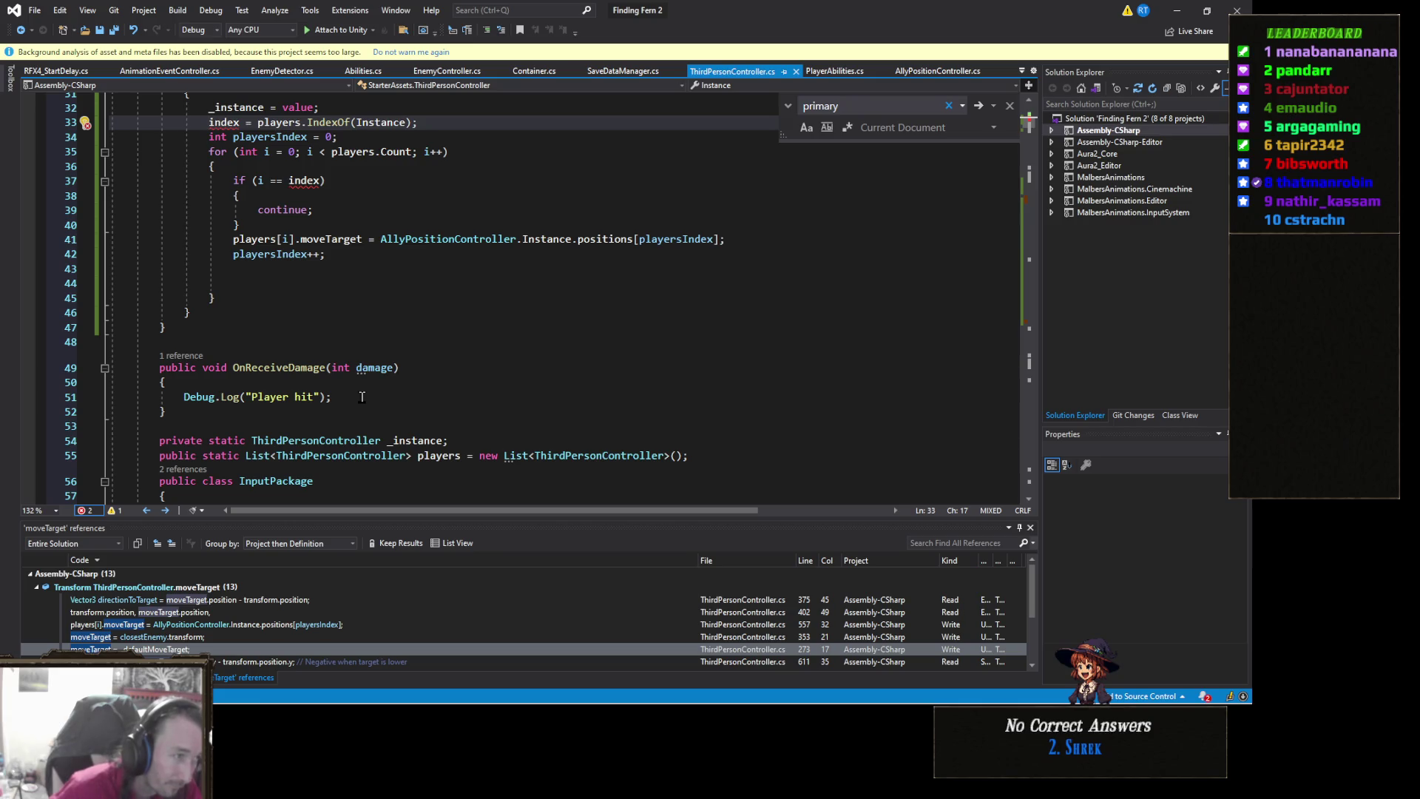
scroll(362, 397, "down", 20)
scroll(367, 379, "down", 20)
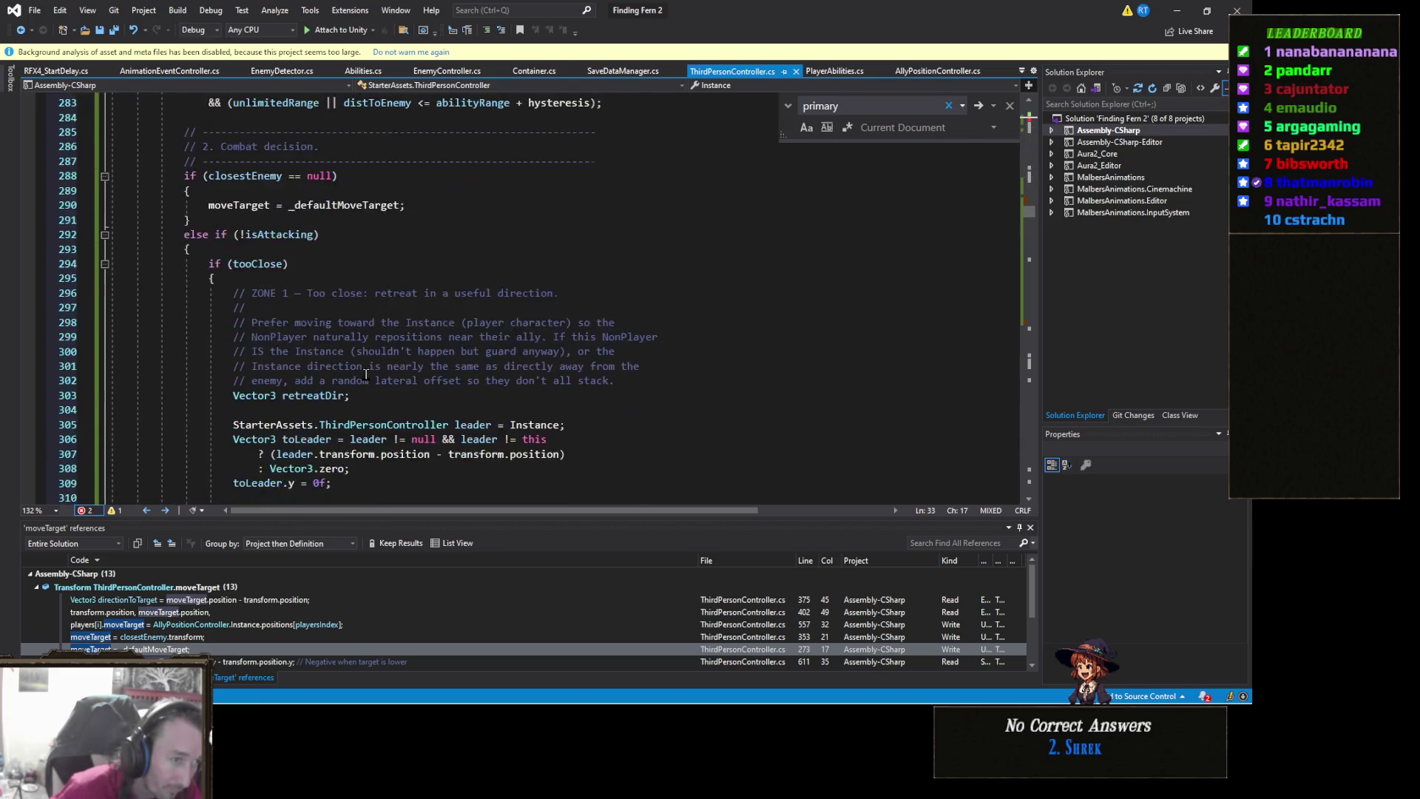
scroll(362, 370, "down", 20)
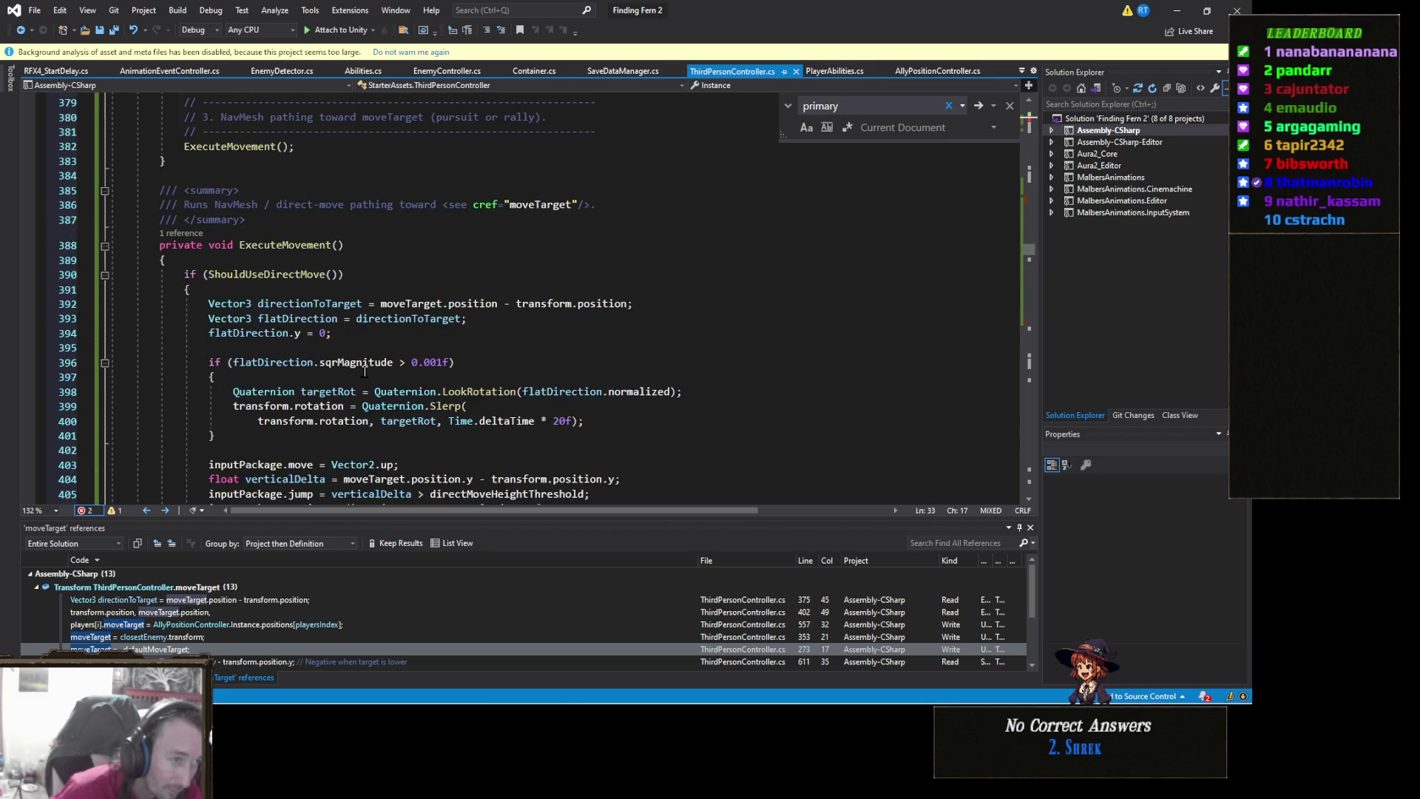
scroll(359, 365, "down", 15)
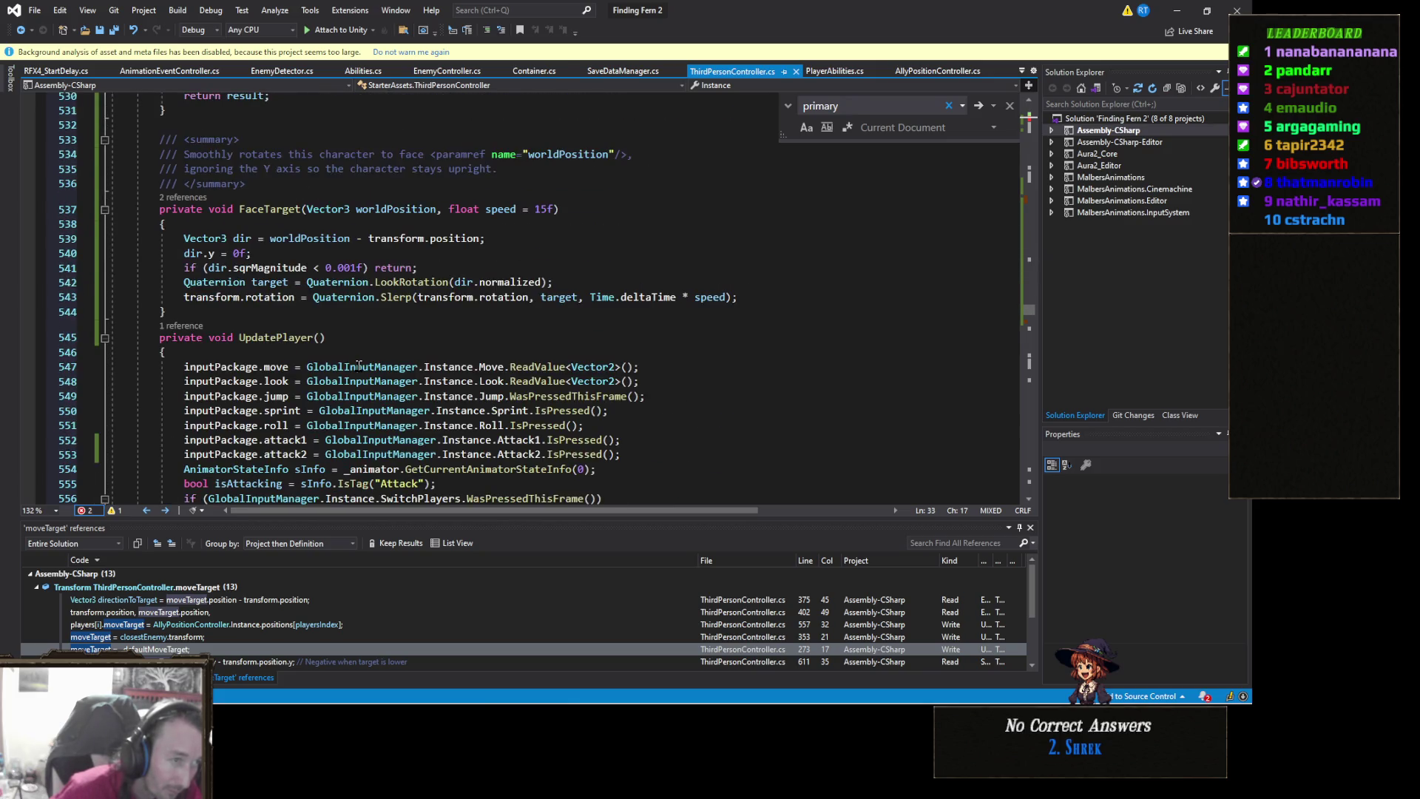
scroll(358, 365, "down", 6)
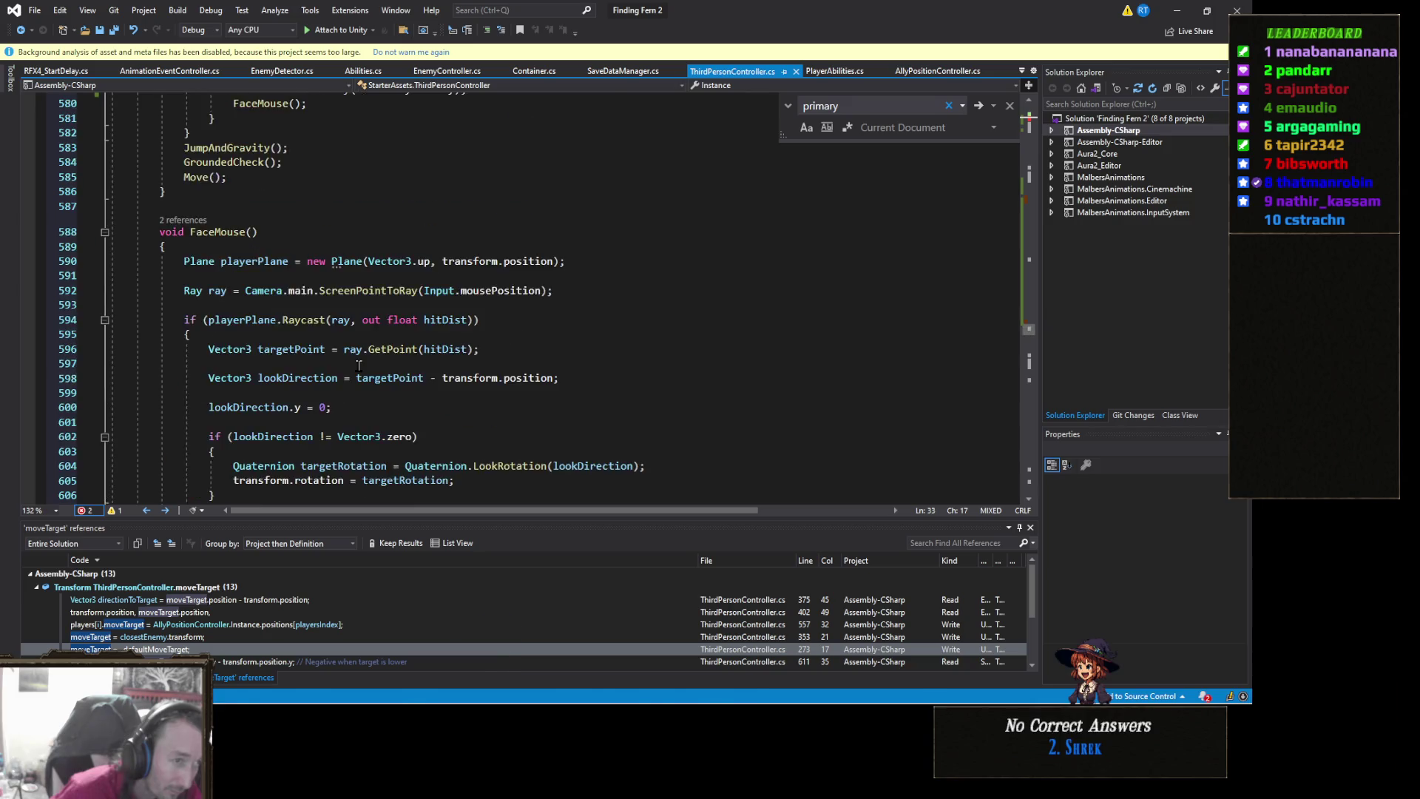
scroll(358, 365, "up", 11)
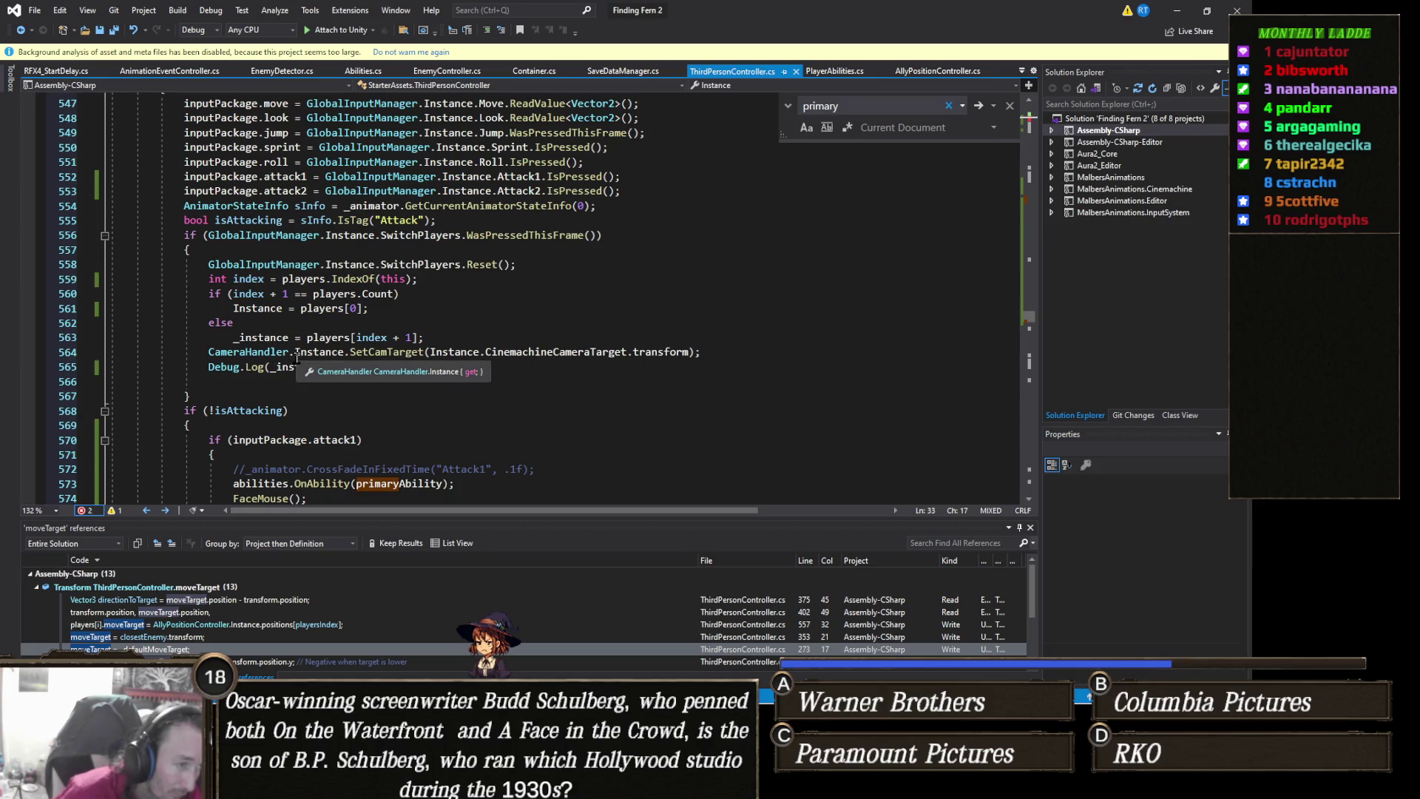
scroll(296, 358, "up", 20)
scroll(297, 358, "up", 20)
scroll(297, 357, "up", 20)
scroll(297, 357, "up", 20)
scroll(298, 357, "up", 12)
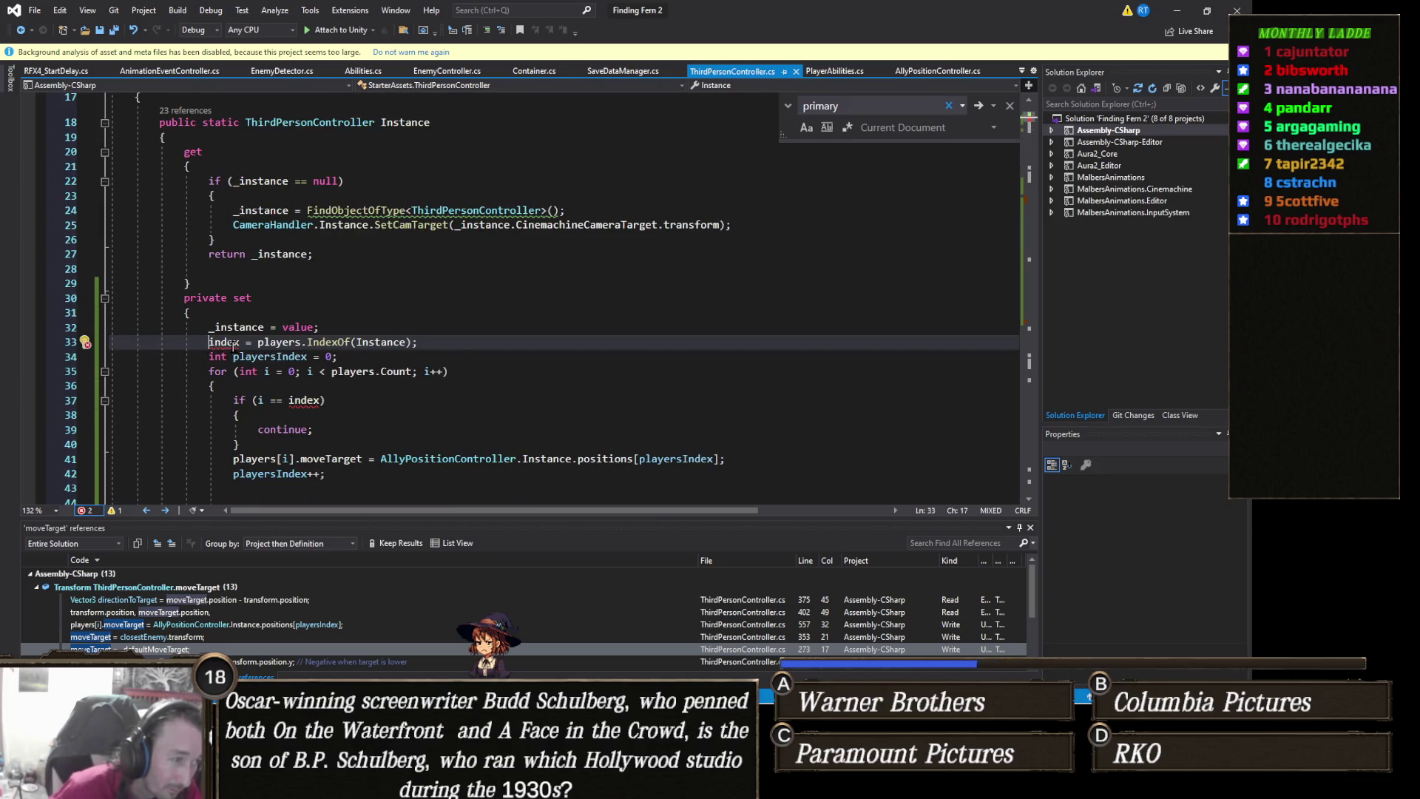
Declare index as 'int' on line 33, save, and switch to Unity to recompile
mouse_move(233, 346)
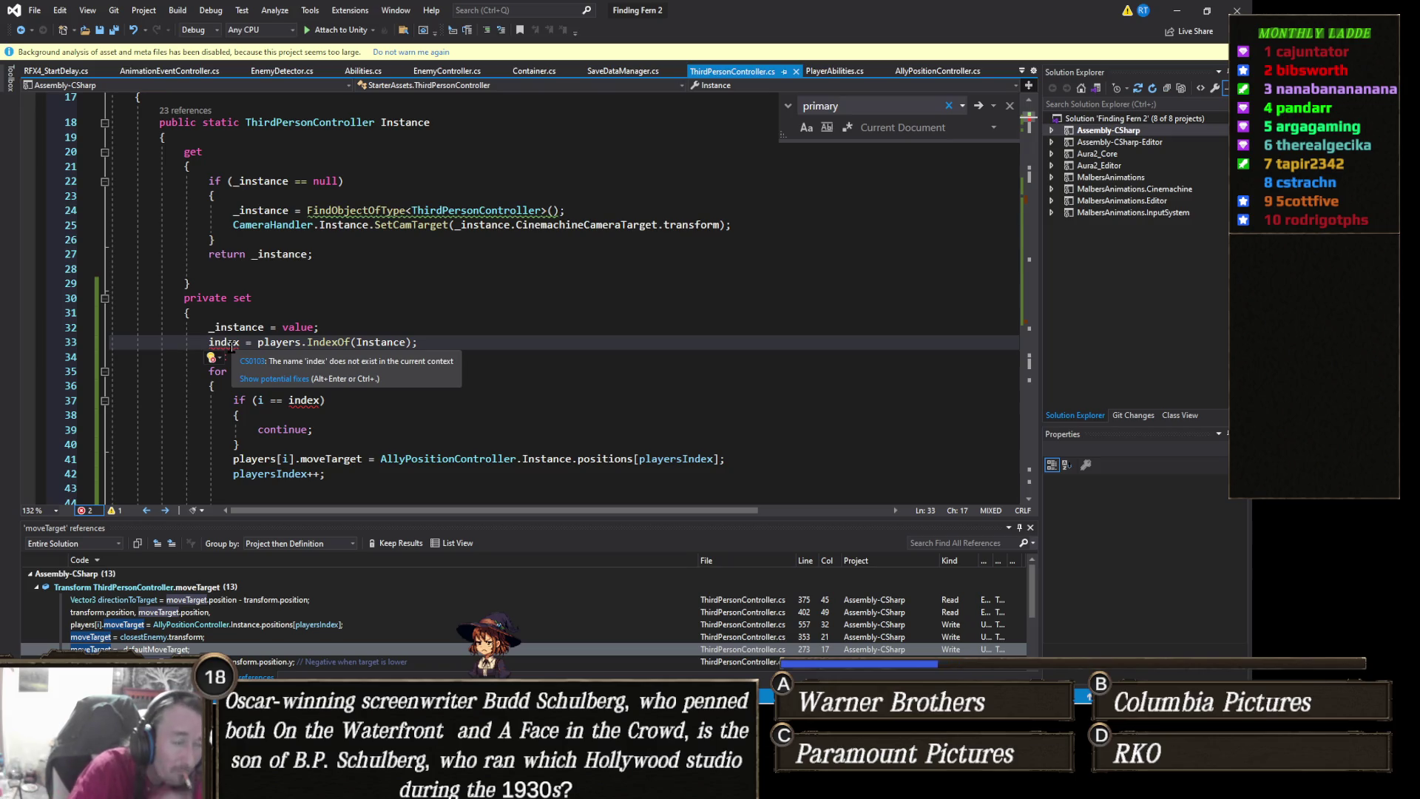
type("int")
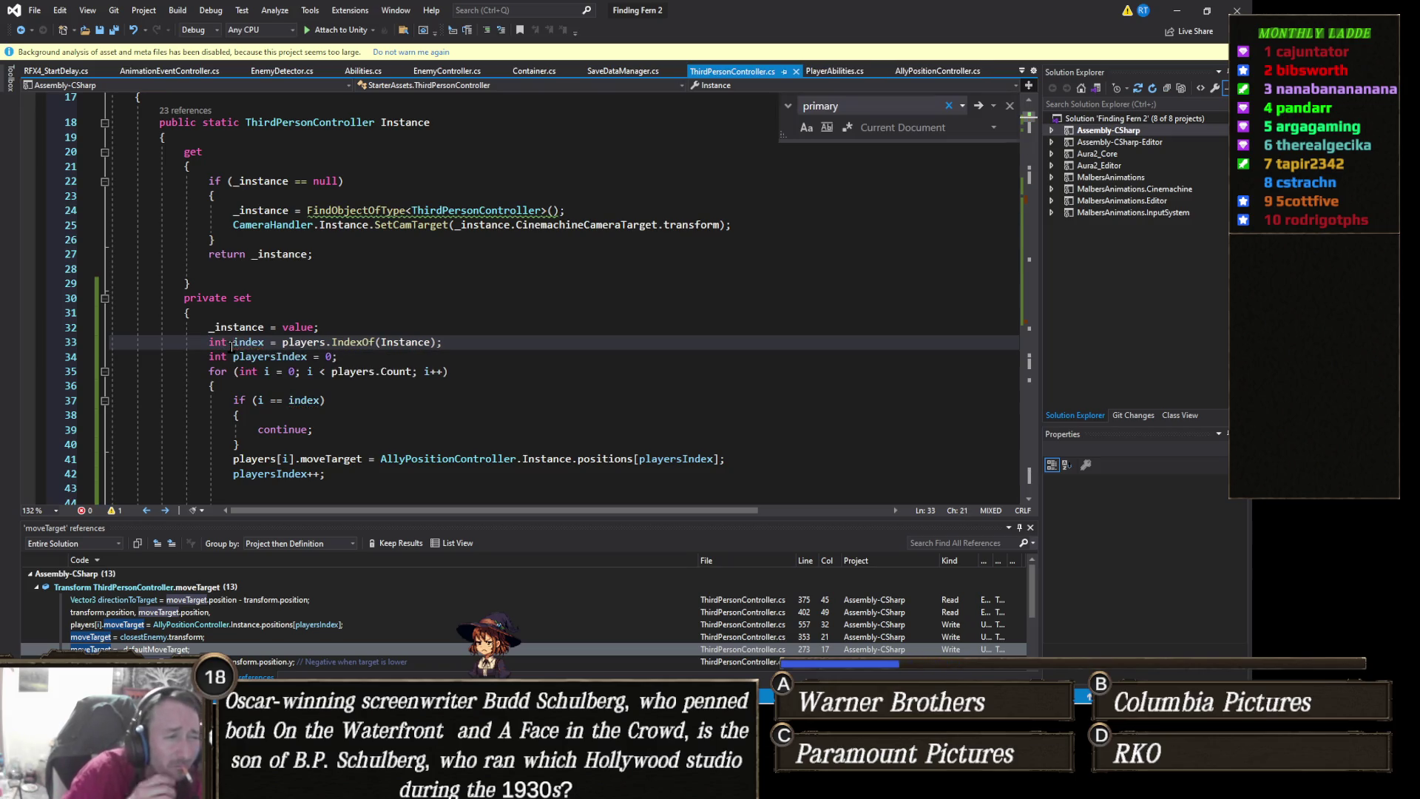
key("ctrl+s")
key("alt+Tab")
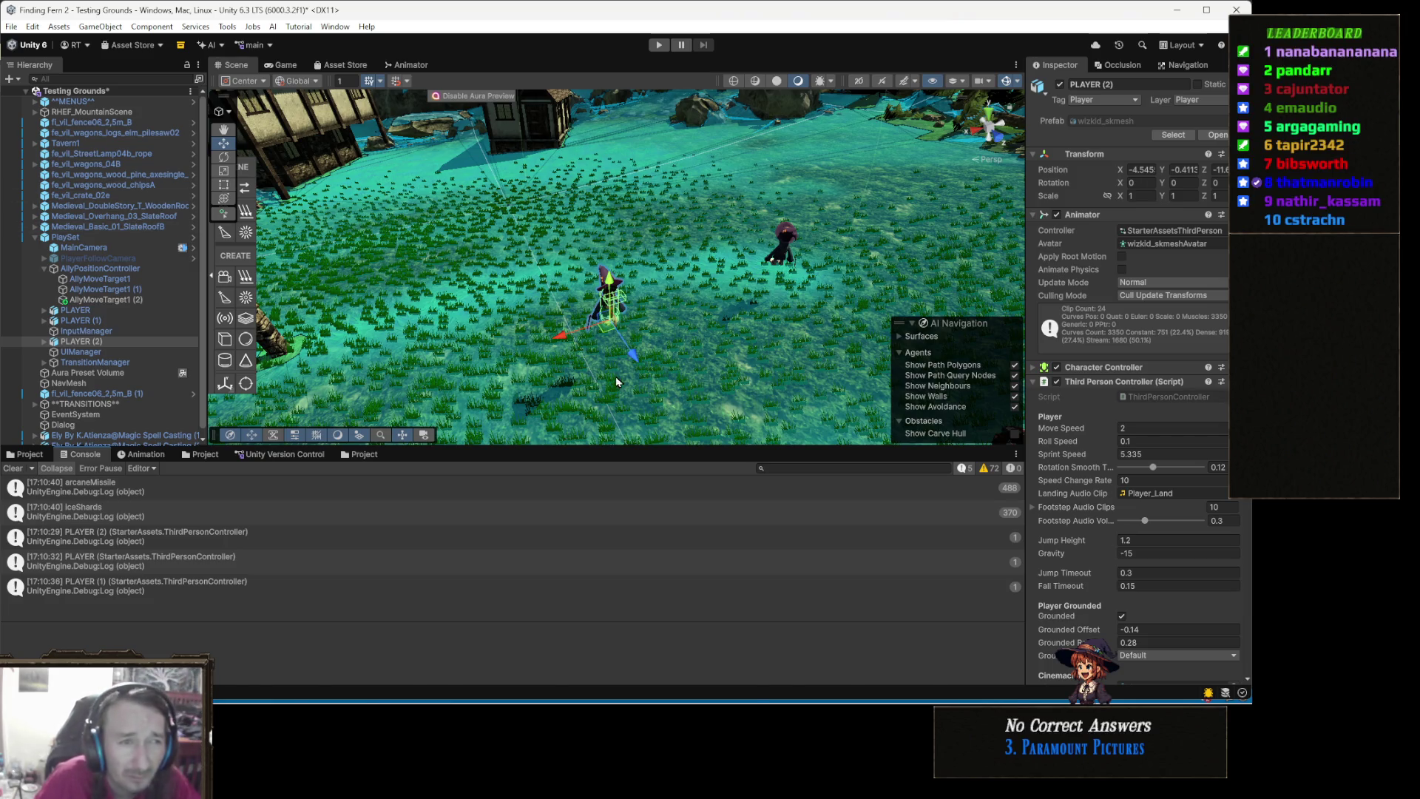
Play-test switching between the three player characters, stop, and return to Visual Studio
left_click(657, 45)
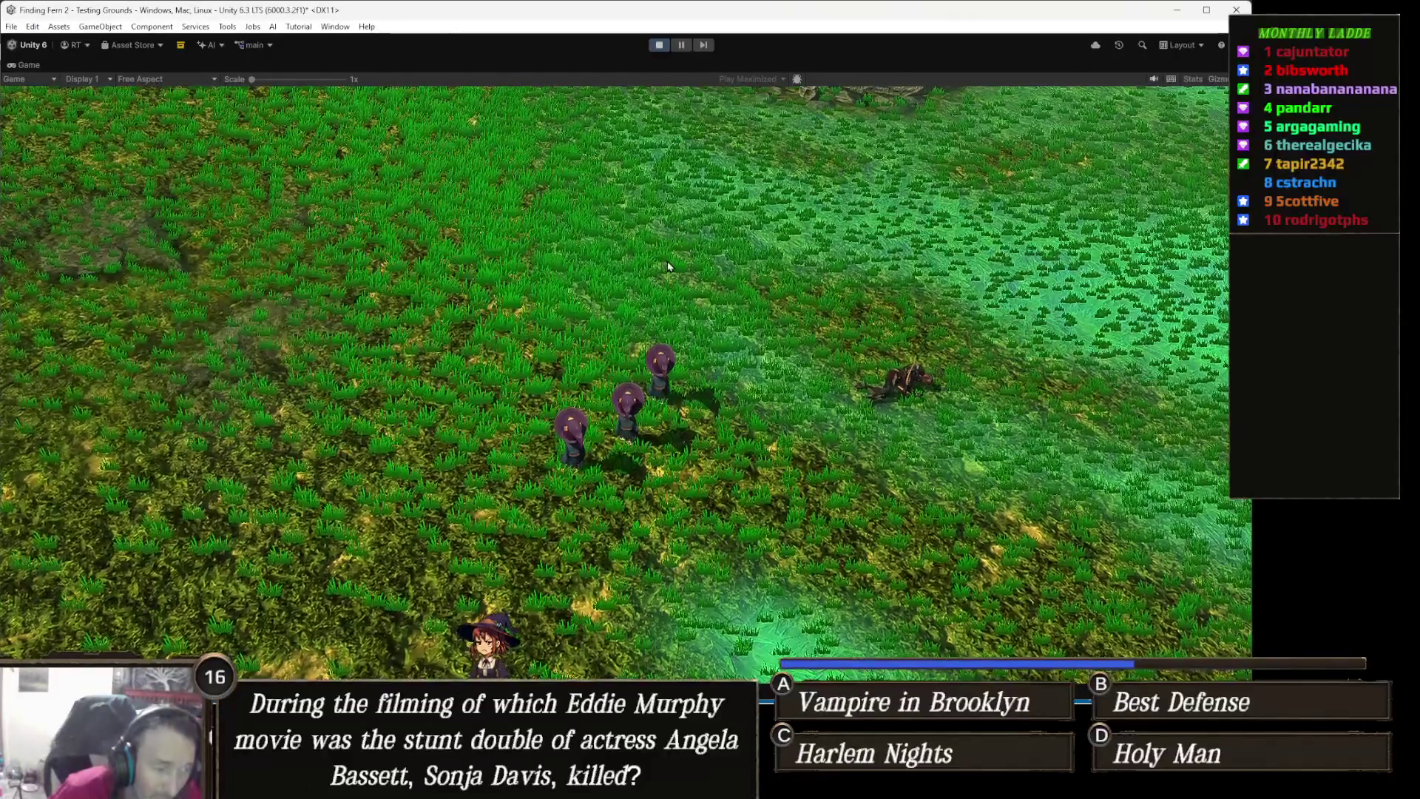
left_click(658, 45)
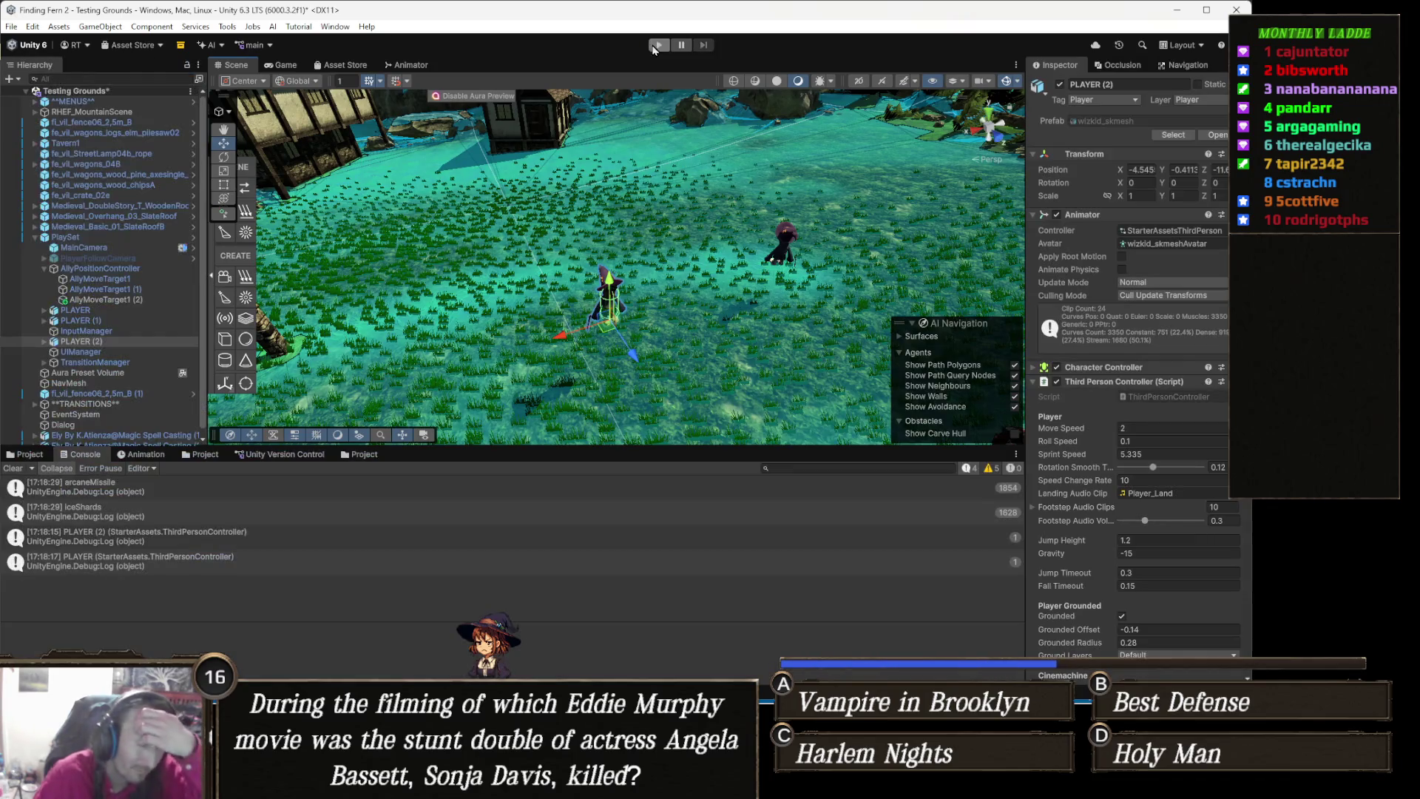
key("alt+Tab")
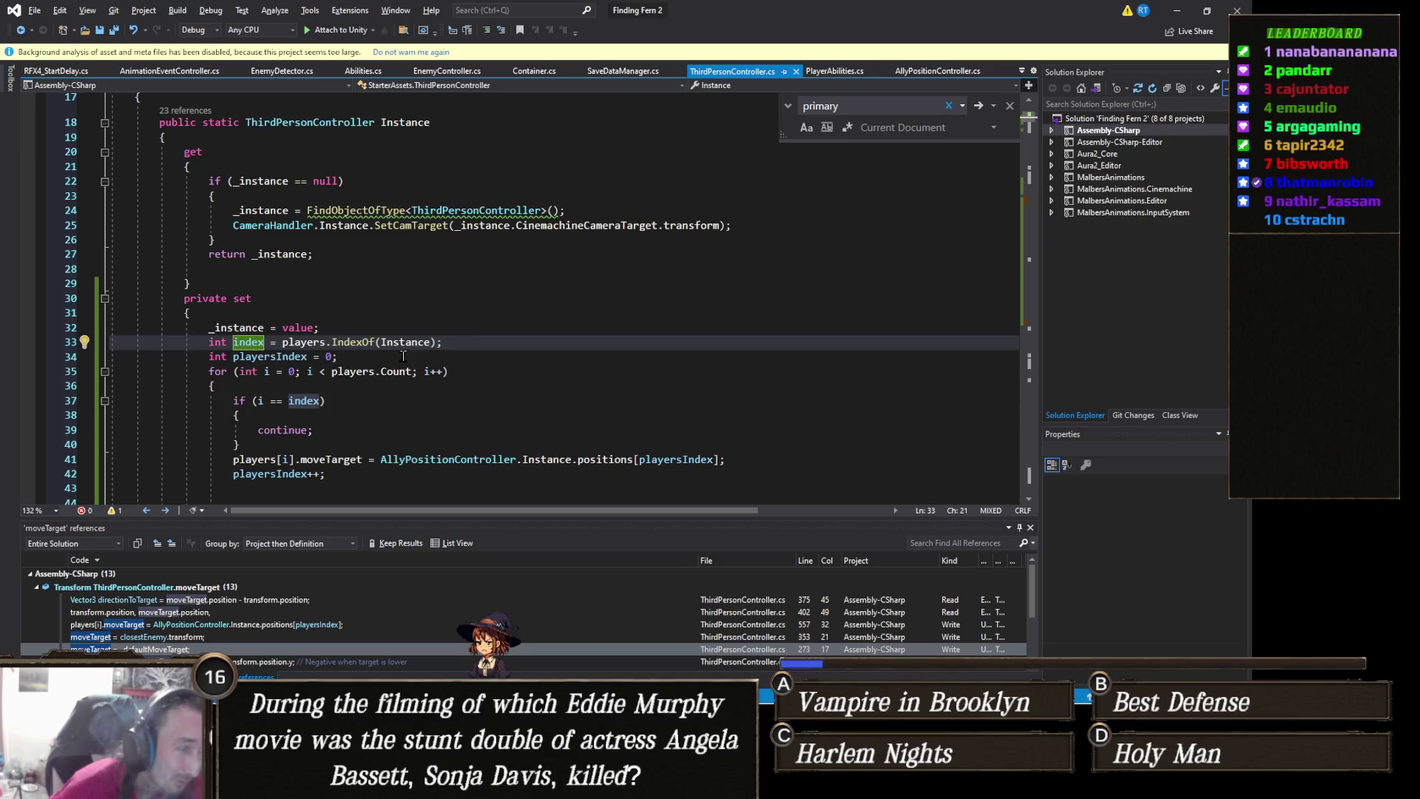
Change players.IndexOf(Instance) to players.IndexOf(value) on line 33, then check Unity and return
scroll(414, 347, "down", 2)
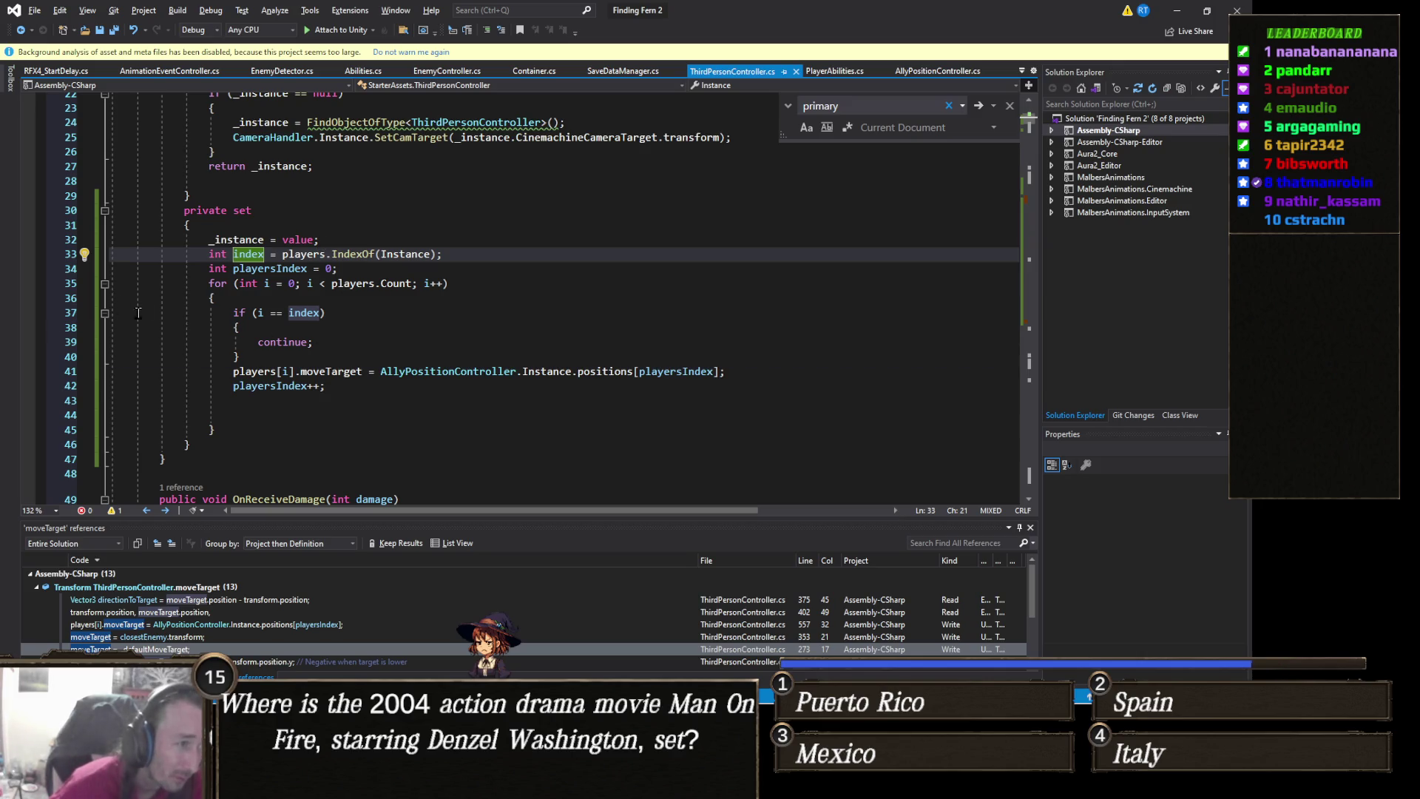
left_click(304, 240)
double_click(412, 255)
type("value")
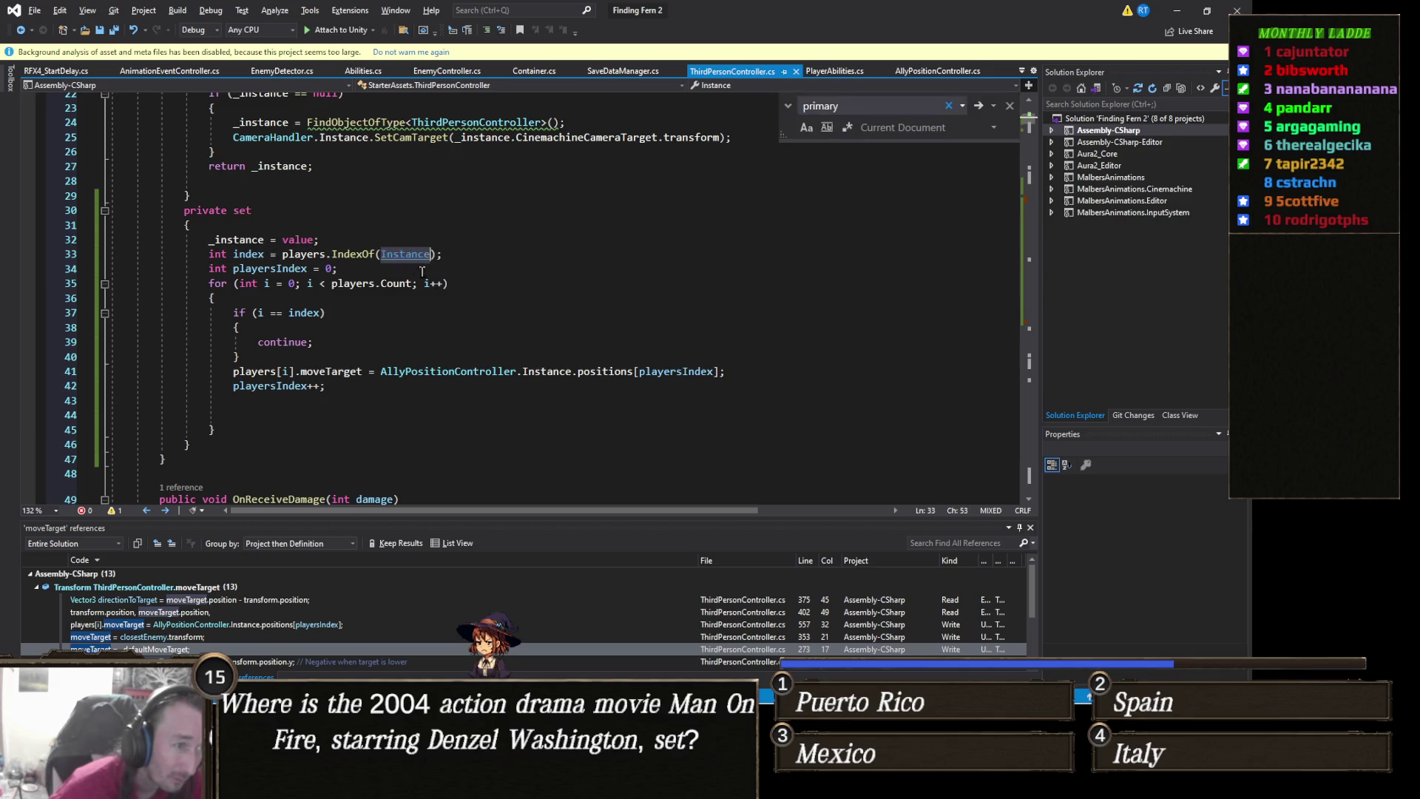
left_click(485, 230)
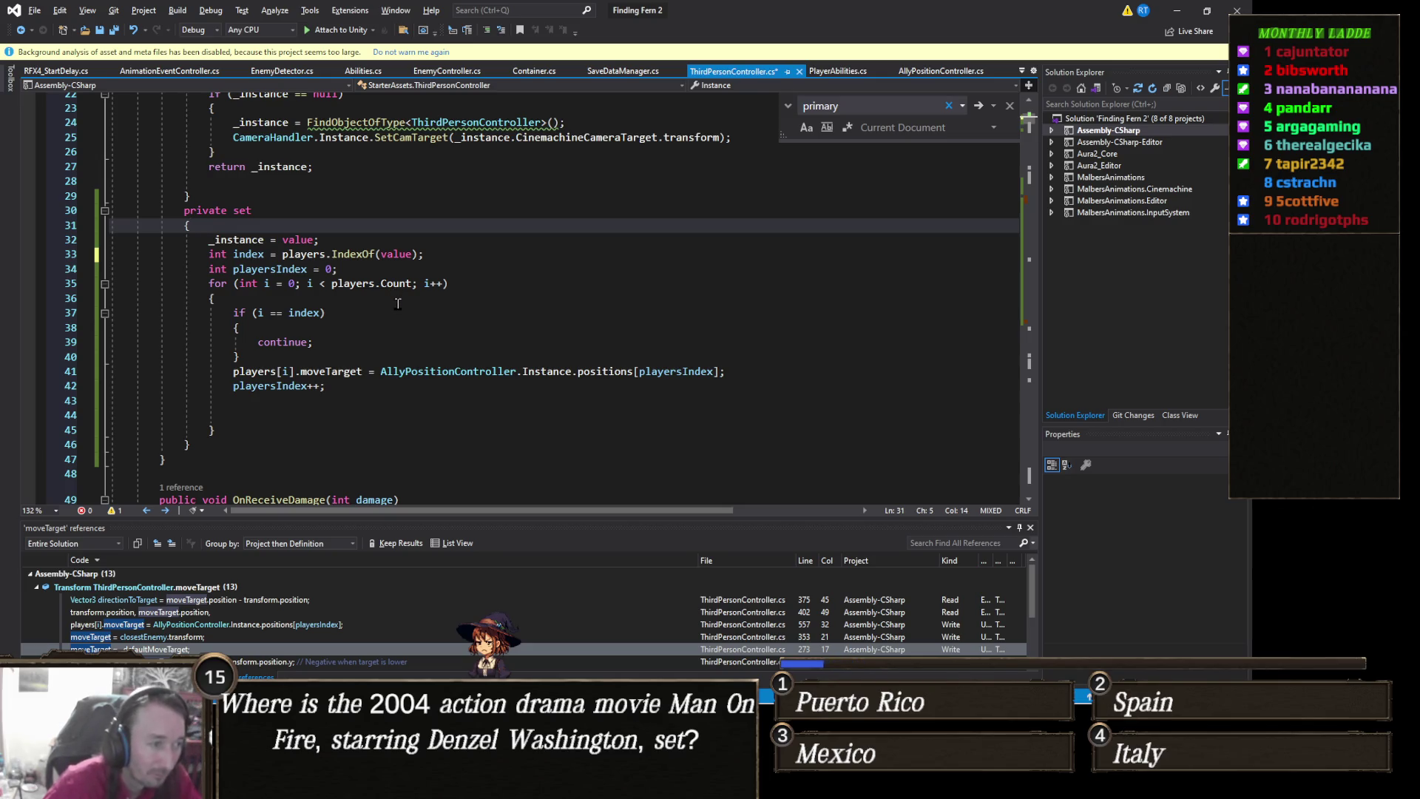
key("alt+Tab")
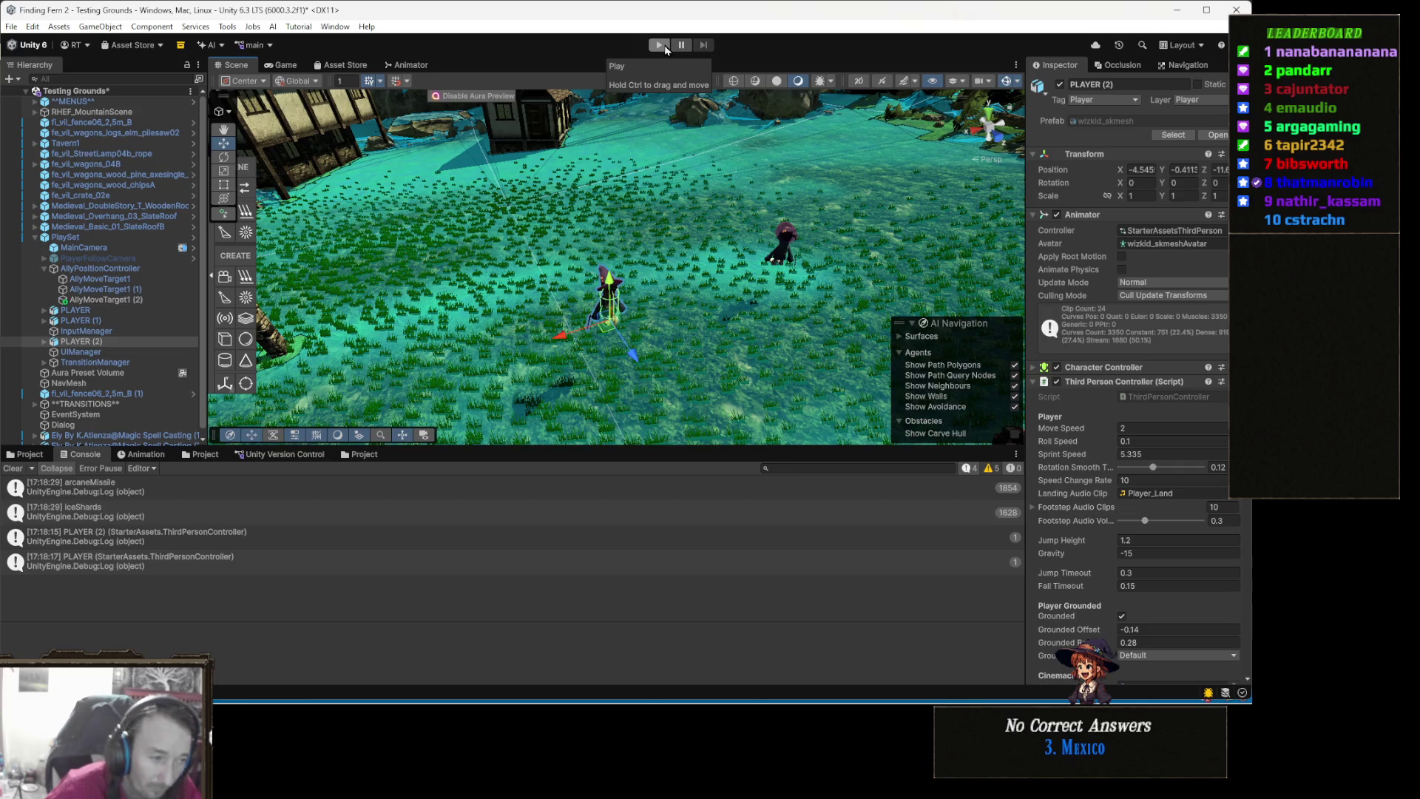
key("alt+Tab")
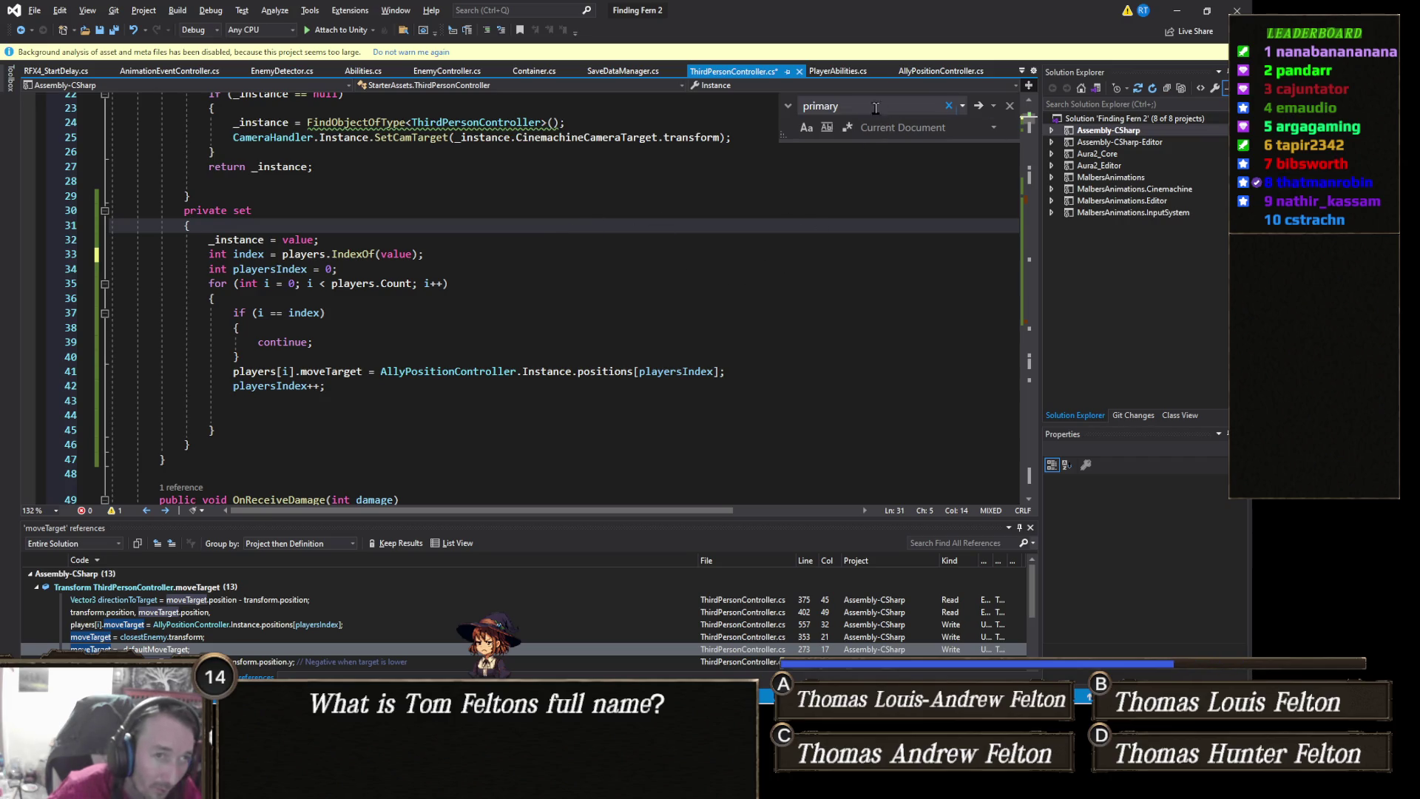
Scroll ThirdPersonController.cs down to the '2. Combat decision' block in UpdateNonPlayer
key("alt+Tab")
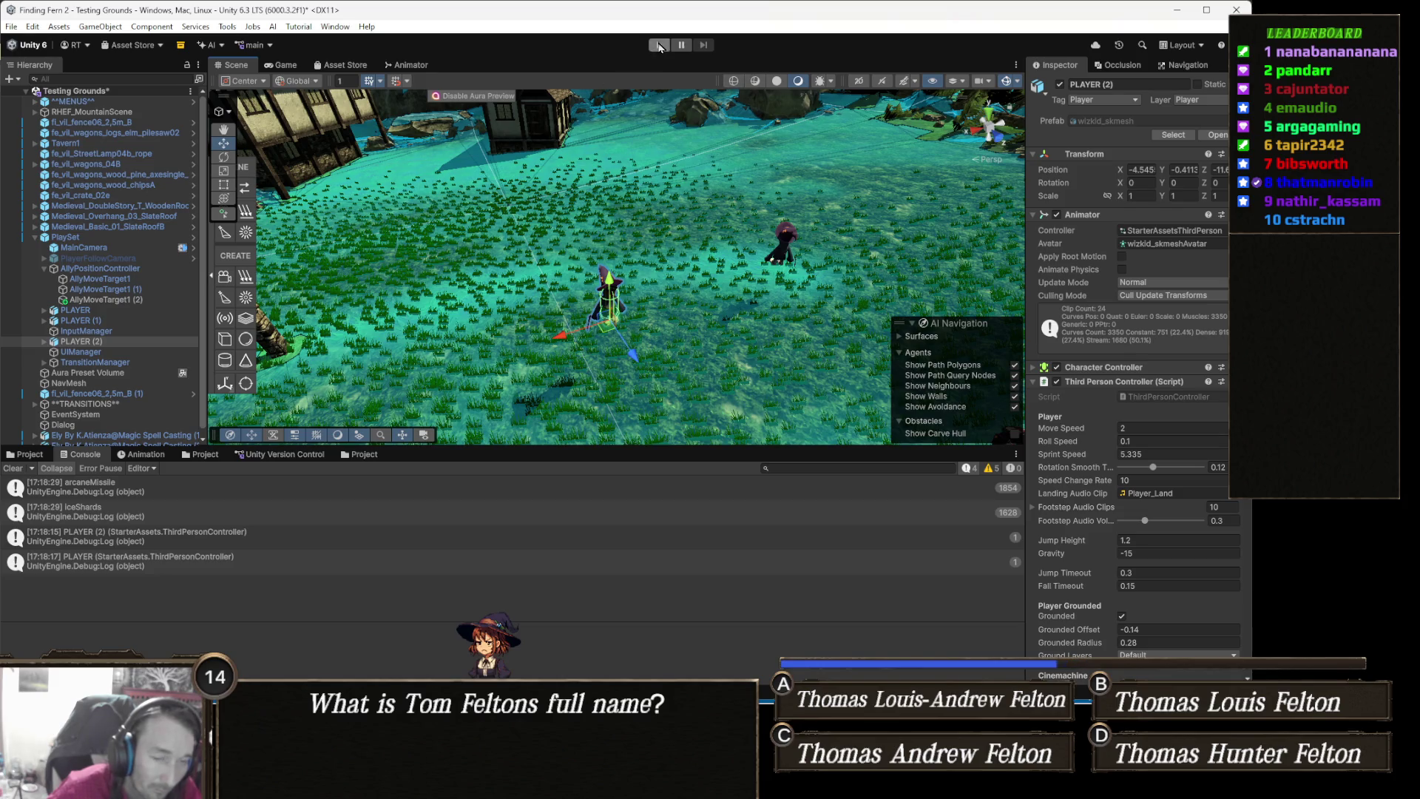
key("alt+Tab")
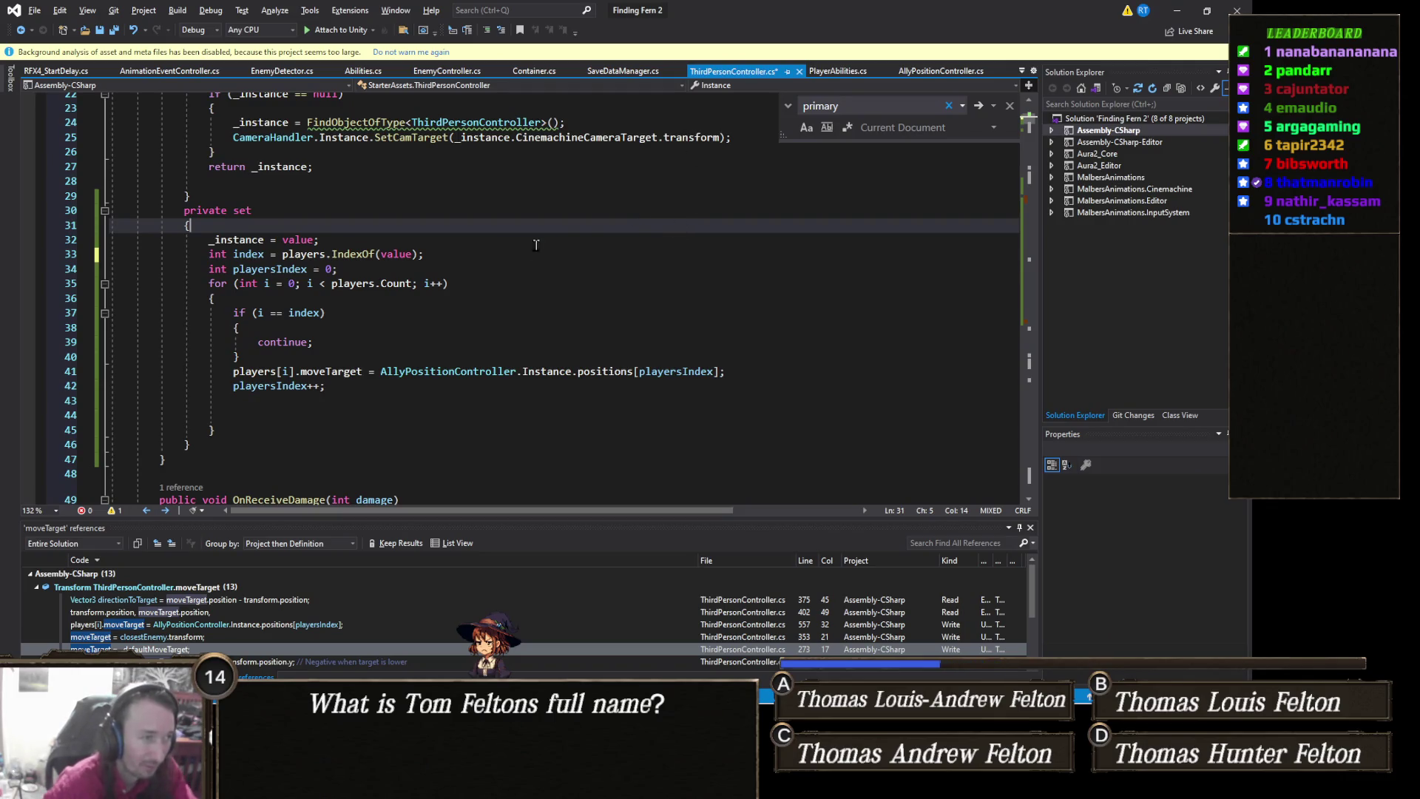
scroll(454, 314, "down", 4)
scroll(454, 314, "down", 20)
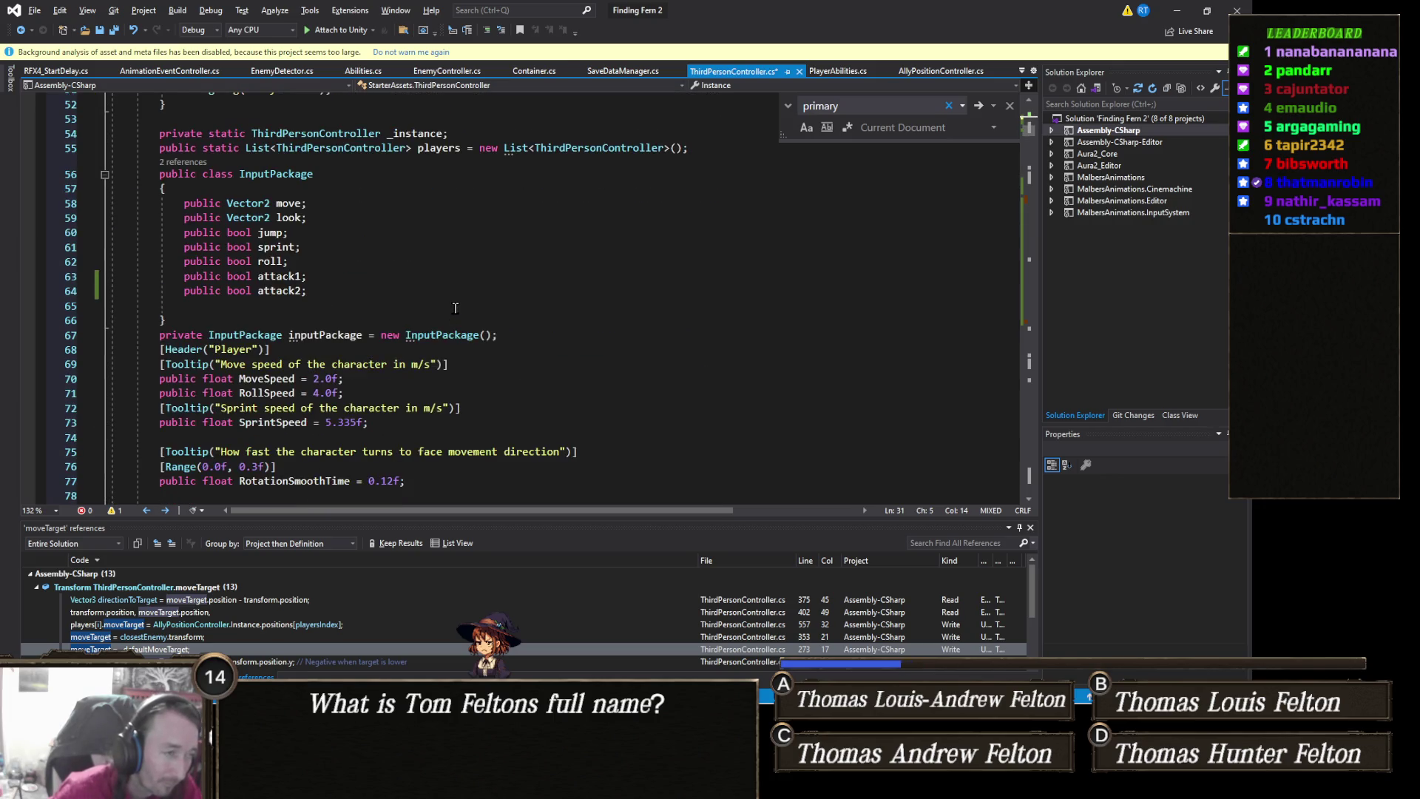
scroll(495, 296, "down", 13)
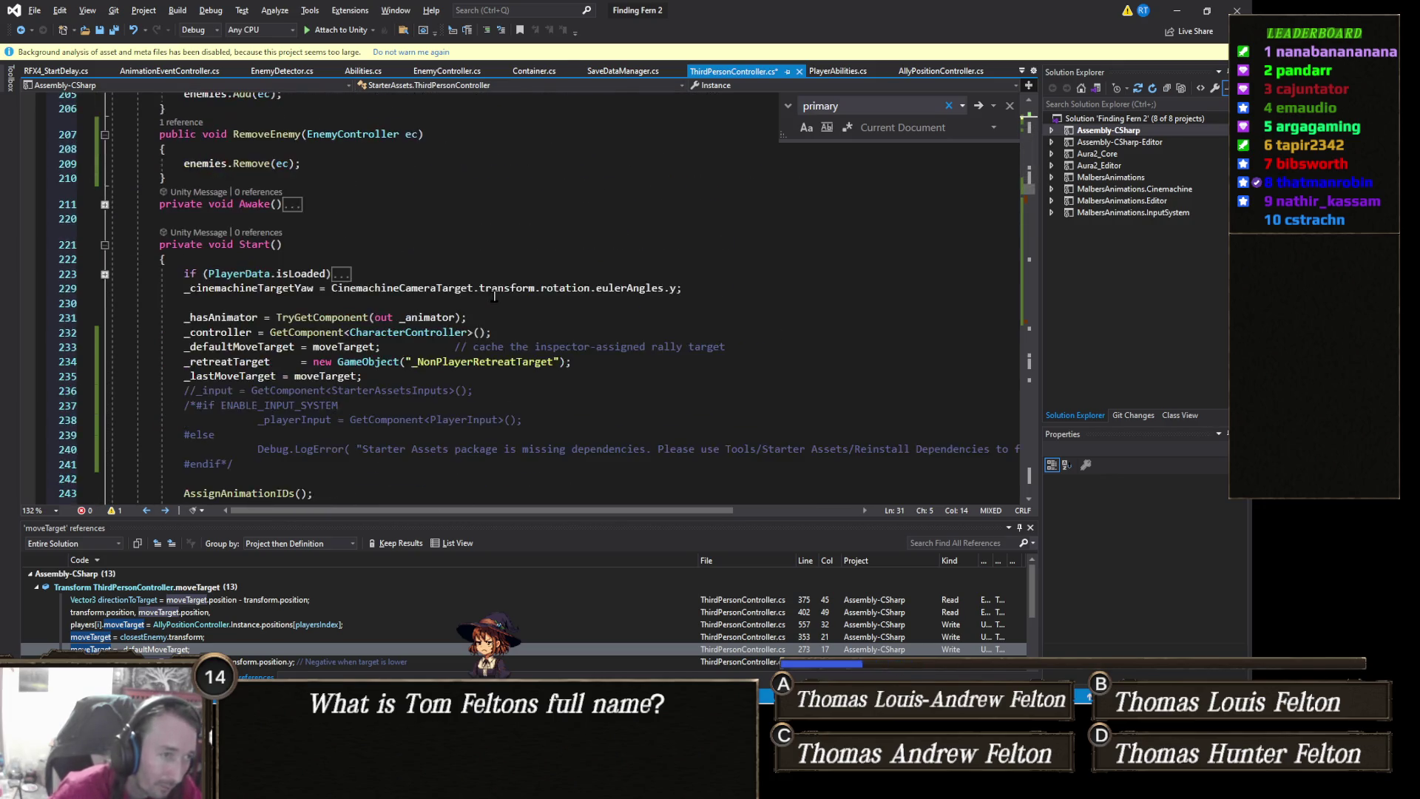
scroll(472, 303, "down", 4)
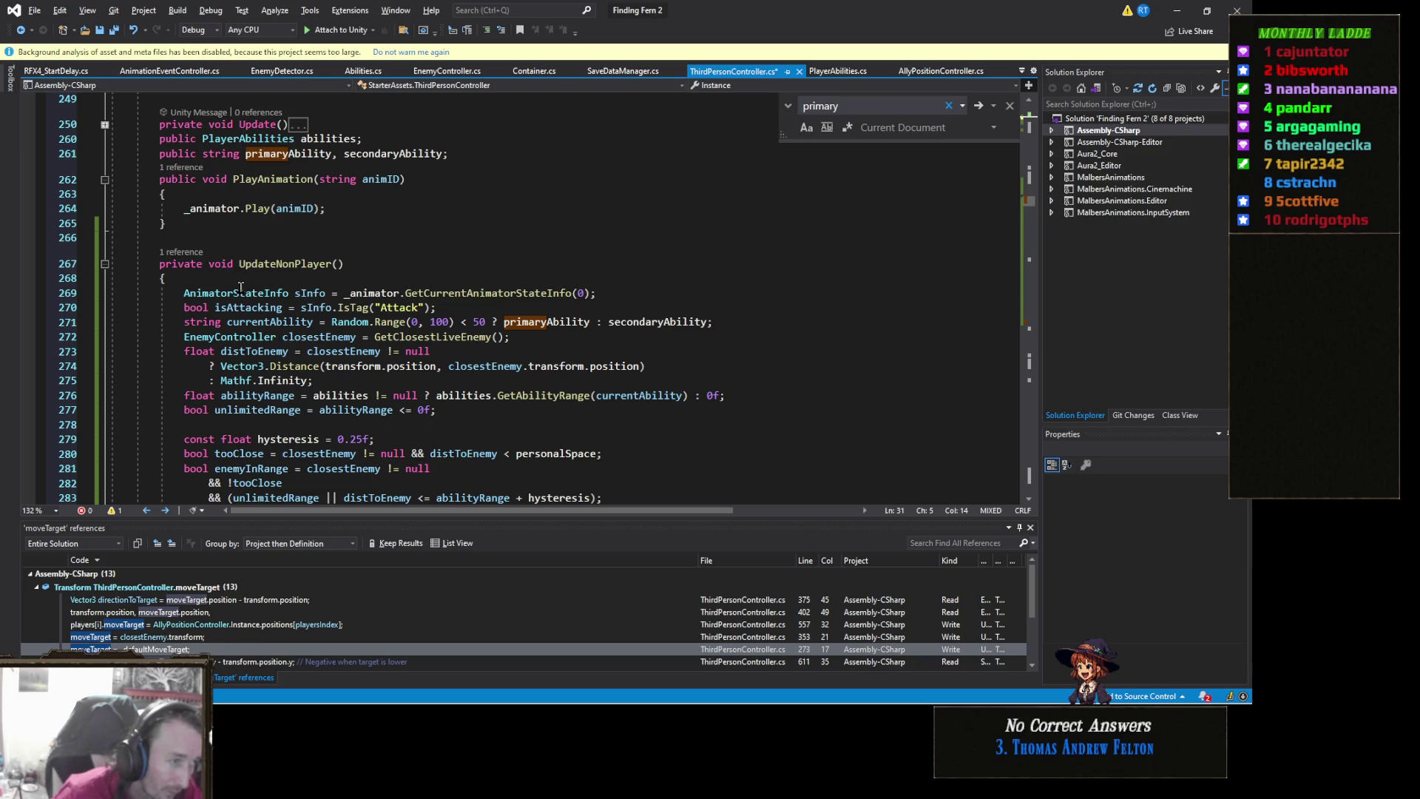
scroll(240, 287, "down", 3)
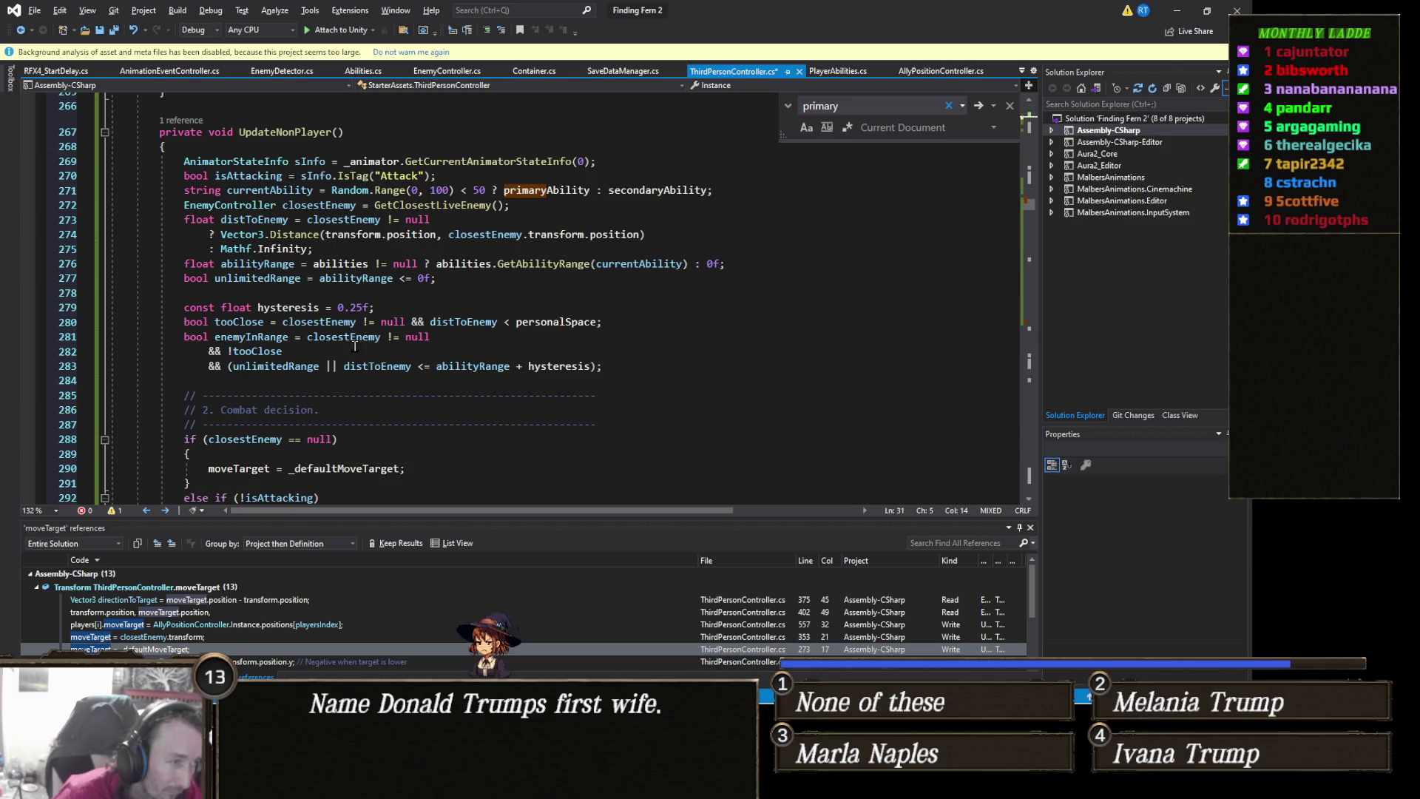
scroll(377, 356, "down", 2)
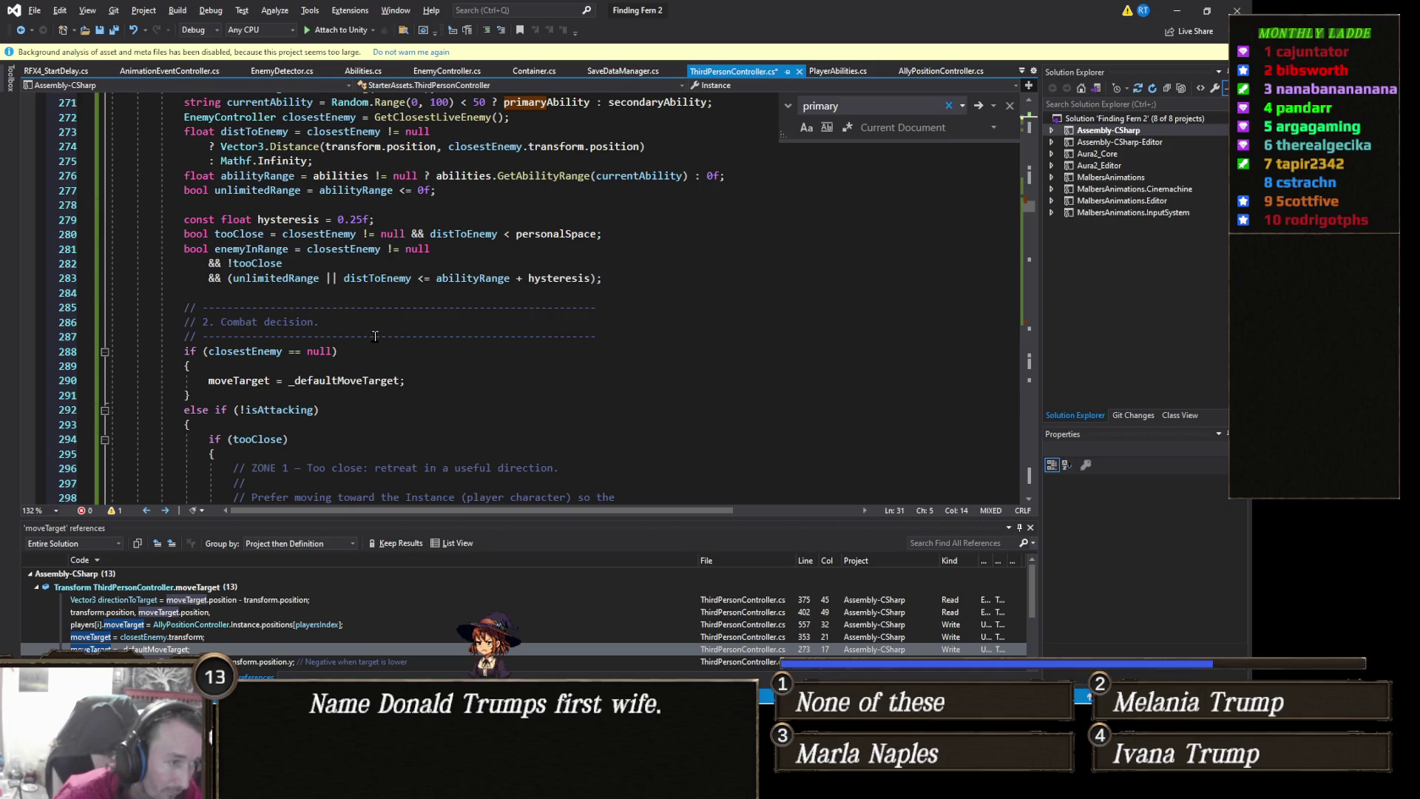
scroll(244, 335, "down", 1)
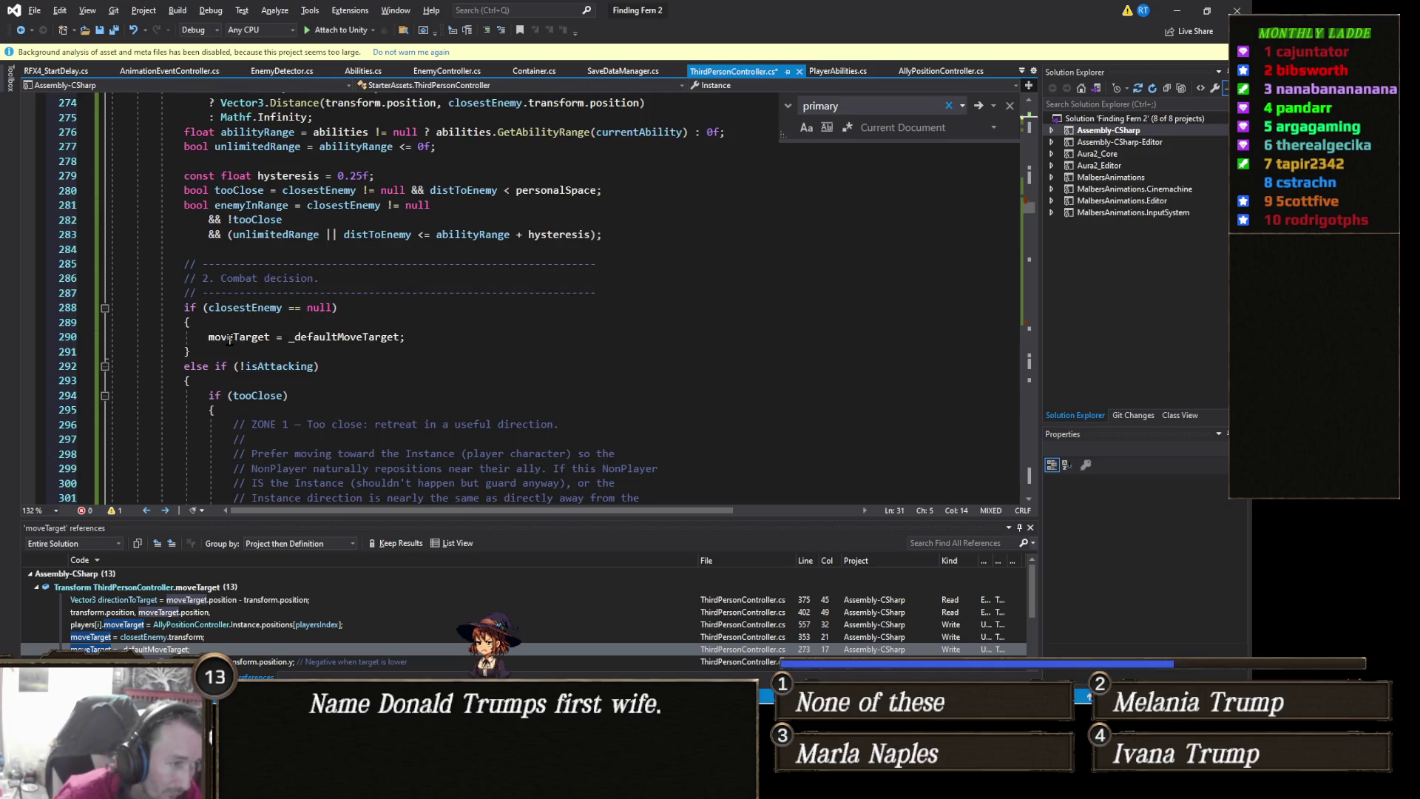
scroll(230, 340, "down", 4)
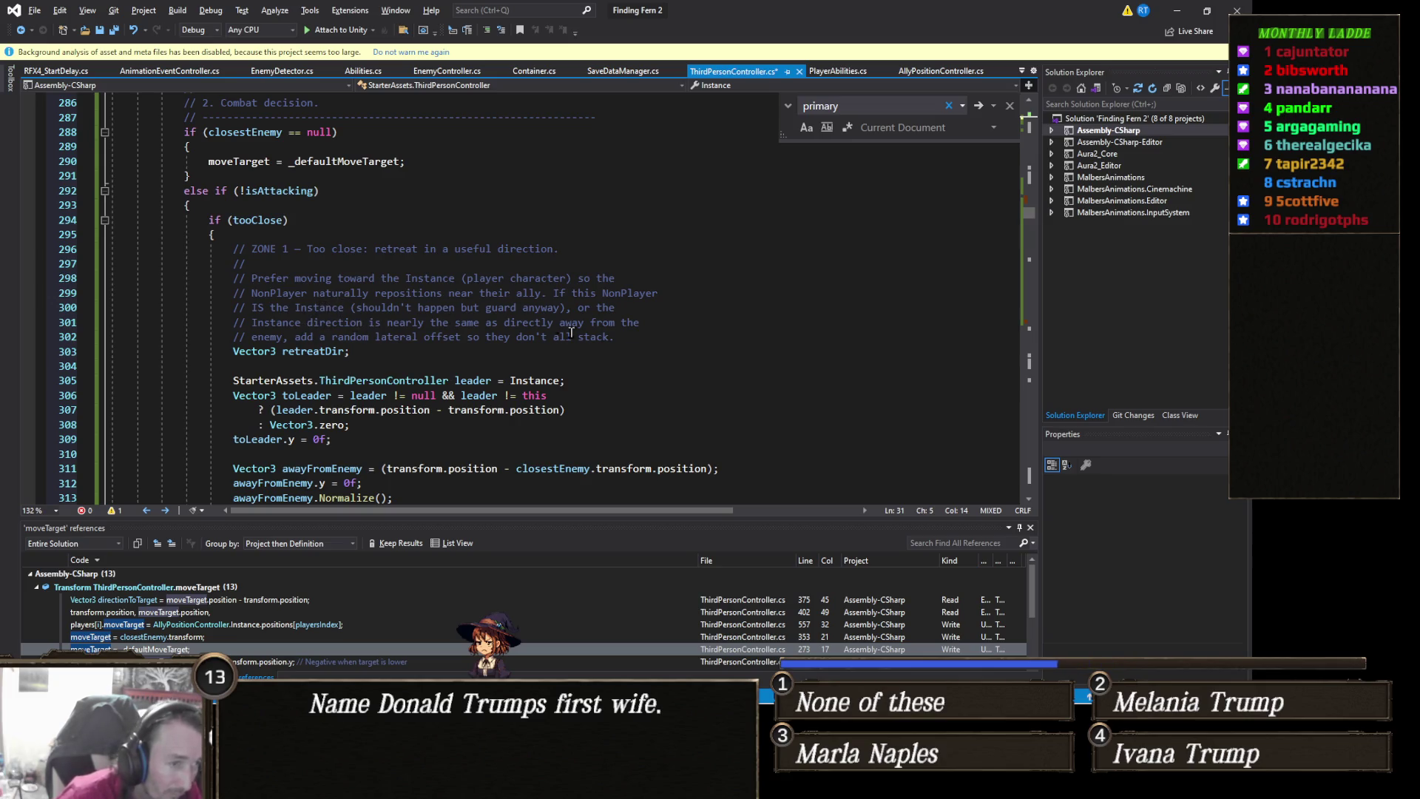
Delete the ZONE 1 retreat comment lines under if (tooClose)
mouse_move(642, 338)
left_mouse_down()
mouse_move(222, 335)
mouse_move(64, 279)
mouse_move(45, 247)
left_mouse_up()
key("BackSpace")
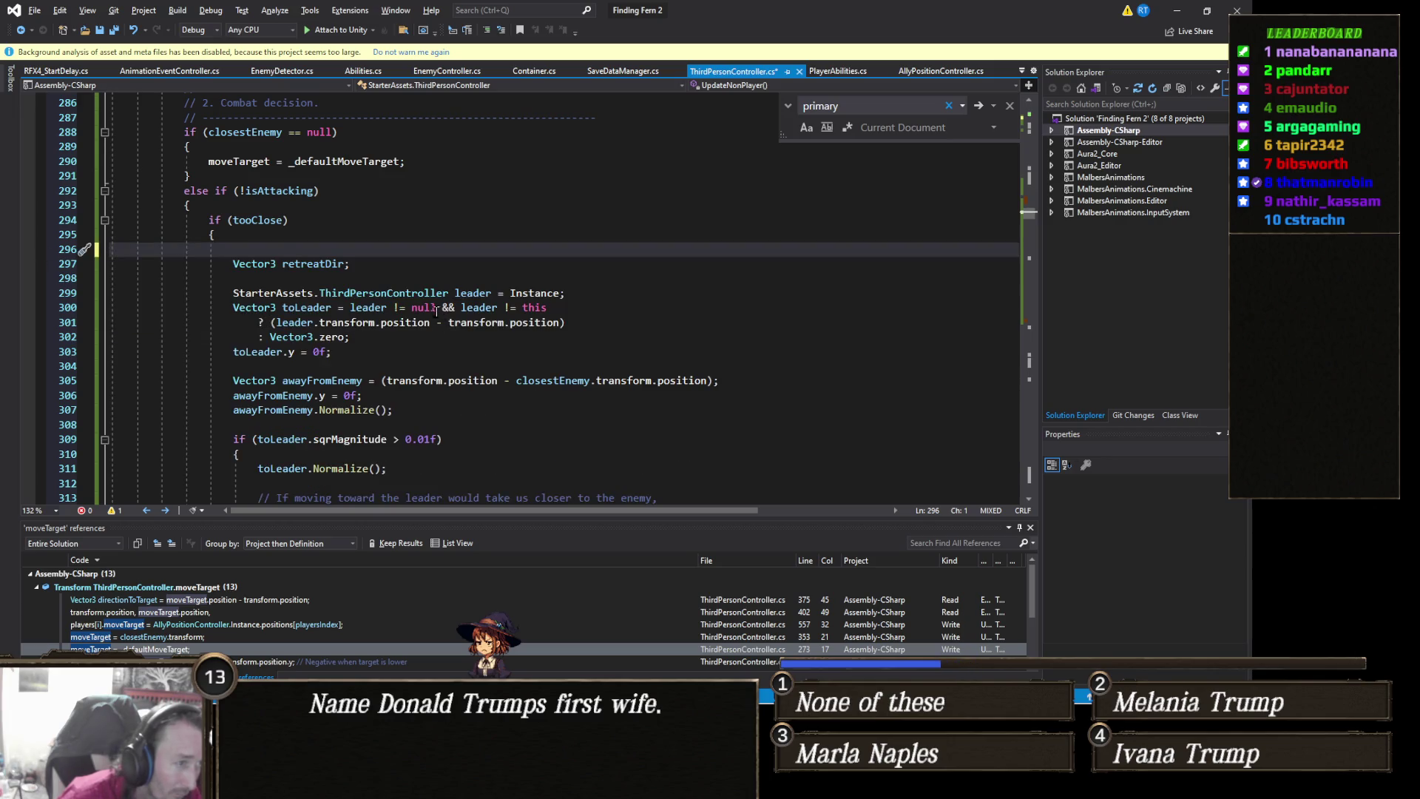
key("BackSpace")
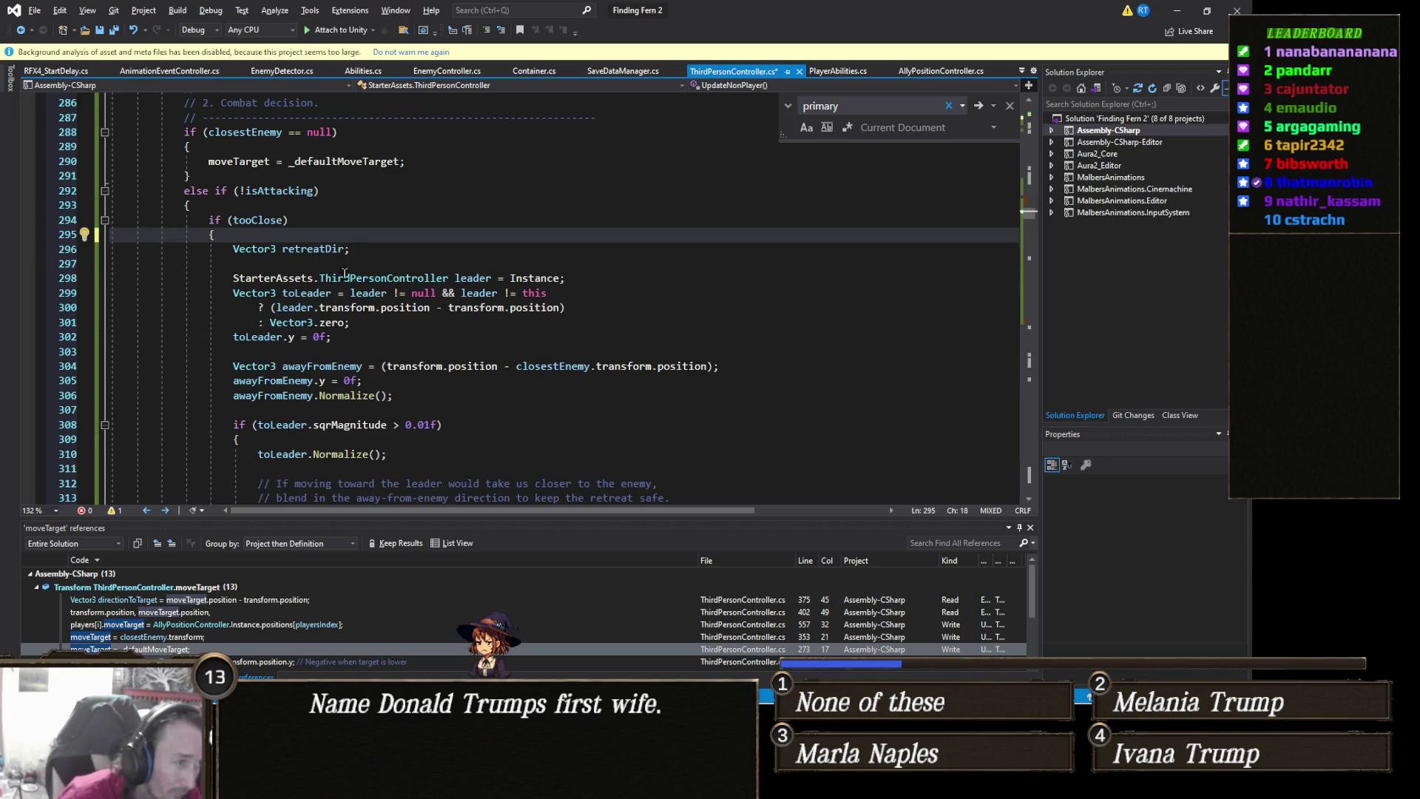
Bring up the code options for the leader variable on line 298
mouse_move(371, 306)
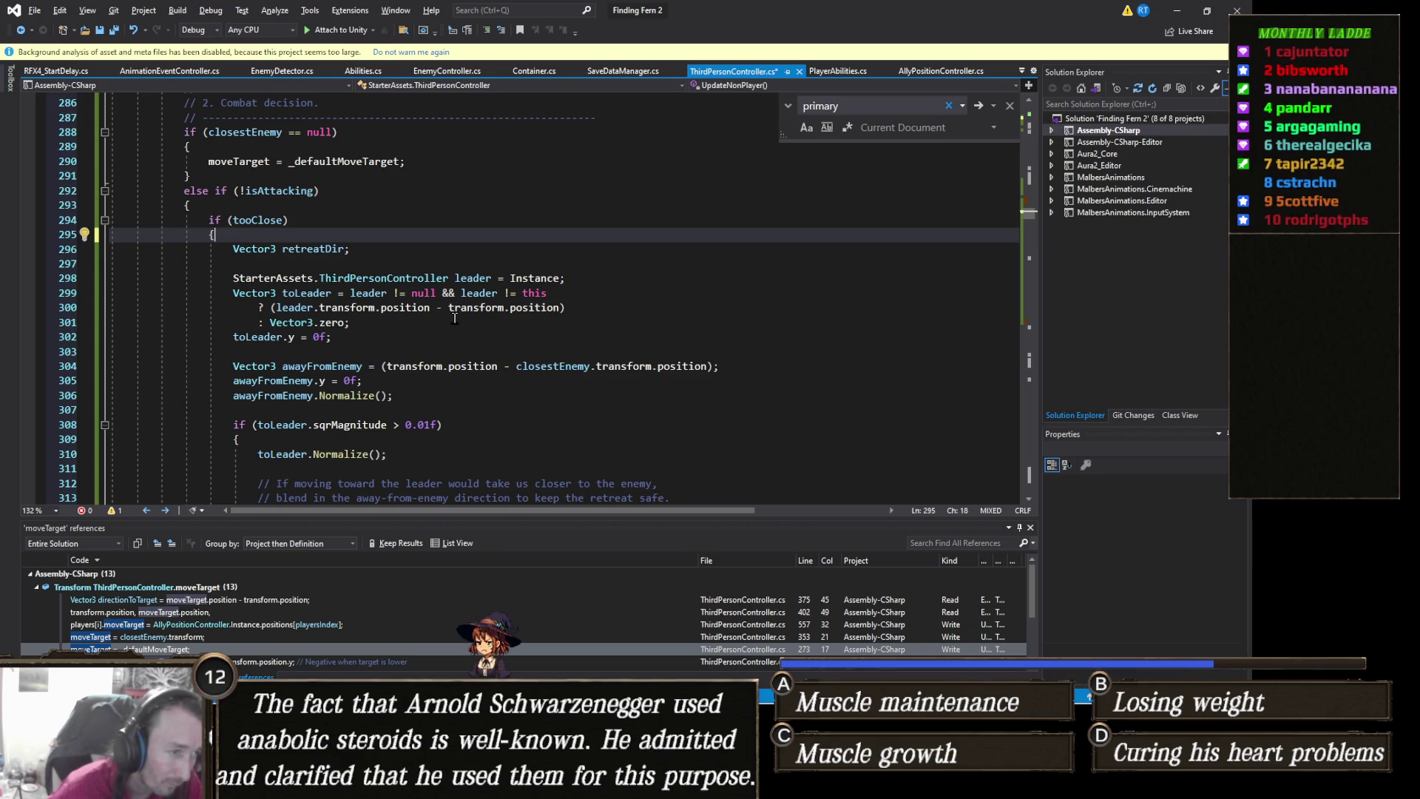
left_click(537, 280)
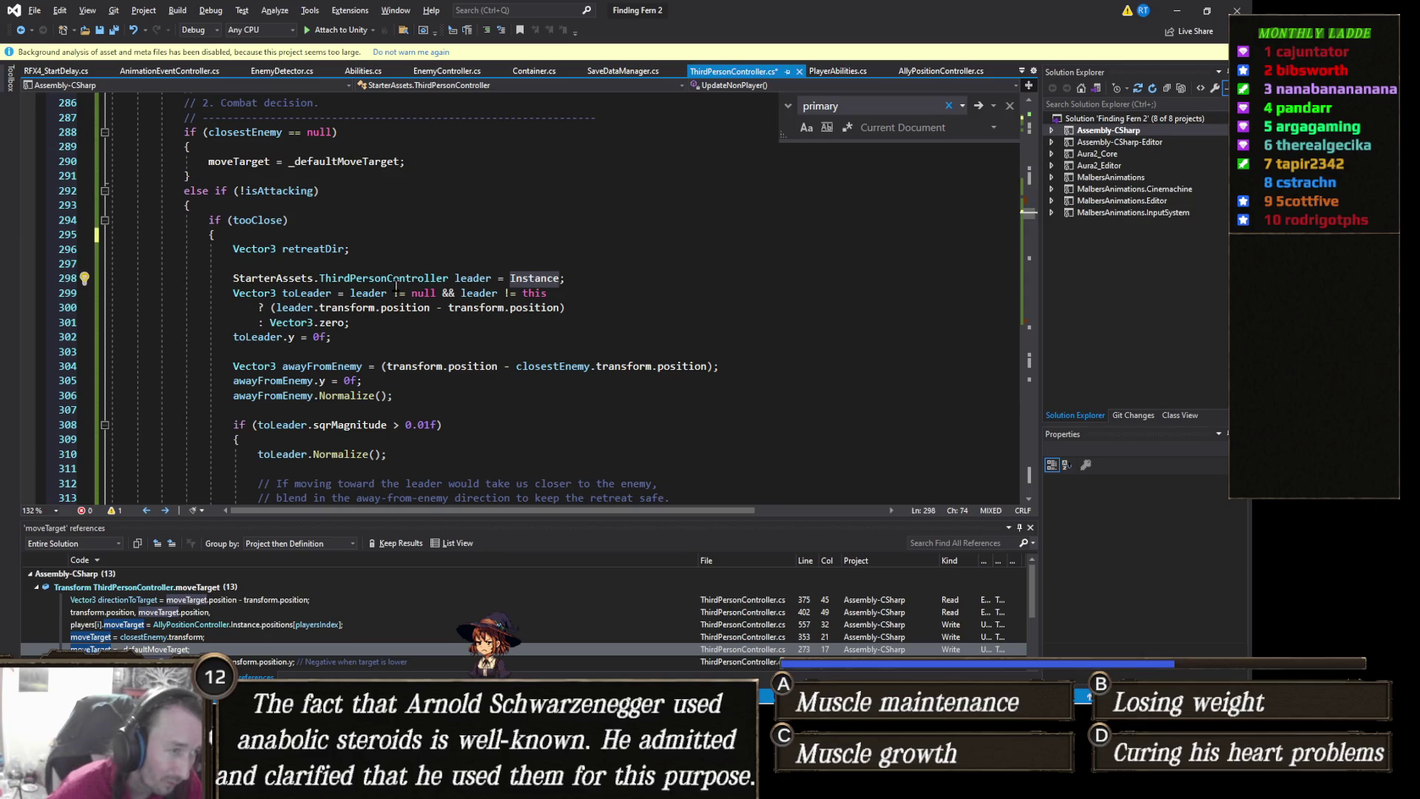
left_click(479, 283)
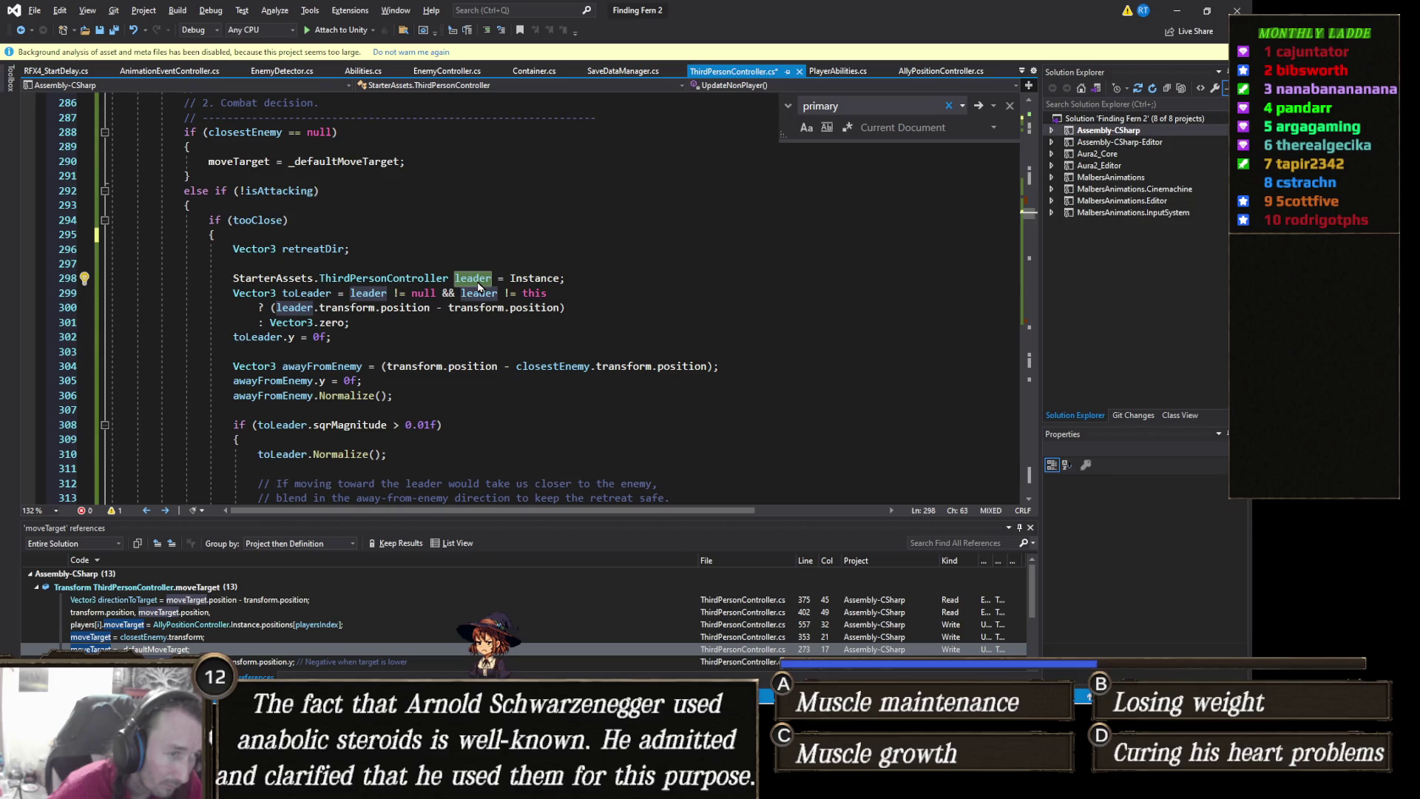
right_click(479, 287)
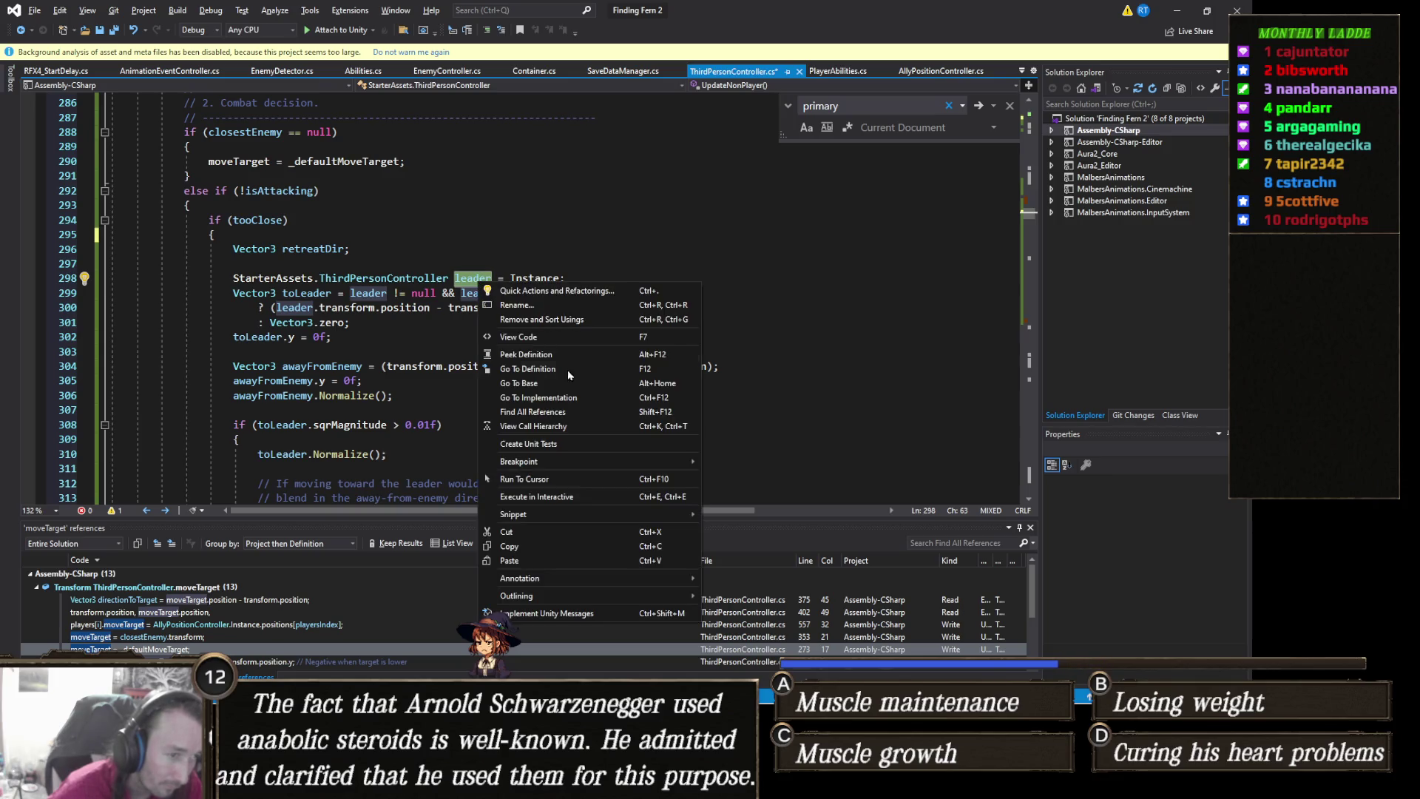
List all references to leader, read through the retreat-direction code, then return to Unity
left_click(560, 409)
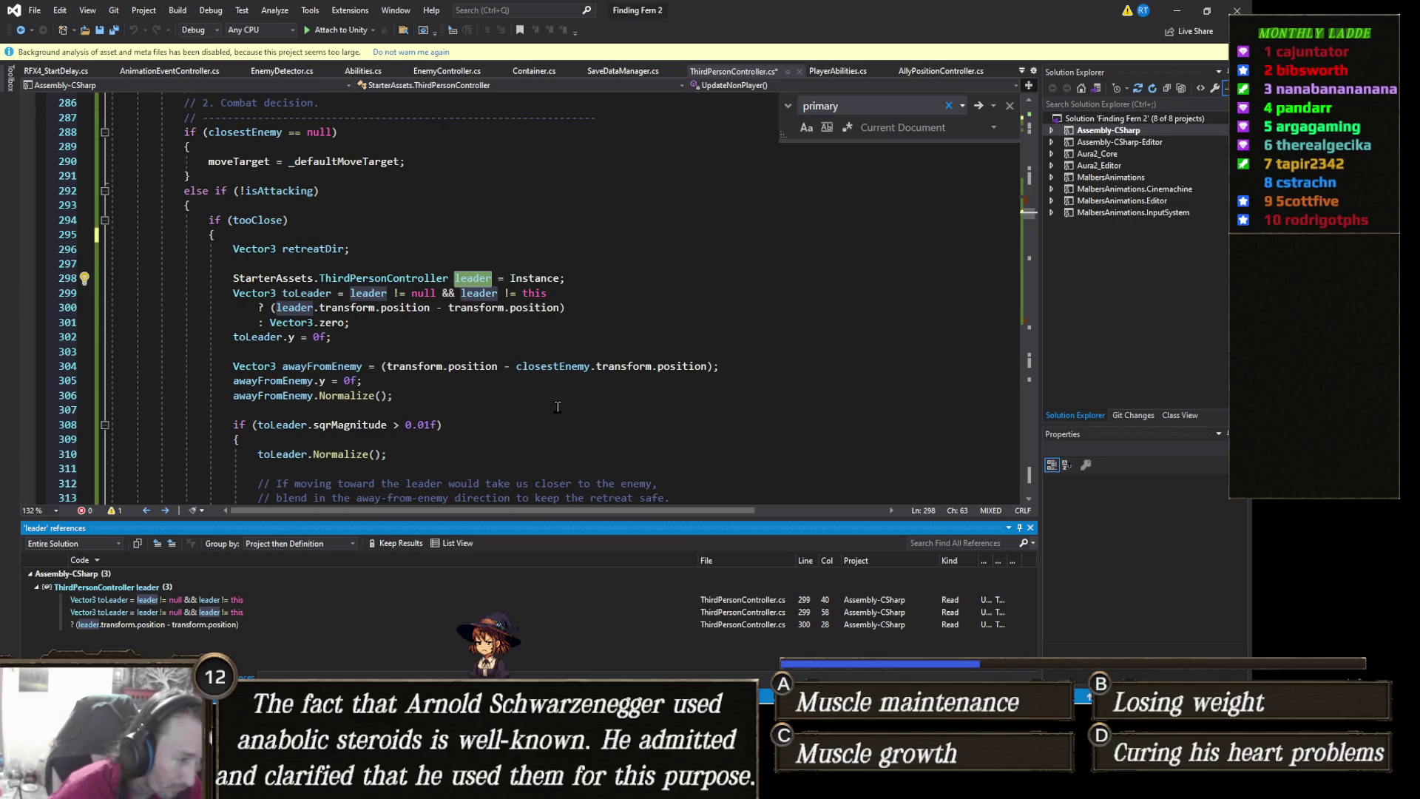
mouse_move(485, 329)
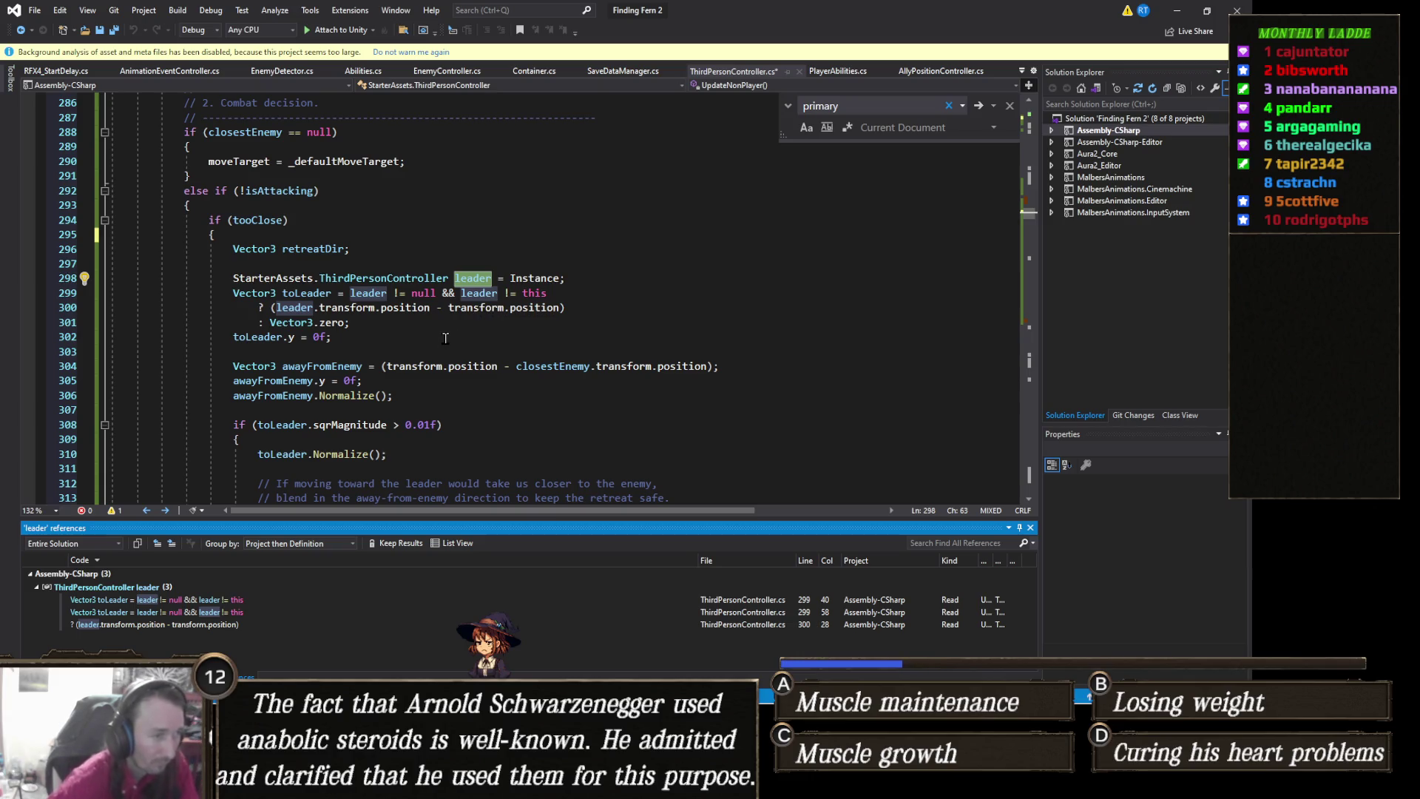
scroll(445, 338, "down", 1)
scroll(452, 329, "down", 1)
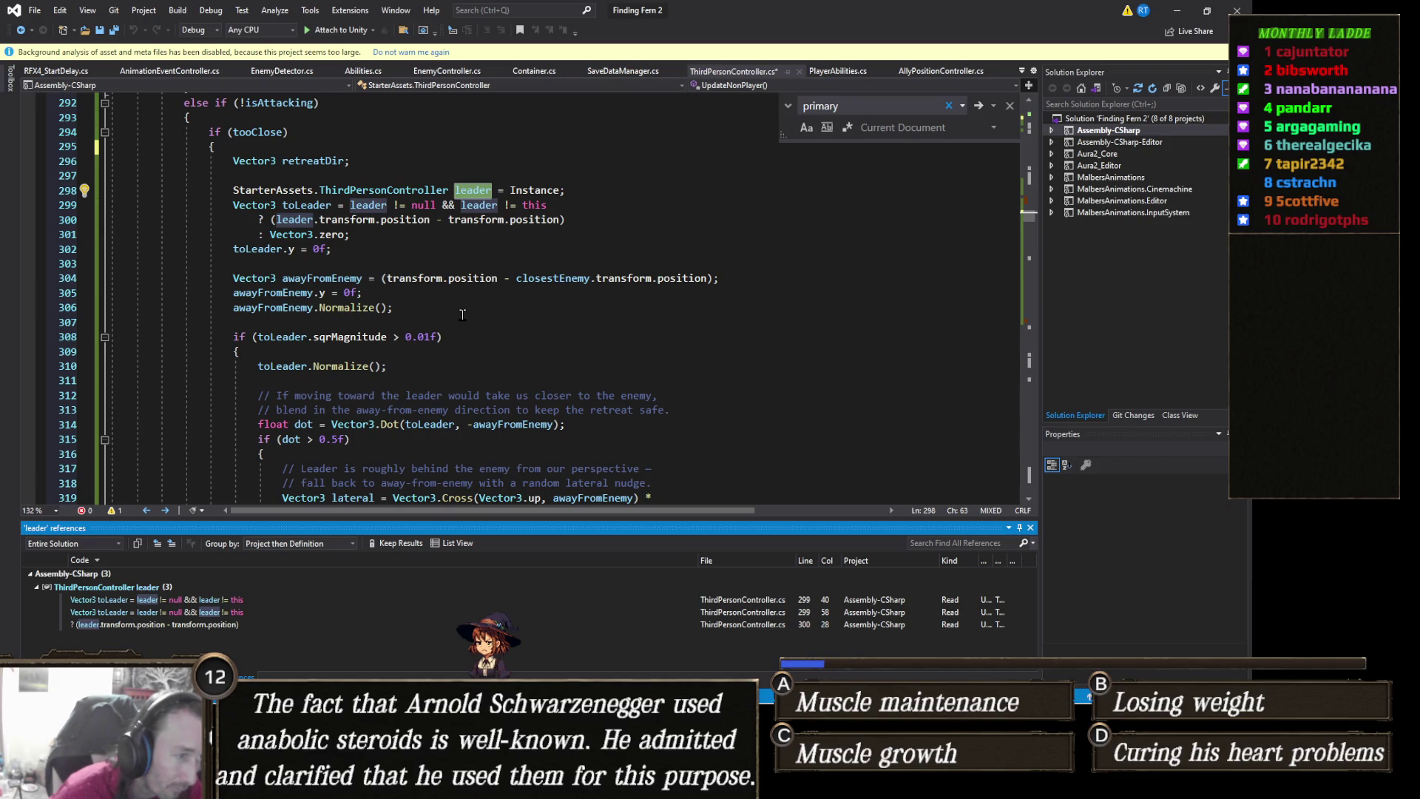
scroll(462, 315, "down", 1)
scroll(462, 315, "down", 2)
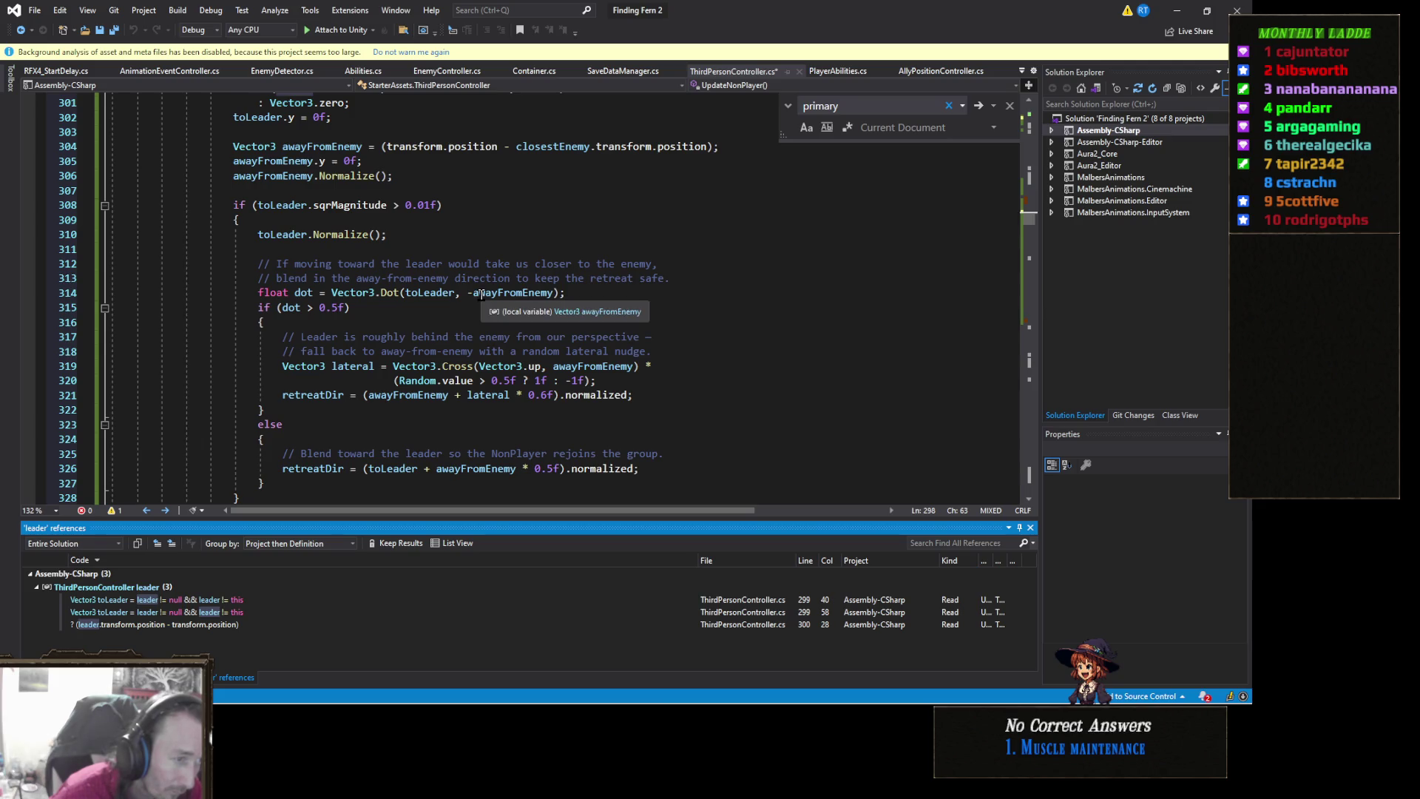
scroll(480, 295, "down", 1)
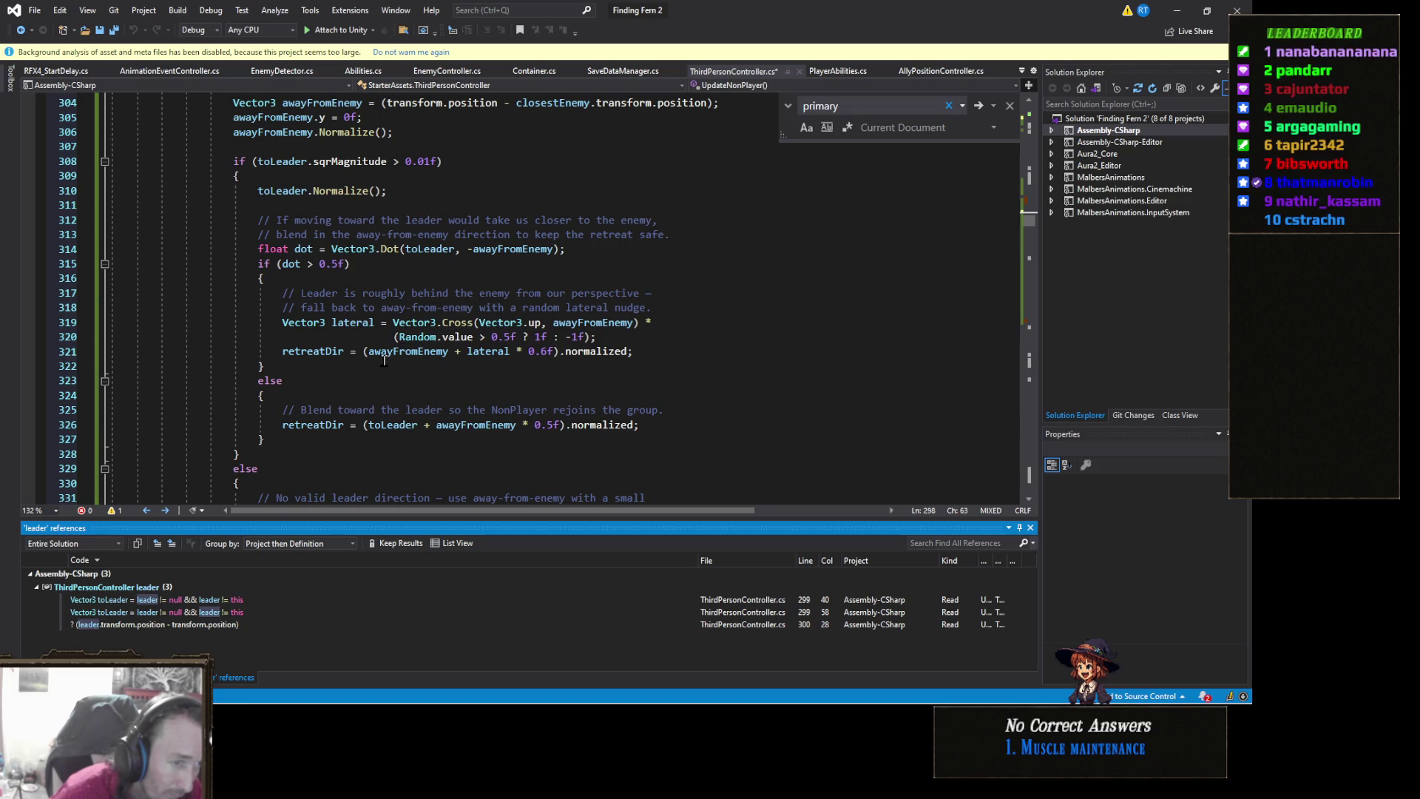
scroll(380, 360, "down", 2)
key("alt+Tab")
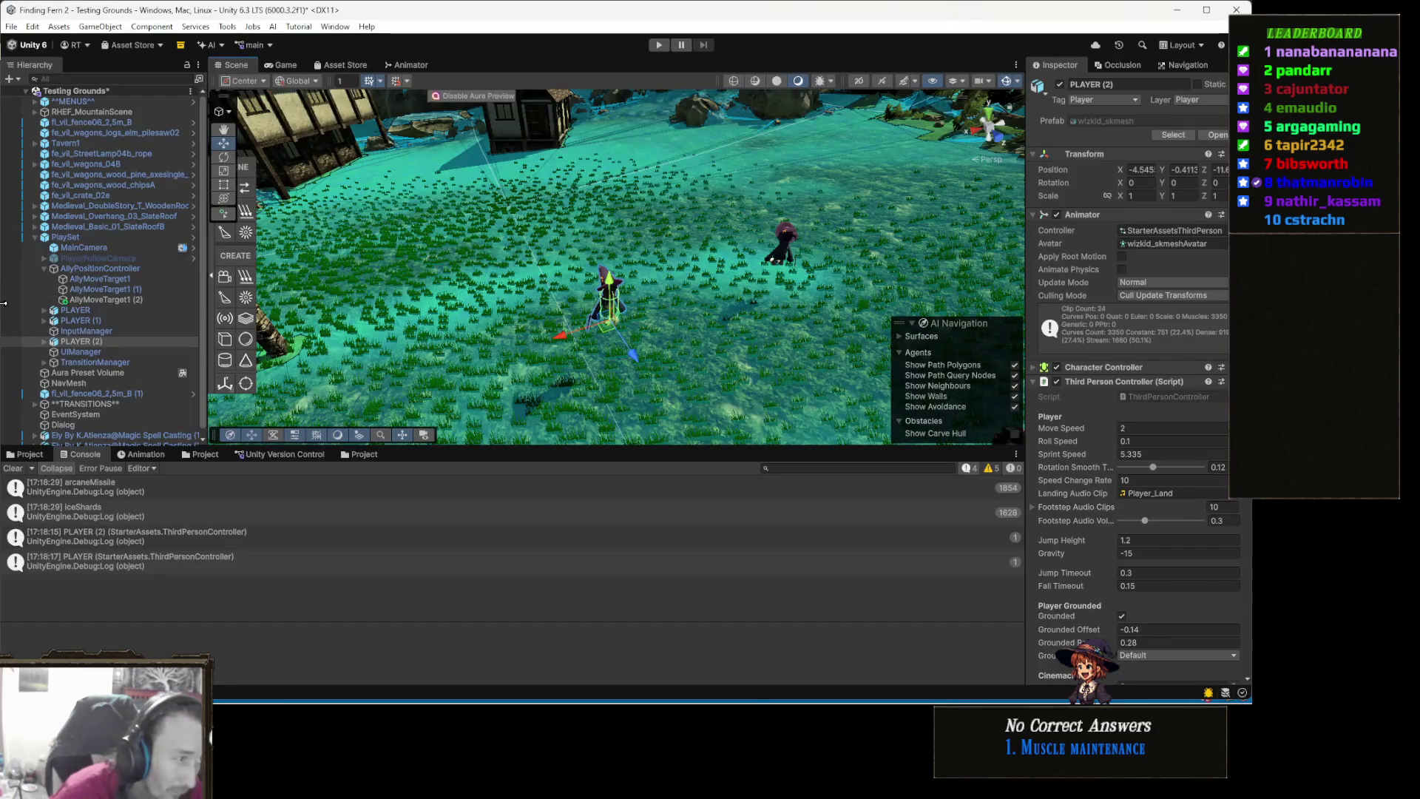
Select PLAYER, PLAYER (1) and PLAYER (2) together in the Hierarchy
left_click(93, 238)
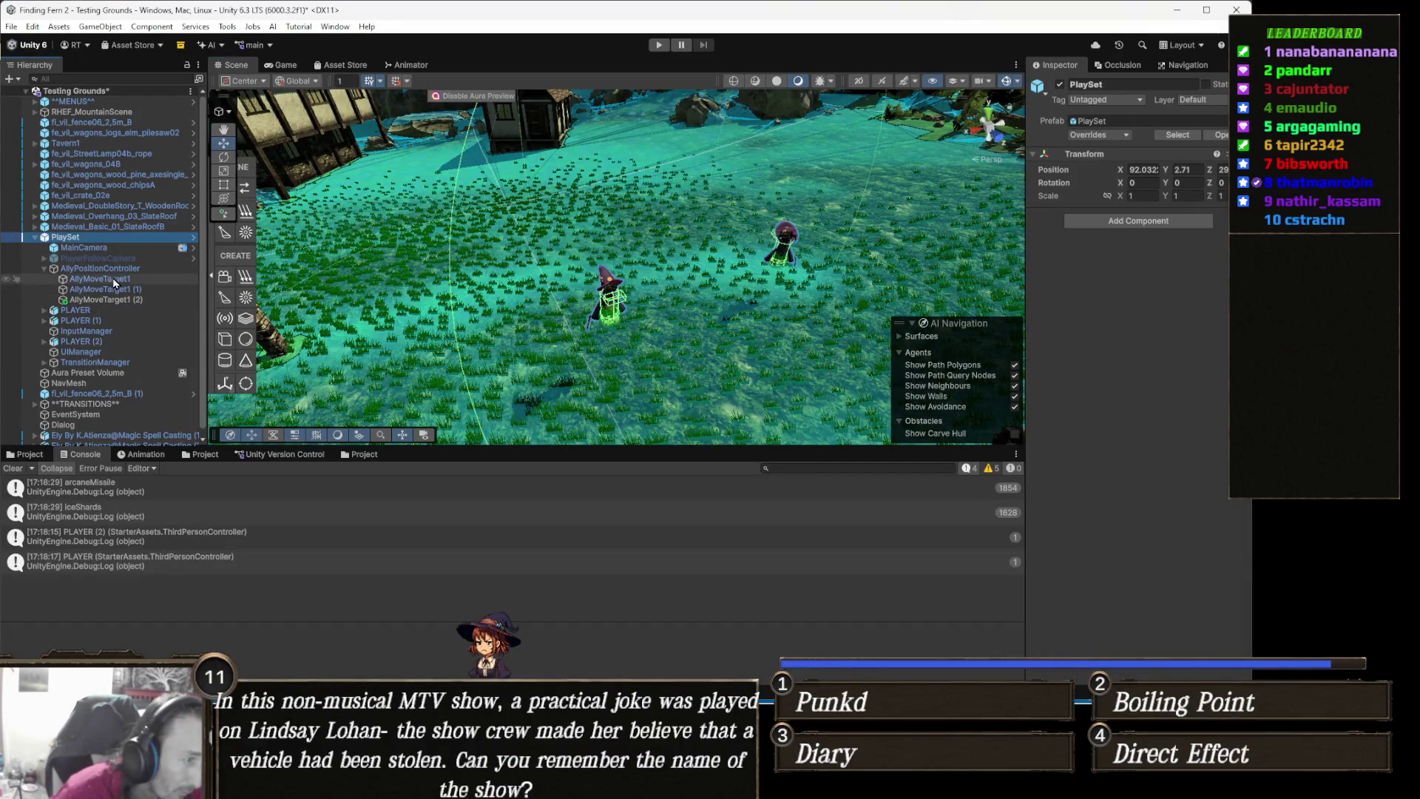
left_click(114, 311)
left_click(119, 321, "ctrl")
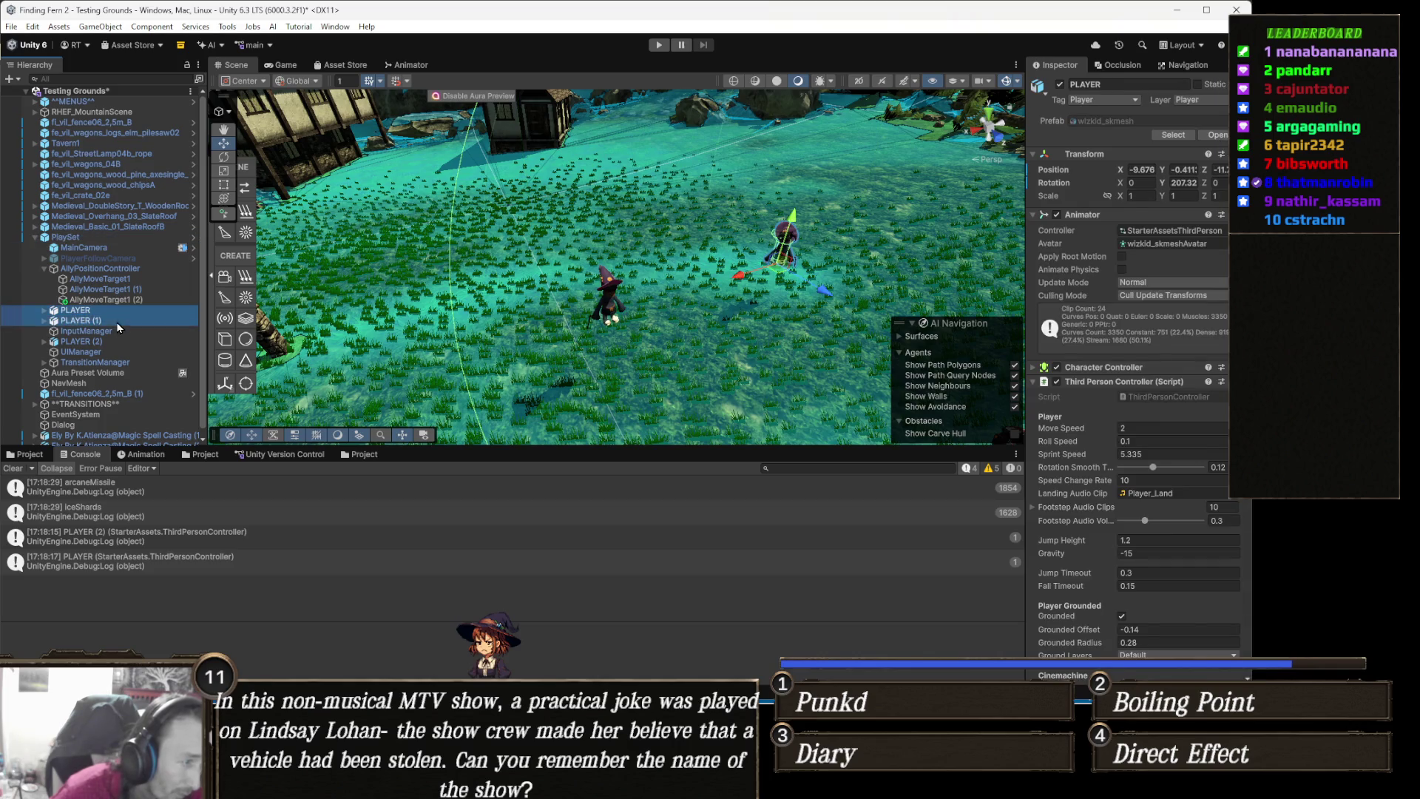
left_click(118, 343, "ctrl")
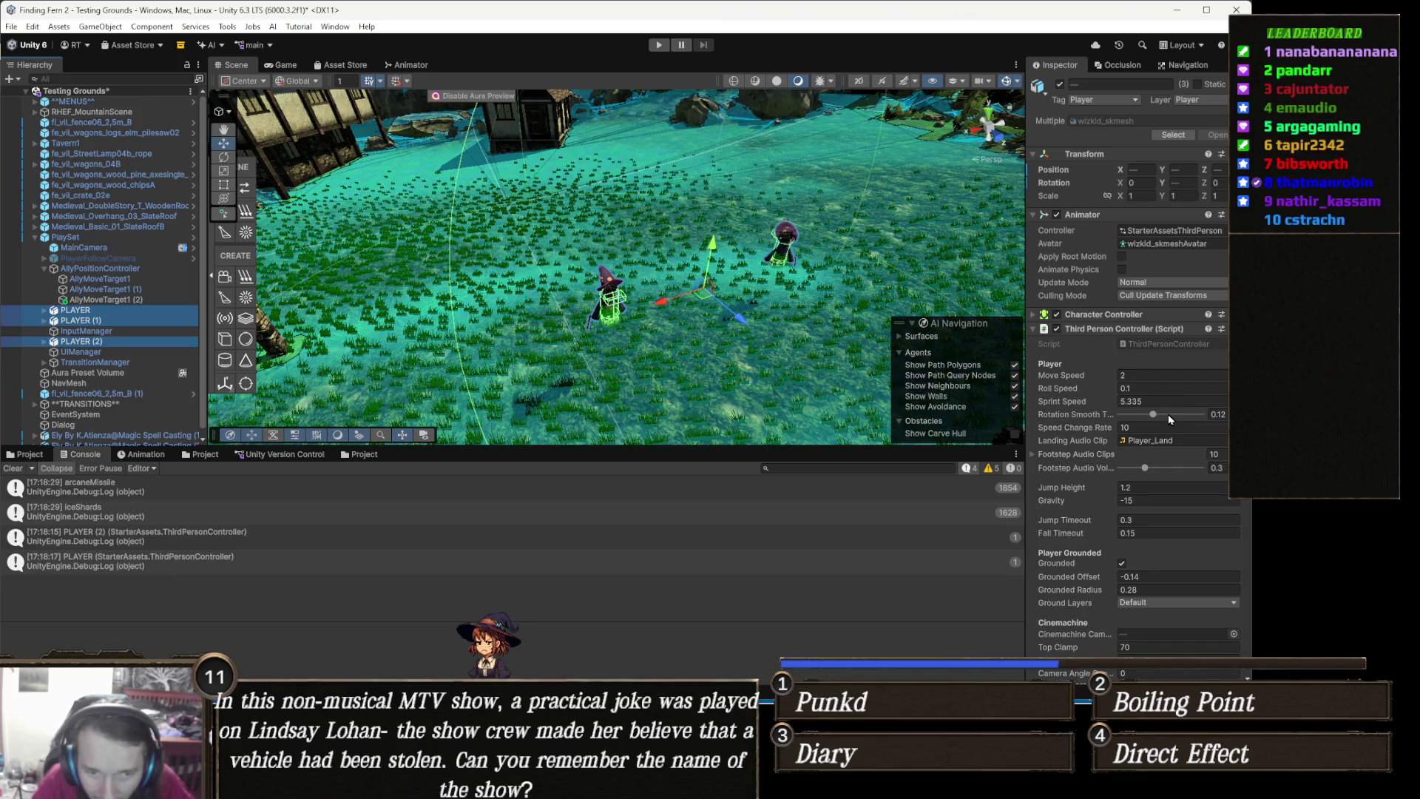
Review their shared abilities, arcaneMissile and iceShards, in the Inspector, then go back to Visual Studio
scroll(1170, 419, "down", 4)
scroll(1174, 418, "down", 4)
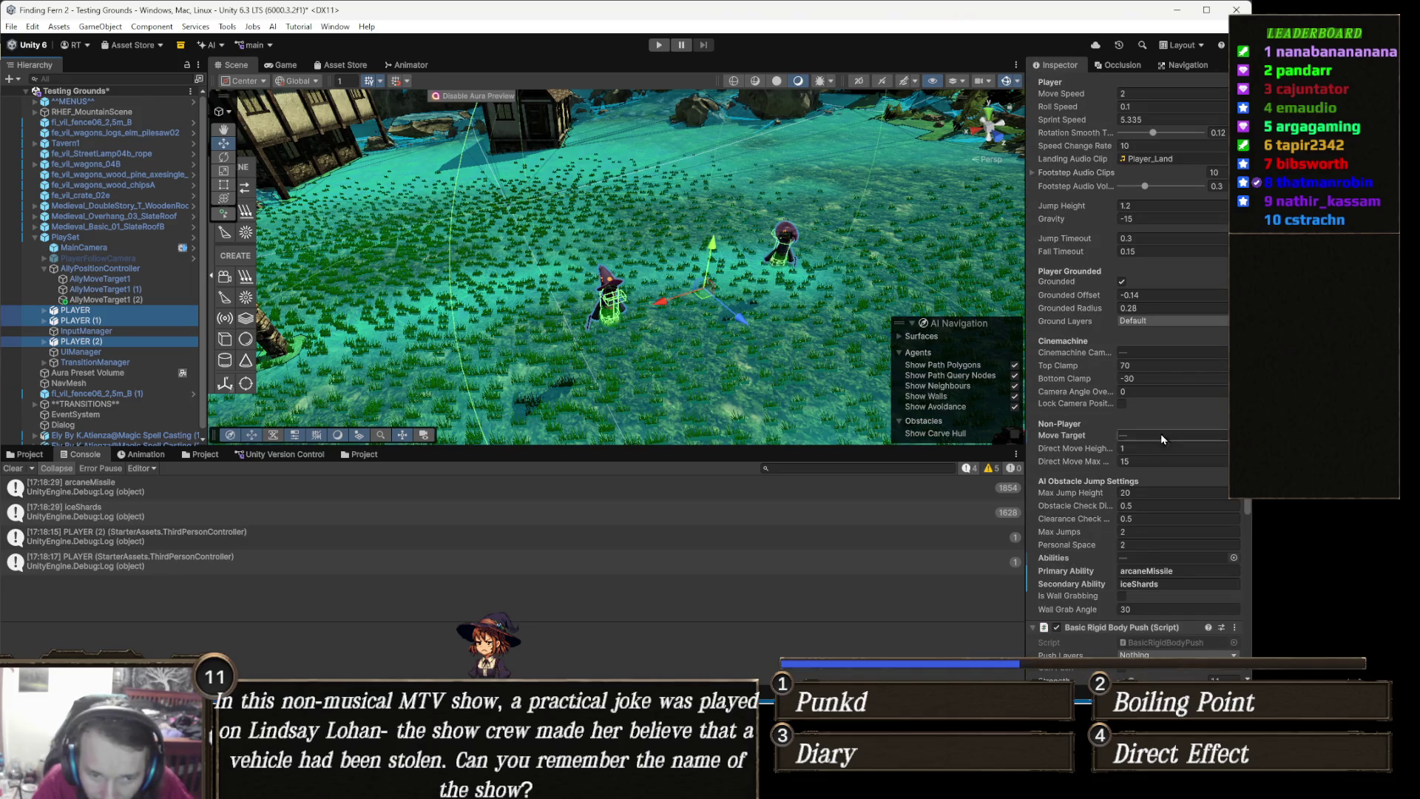
scroll(1160, 433, "down", 1)
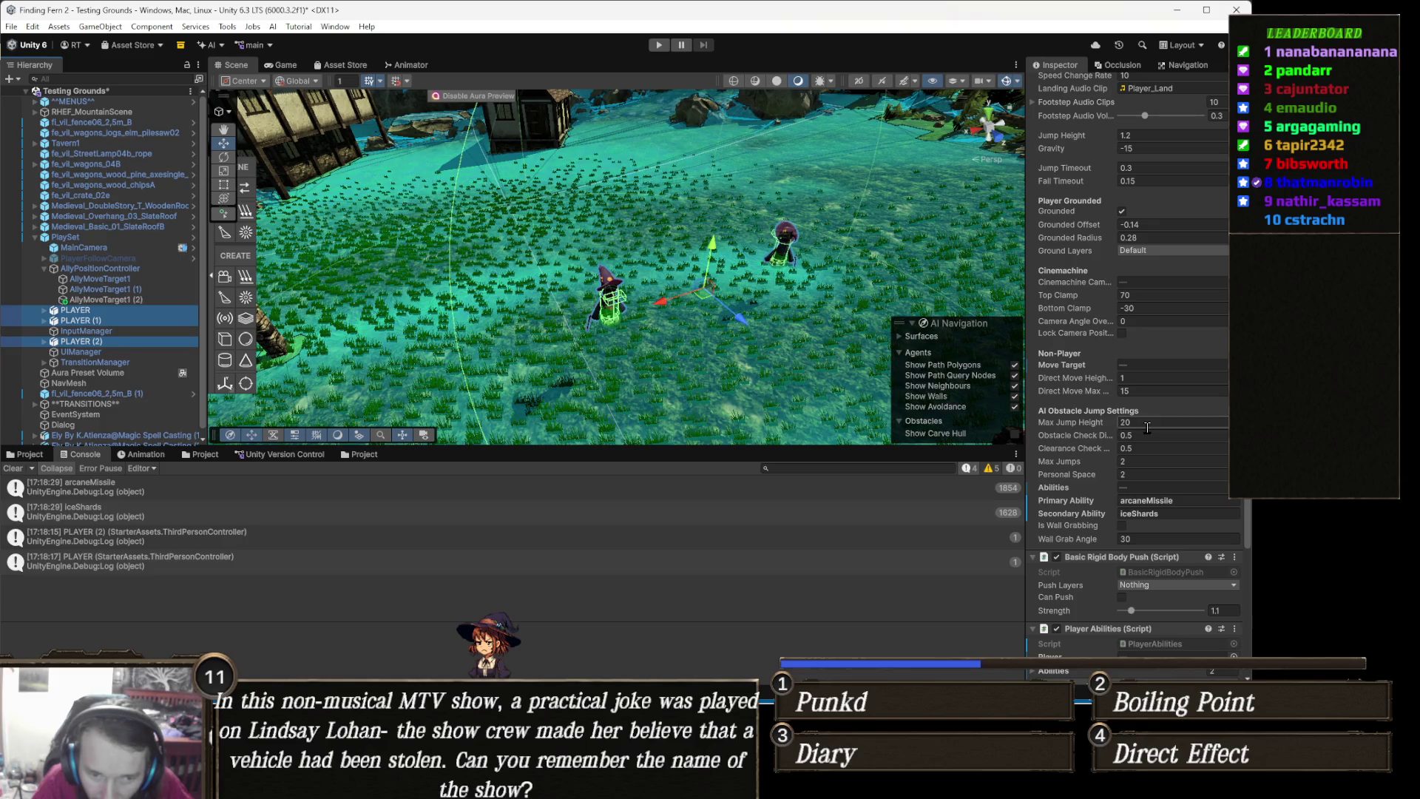
scroll(1148, 428, "down", 1)
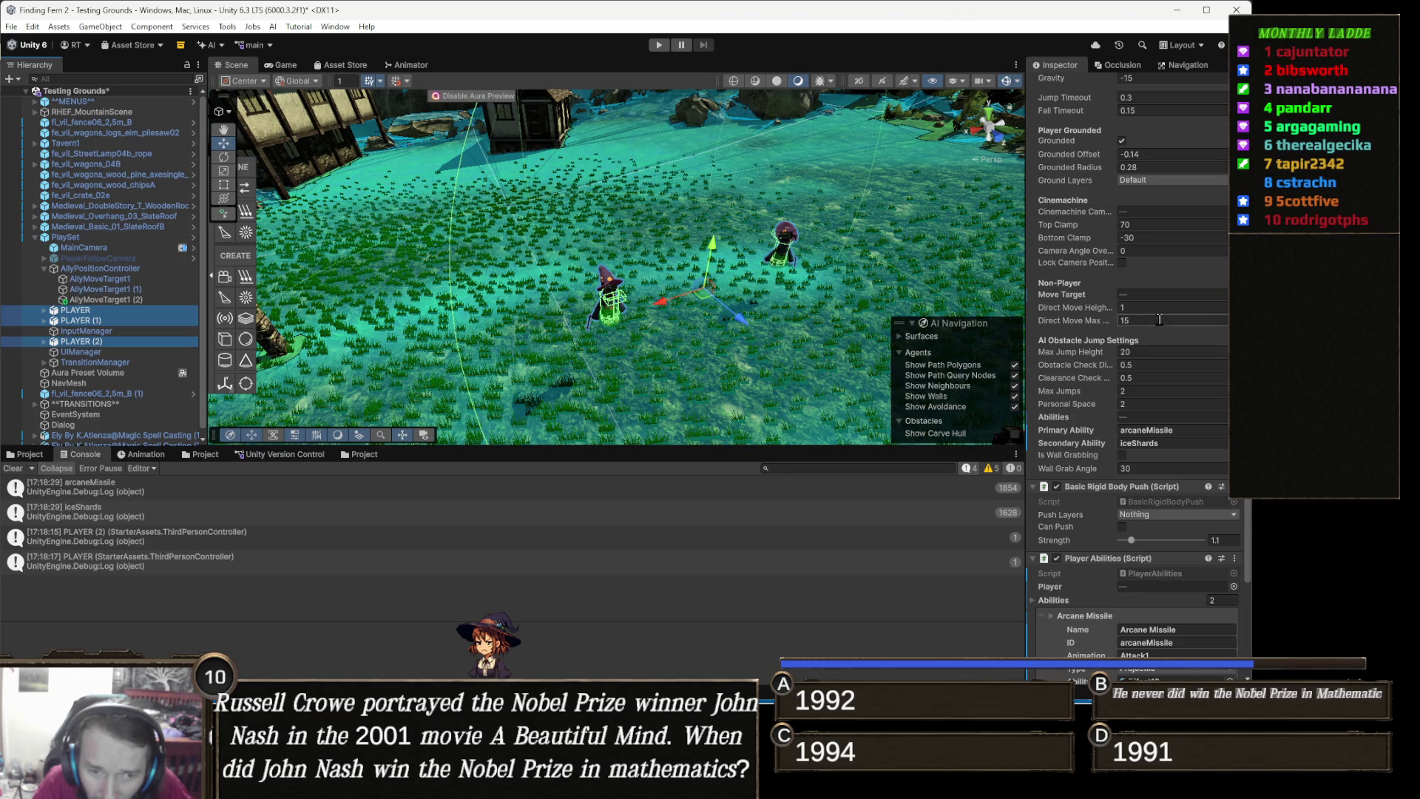
scroll(1124, 356, "up", 2)
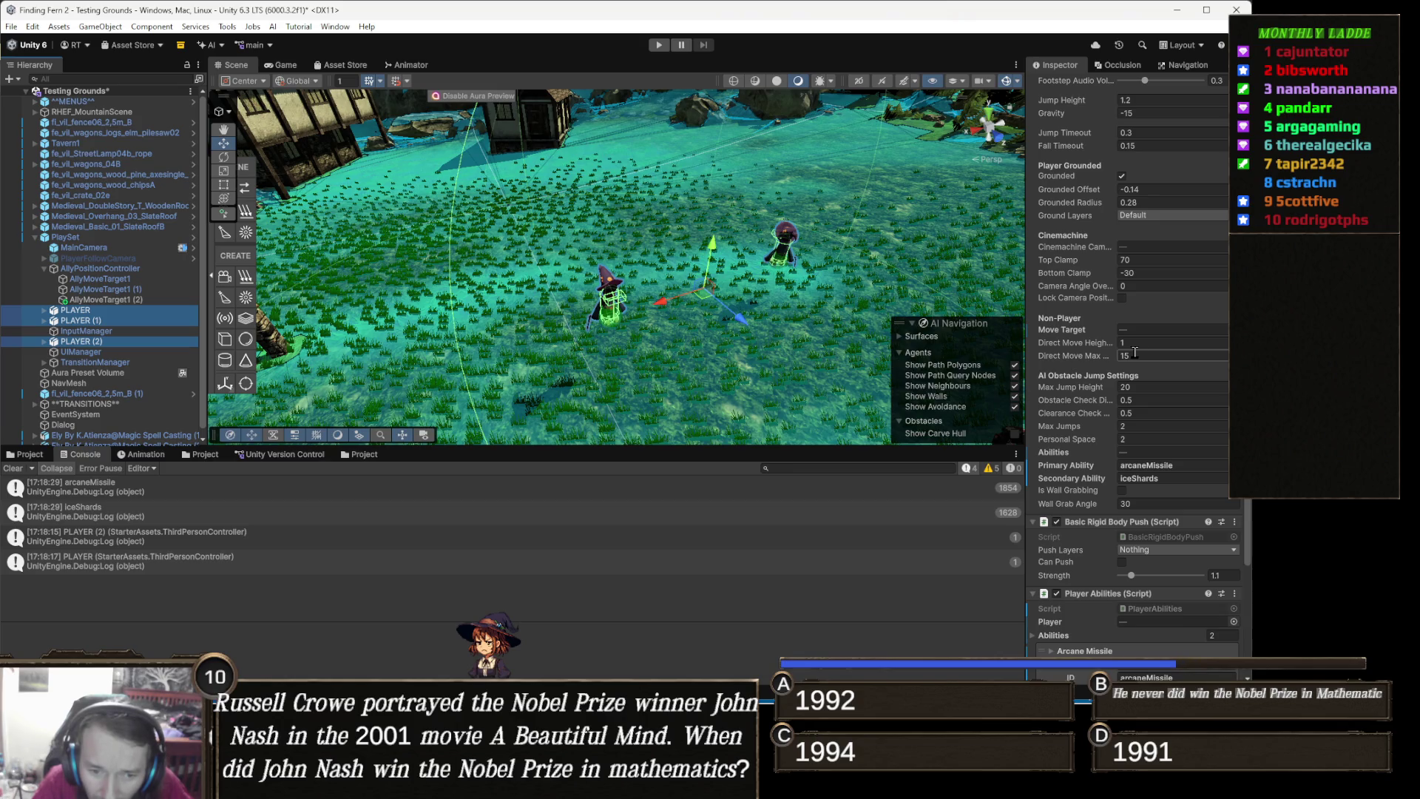
scroll(1133, 352, "up", 2)
scroll(1134, 352, "up", 2)
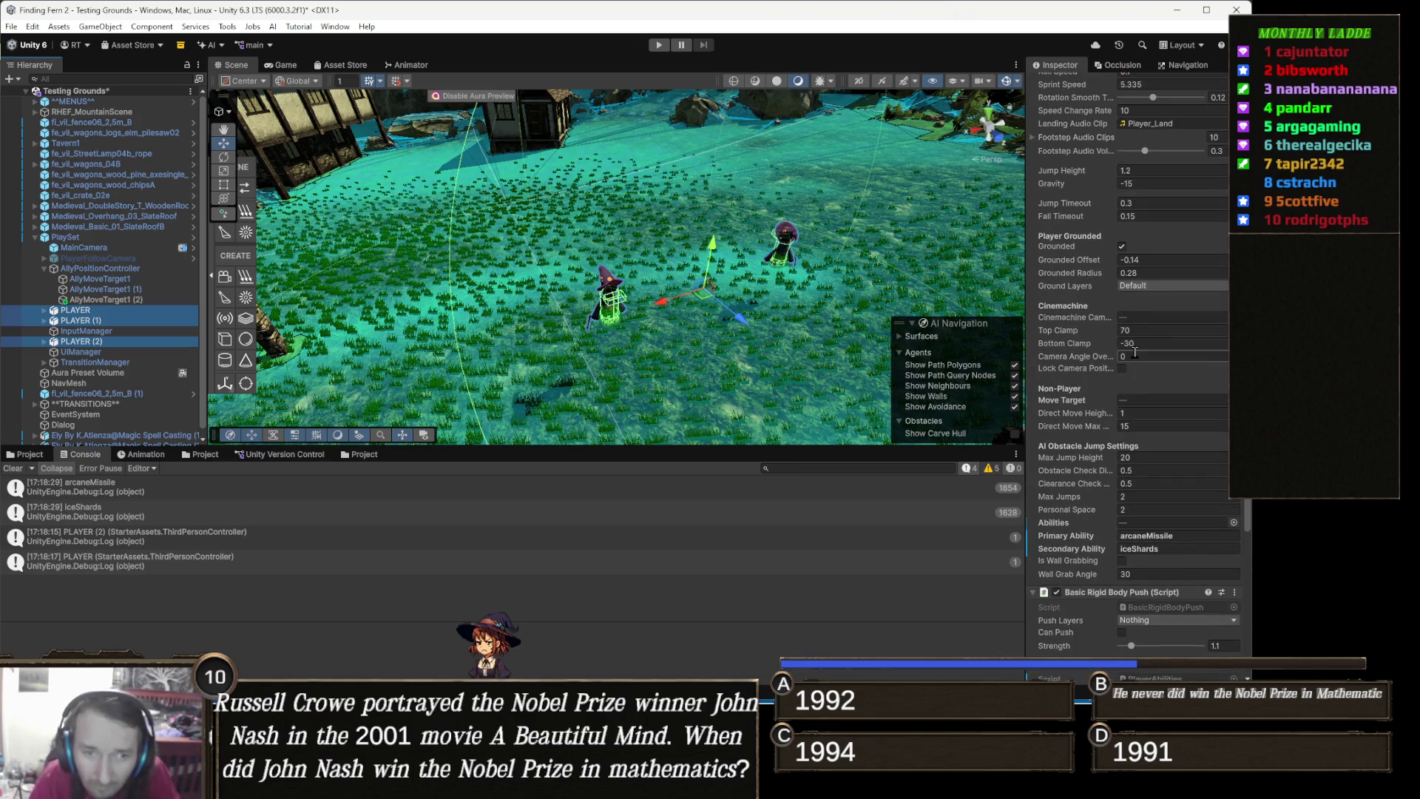
scroll(1133, 354, "up", 2)
scroll(1133, 362, "up", 1)
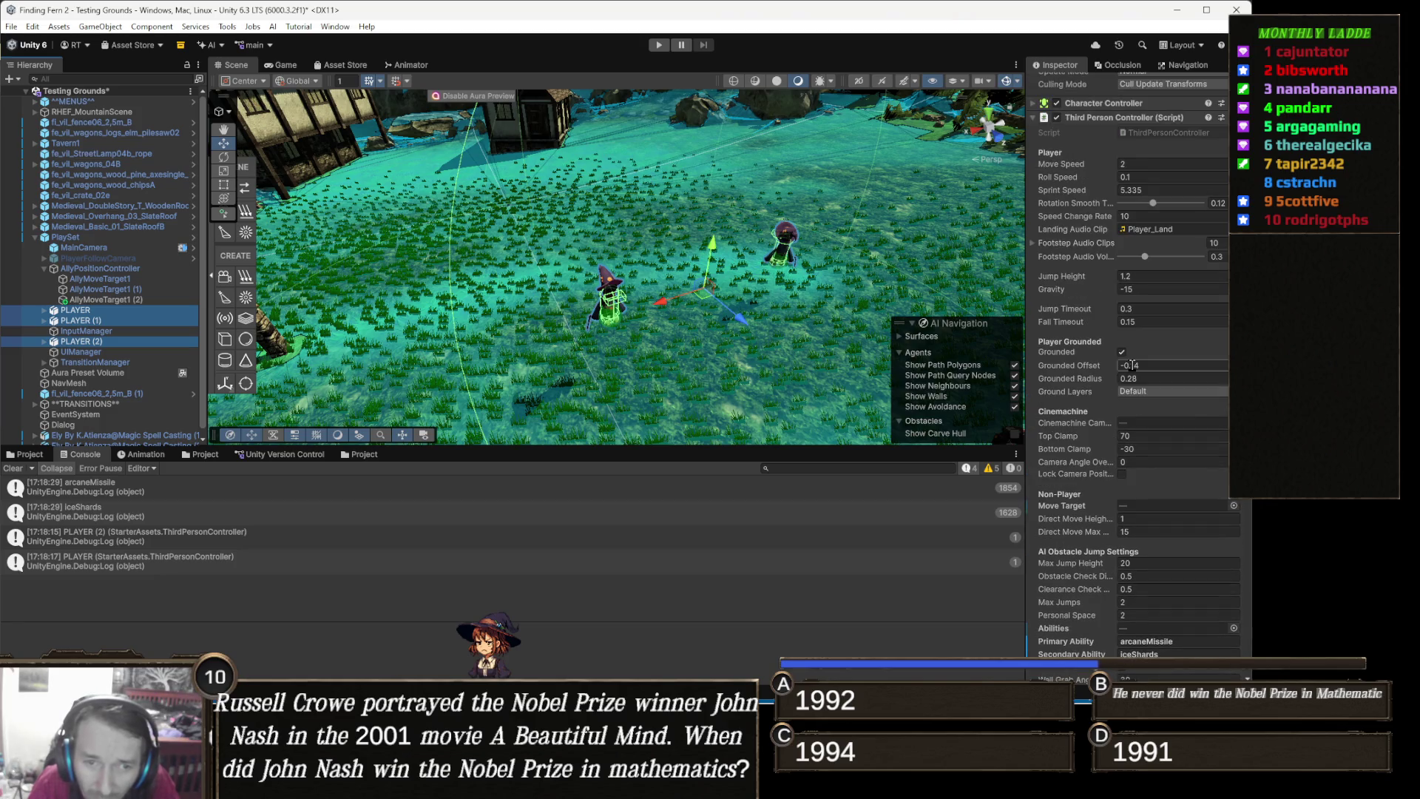
scroll(1131, 366, "down", 3)
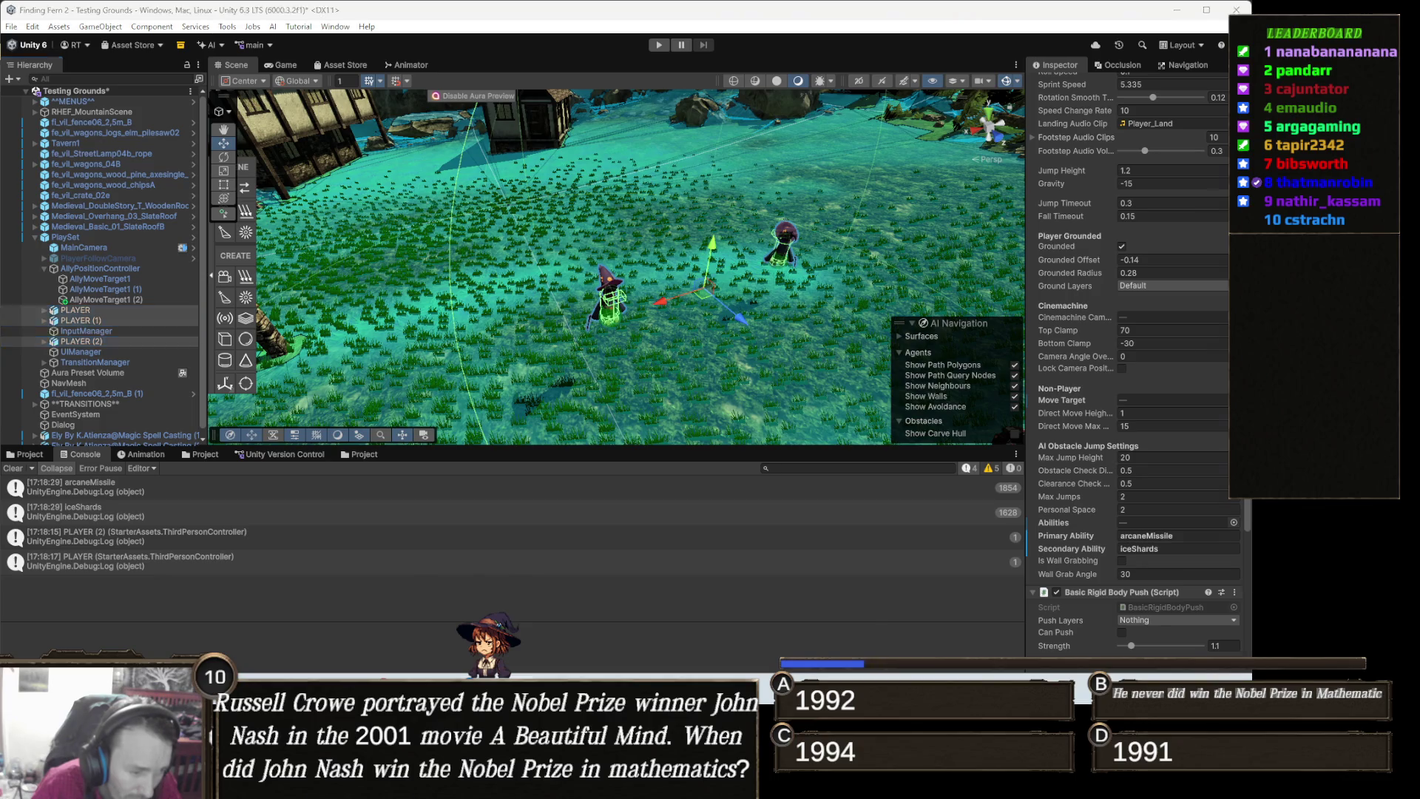
key("alt+Tab")
scroll(633, 328, "up", 20)
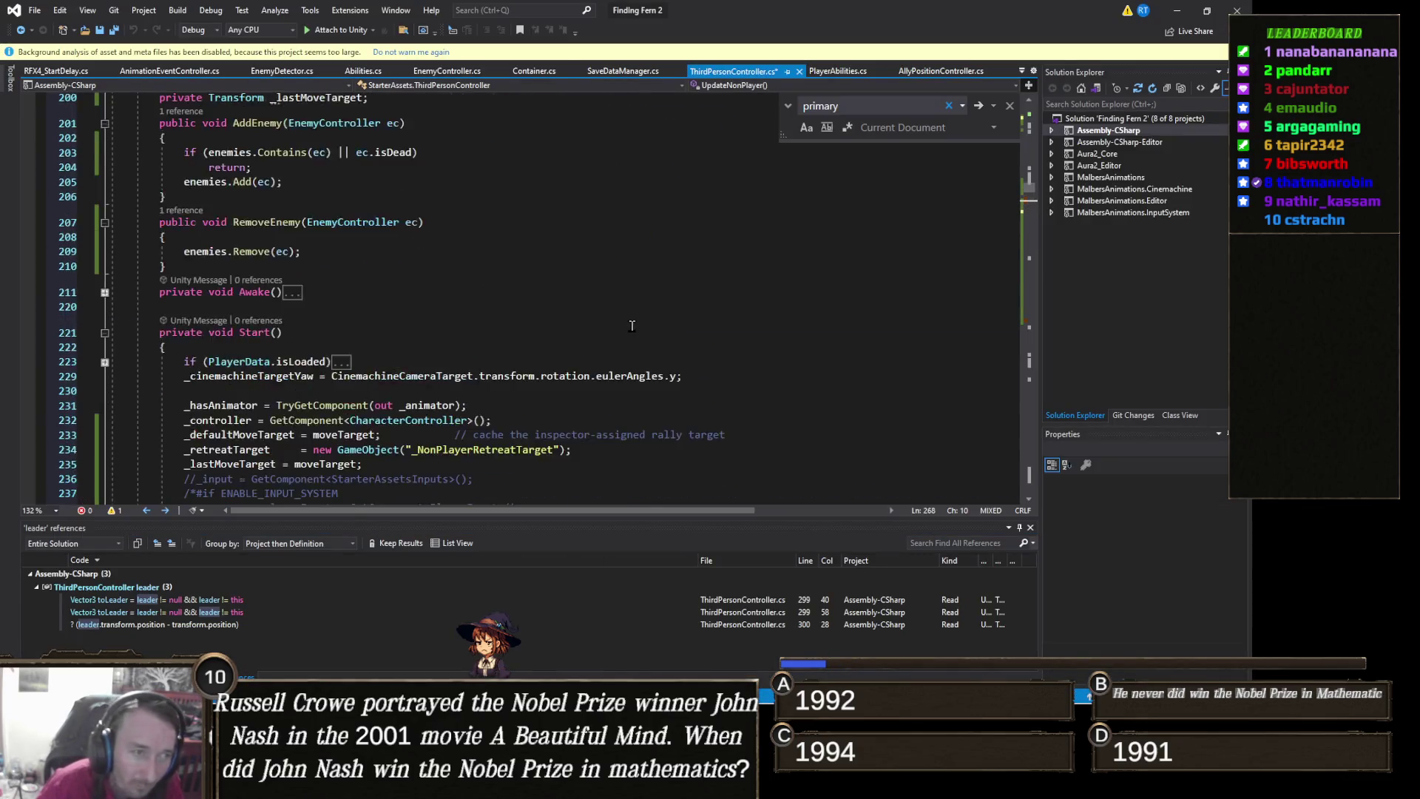
scroll(633, 326, "down", 8)
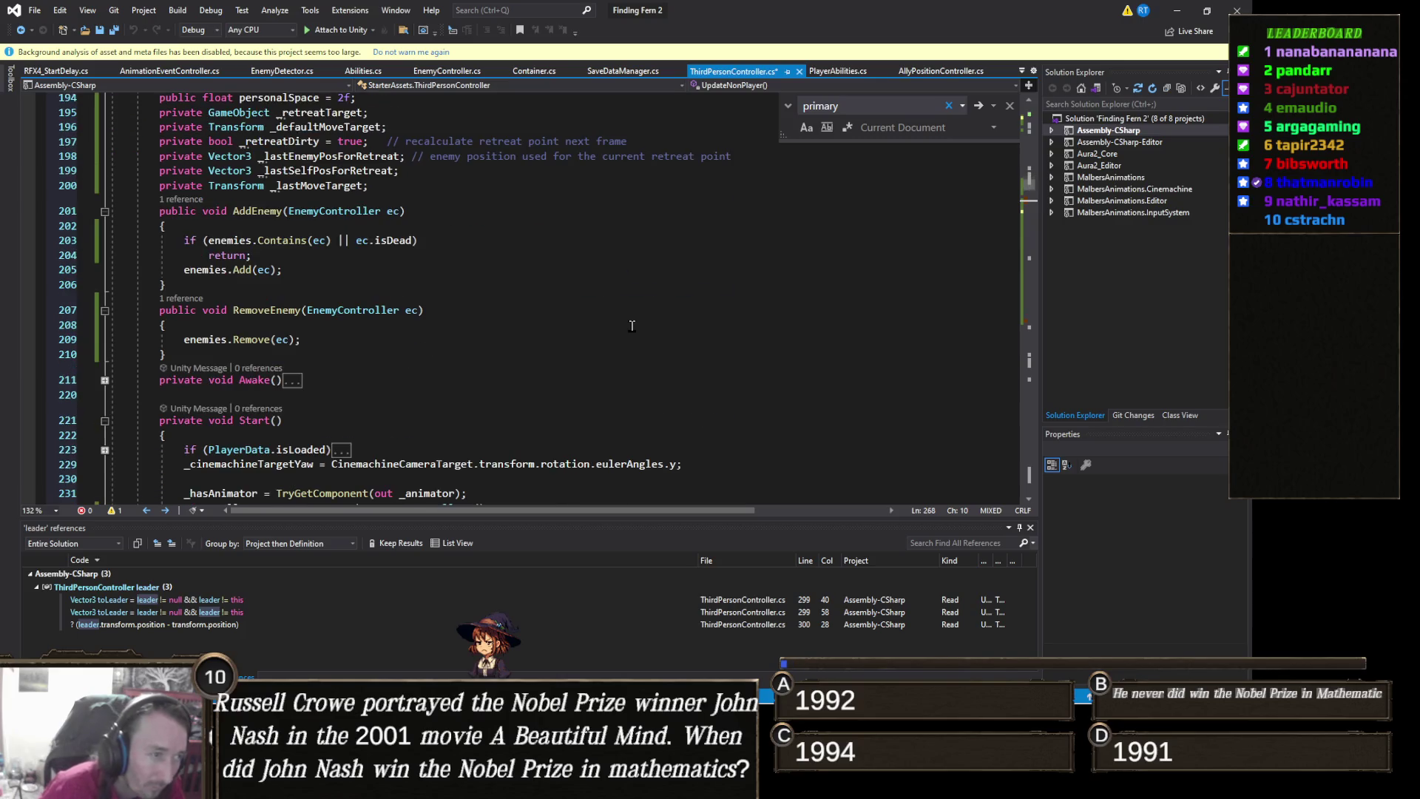
scroll(632, 326, "up", 4)
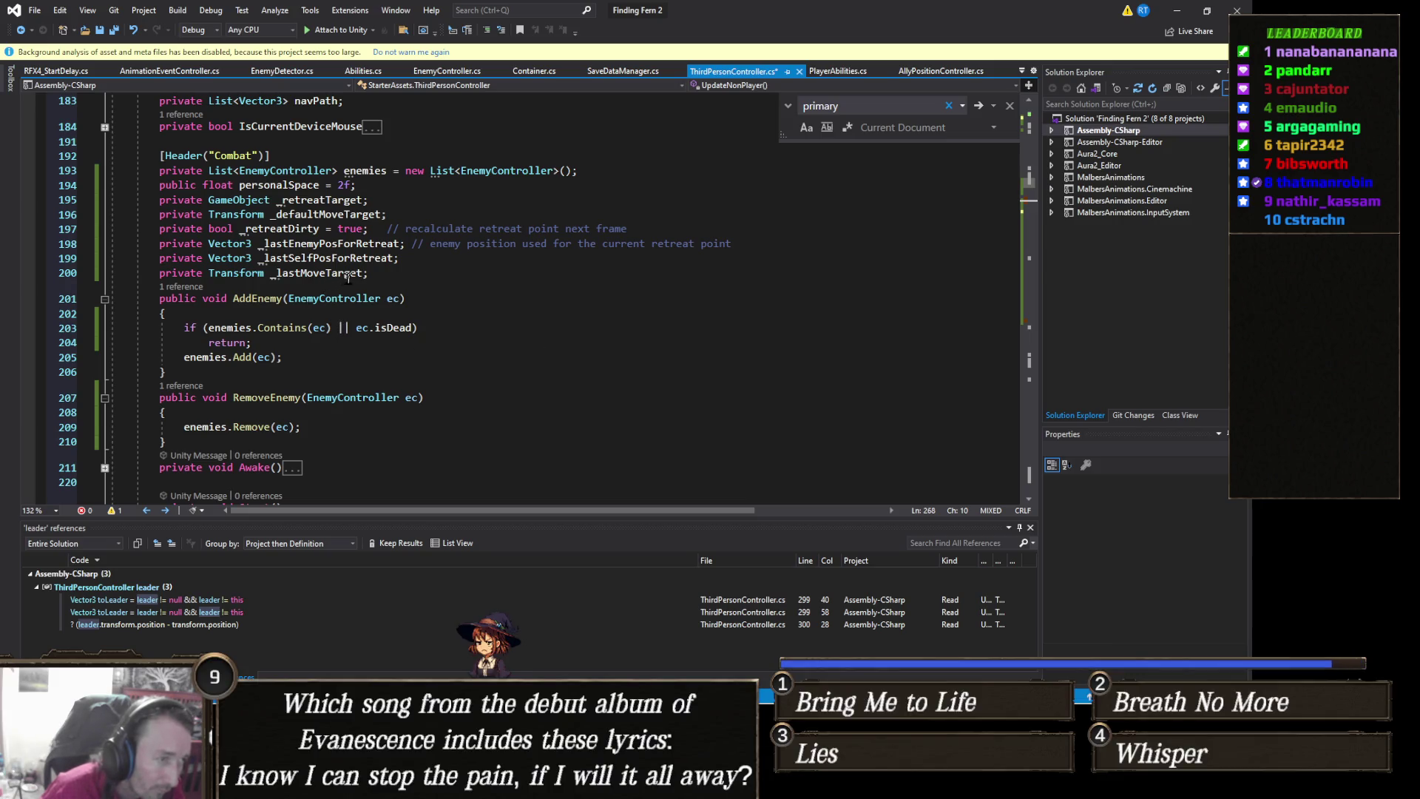
scroll(343, 372, "down", 3)
scroll(344, 373, "down", 20)
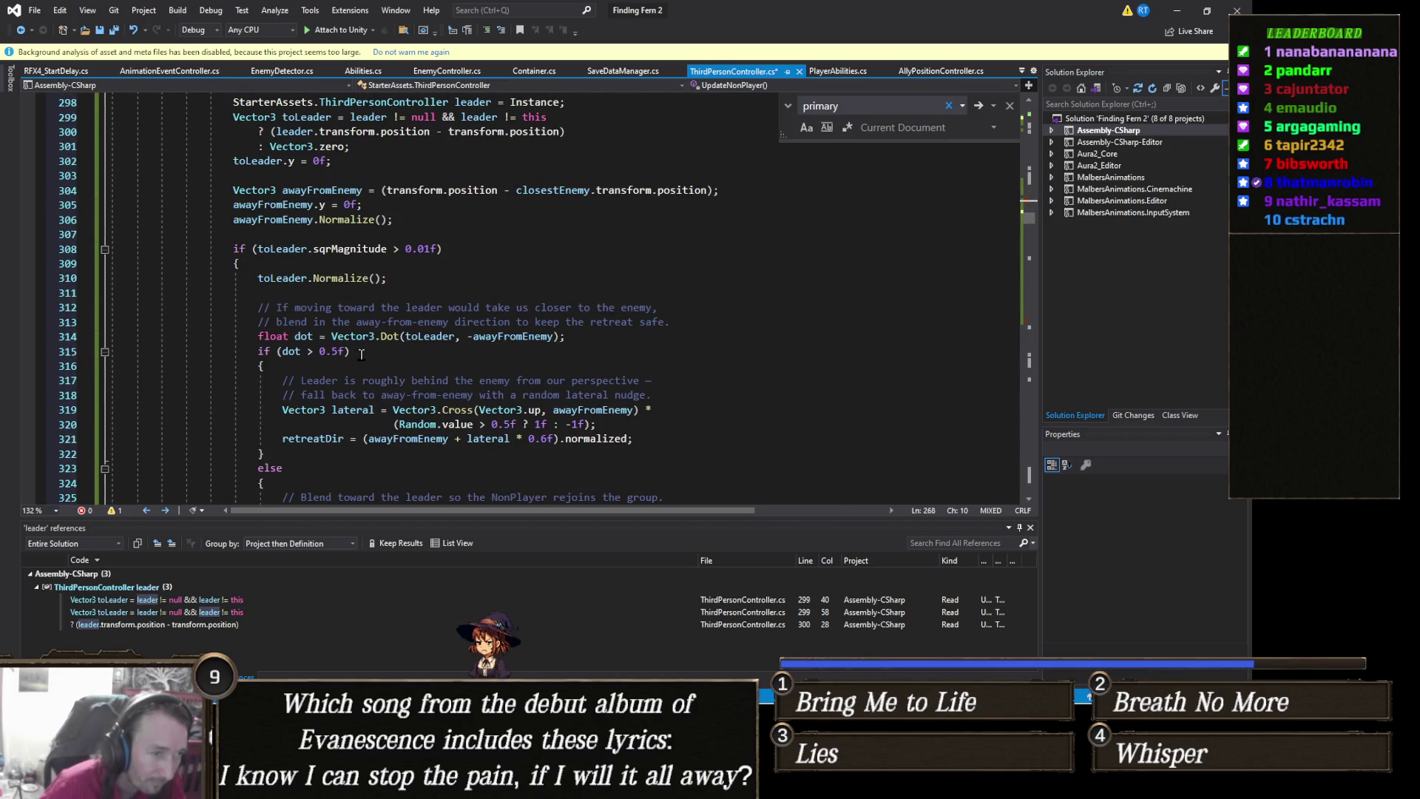
scroll(368, 355, "down", 2)
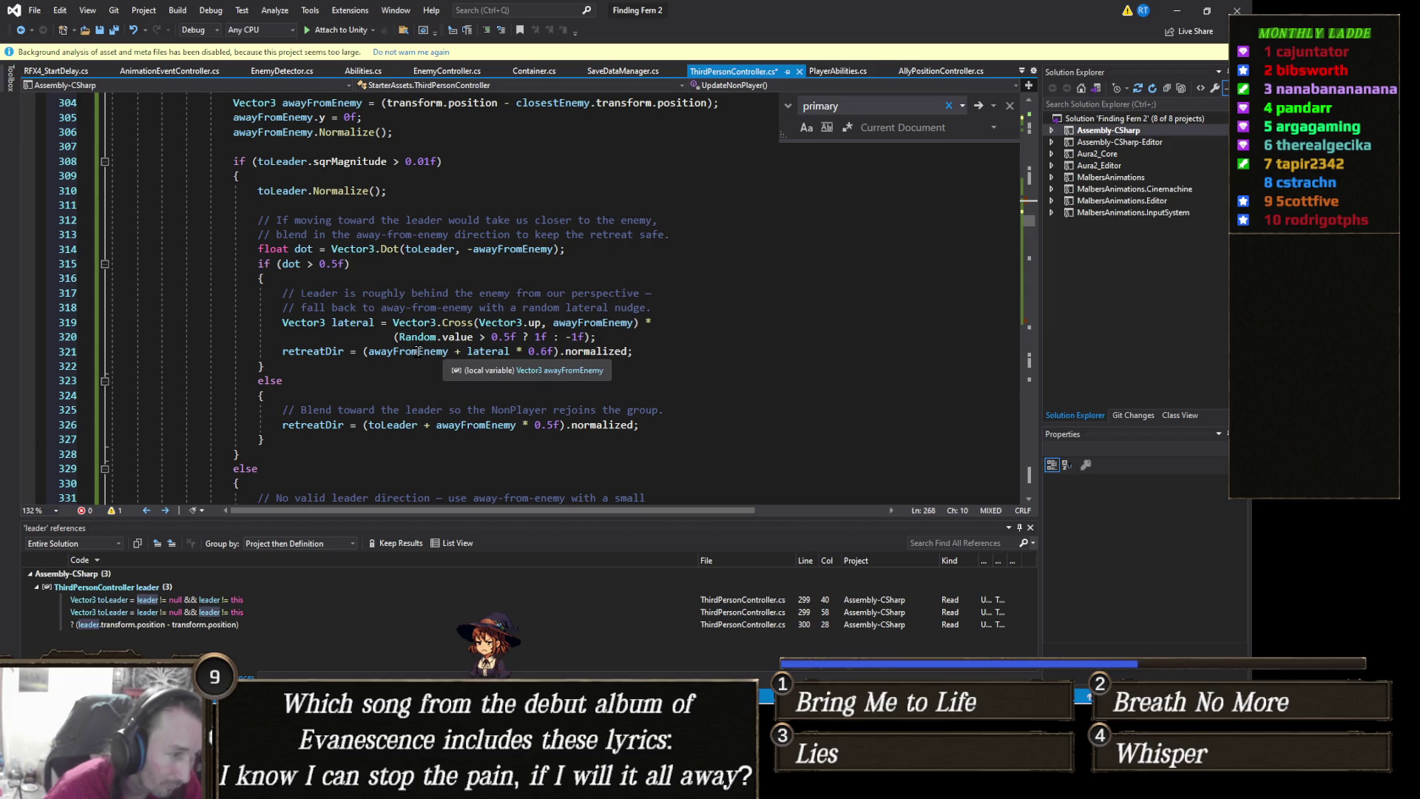
scroll(420, 349, "down", 4)
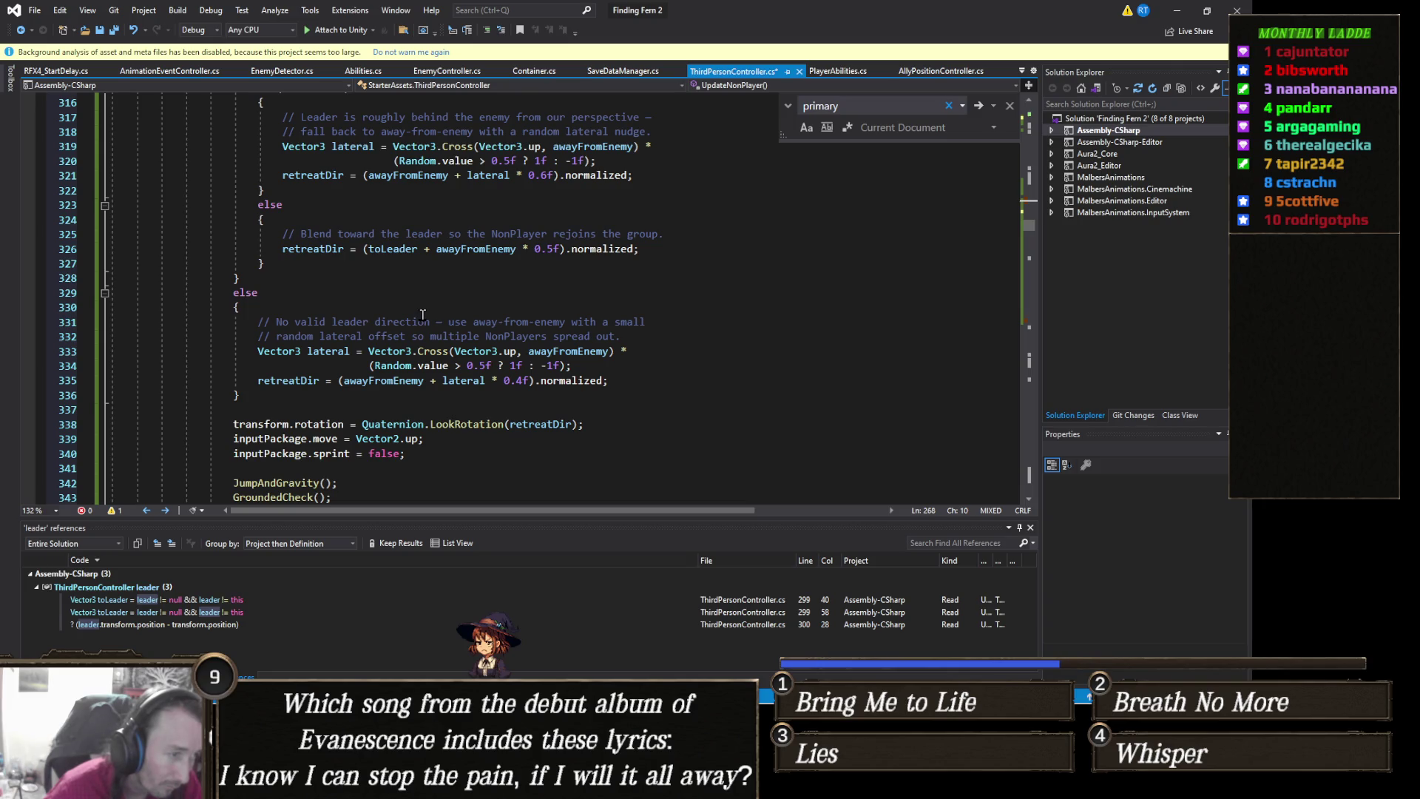
scroll(423, 314, "down", 2)
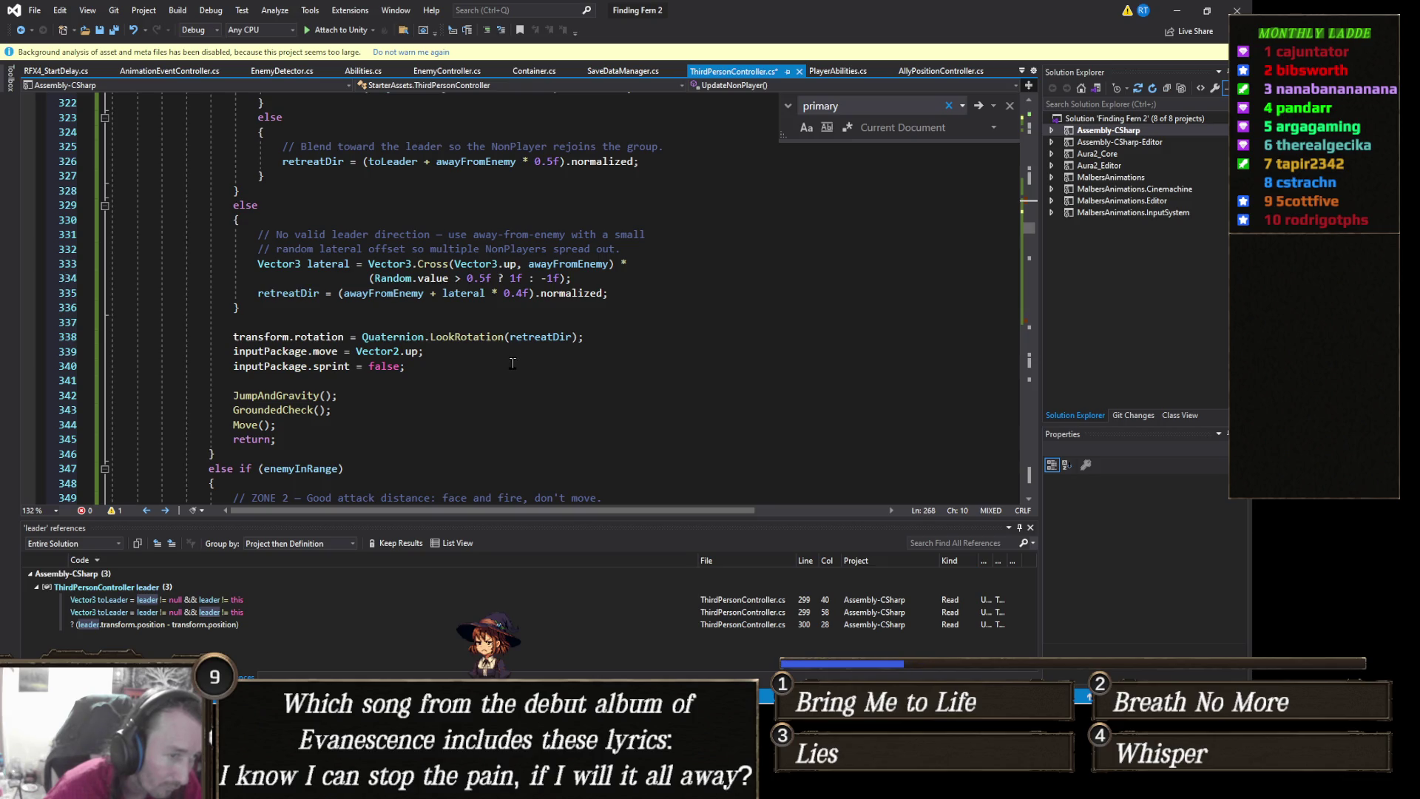
left_click(361, 337)
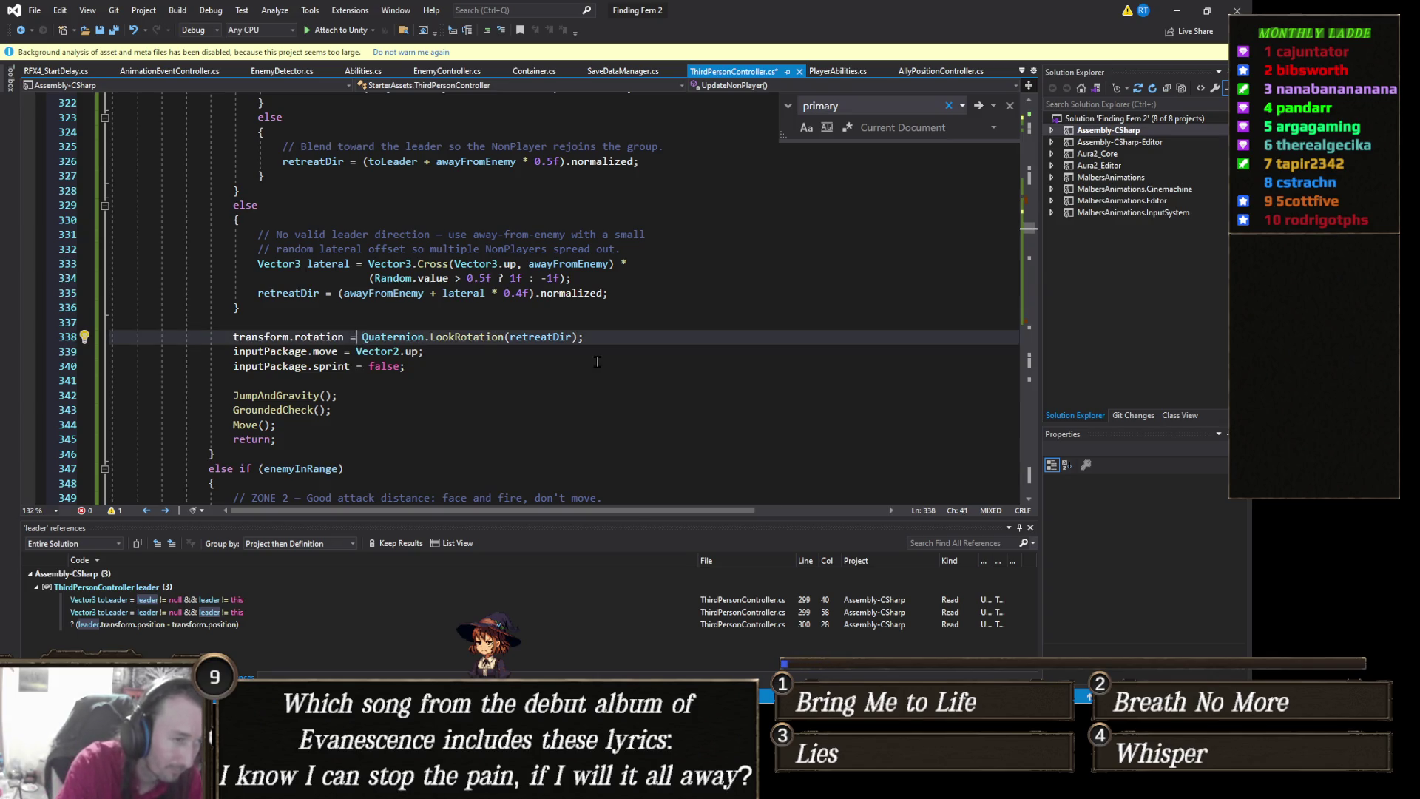
key("Right")
key("Right")
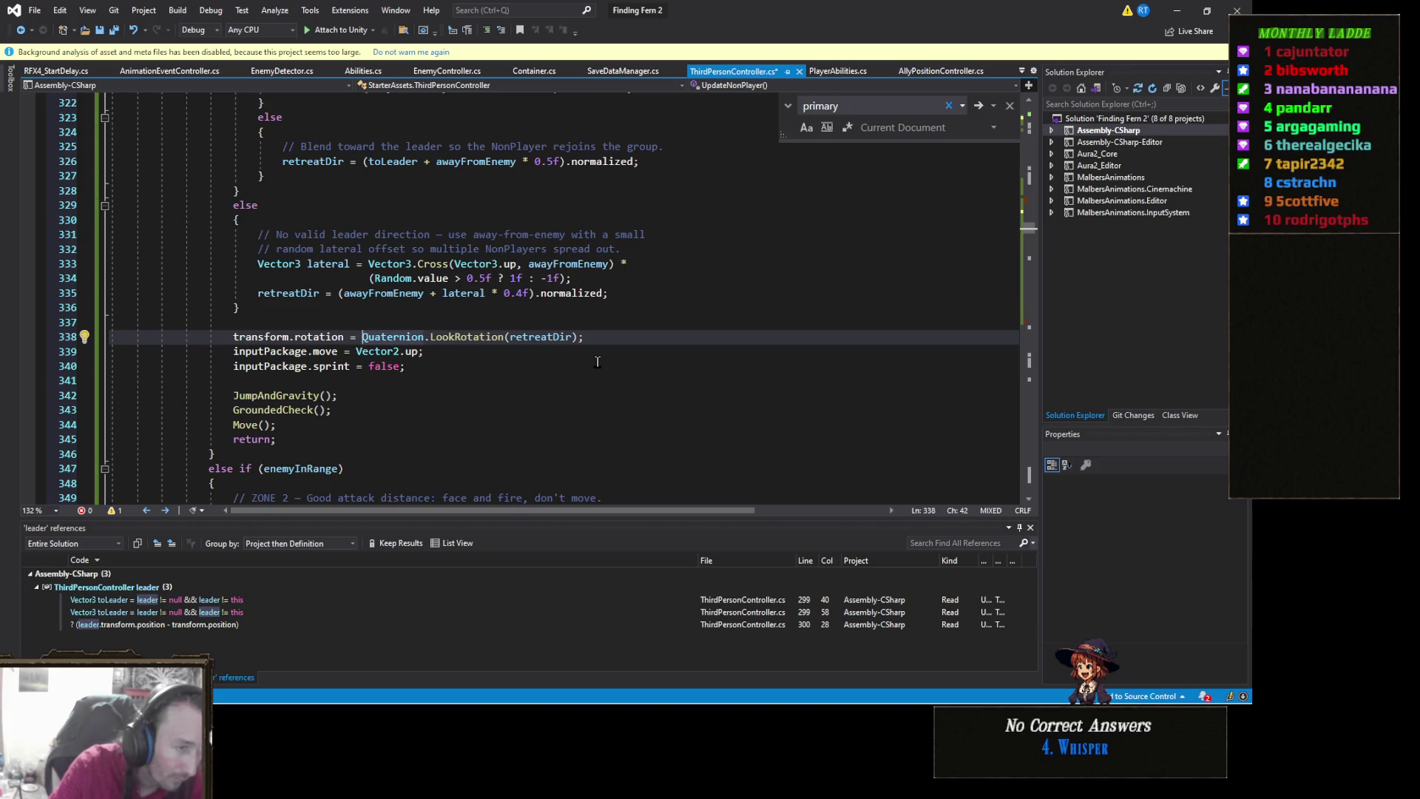
type("Quaternion")
type(".Slerp();er")
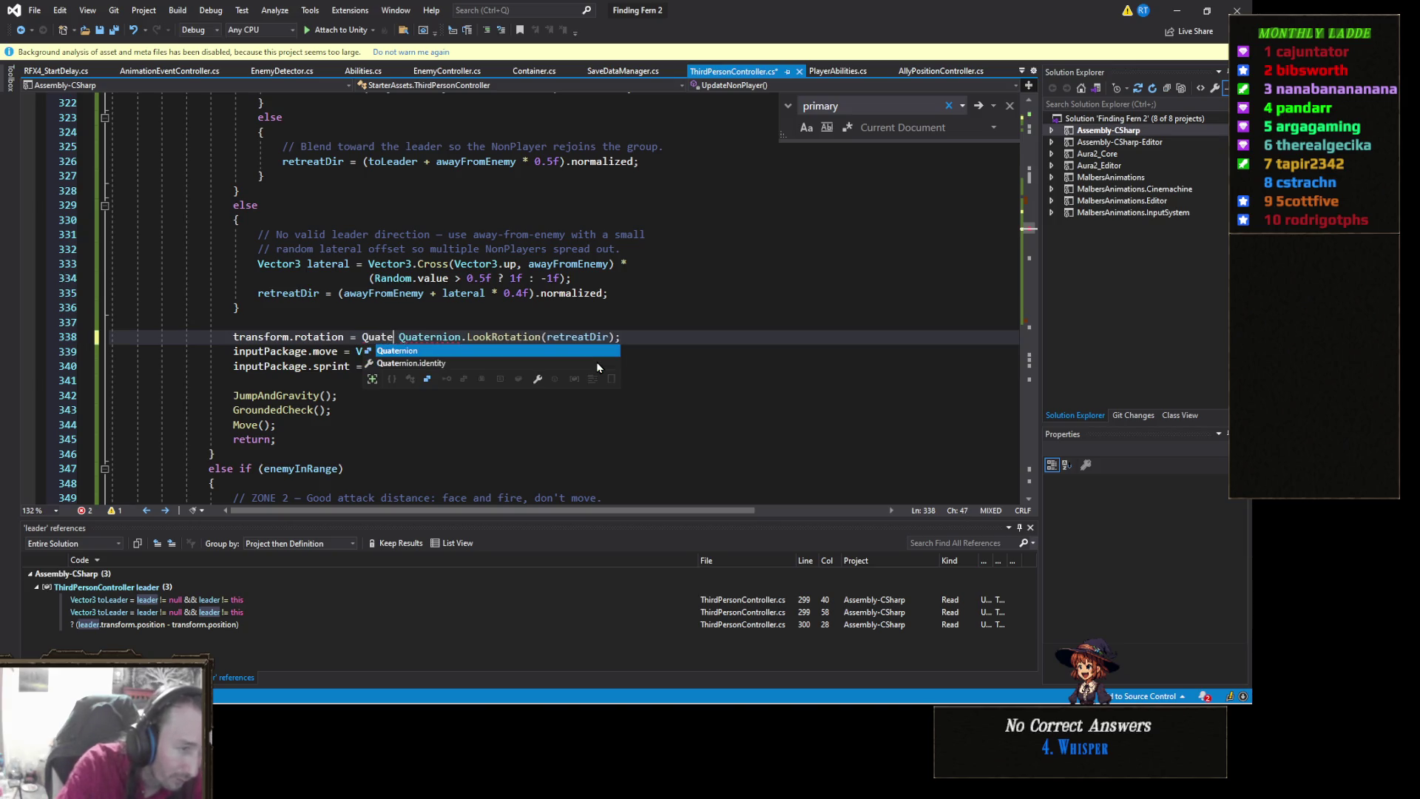
key("BackSpace")
key("BackSpace")
key("BackSpace")
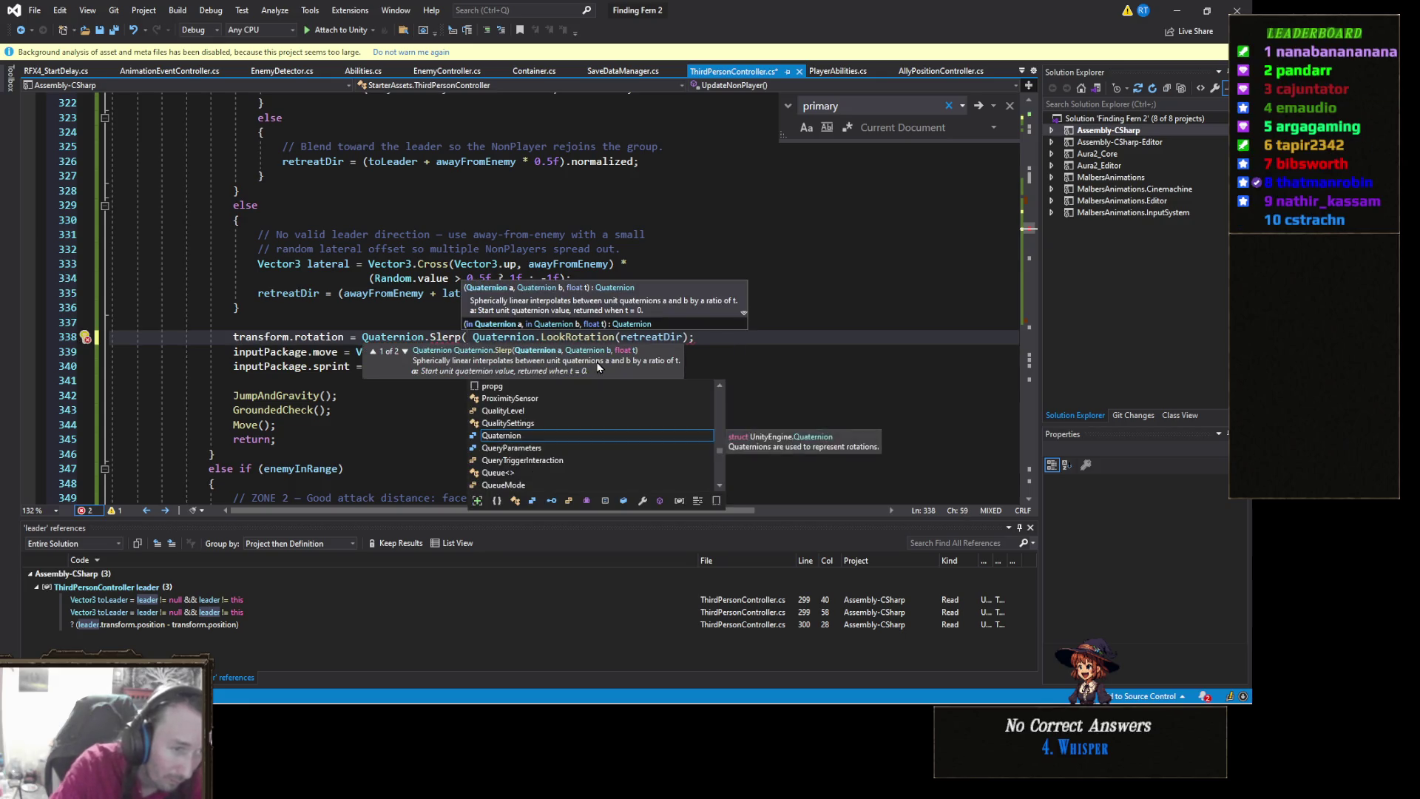
key("Delete")
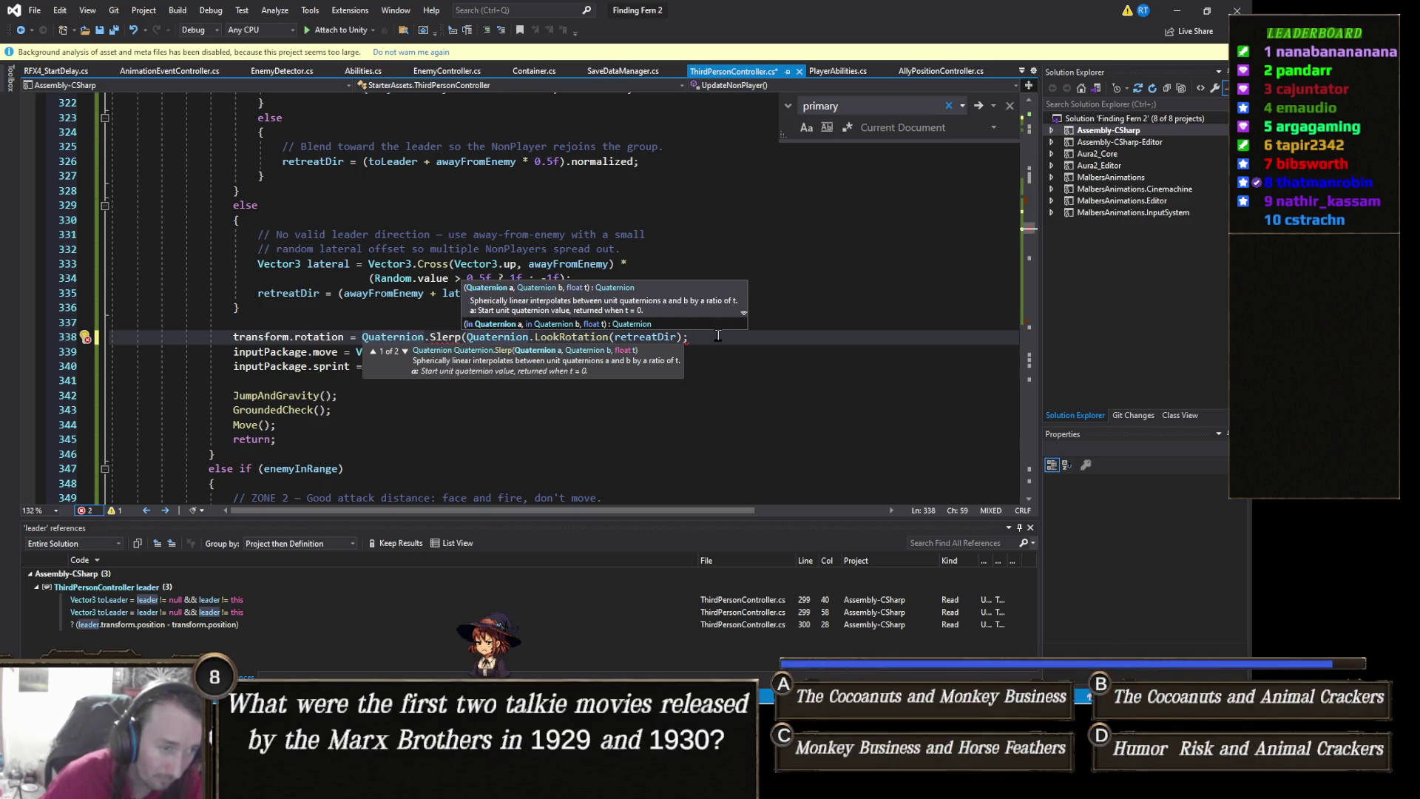
type("Quaternion.Slerp(transform.rotation,")
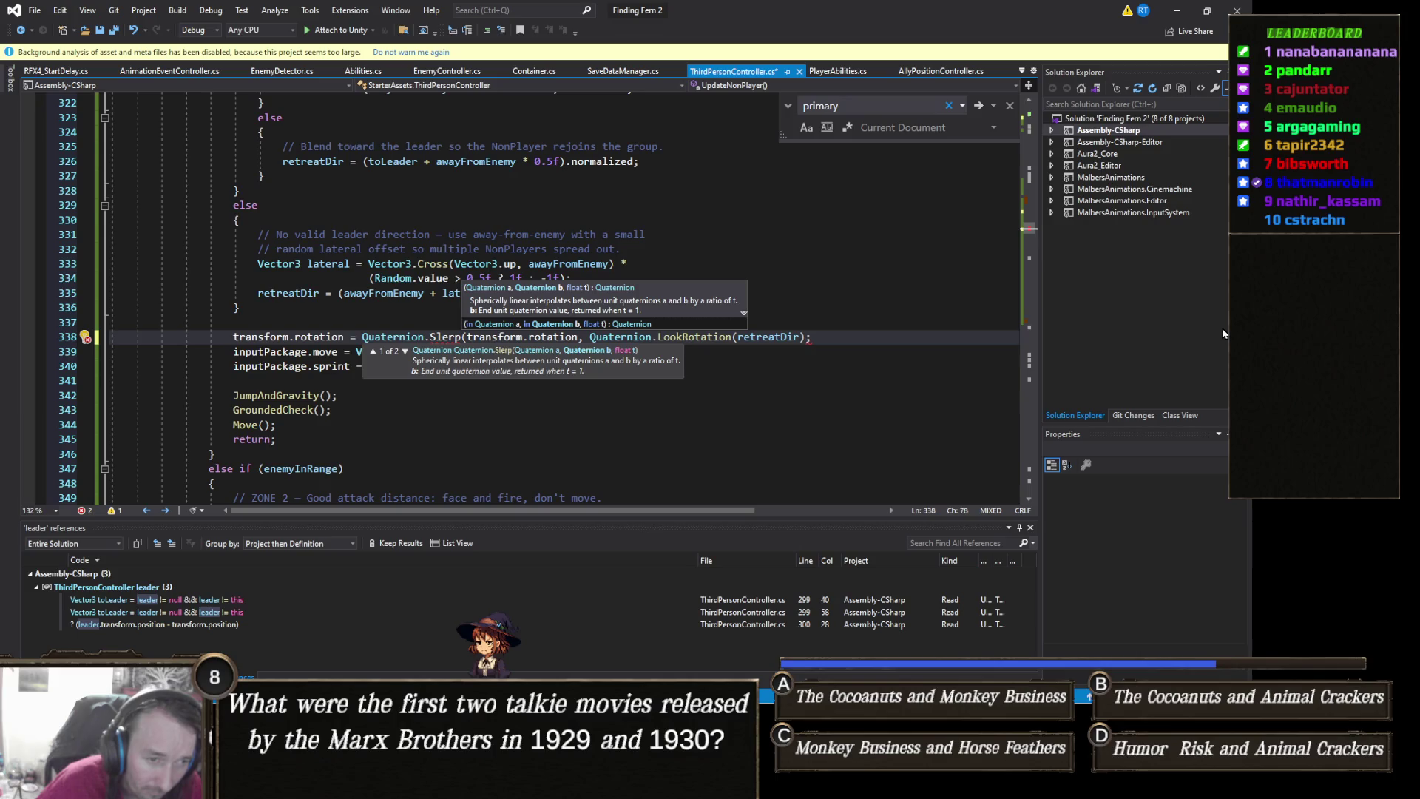
left_click(809, 336)
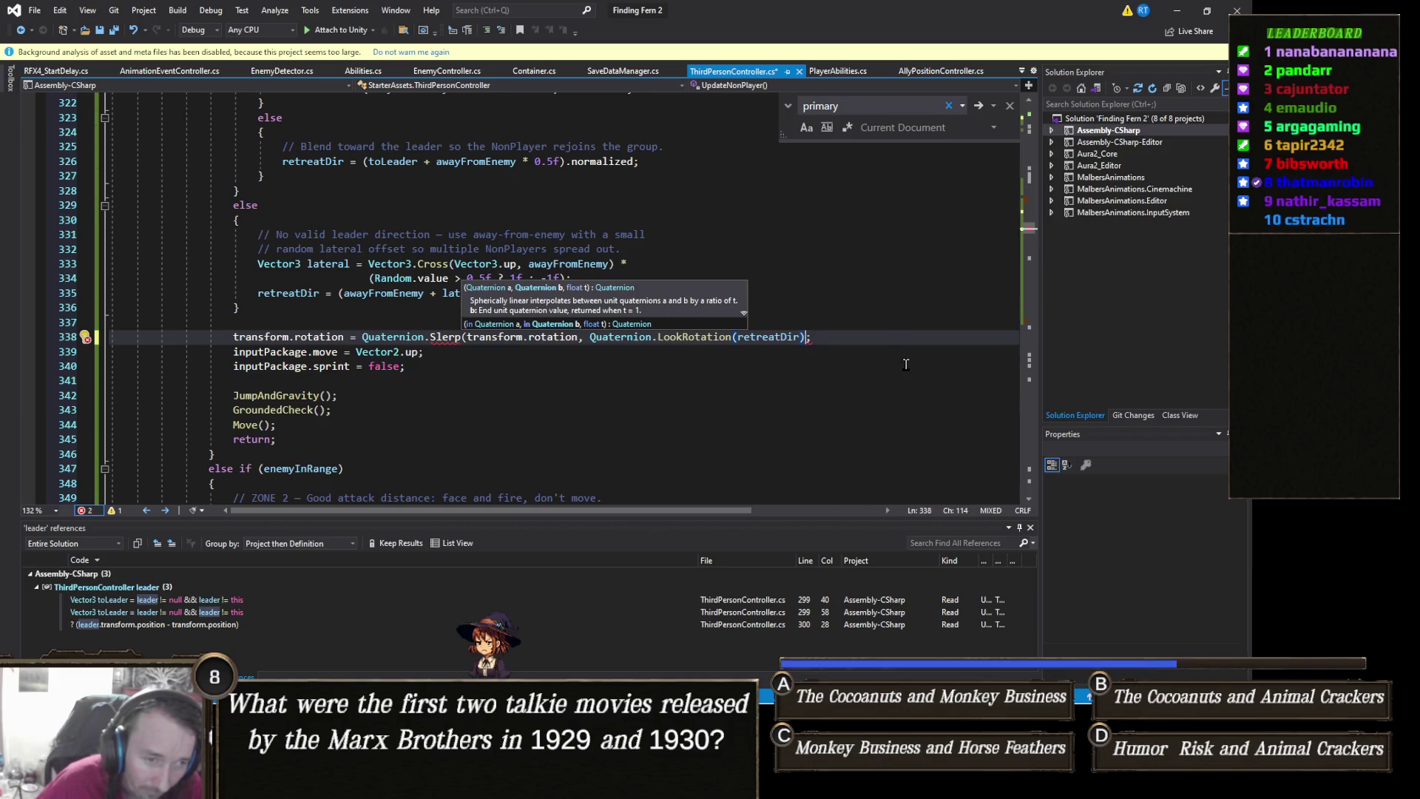
type(", Time.delt")
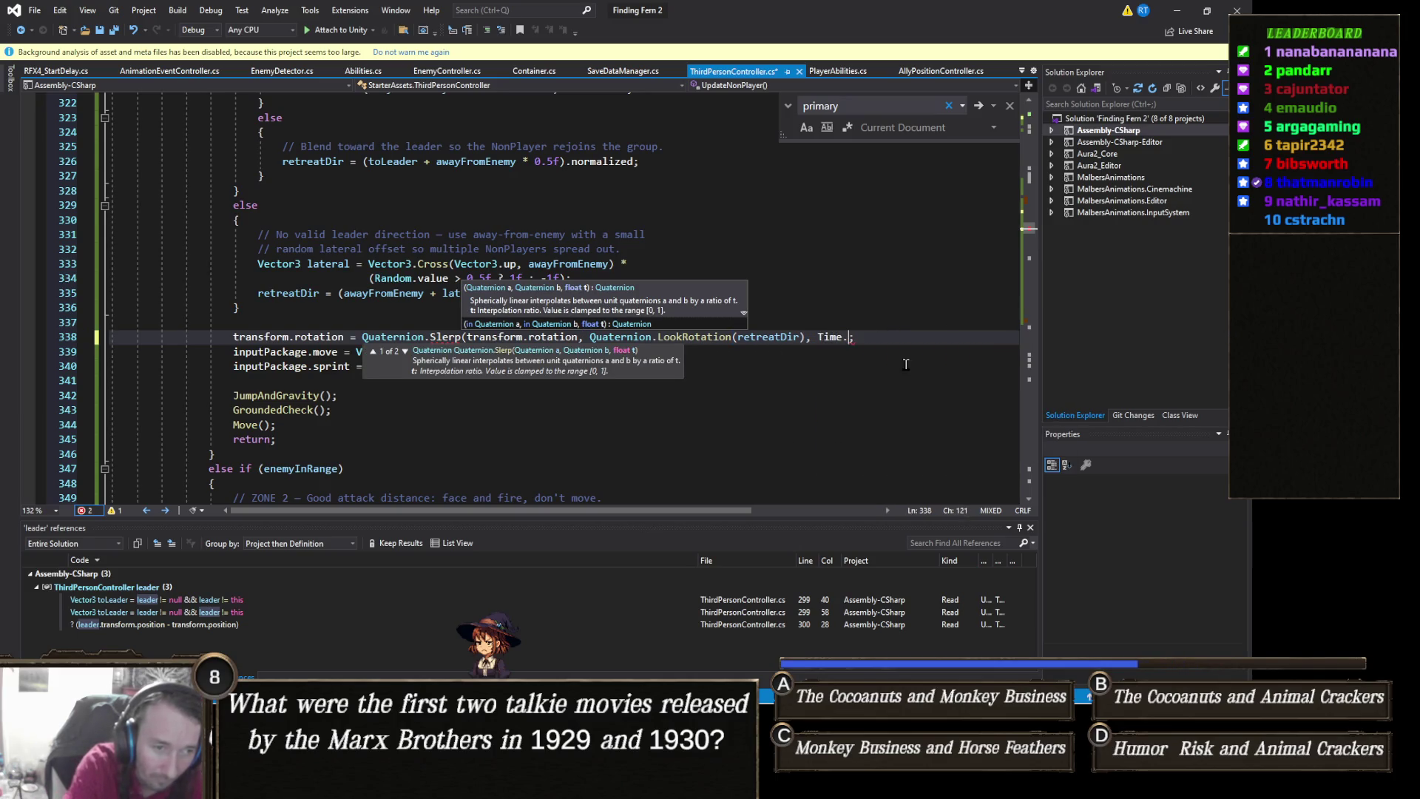
key("Tab")
key("Escape")
scroll(908, 369, "down", 1)
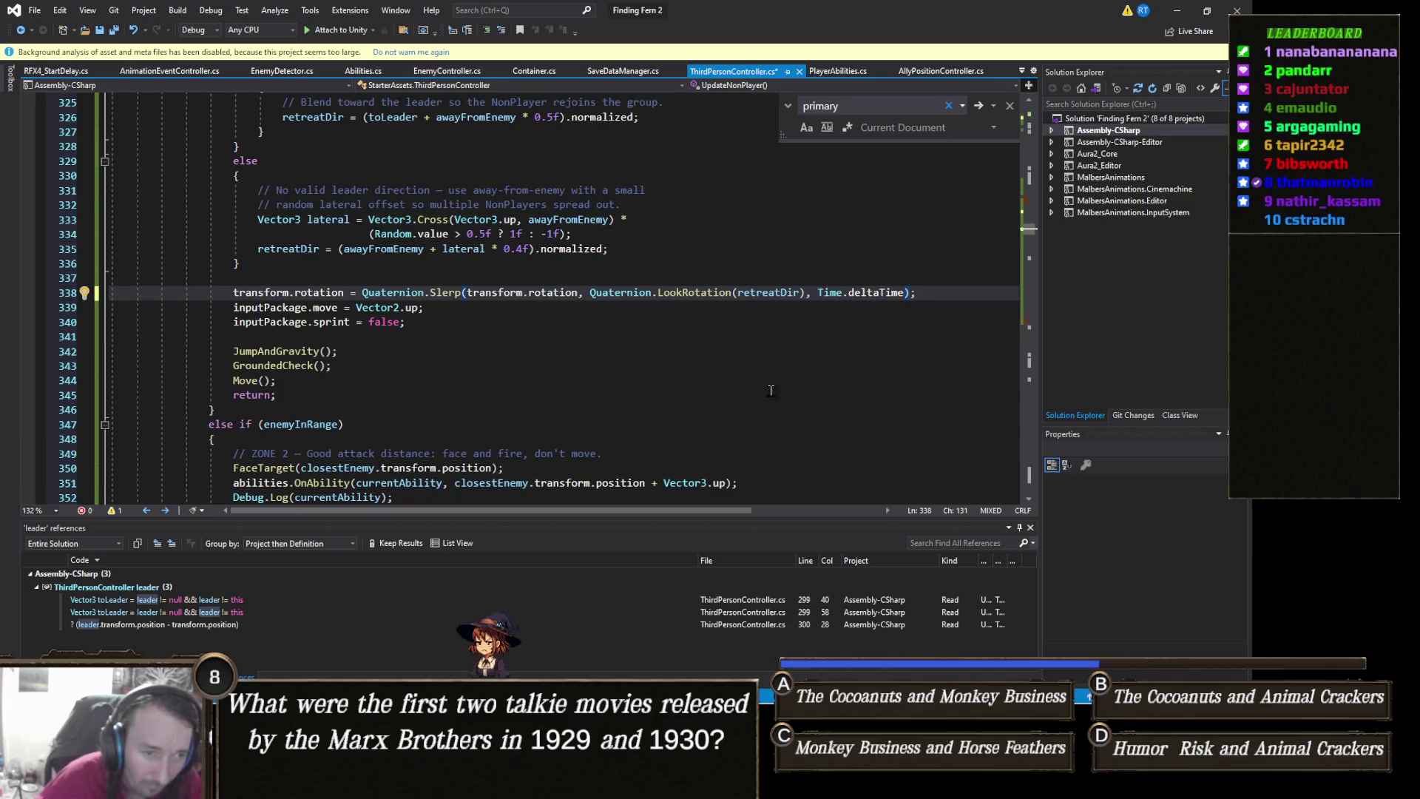
left_click(782, 365)
key("ctrl+s")
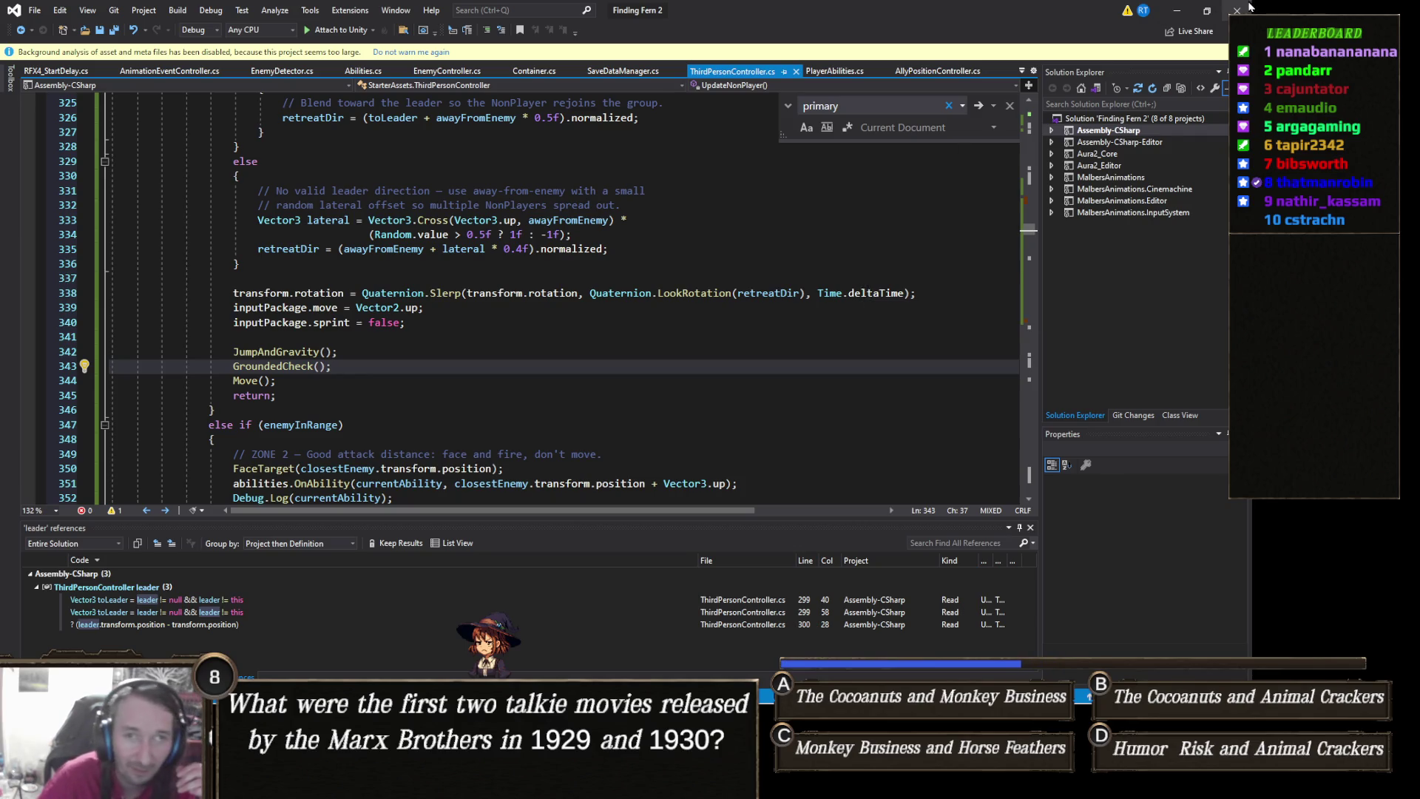
left_click(1174, 12)
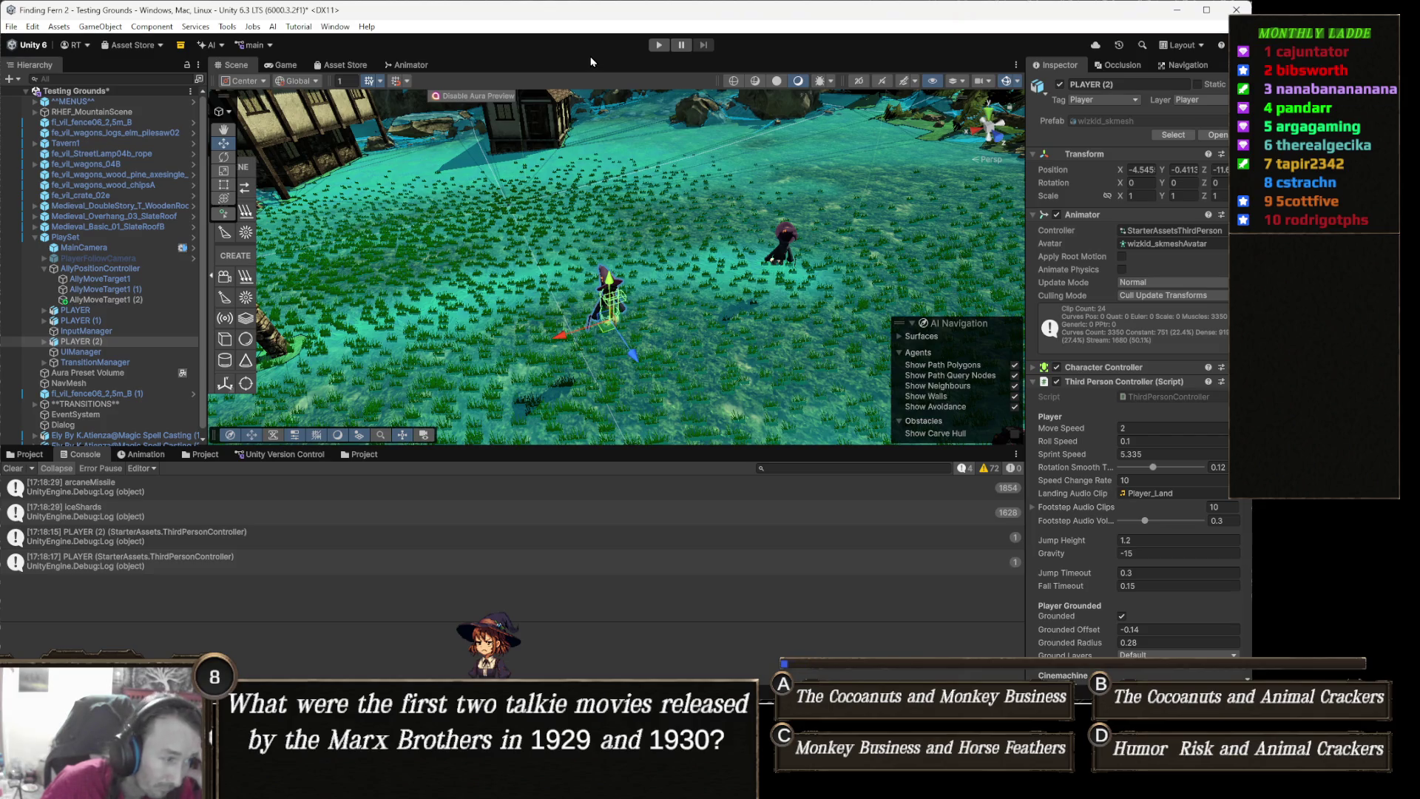
Play-test the game, stop it, and view the Animator's Combat layer with Attack1–Attack5
left_click(659, 45)
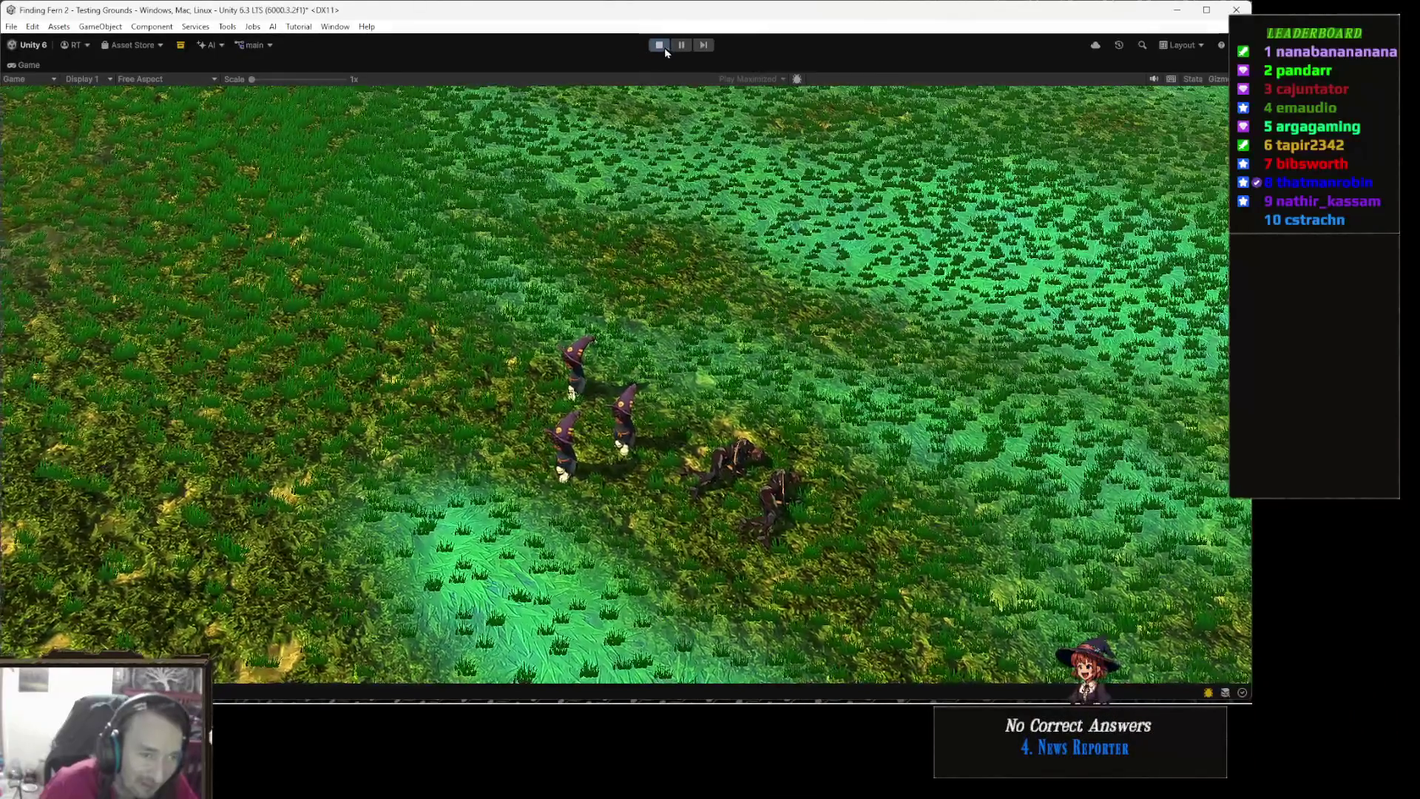
left_click(659, 45)
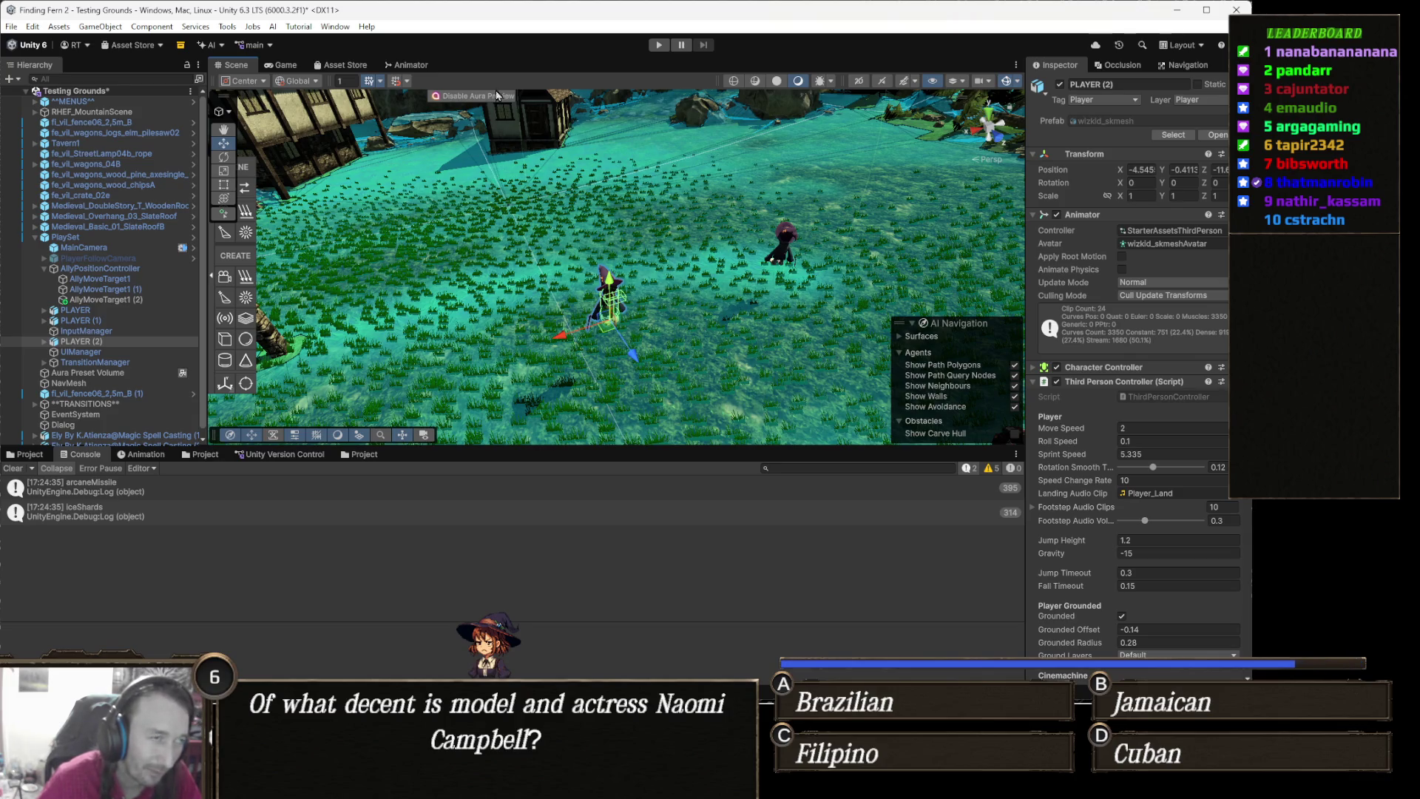
left_click(417, 68)
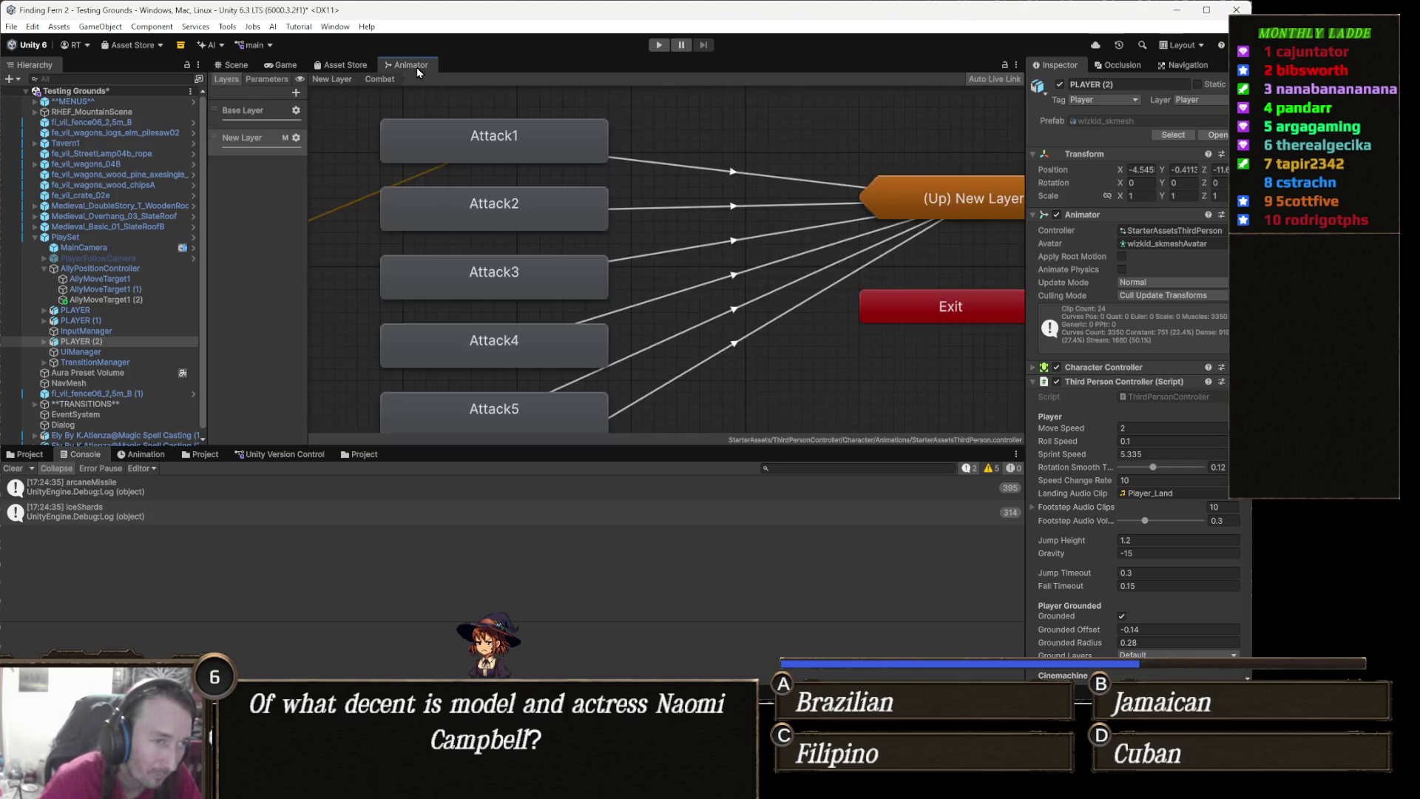
Set the Attack3 state's Motion to H_Back Flip Kick and preview it
left_click(528, 284)
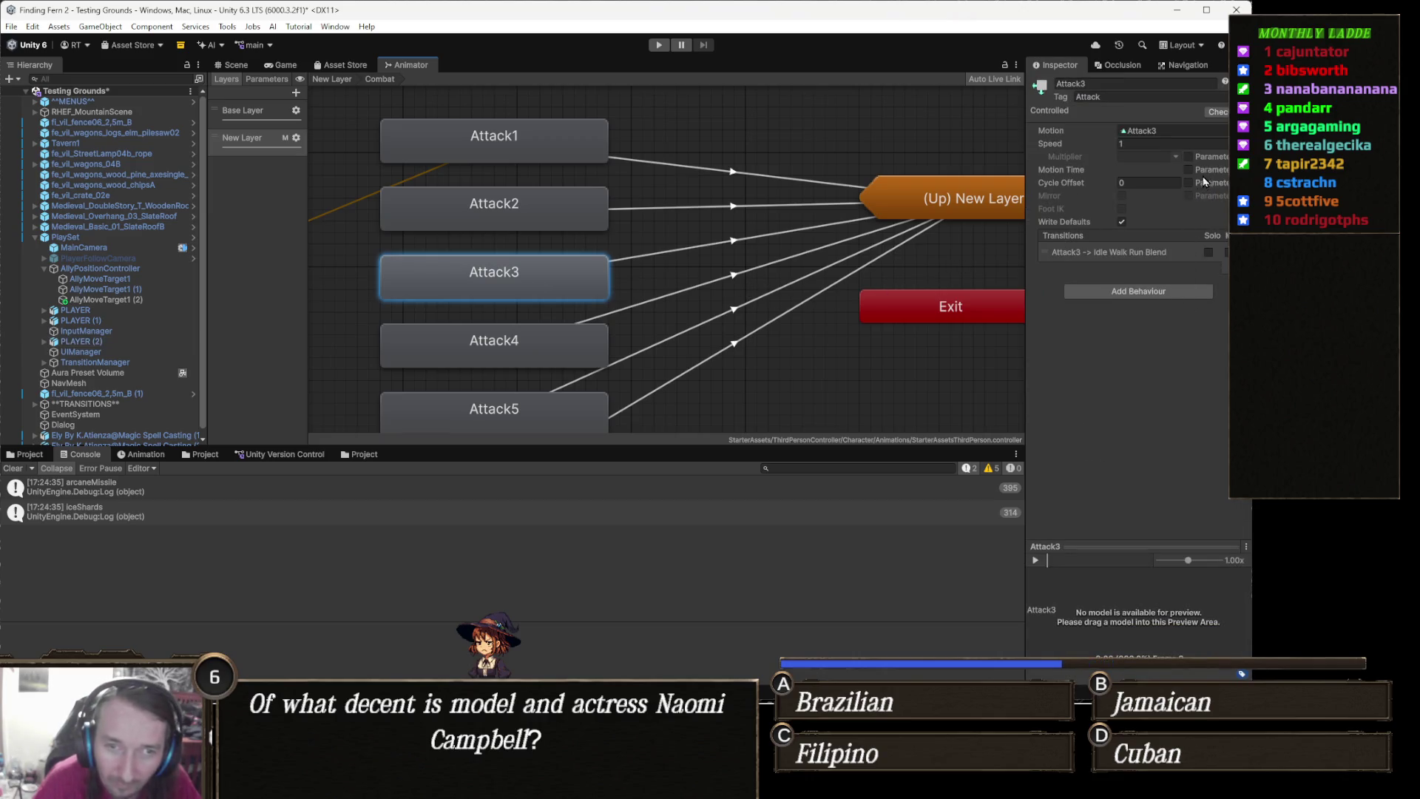
left_click(1222, 130)
type("kick")
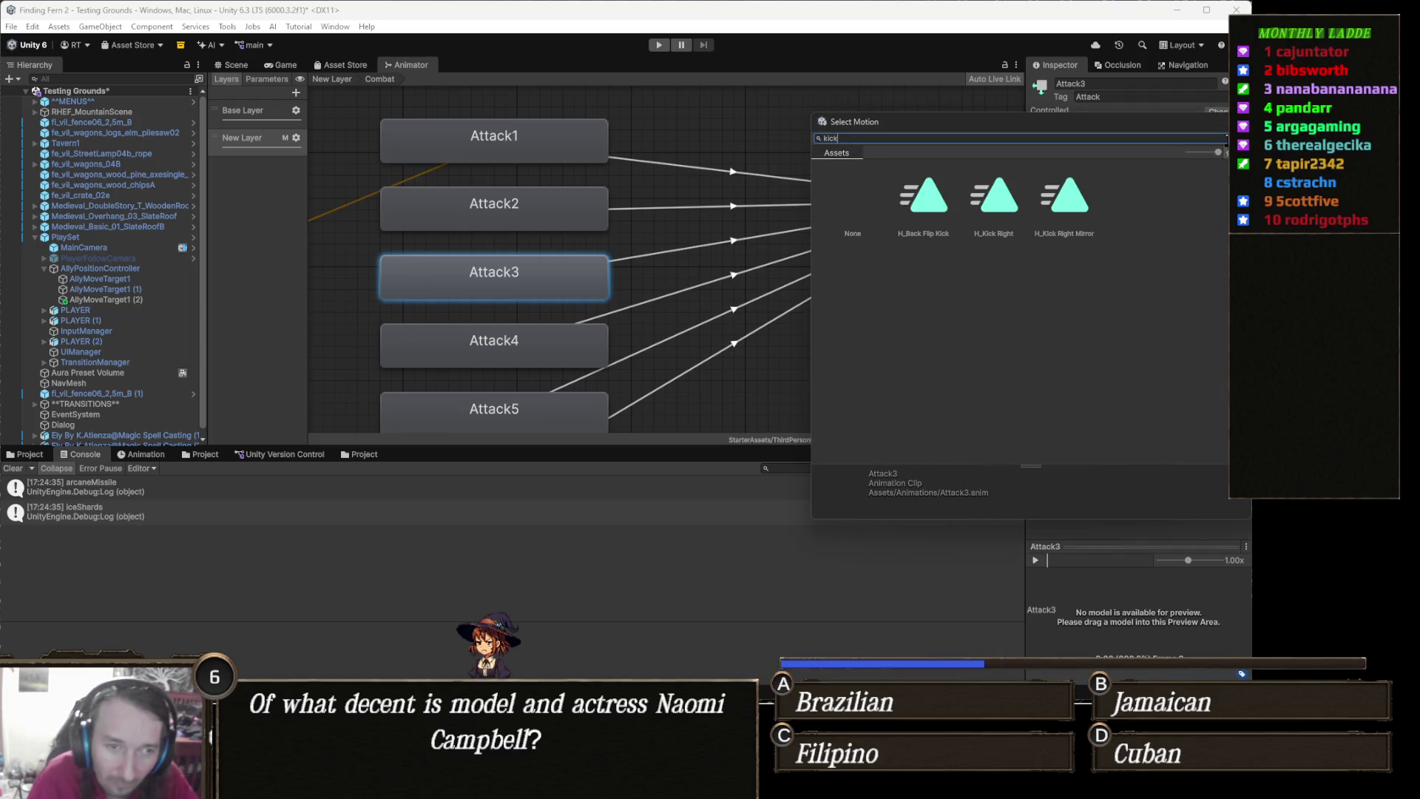
left_click(933, 204)
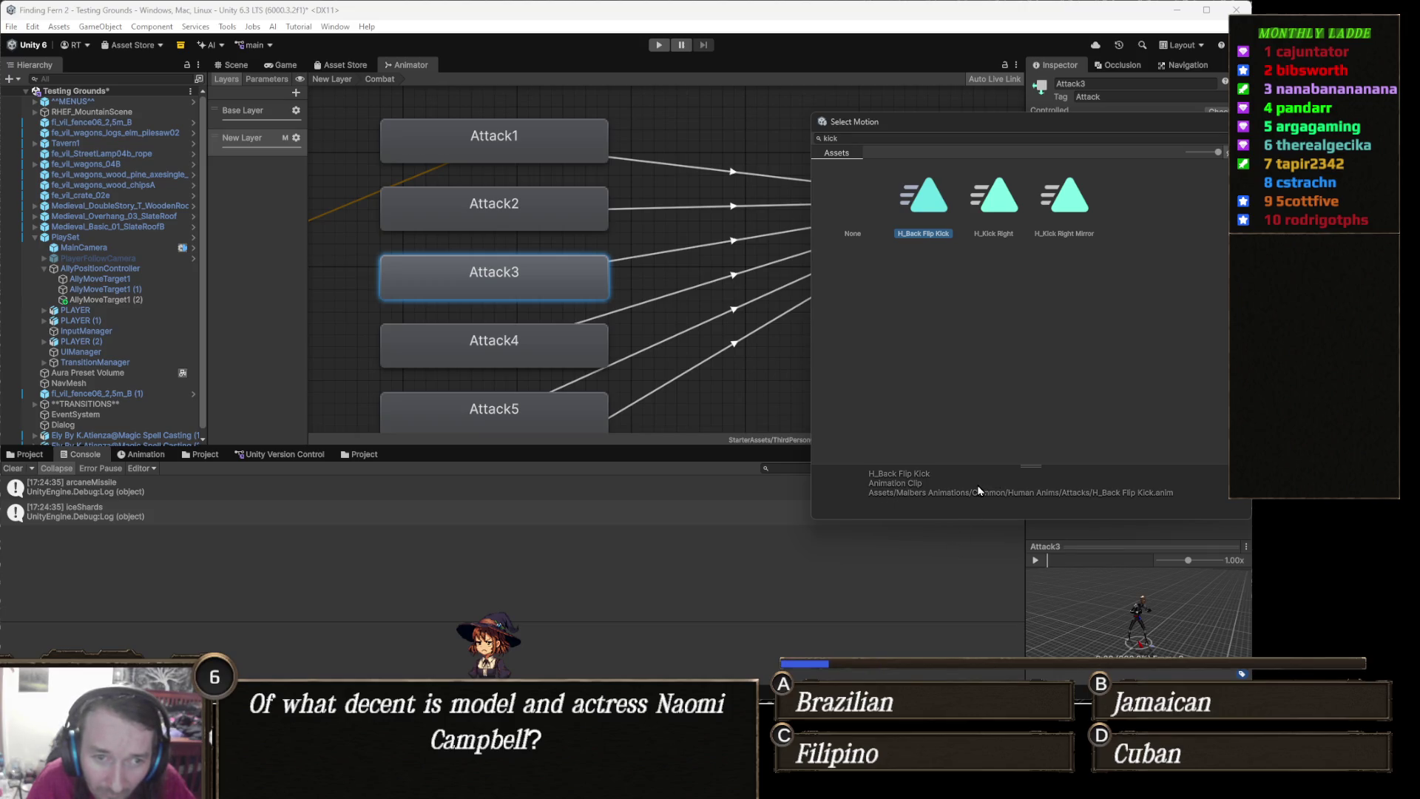
left_click(947, 560)
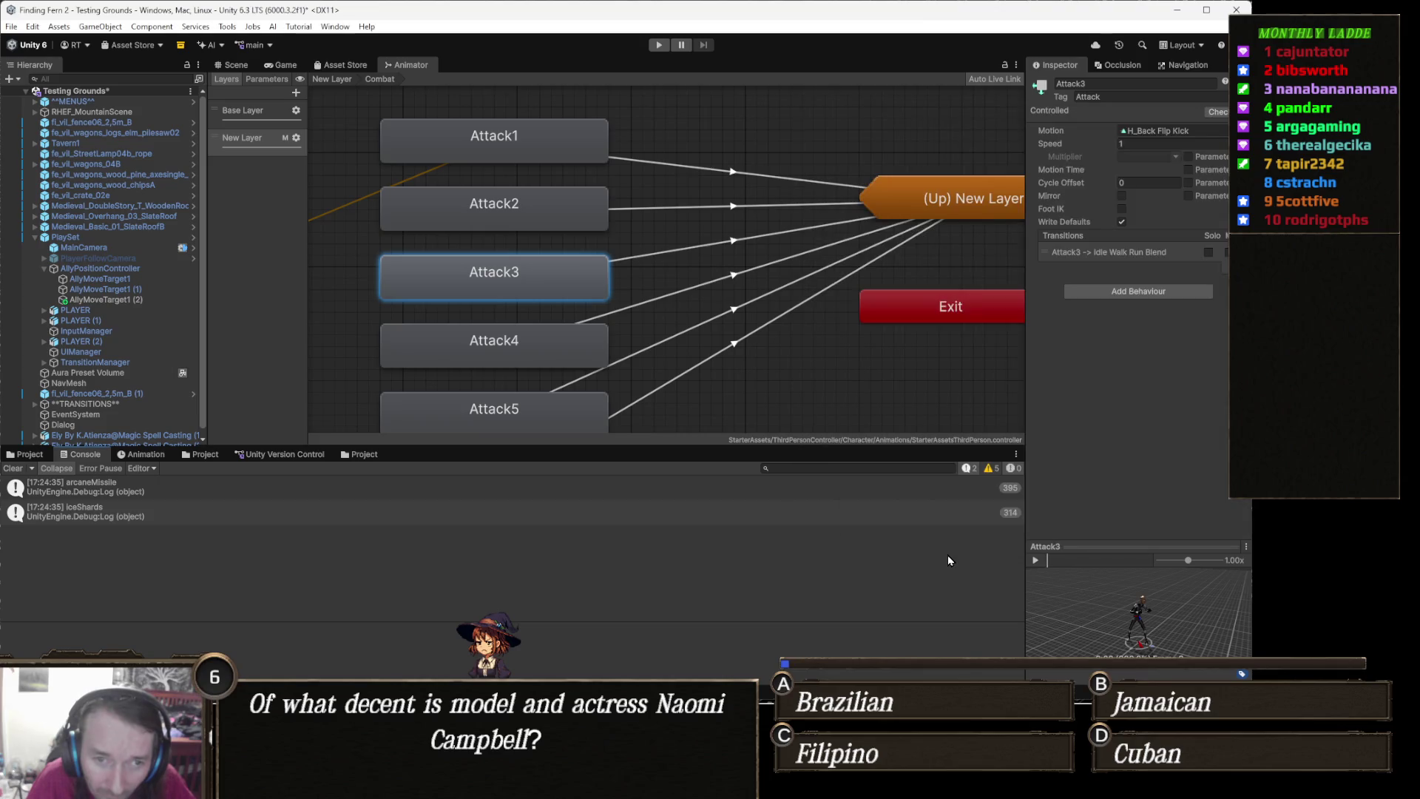
left_click(1035, 560)
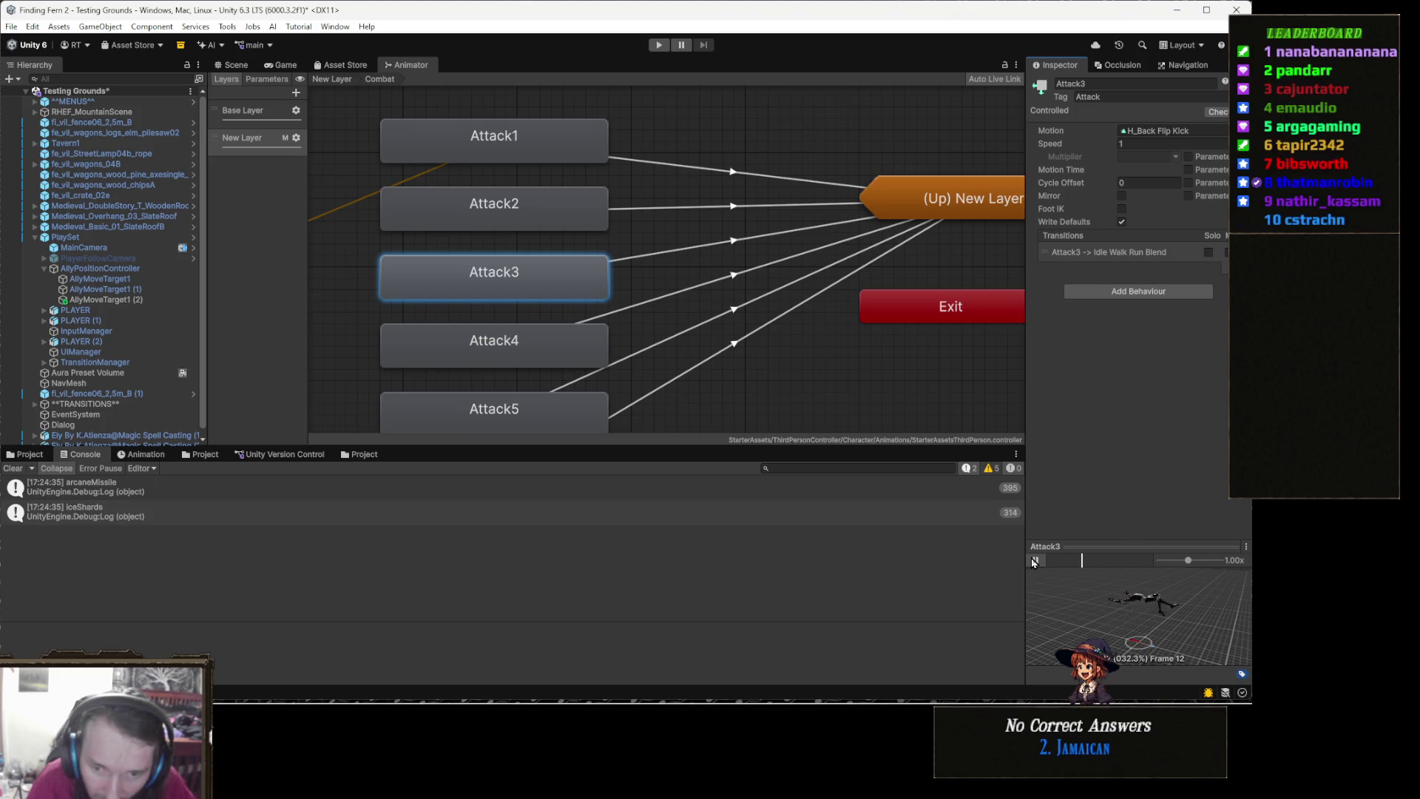
left_click(1034, 561)
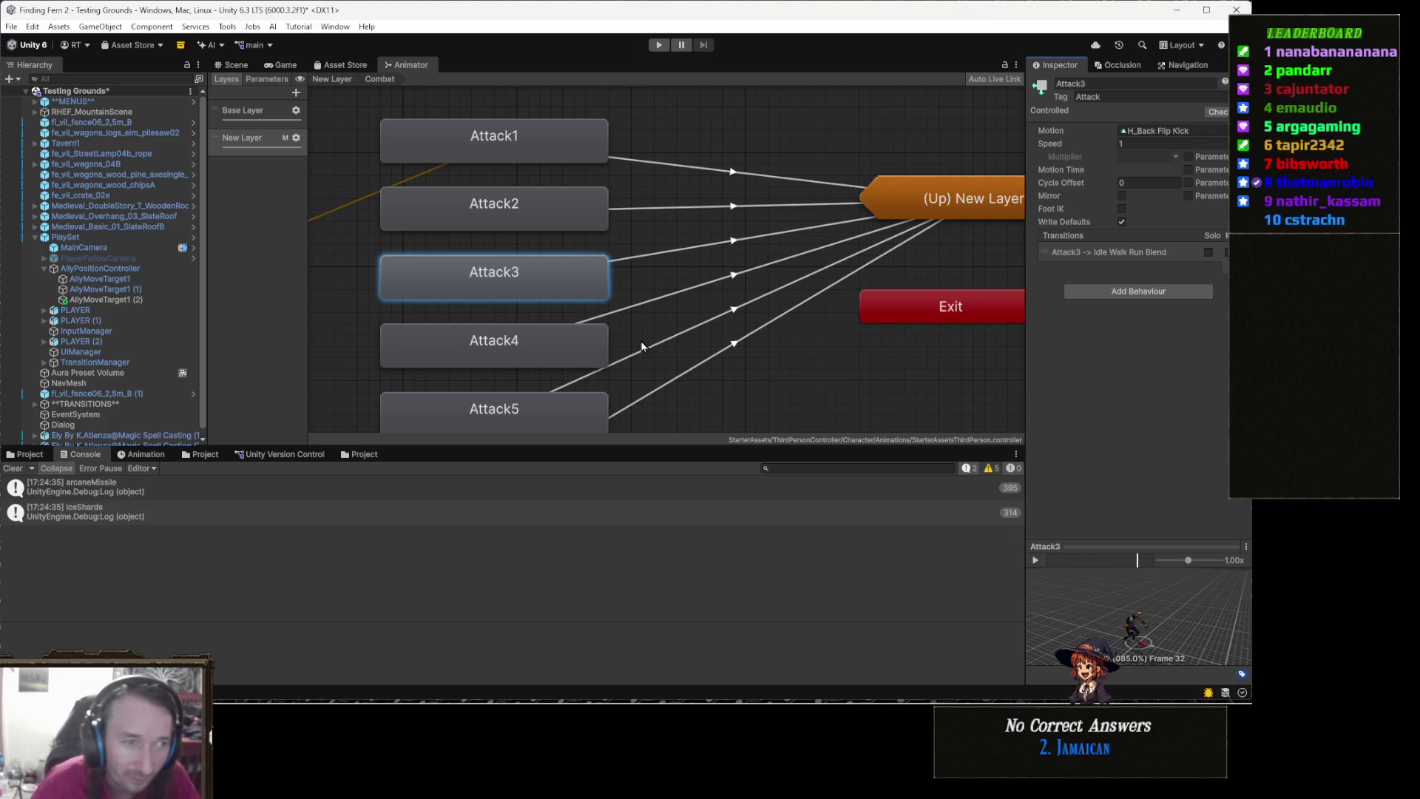
left_click(235, 65)
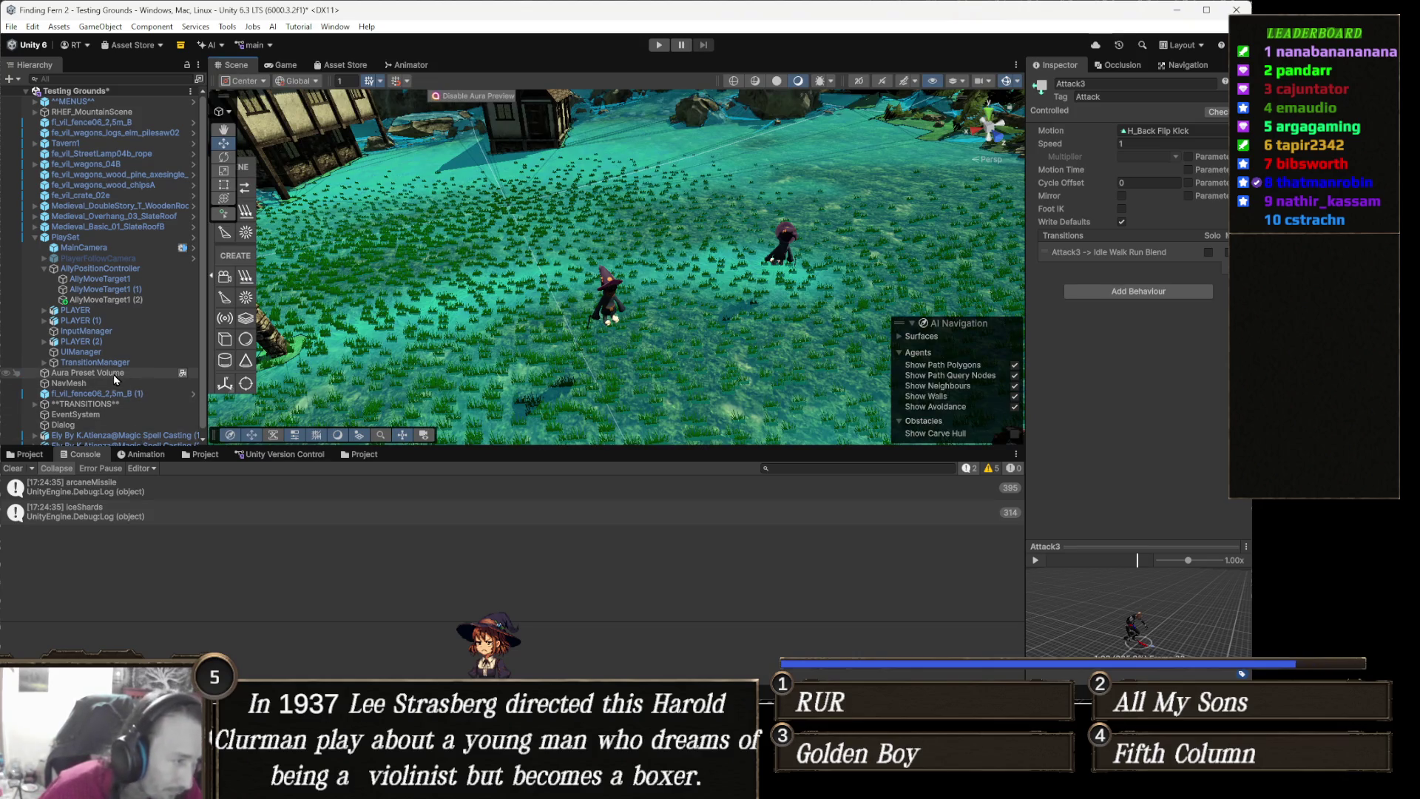
Select all three PLAYER copies and add a third, expanded entry to Player Abilities
left_click(111, 311)
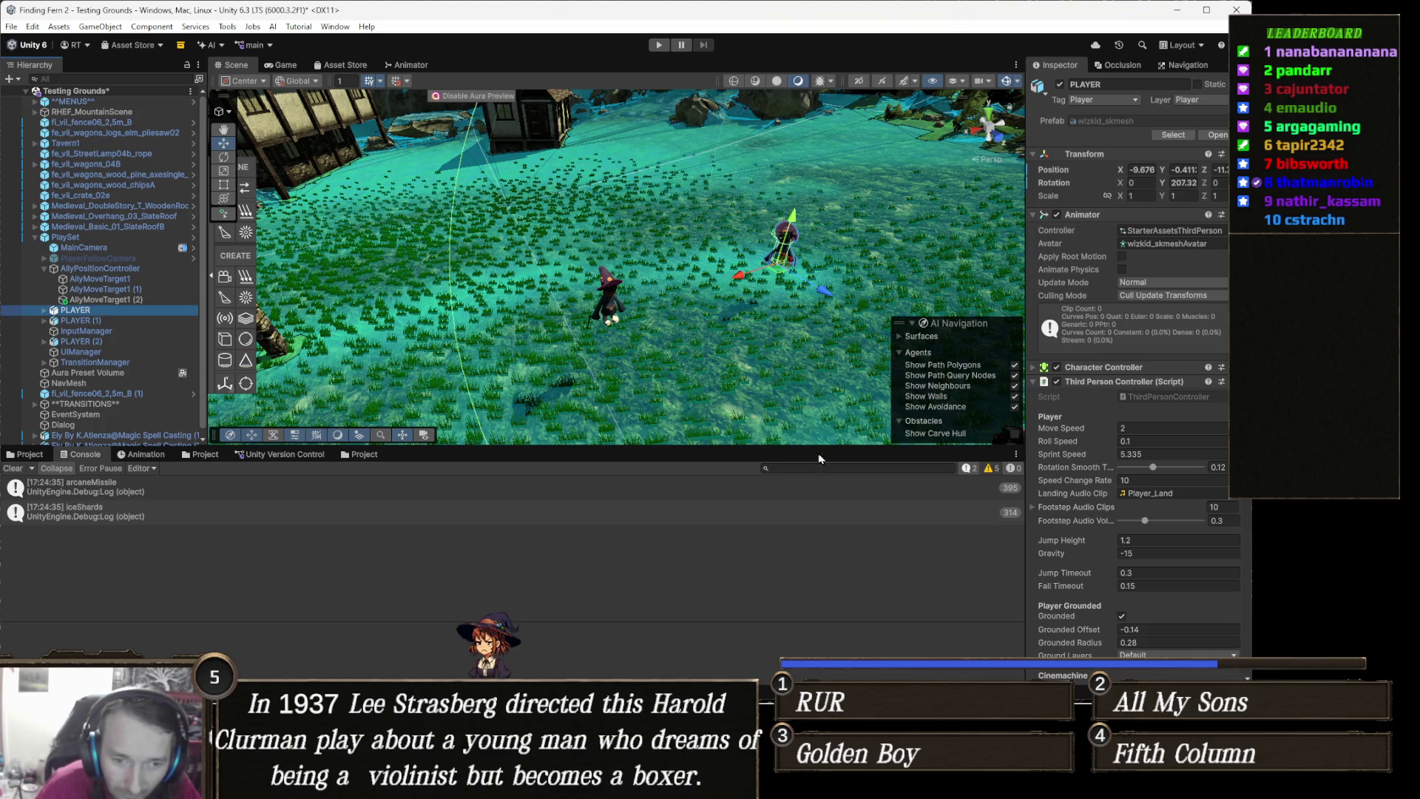
left_click(105, 321, "ctrl")
left_click(107, 342, "ctrl")
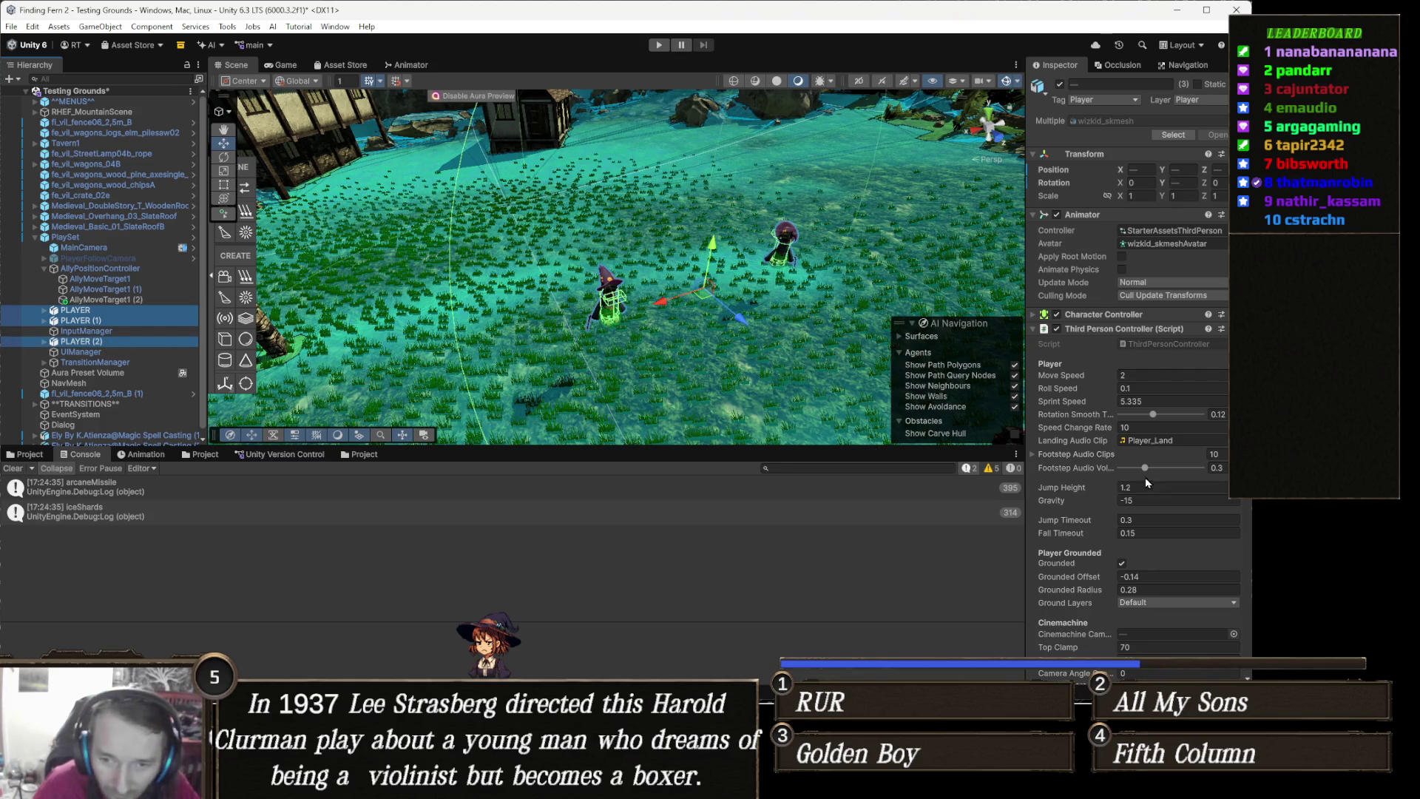
scroll(1167, 491, "down", 10)
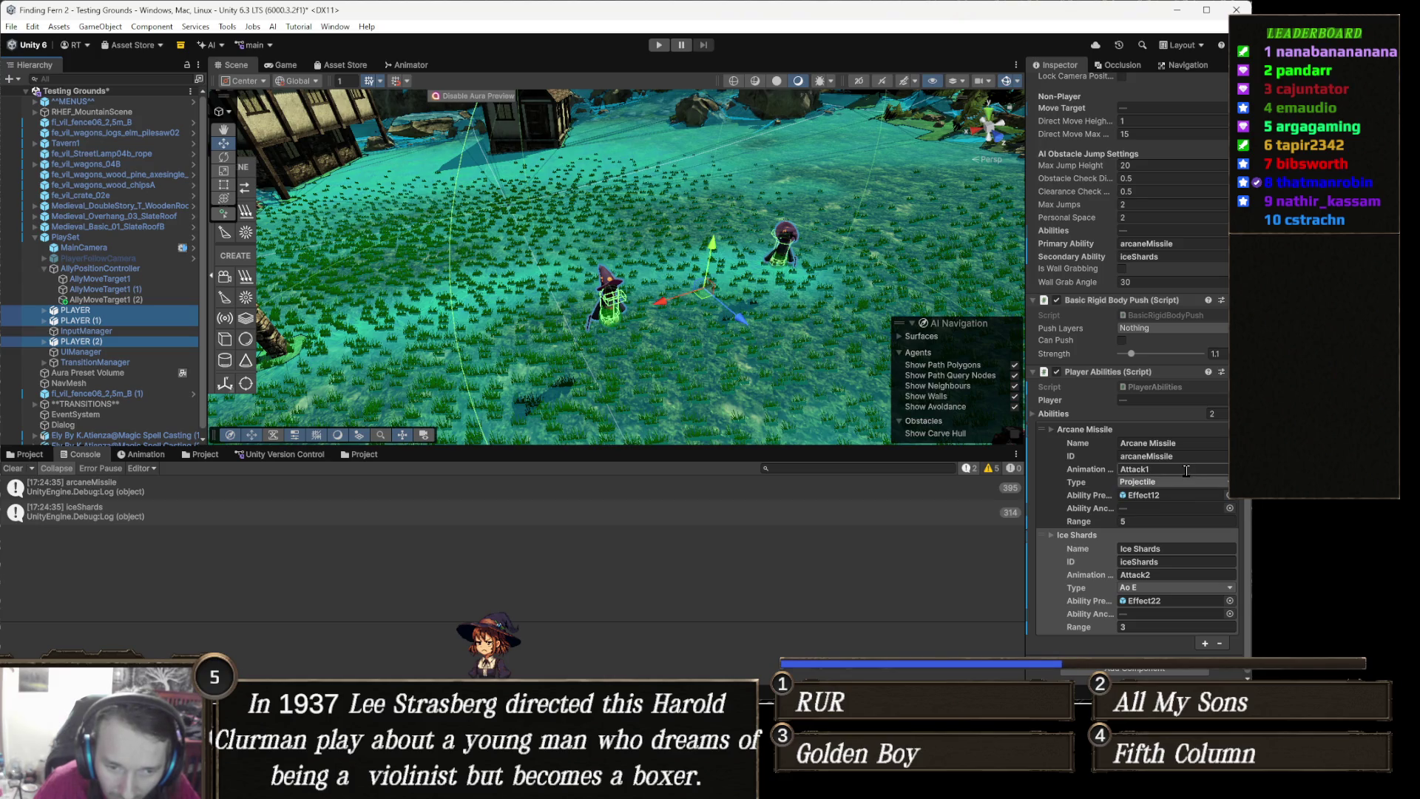
left_click(1205, 643)
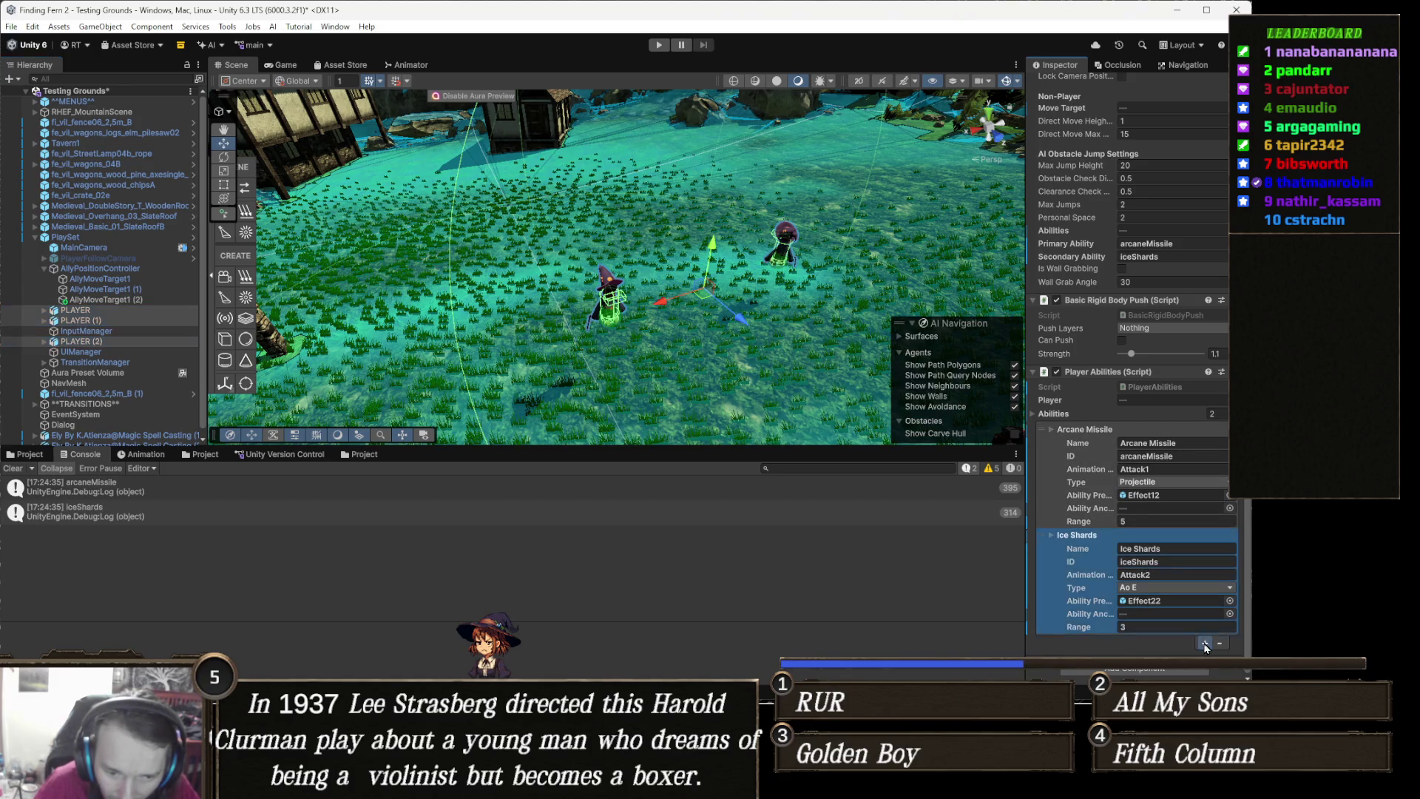
left_click(1103, 627)
left_click(1103, 628)
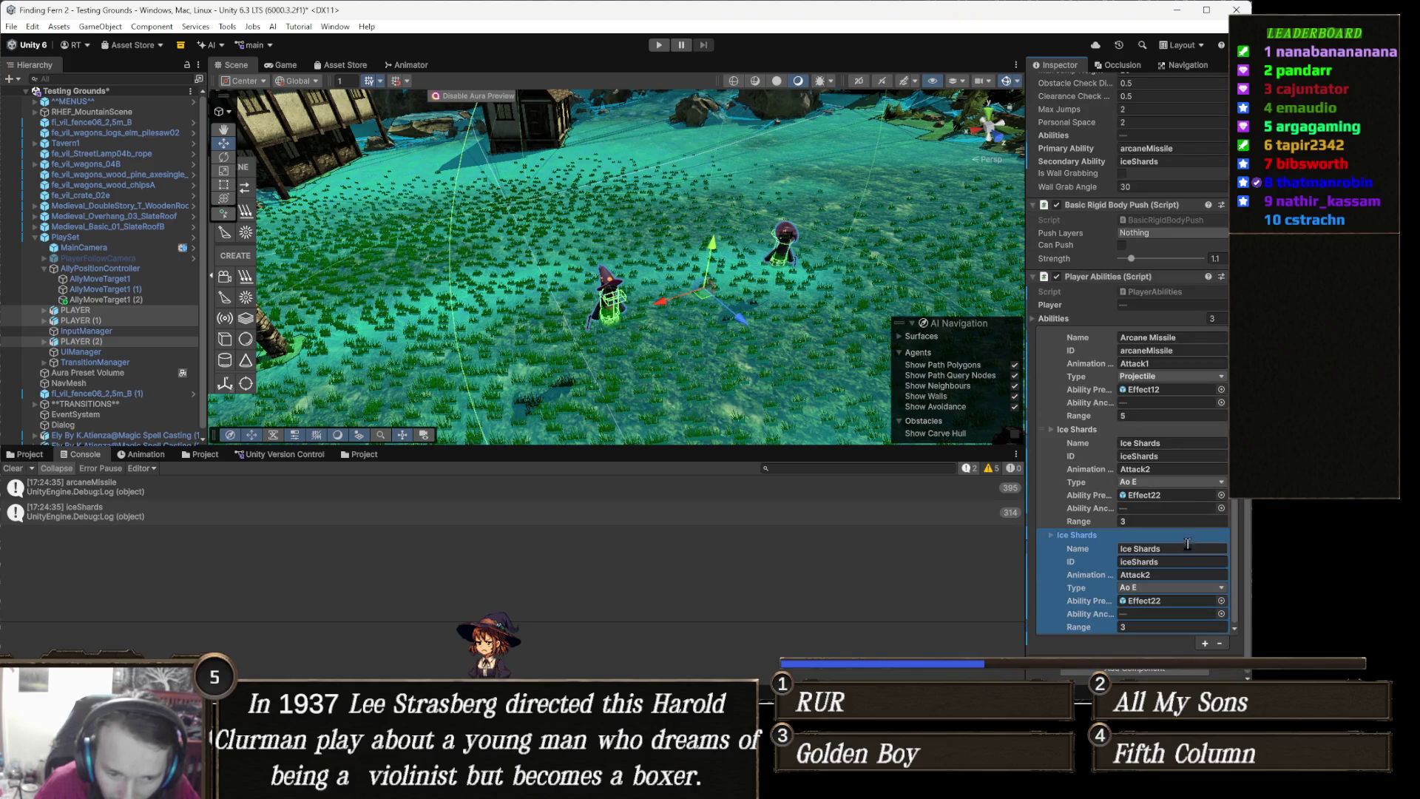
Name the new ability 'Flip Kick' with ID flipKick
left_click(1177, 549)
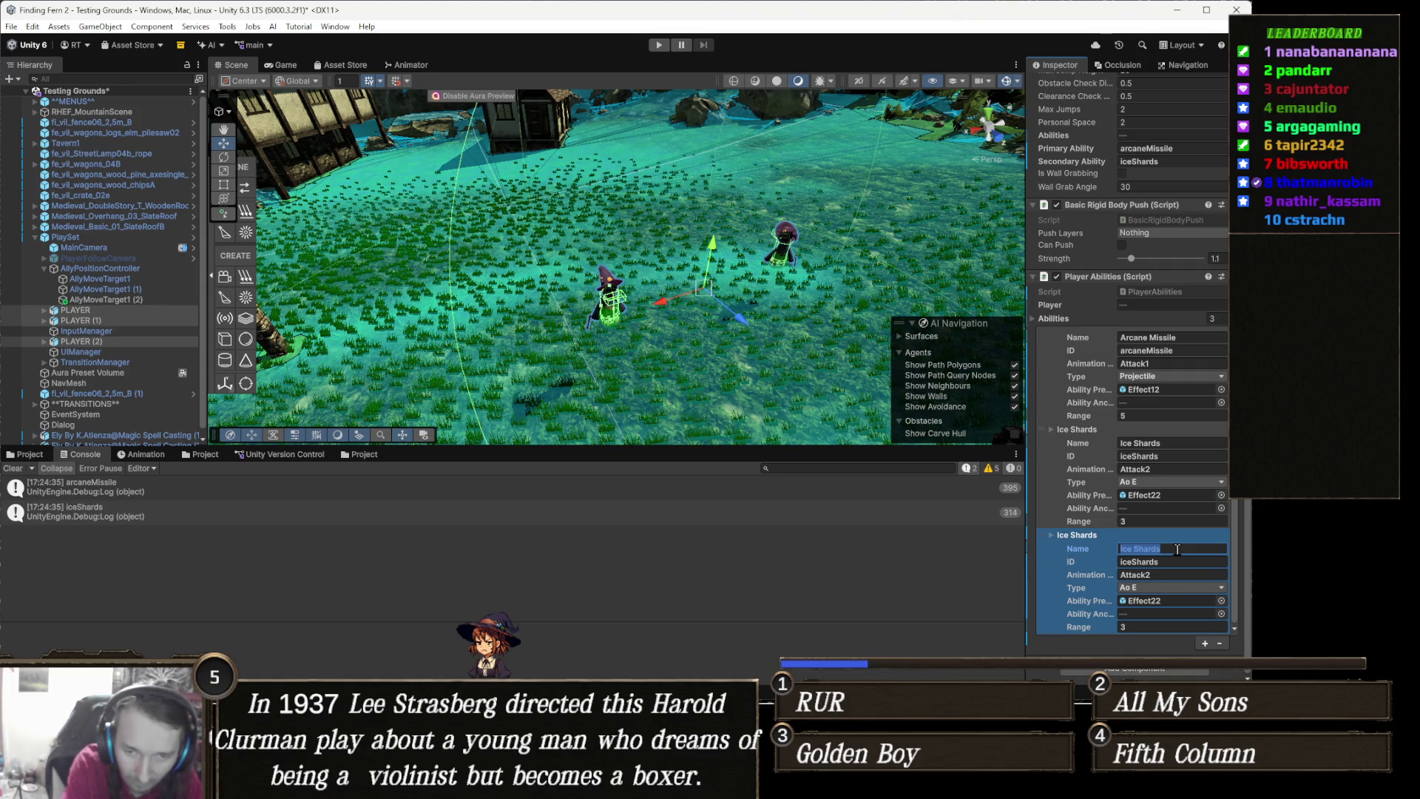
type("Fl")
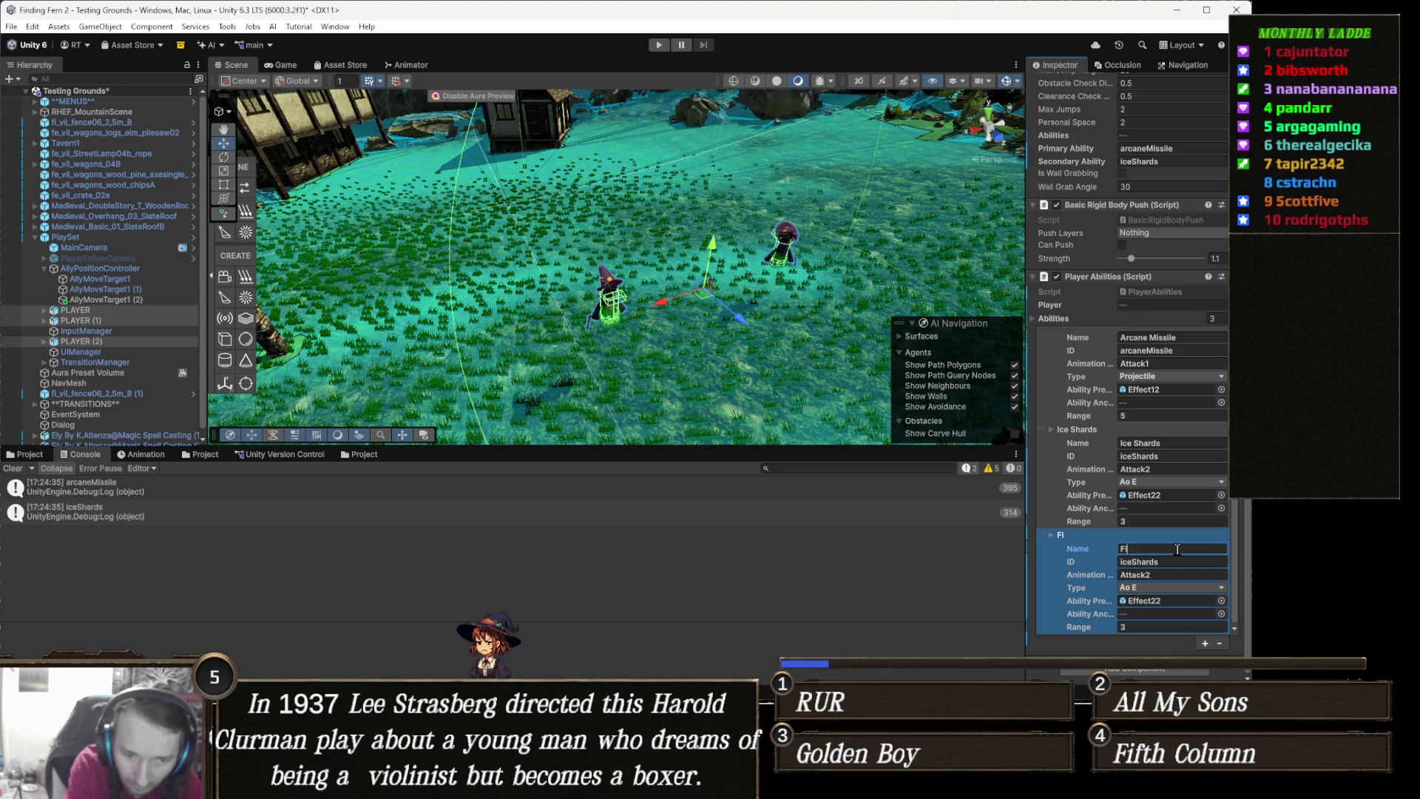
type("ip Kick")
key("Tab")
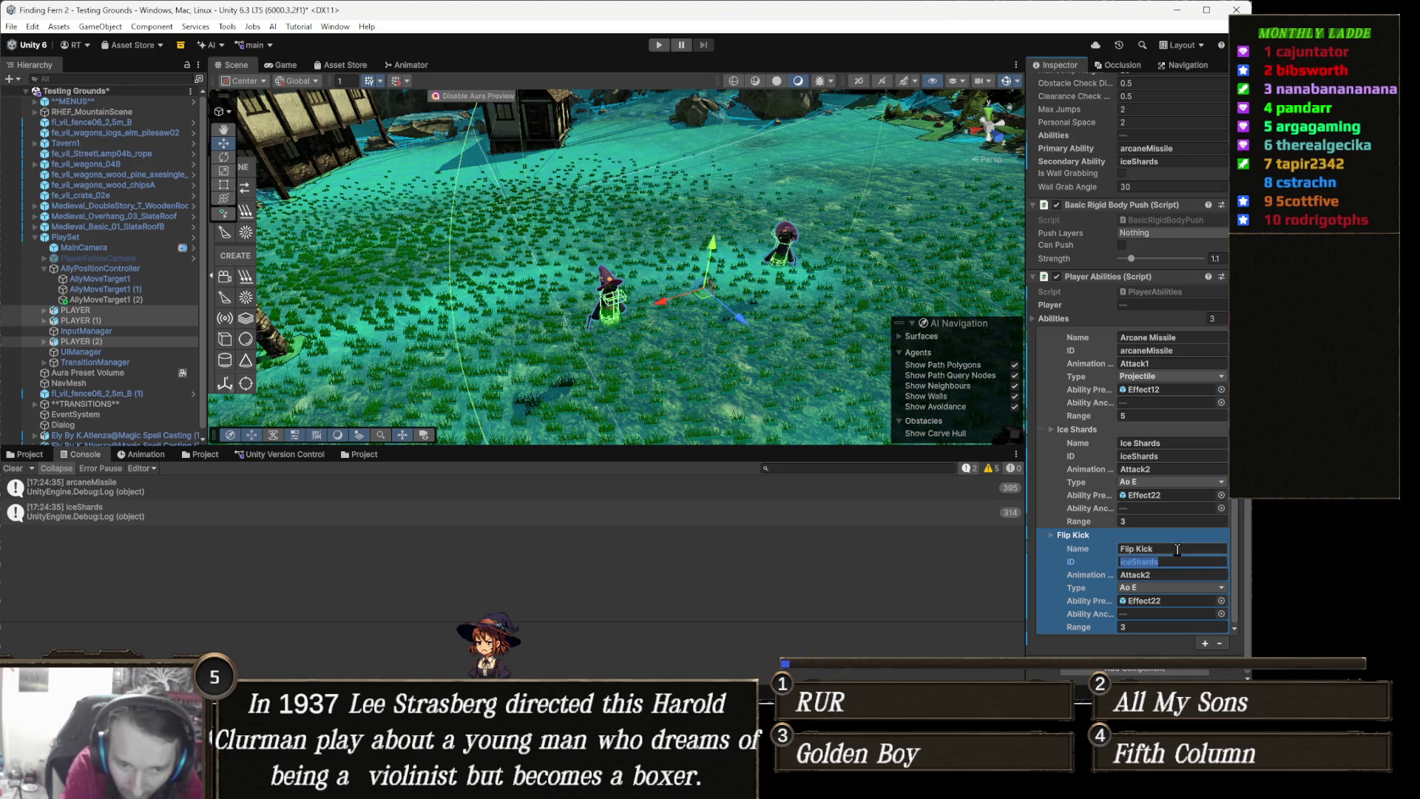
type("flipKick")
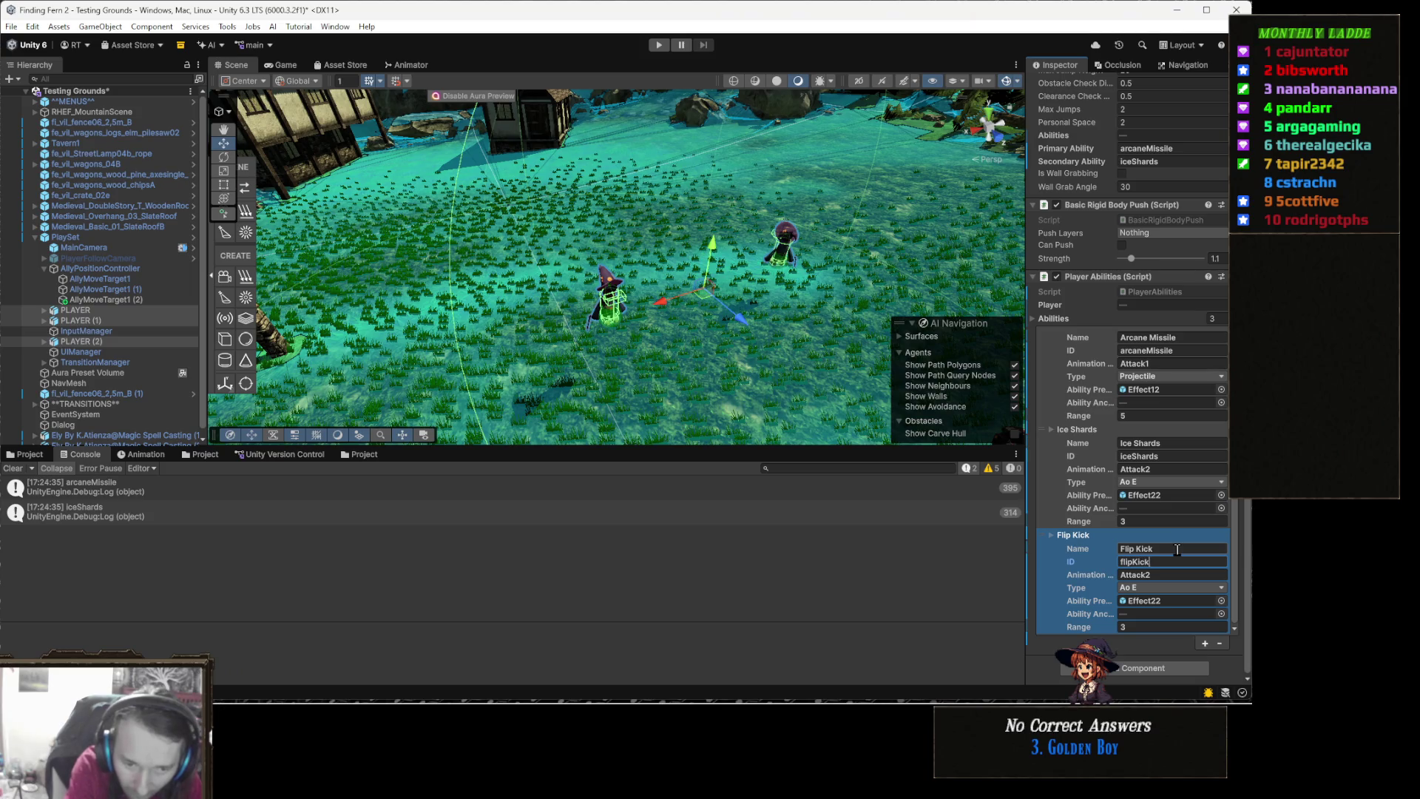
key("Tab")
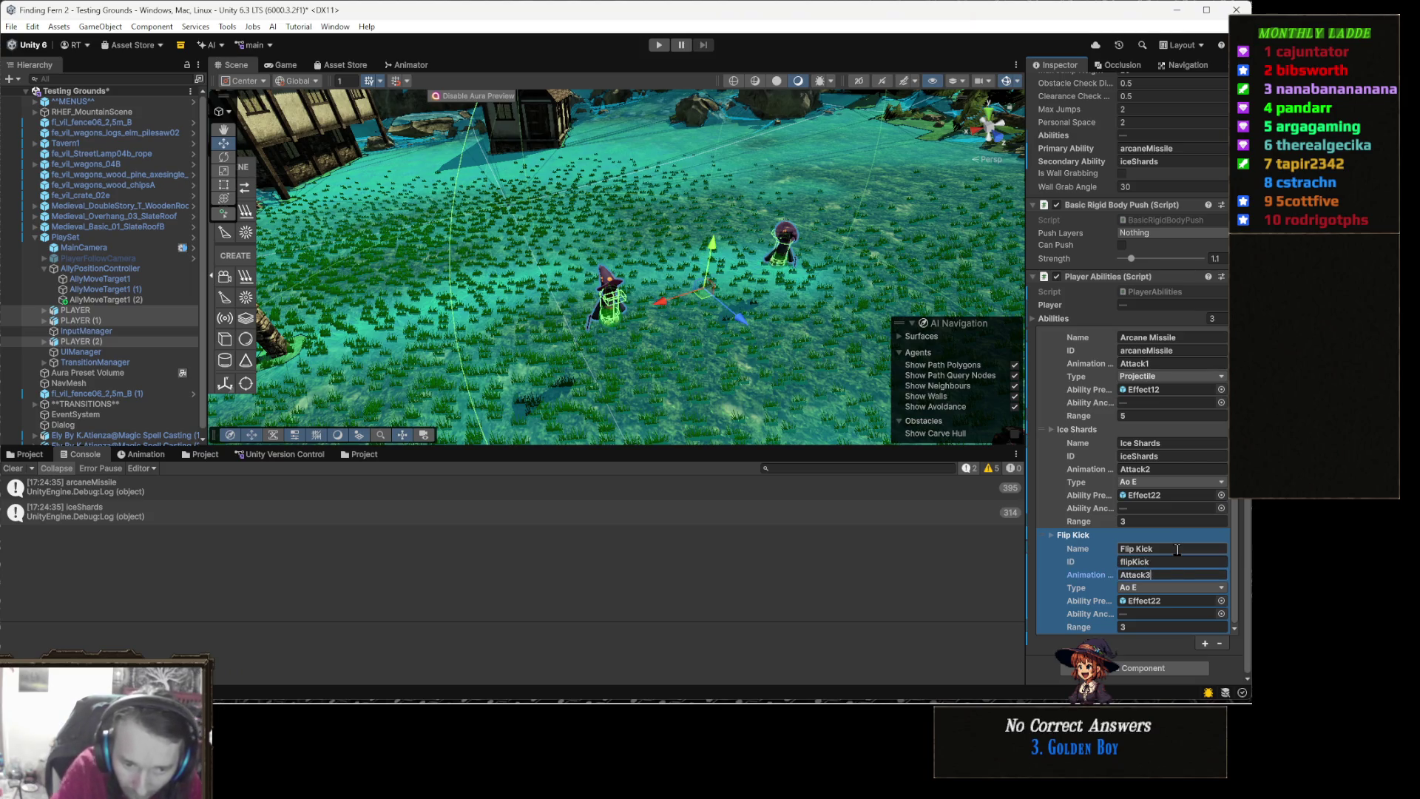
Set the Flip Kick ability's type to Melee and its range to 1.5
left_click(1163, 590)
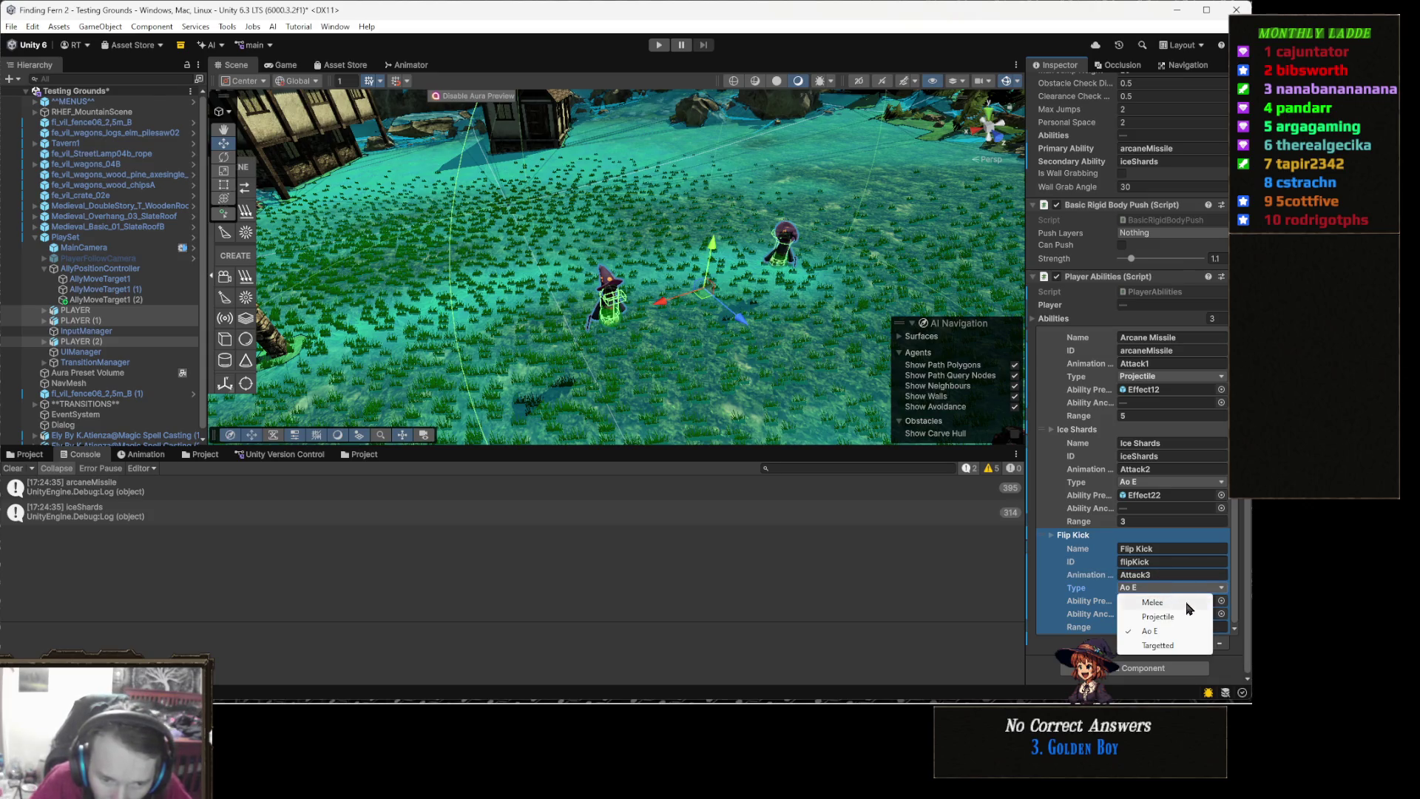
left_click(1176, 617)
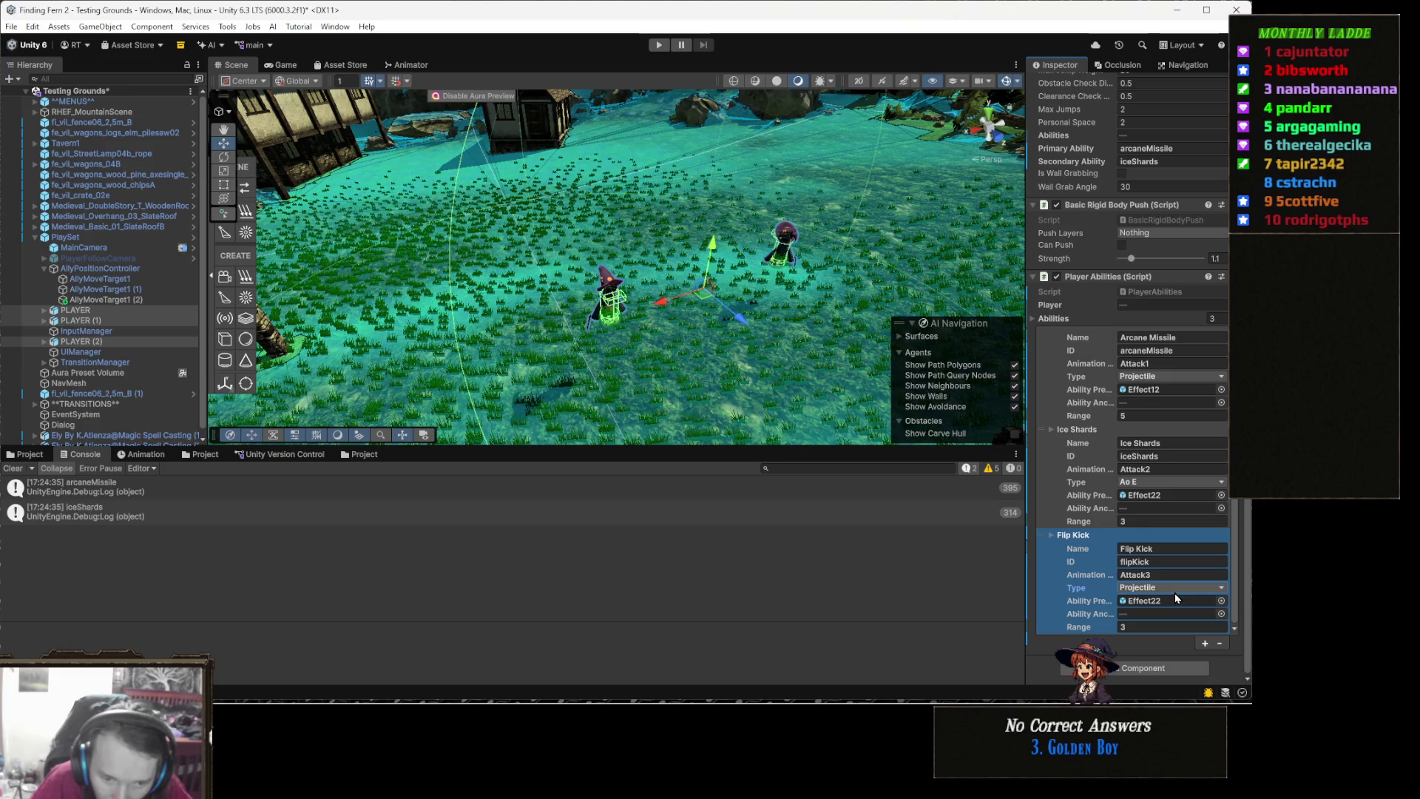
left_click(1174, 590)
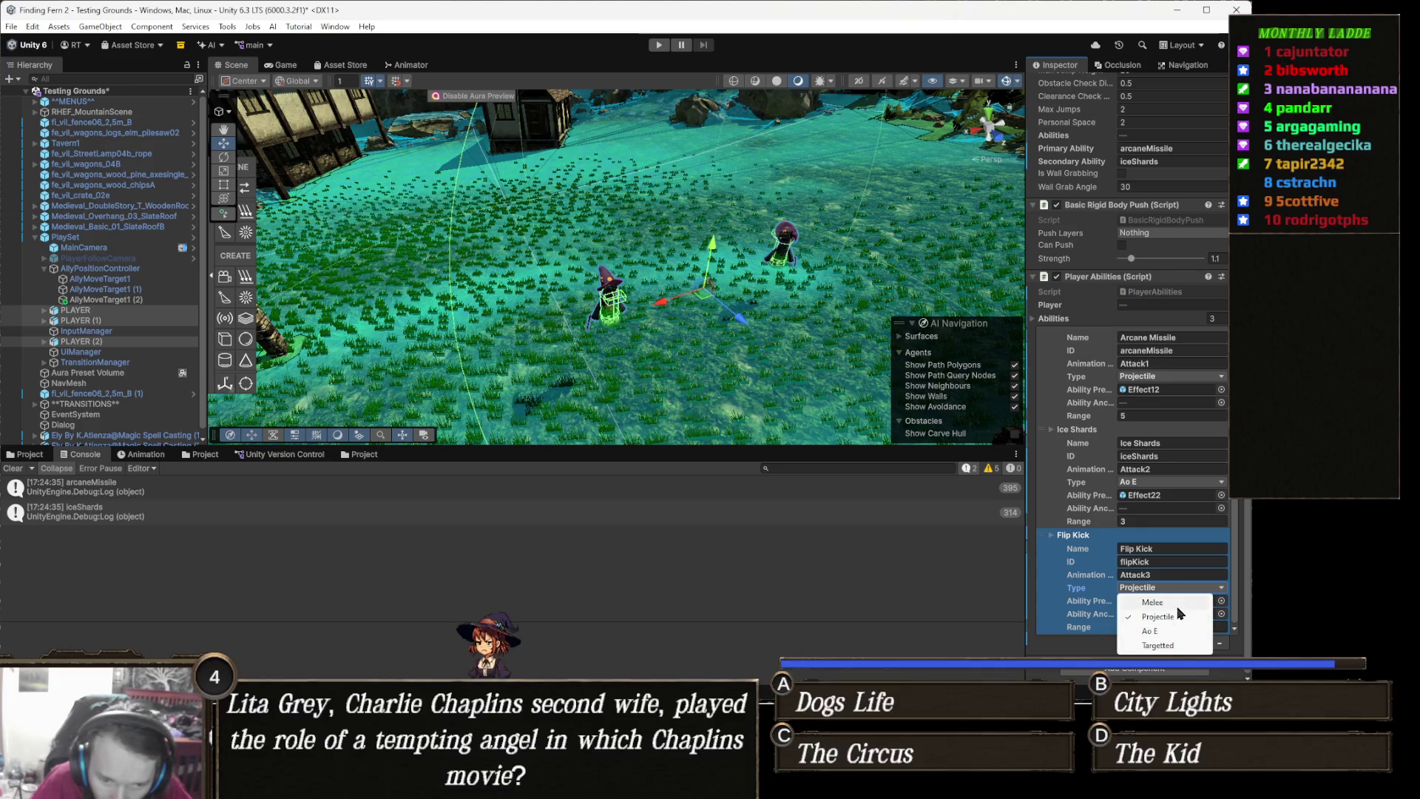
left_click(1175, 604)
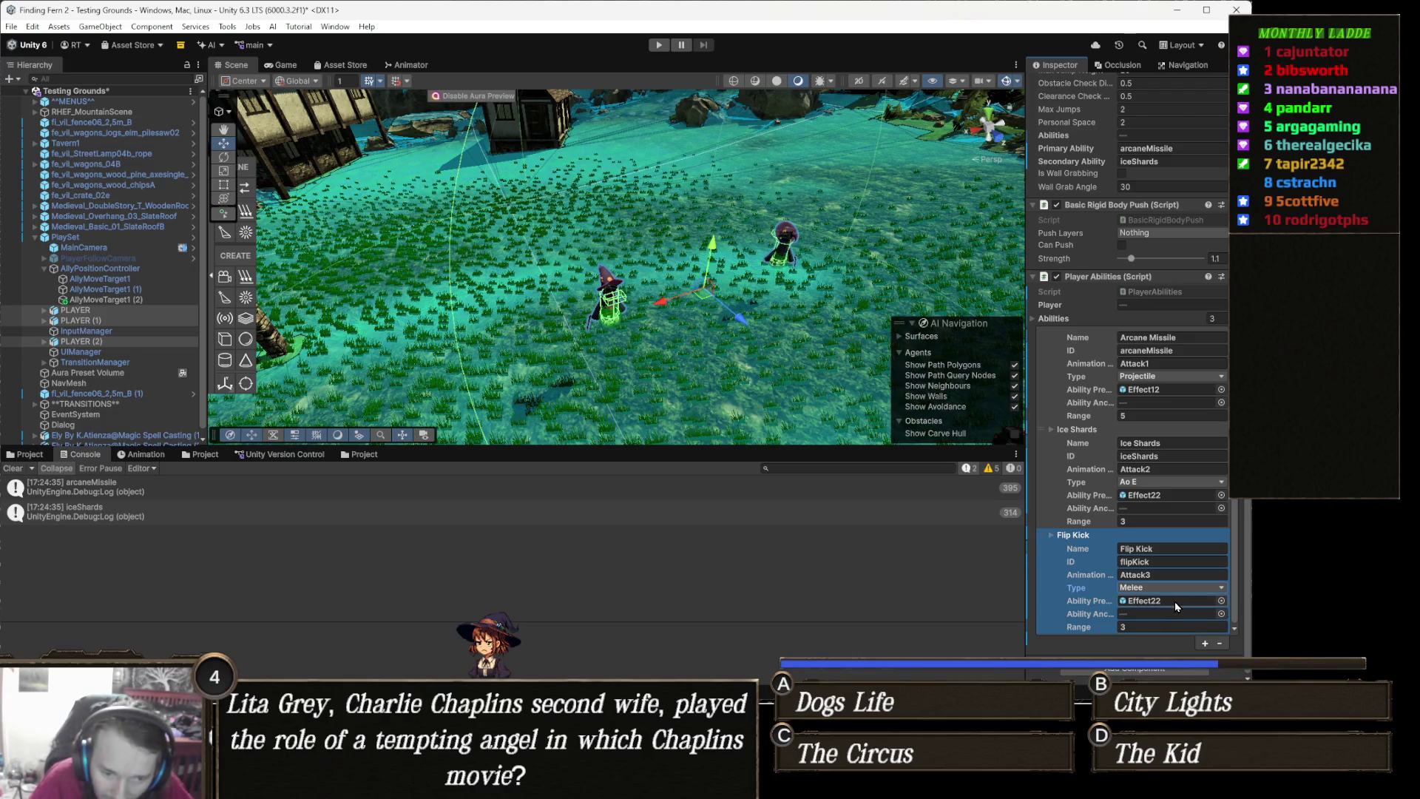
left_click(1164, 624)
type("1.5")
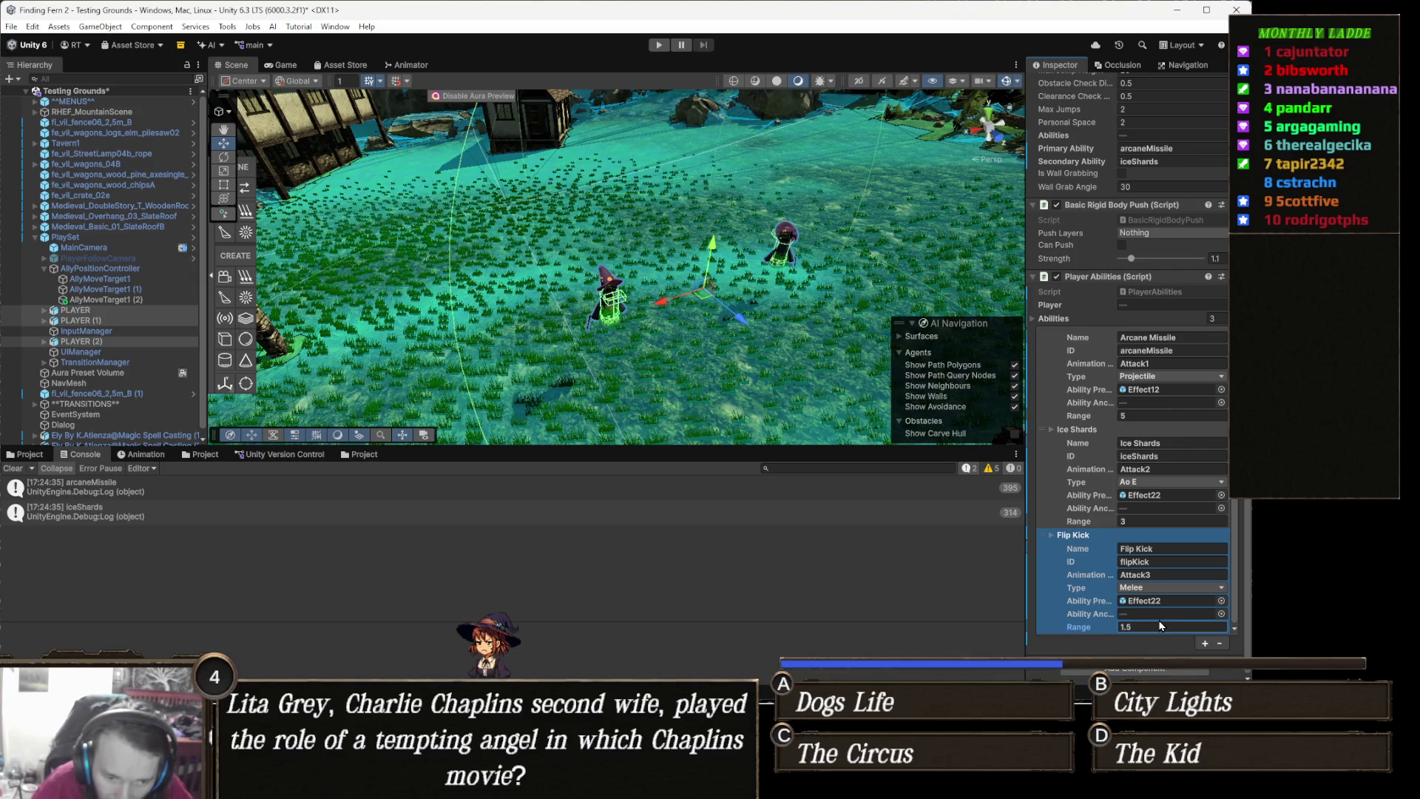
key("Return")
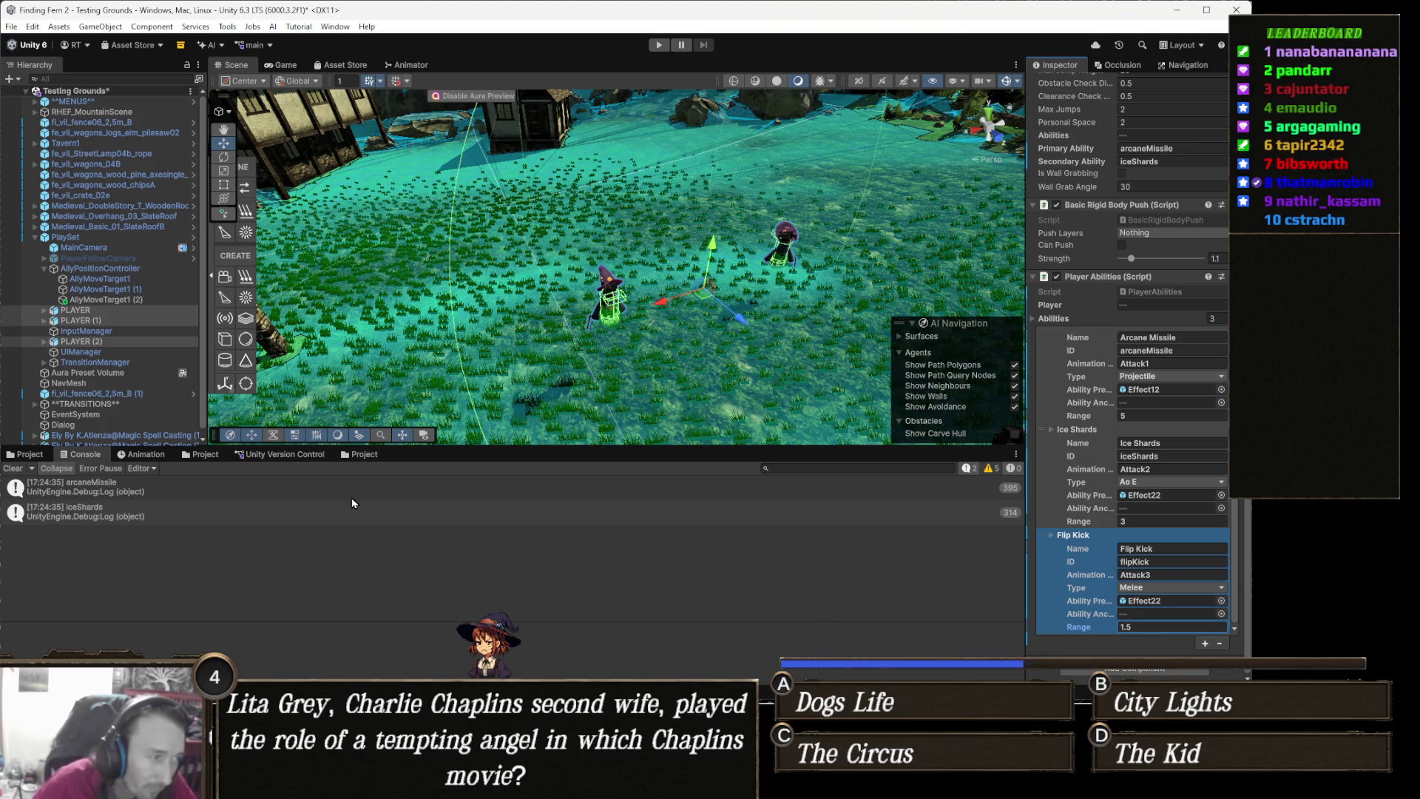
left_click(122, 311)
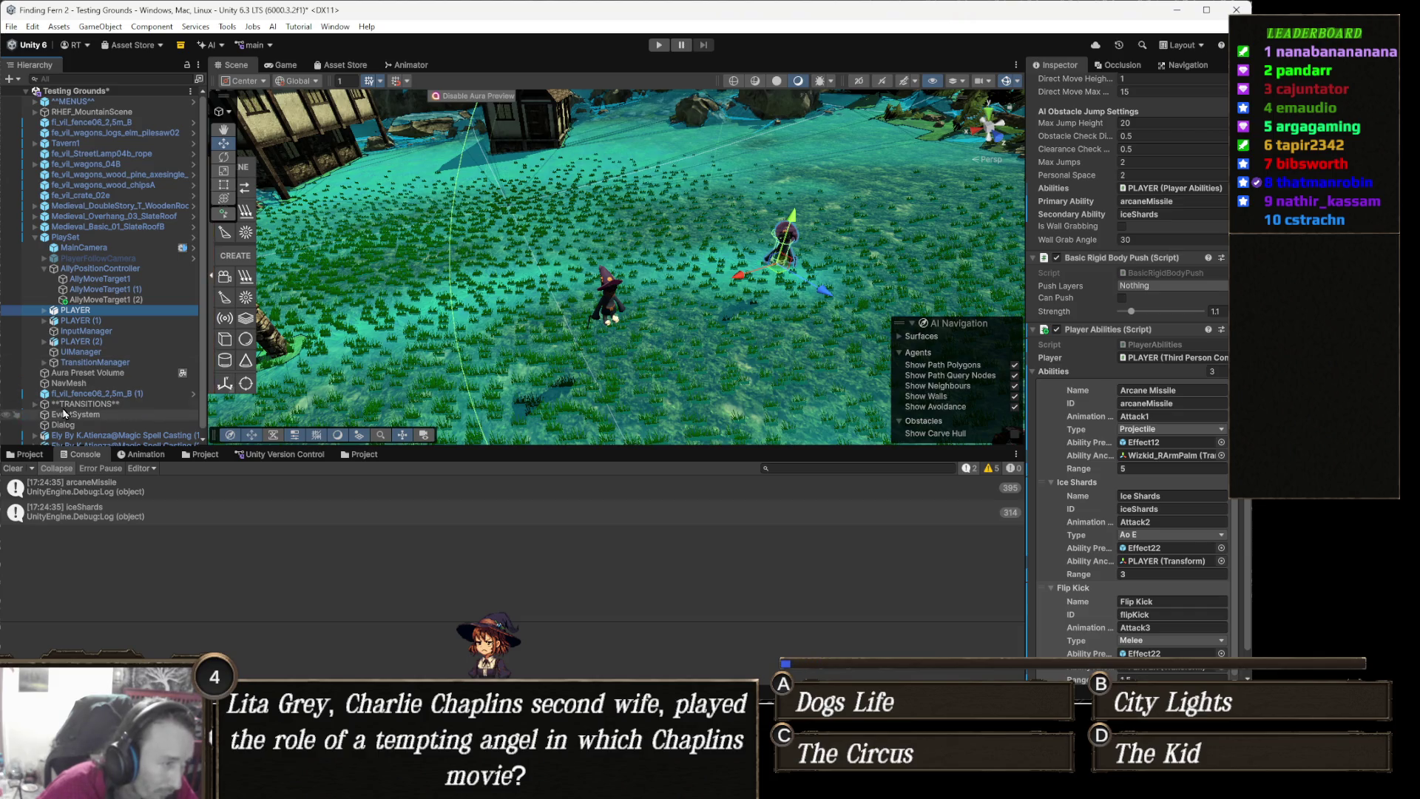
Assign the H_Back Flip Kick 1 clip from the Project window to Attack3's Motion
right_click(90, 312)
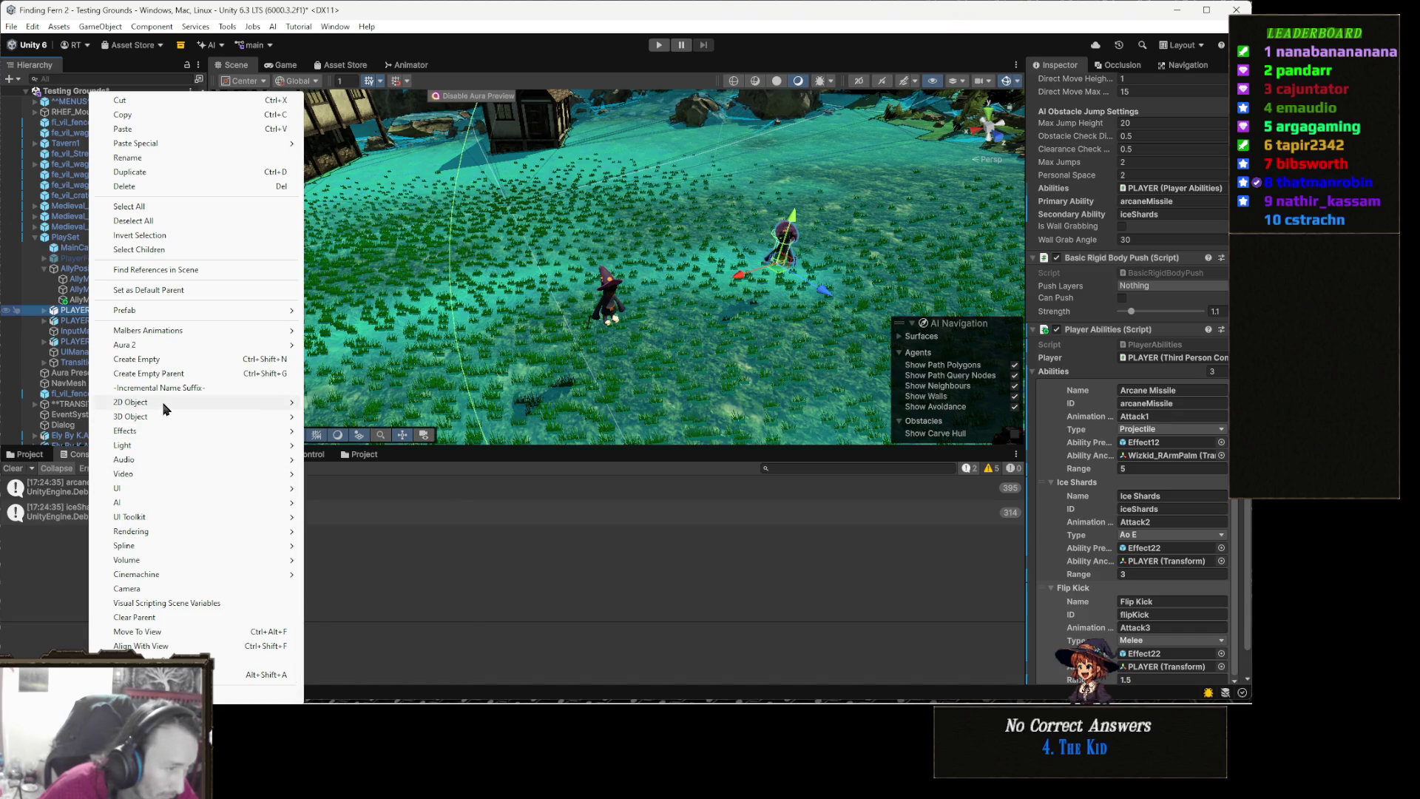
mouse_move(165, 408)
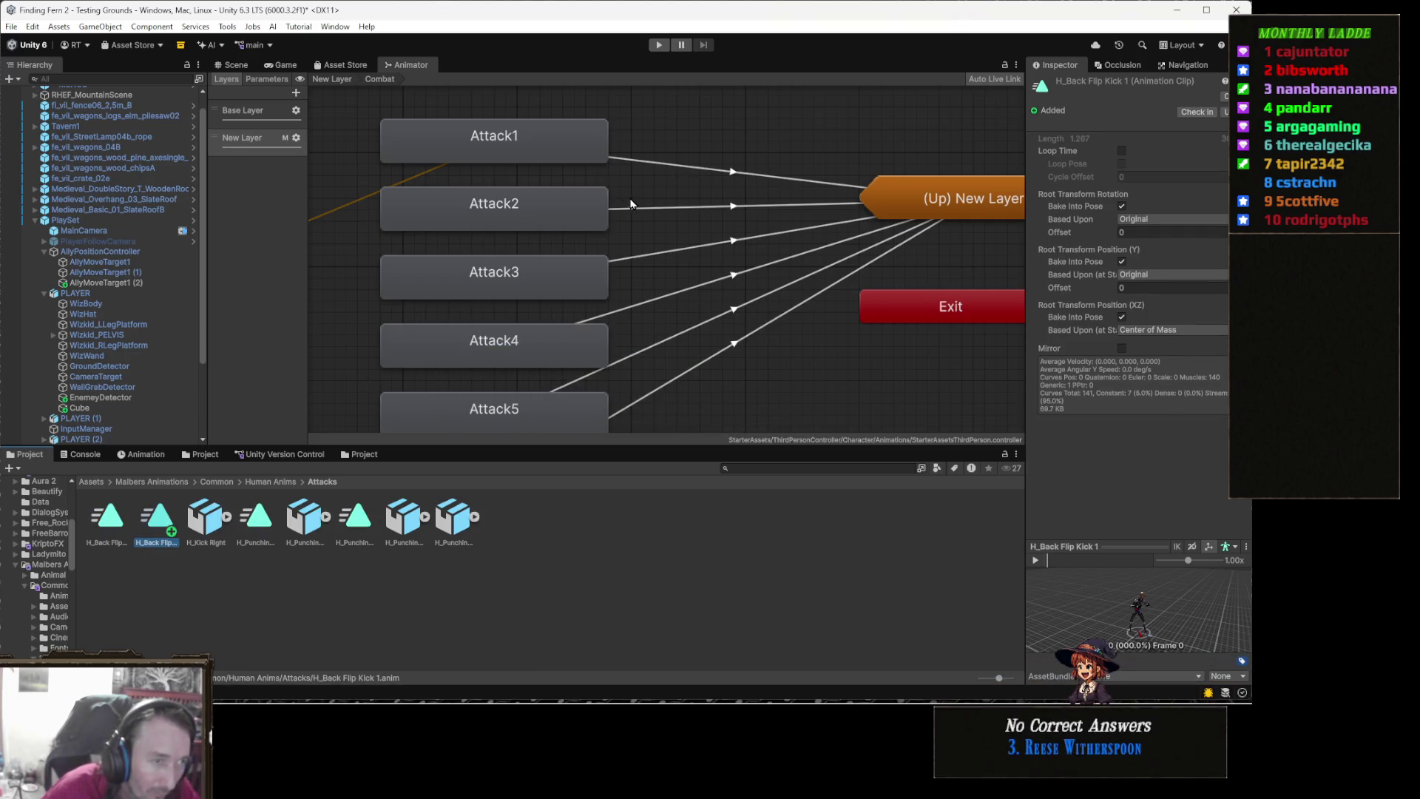
left_click(515, 284)
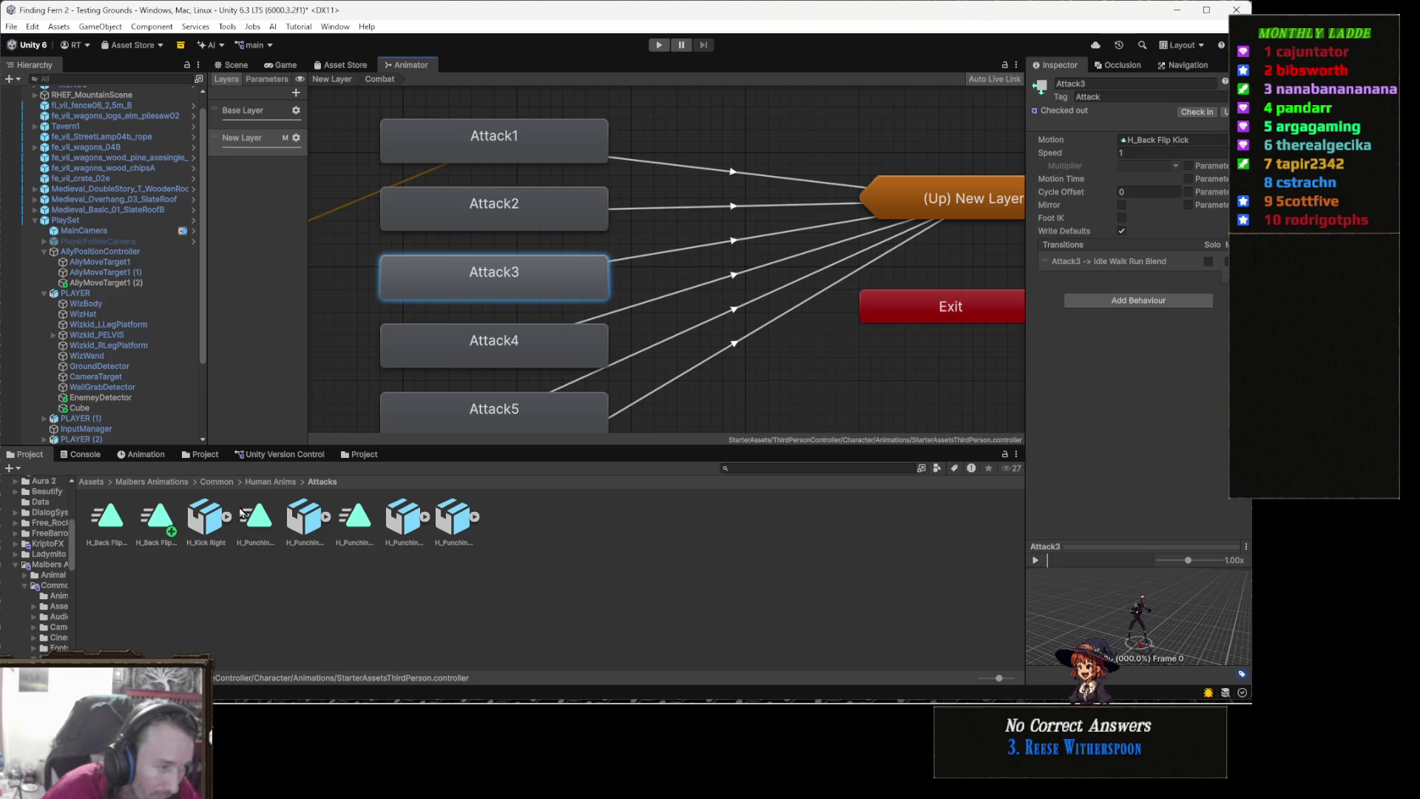
mouse_move(157, 521)
left_mouse_down()
mouse_move(964, 273)
mouse_move(1141, 140)
mouse_move(1160, 145)
left_mouse_up()
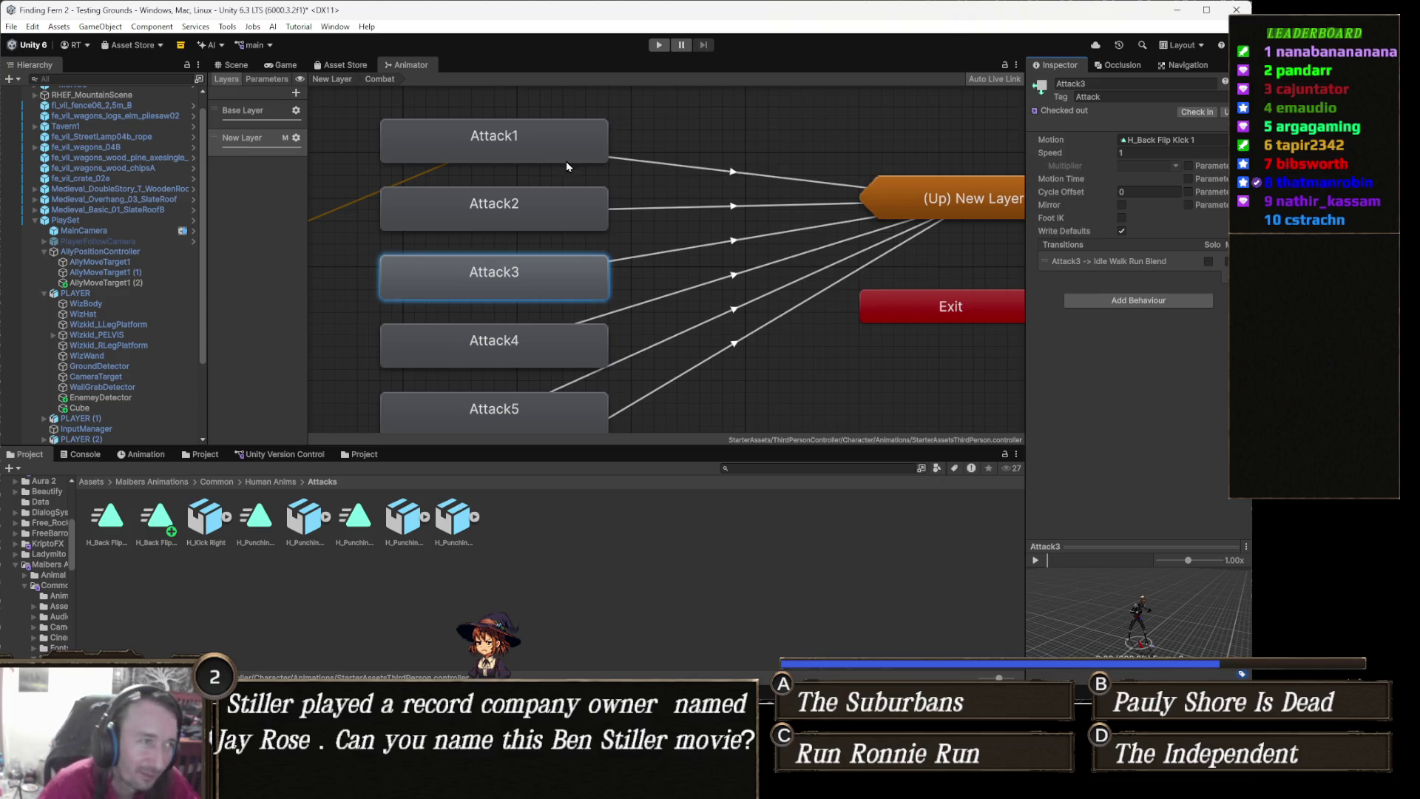
Preview PLAYER's Front Flip (1) and H_Back Flip Kick 1 clips in the Animation window
left_click(235, 65)
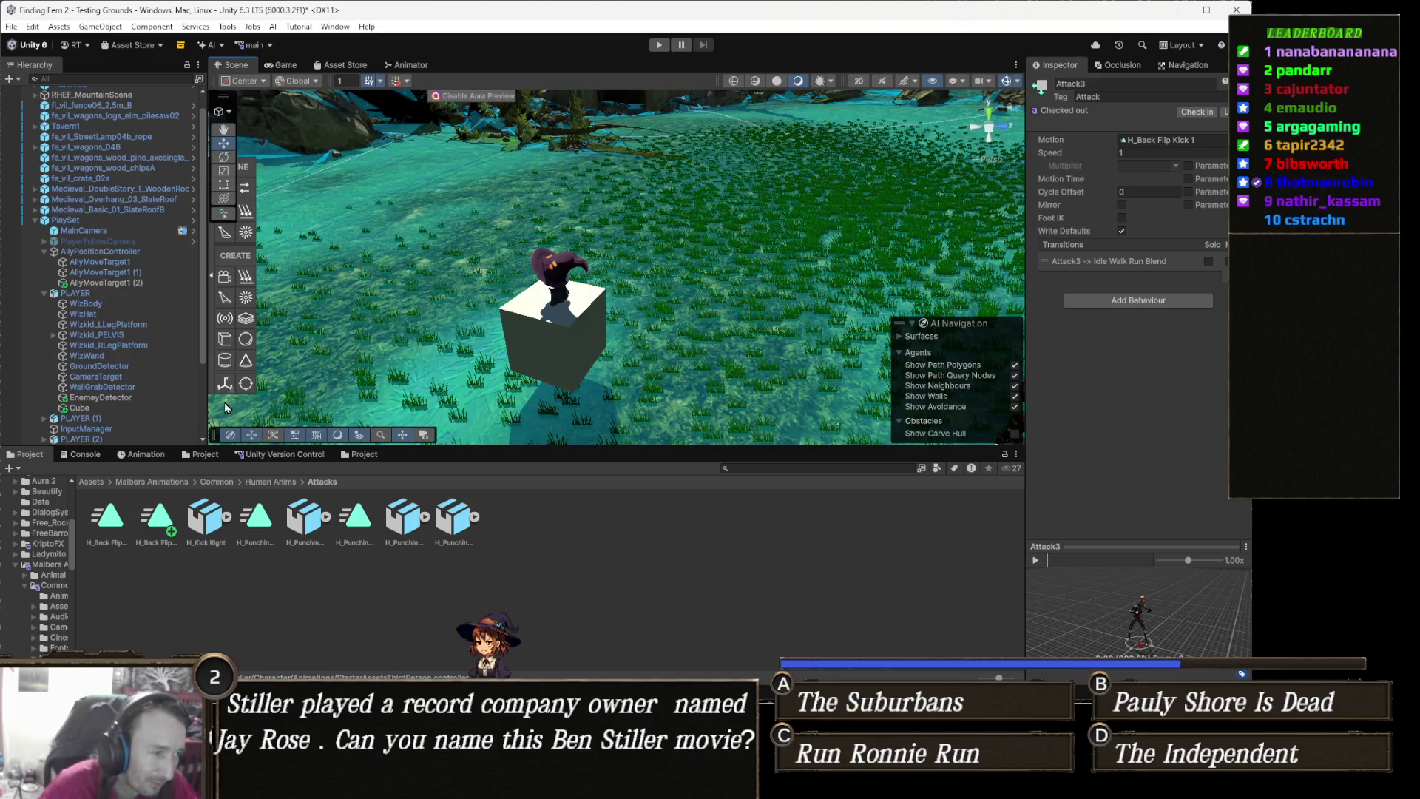
left_click(157, 456)
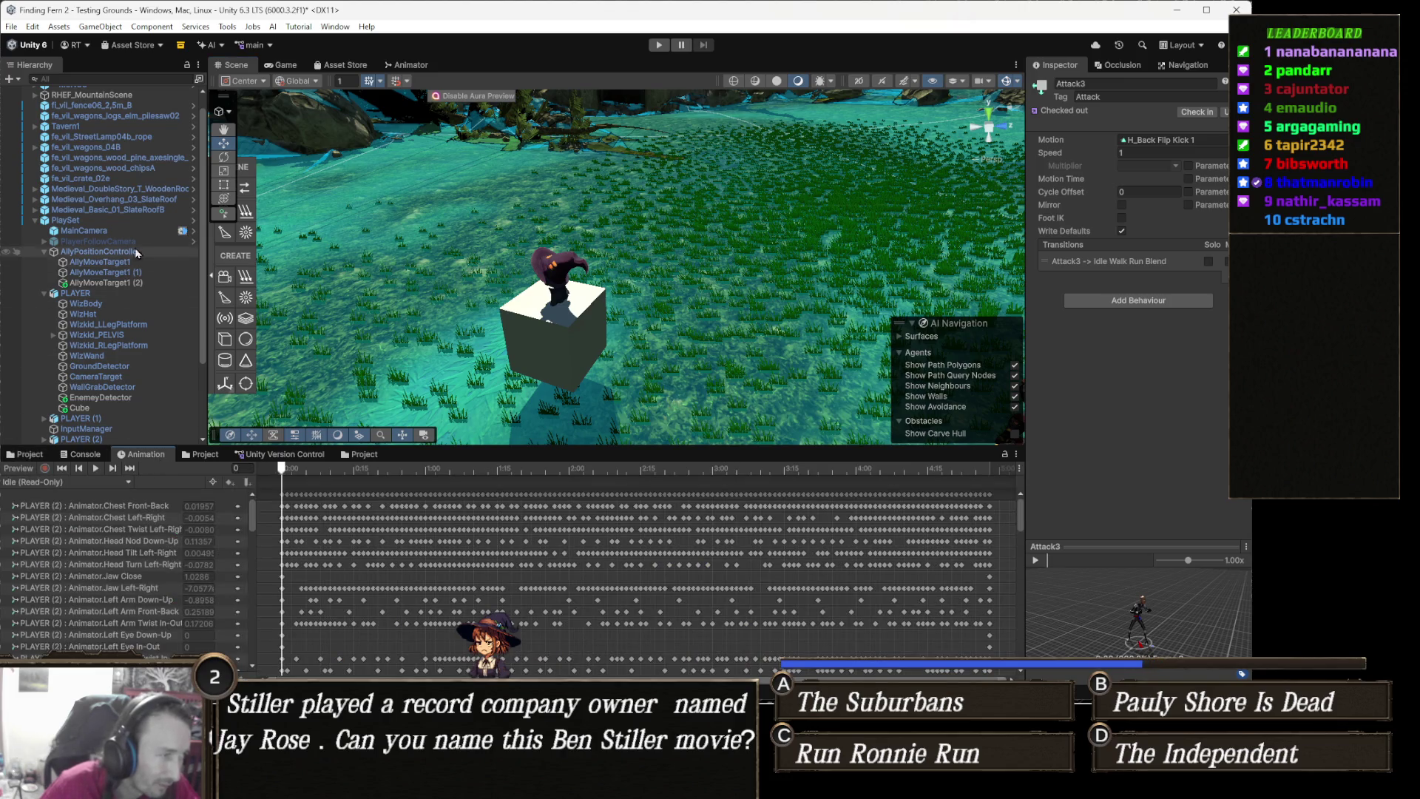
left_click(108, 294)
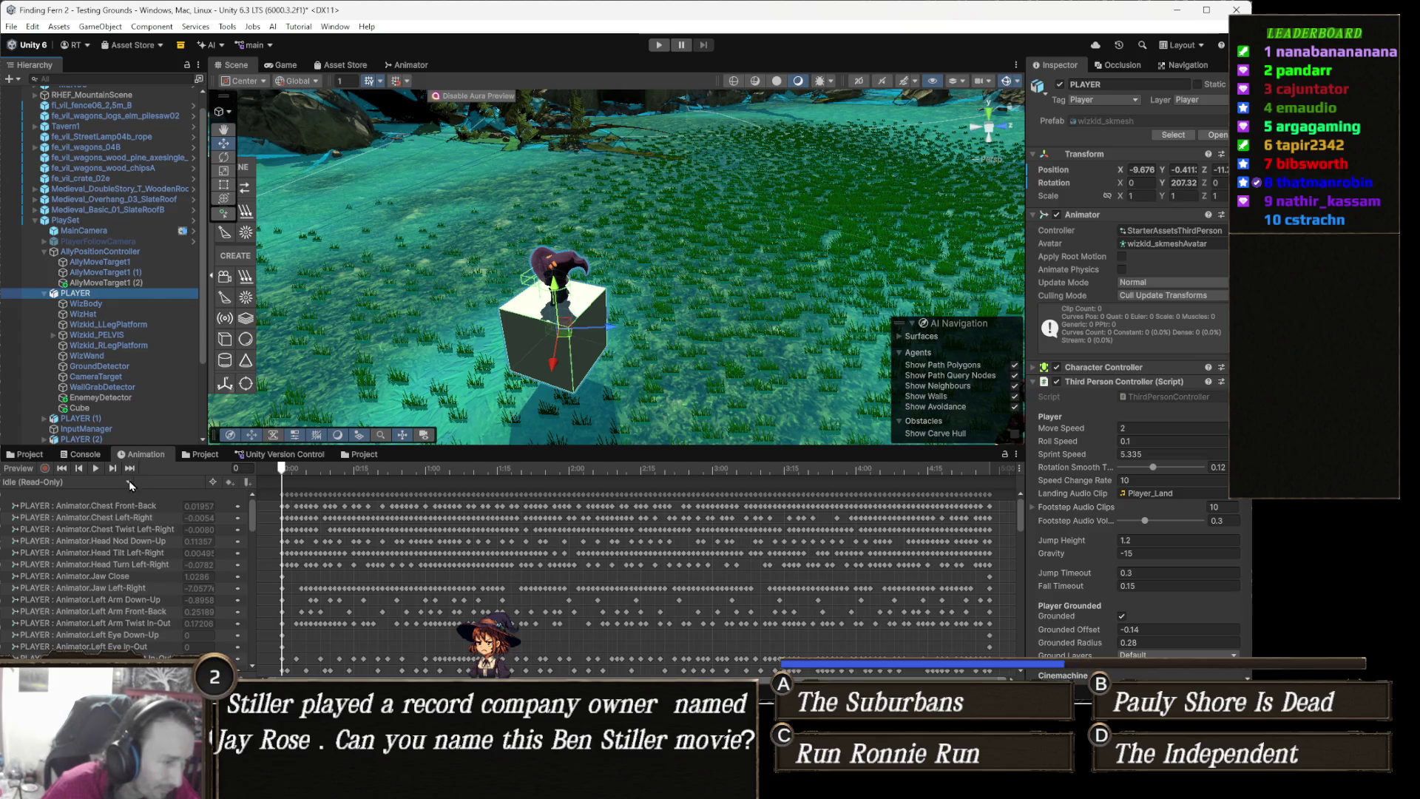
left_click(82, 490)
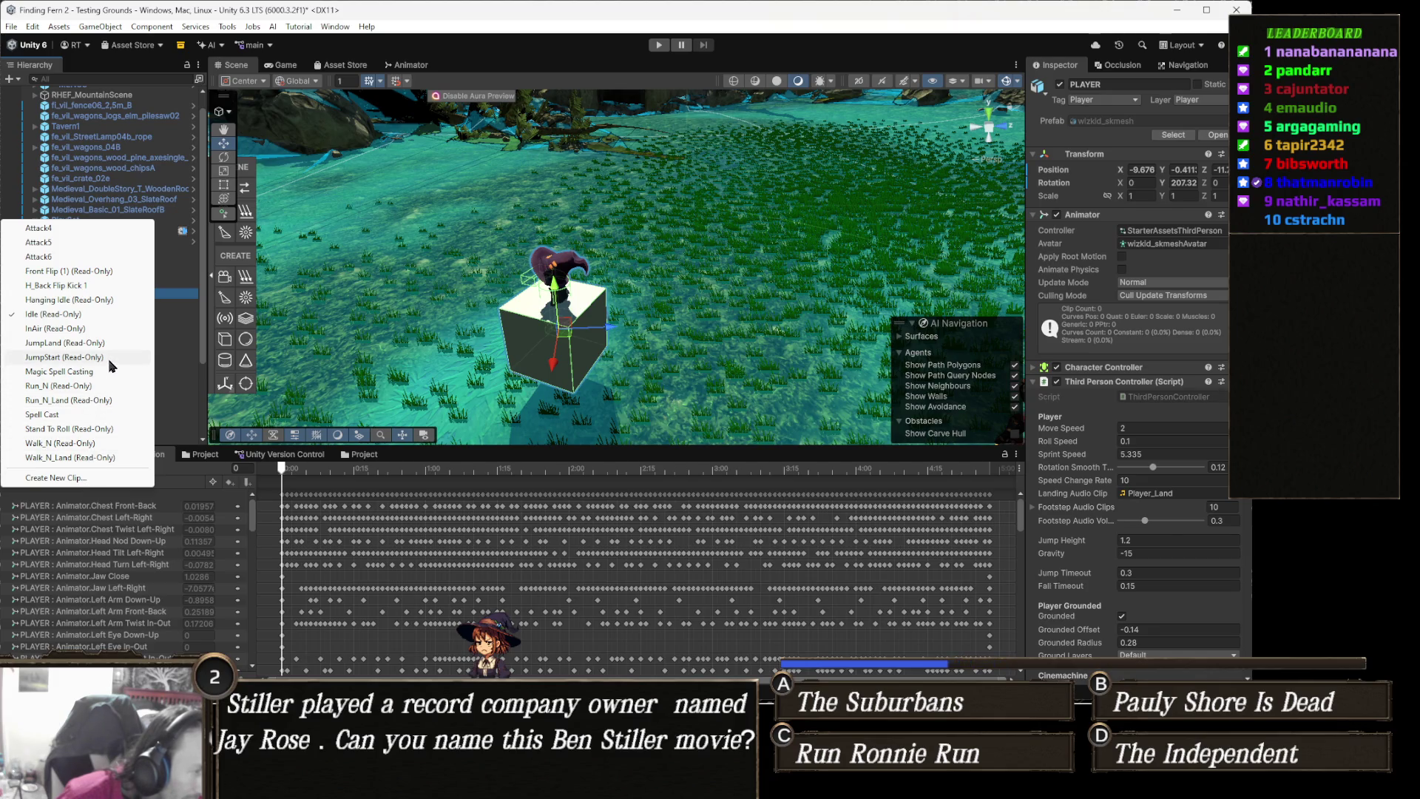
left_click(88, 278)
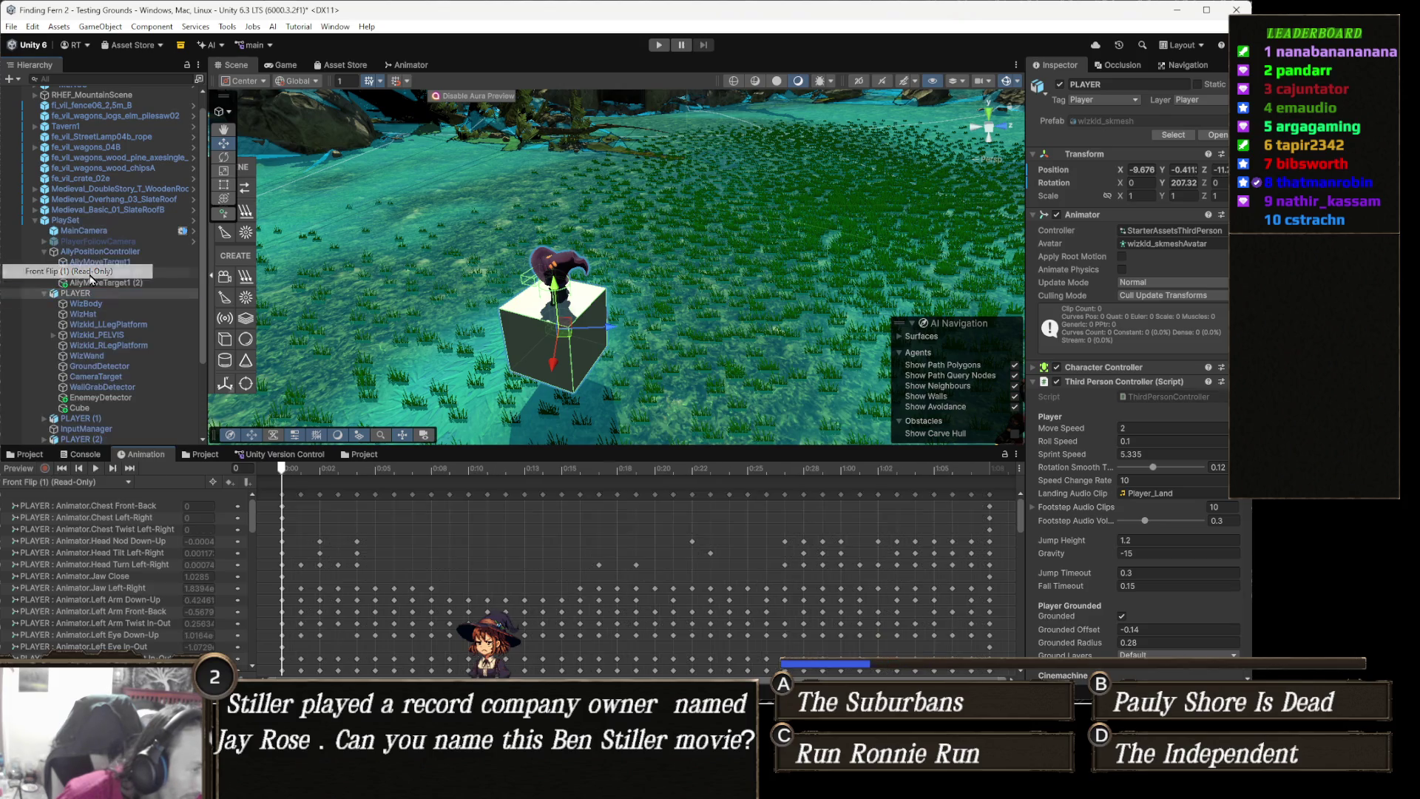
left_click(363, 469)
mouse_move(364, 468)
left_mouse_down()
mouse_move(672, 476)
mouse_move(239, 487)
mouse_move(732, 491)
mouse_move(96, 507)
left_mouse_up()
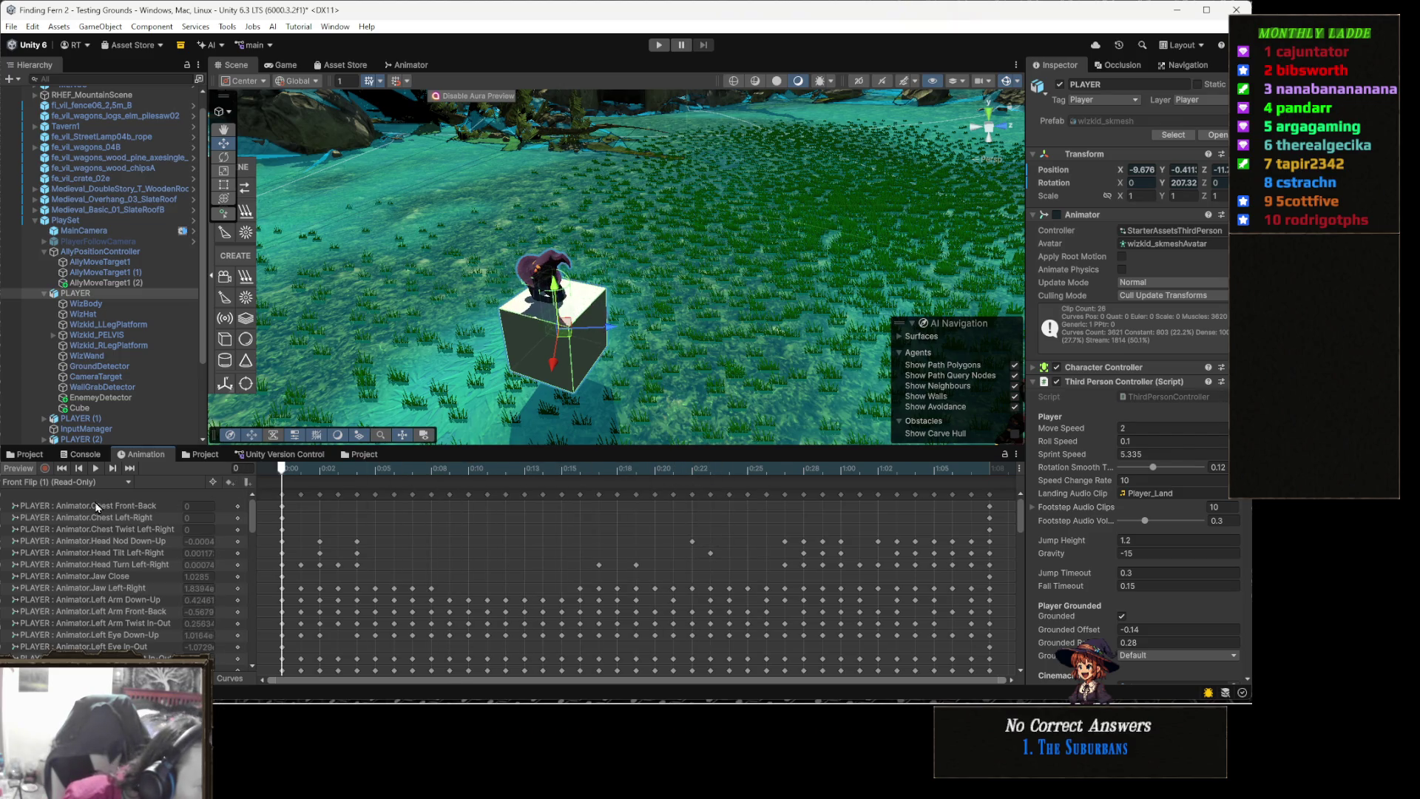
left_click(51, 483)
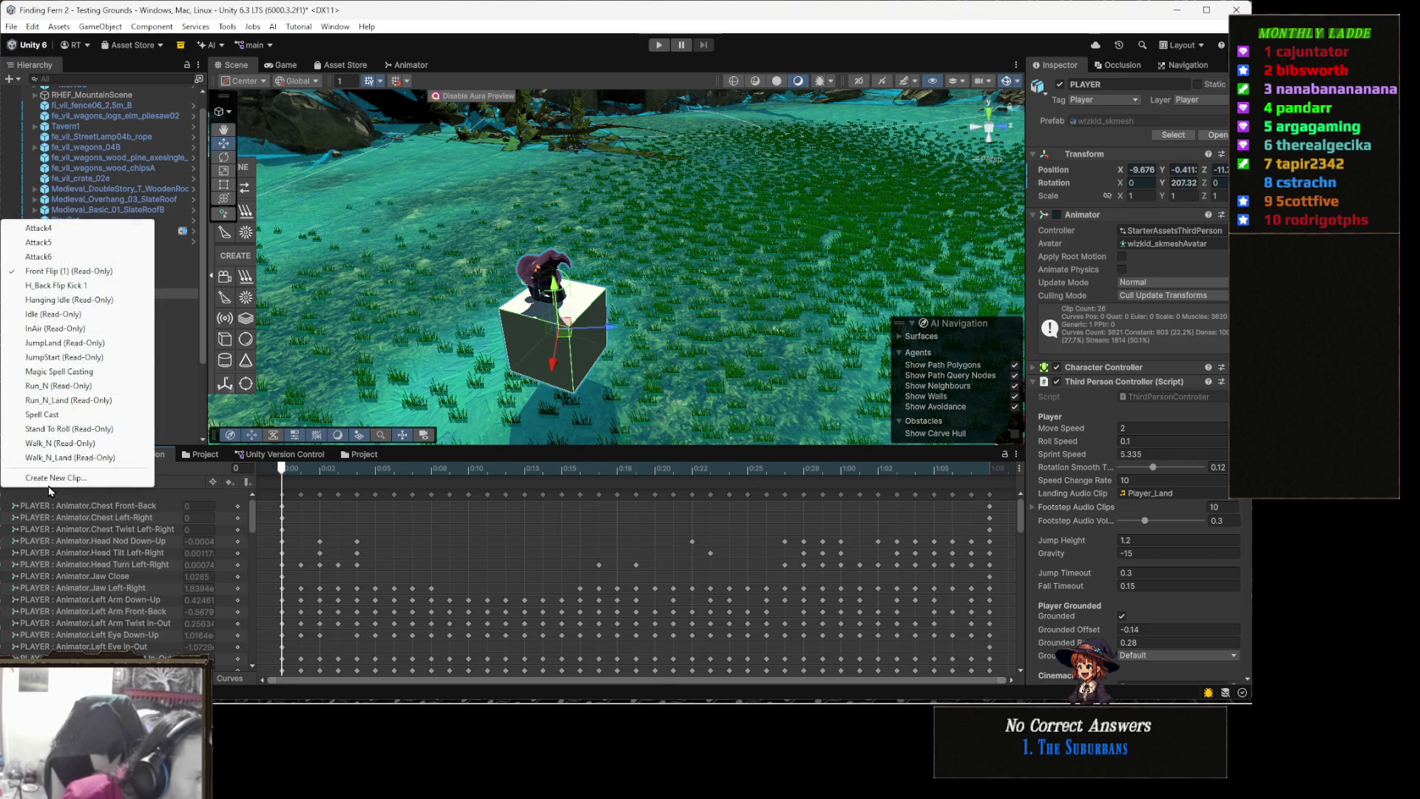
left_click(82, 285)
left_click_drag(299, 471, 530, 486)
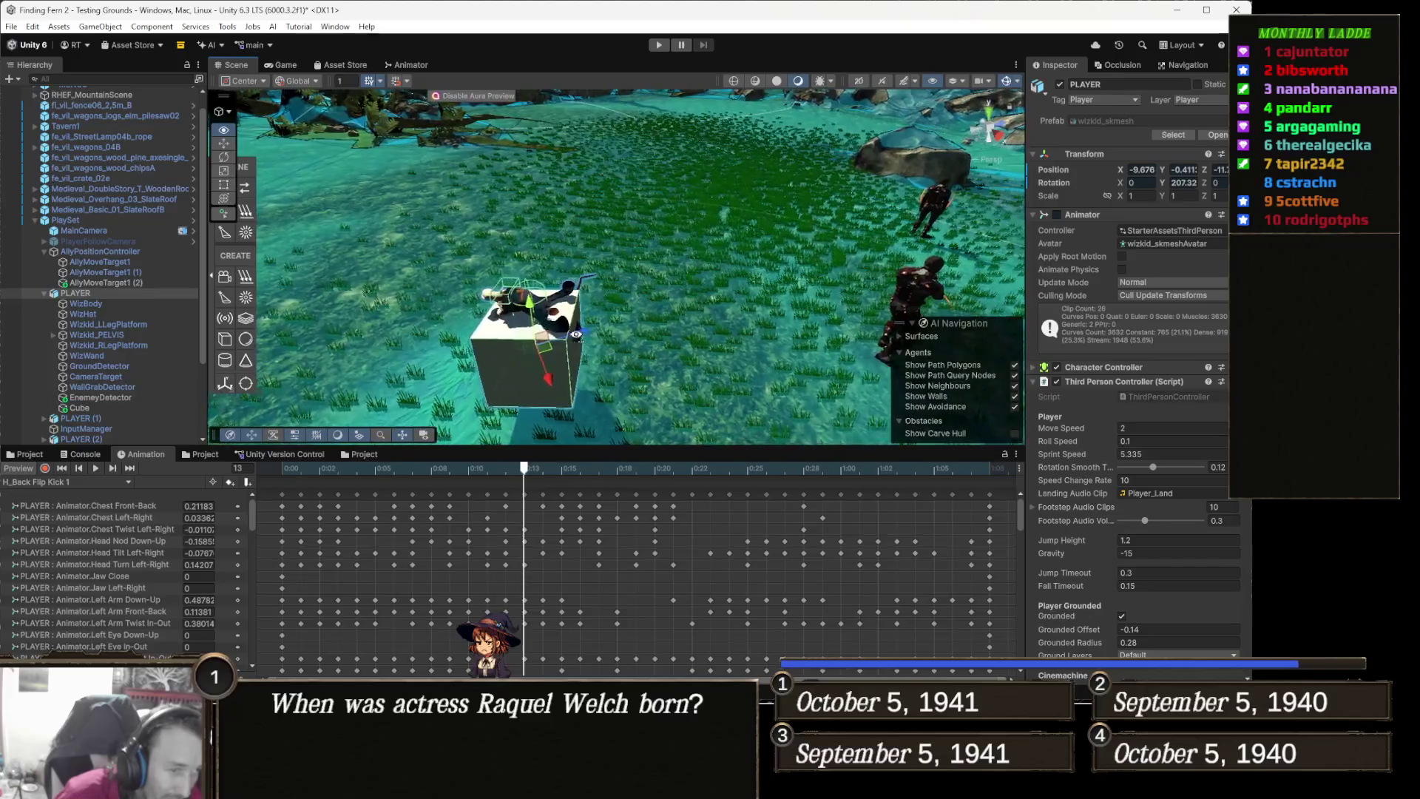
Select and frame PLAYER's child Cube with the Move tool in Local orientation
double_click(79, 408)
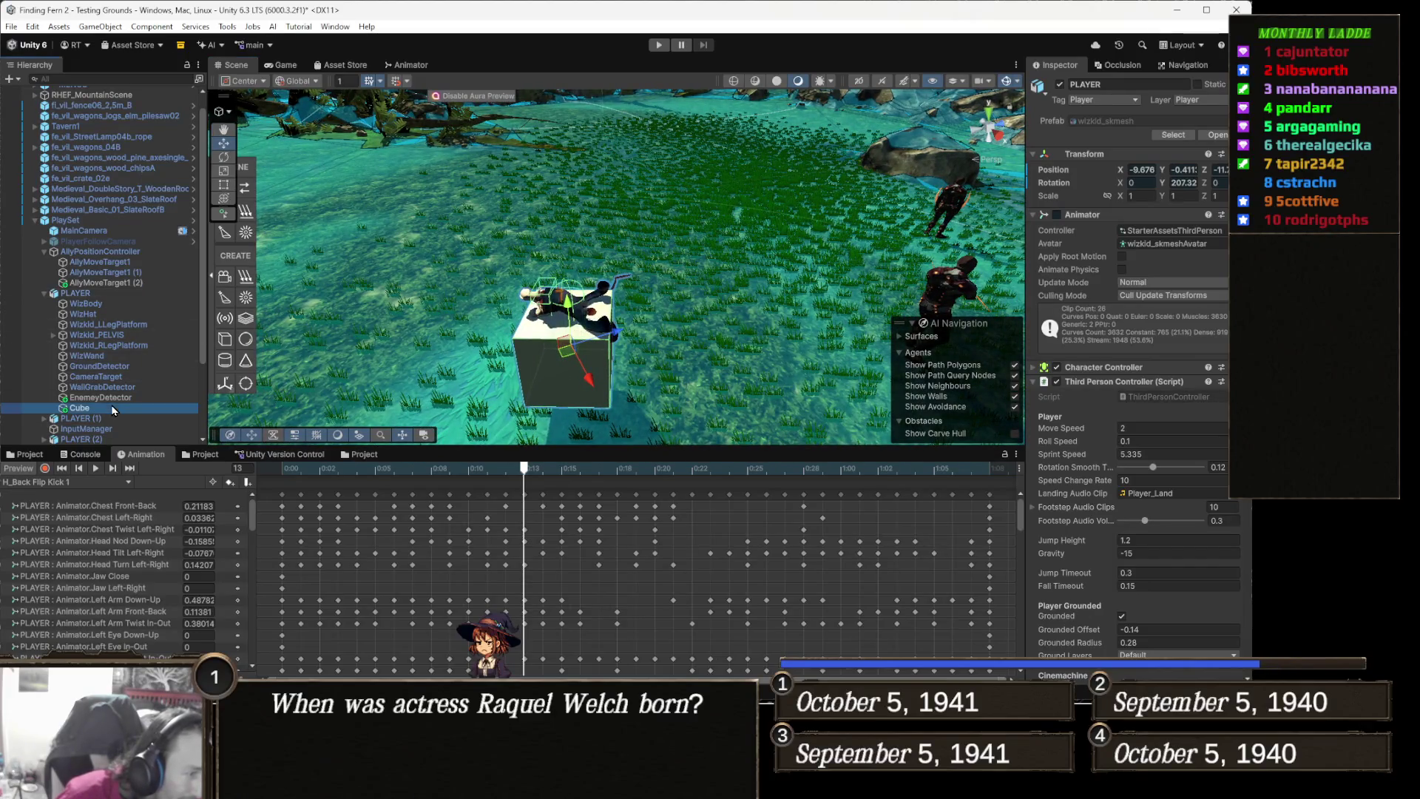
mouse_move(447, 240)
left_mouse_down()
mouse_move(621, 262)
mouse_move(614, 241)
left_mouse_up()
key("f")
key("w")
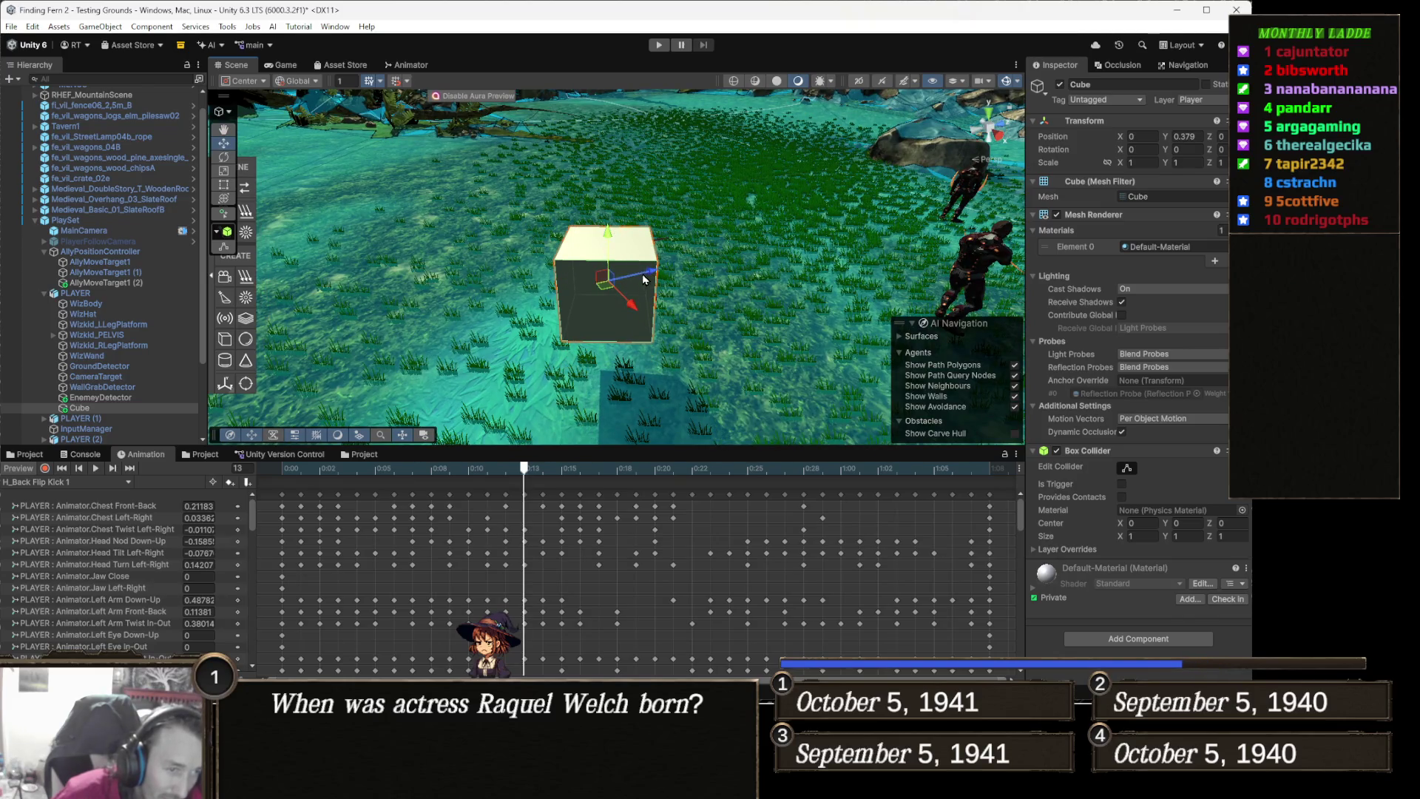
left_click_drag(640, 296, 631, 307)
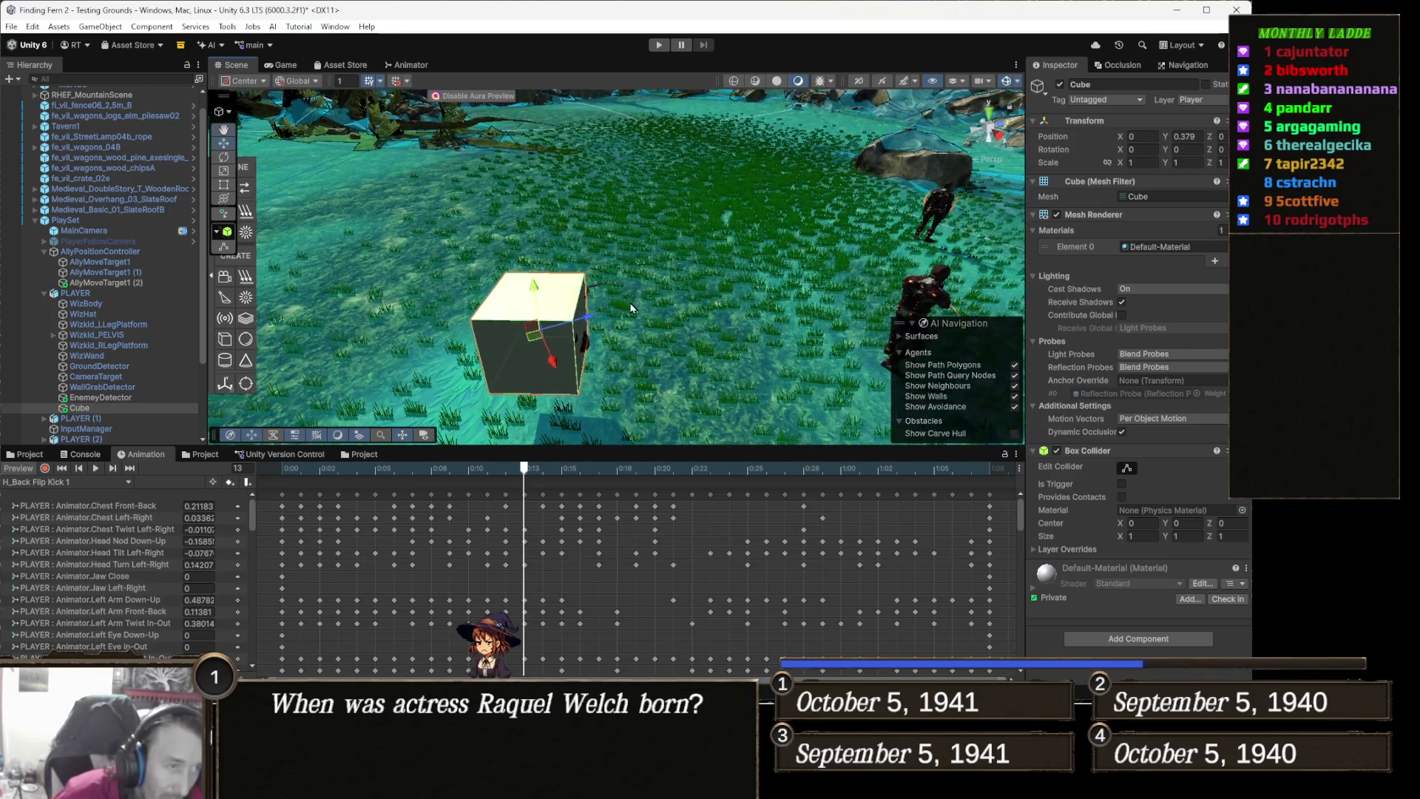
left_click(307, 81)
left_click(319, 111)
mouse_move(597, 274)
left_mouse_down()
mouse_move(636, 325)
mouse_move(558, 347)
mouse_move(463, 342)
mouse_move(543, 337)
left_mouse_up()
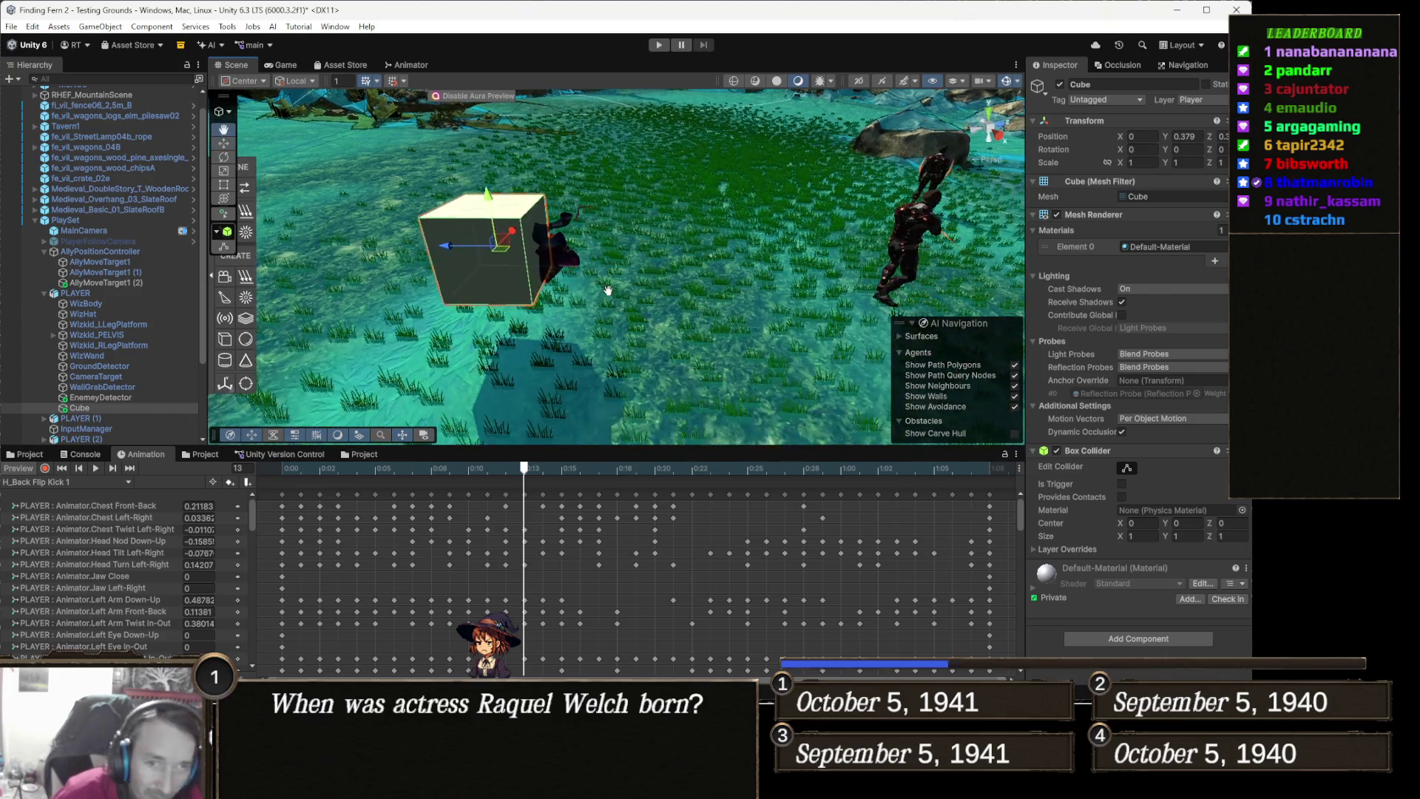
Remove the Cube's Mesh Filter and Mesh Renderer, and tick Is Trigger on its Box Collider
right_click(1093, 183)
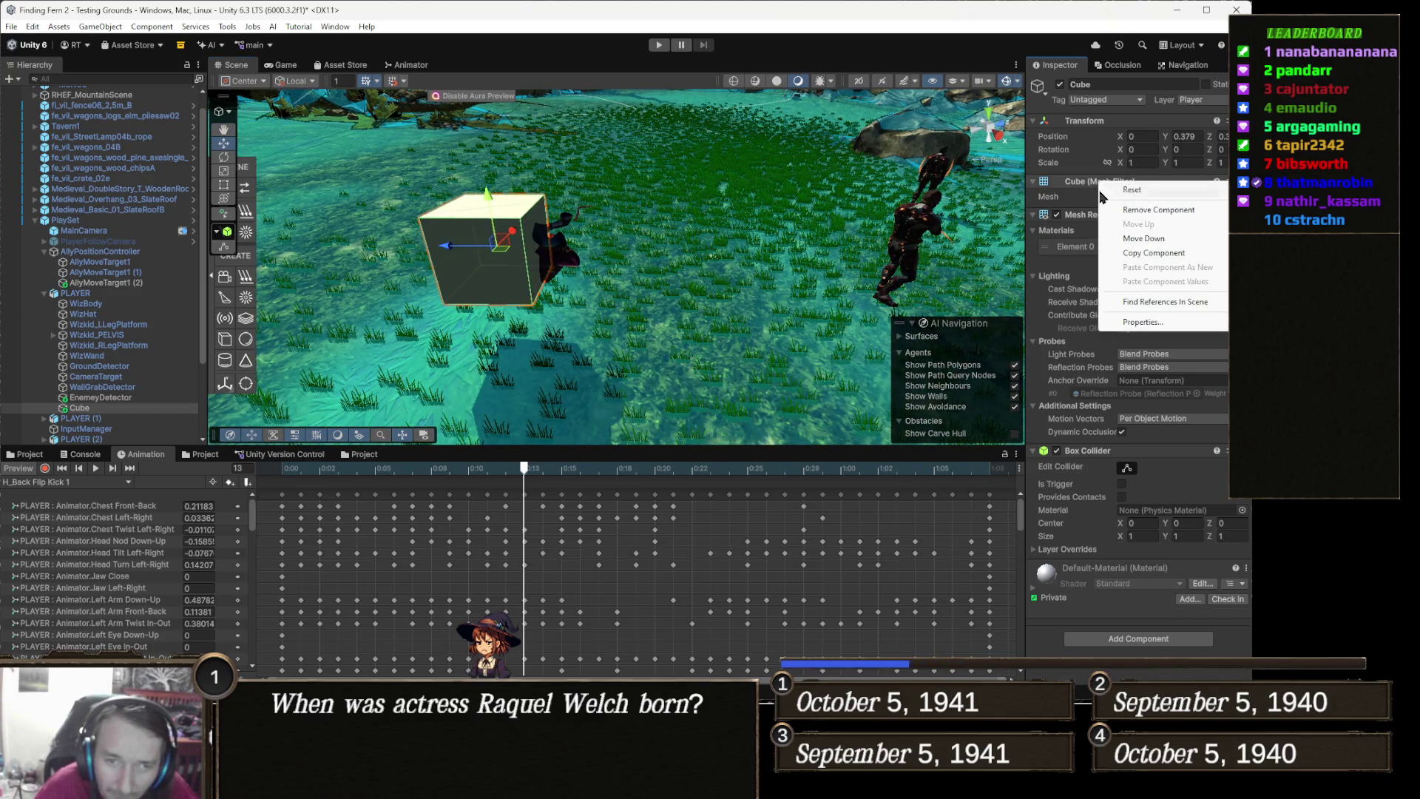
left_click(1165, 211)
right_click(1101, 181)
left_click(1194, 212)
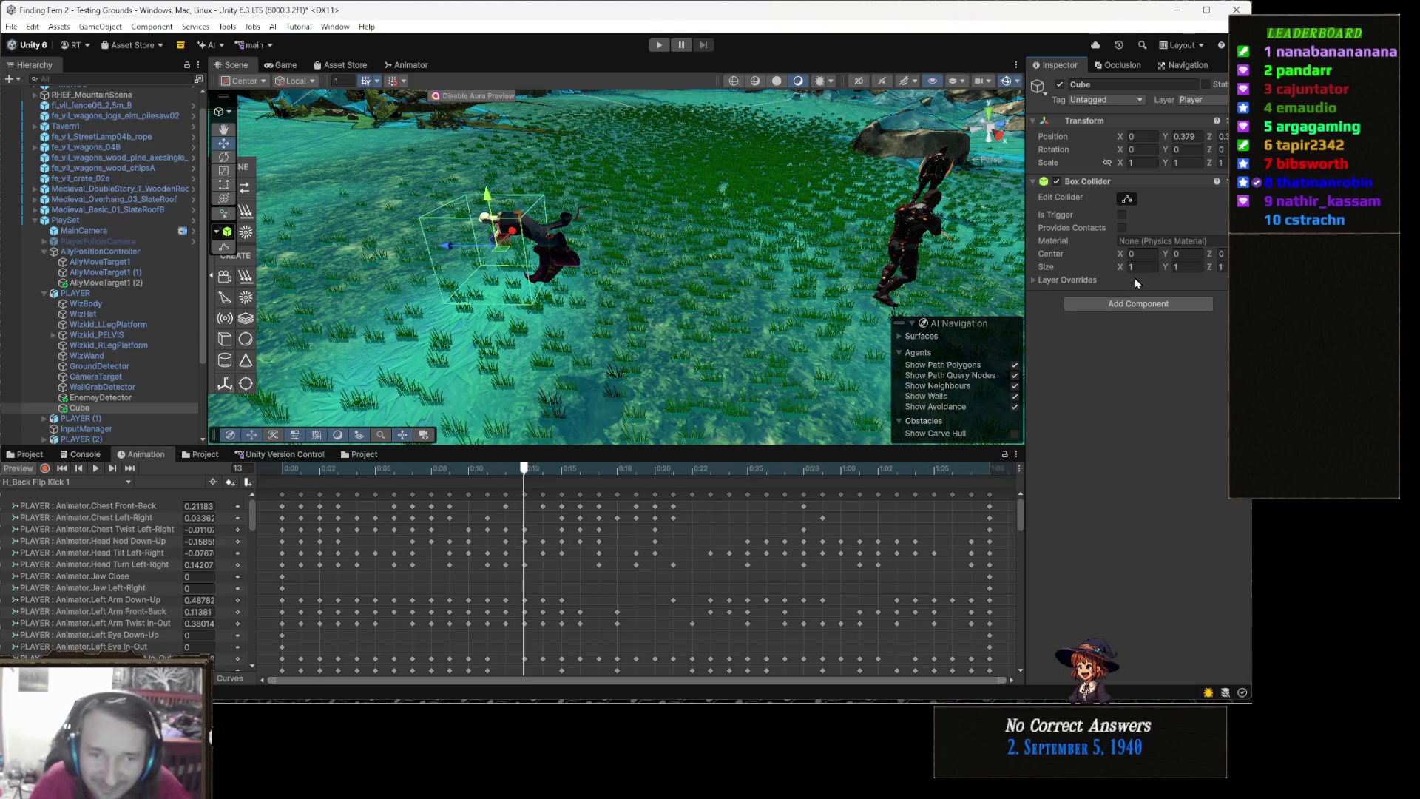
left_click(1124, 214)
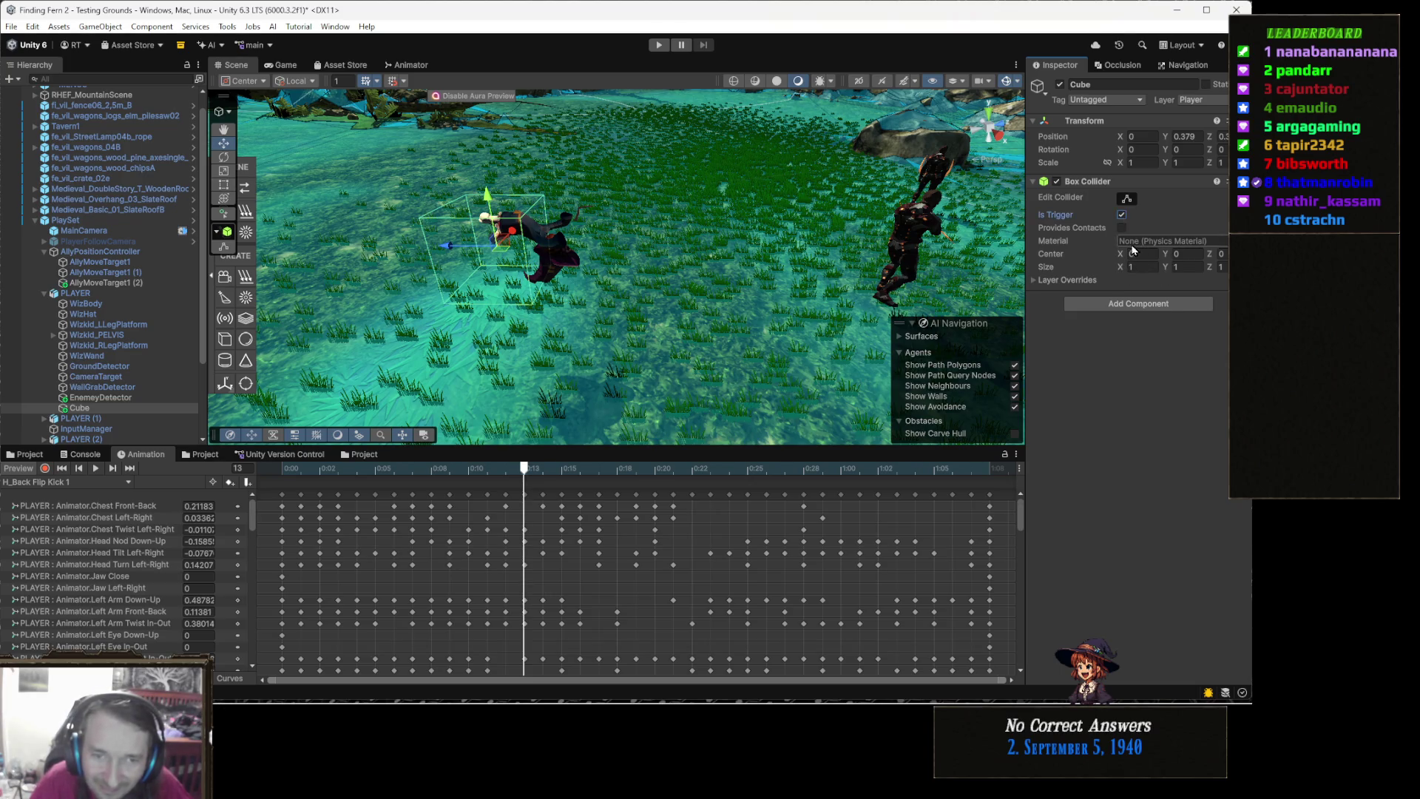
Give the Cube a kinematic Rigidbody and put it on the PlayerEffect layer
left_click(1168, 308)
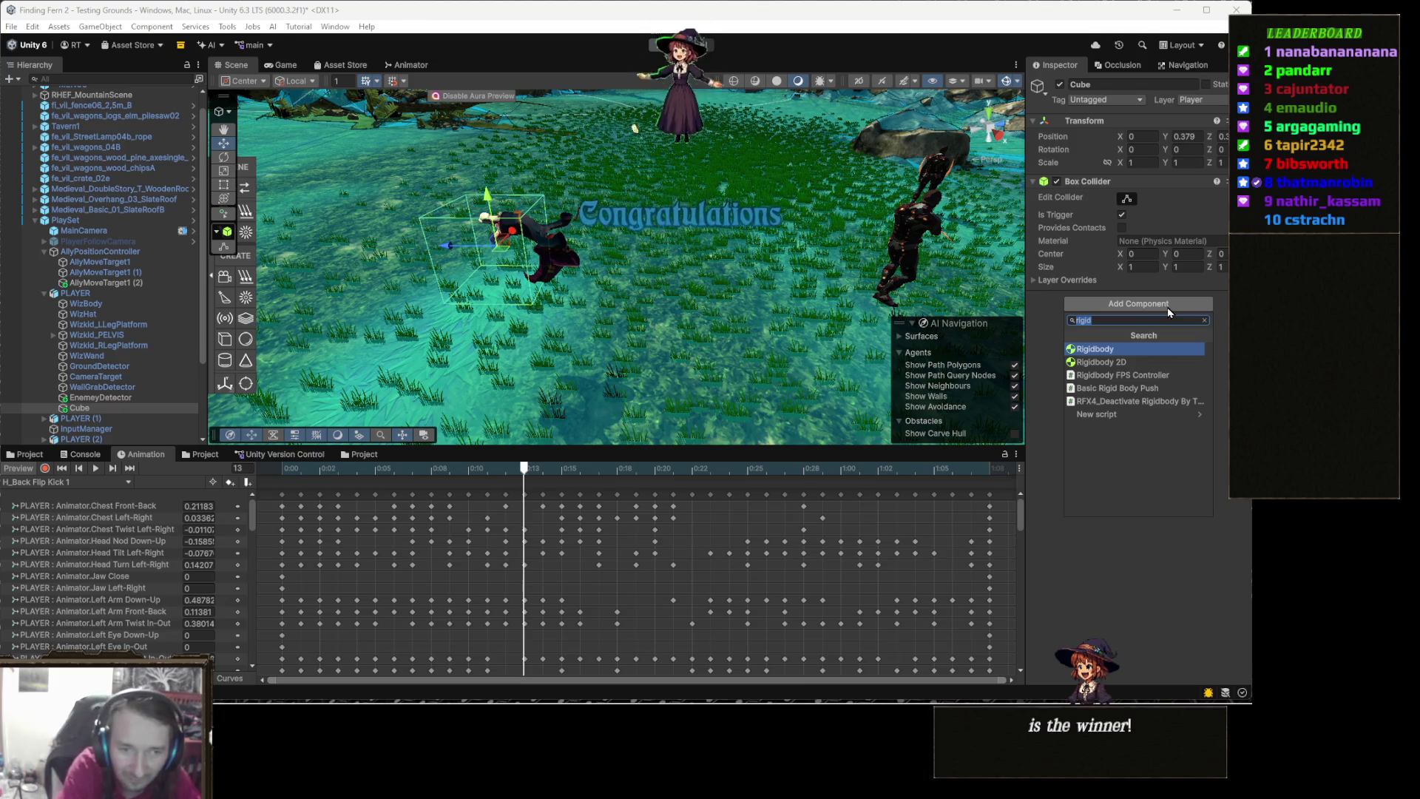
left_click(1166, 348)
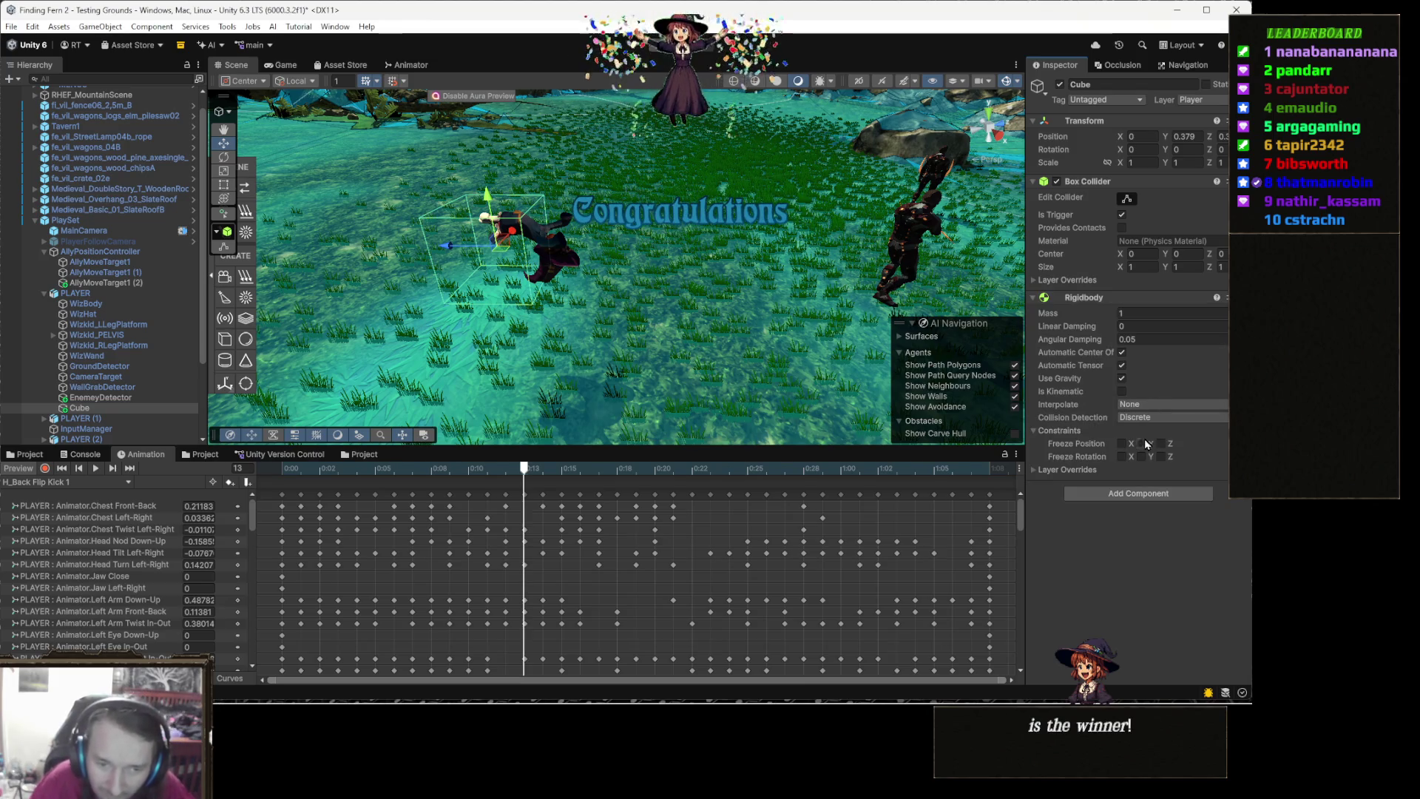
left_click(1122, 391)
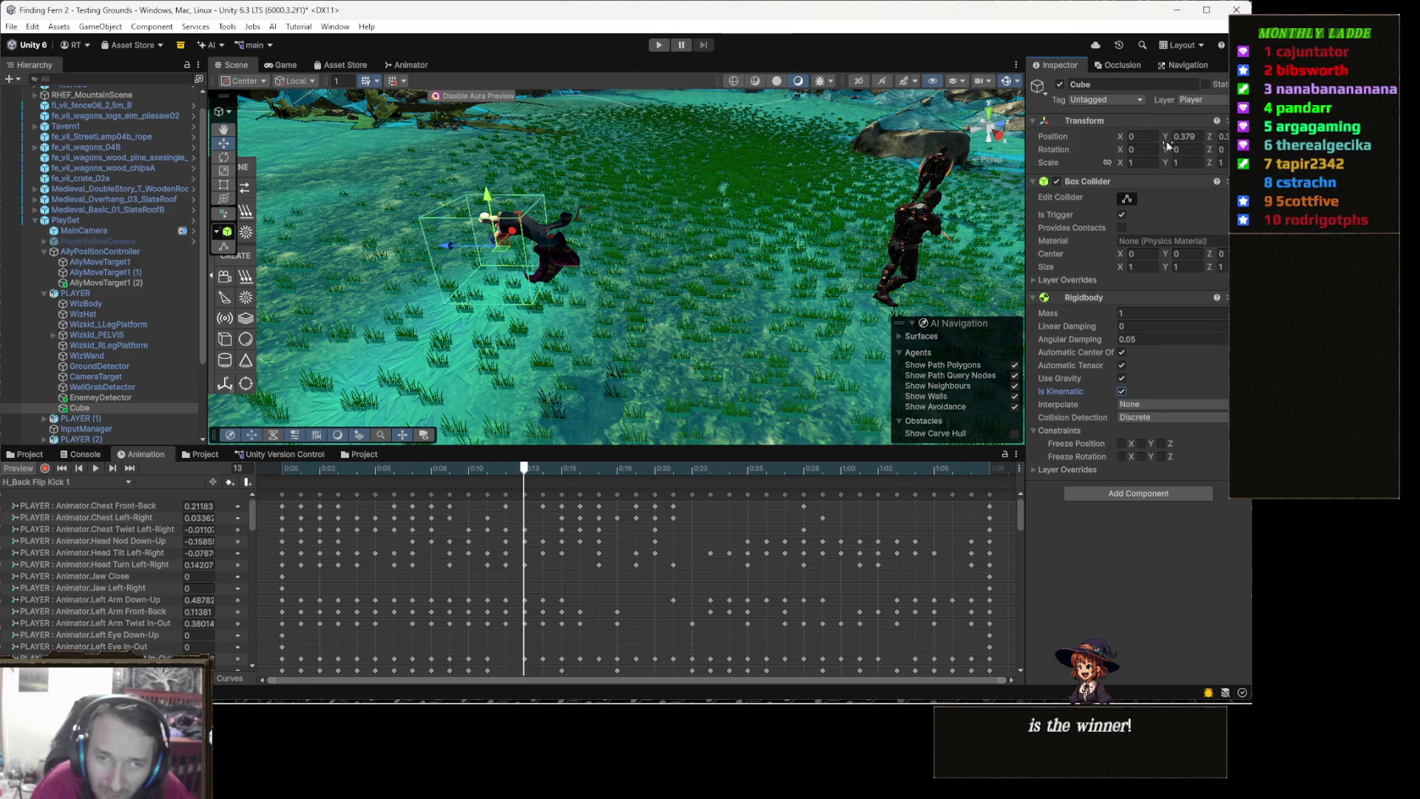
left_click(1211, 102)
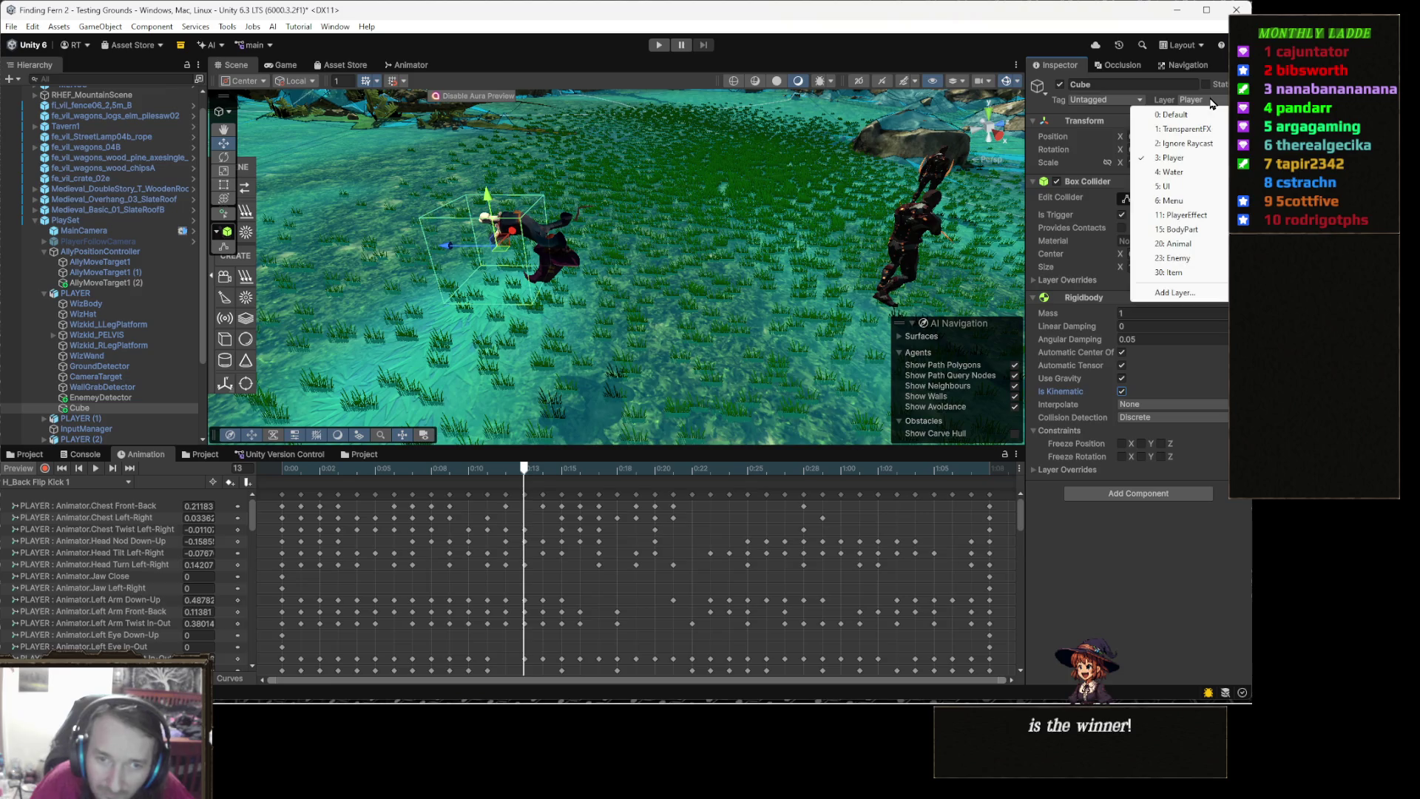
left_click(1201, 217)
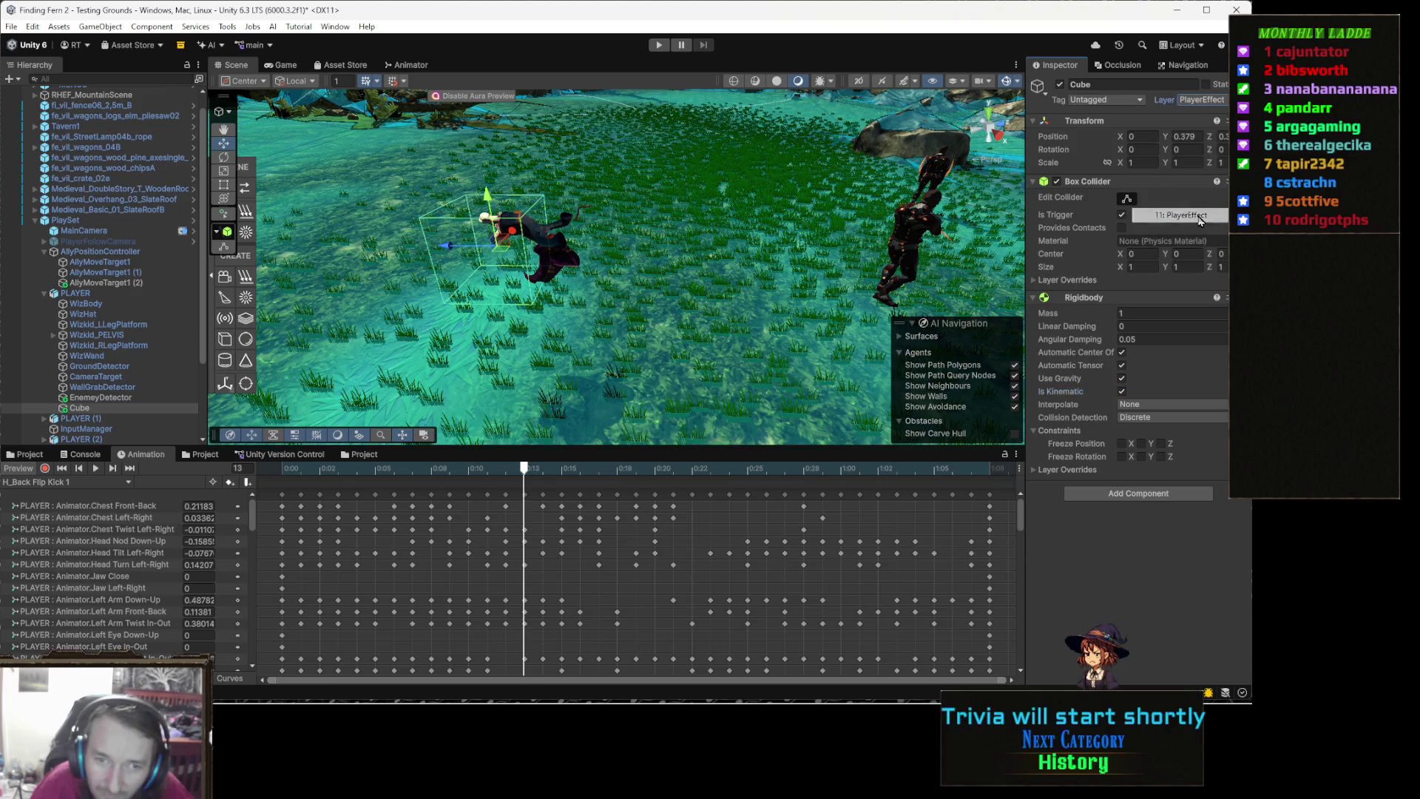
Add the Aoe script to the Cube and enable Is Player
left_click(1146, 495)
type("aoe")
key("Return")
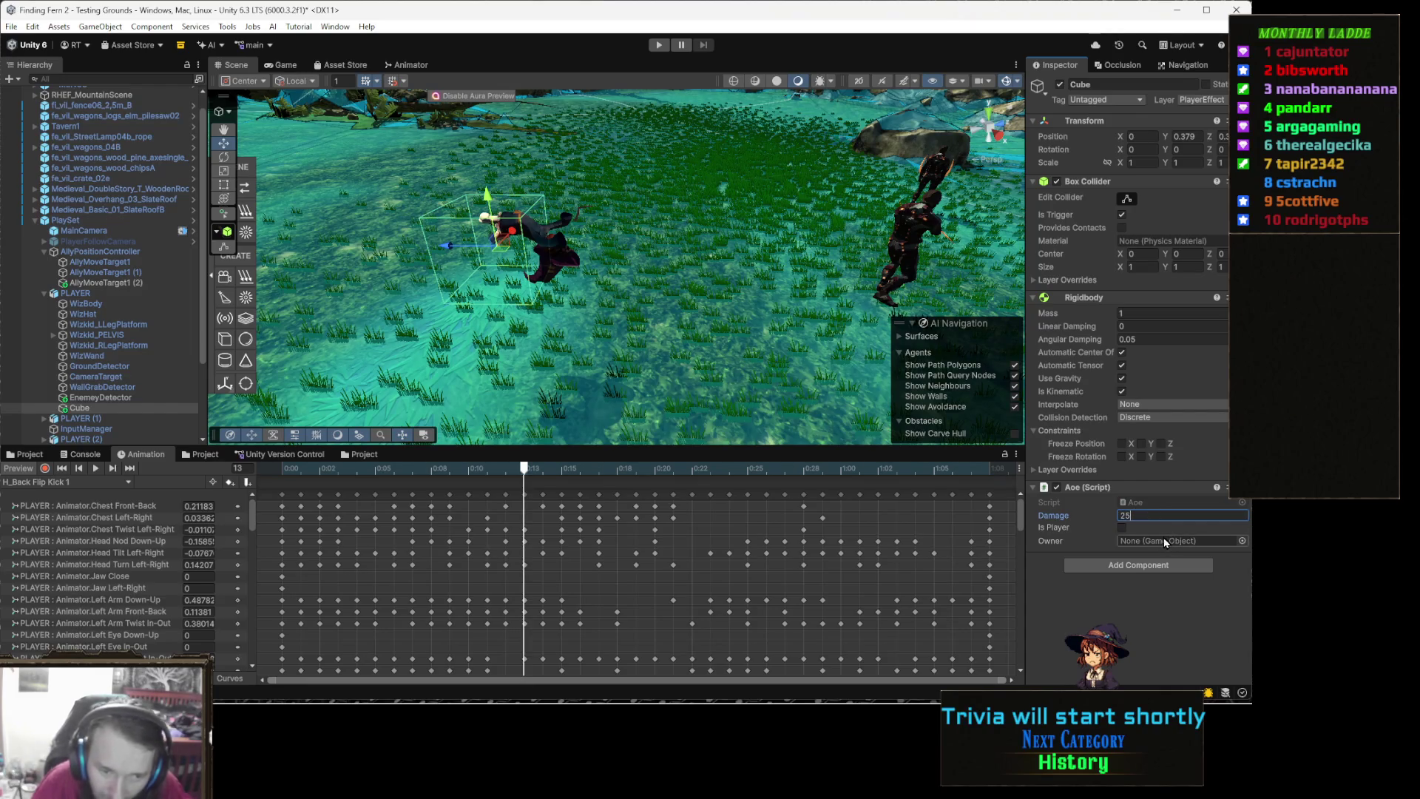
left_click(1123, 528)
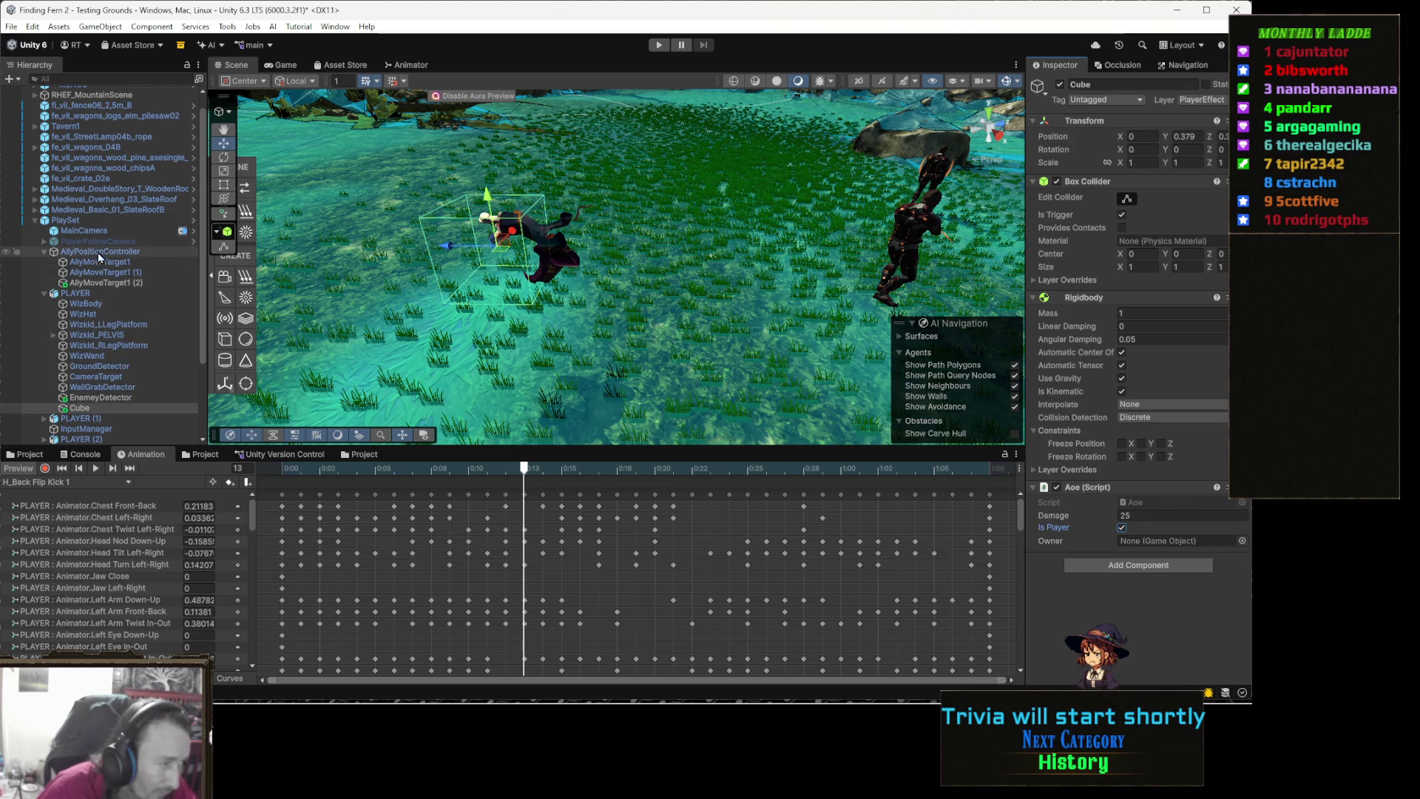
Set the Cube's Aoe Owner to PLAYER and deactivate the Cube by default
left_click(146, 221)
left_click_drag(147, 222, 146, 222)
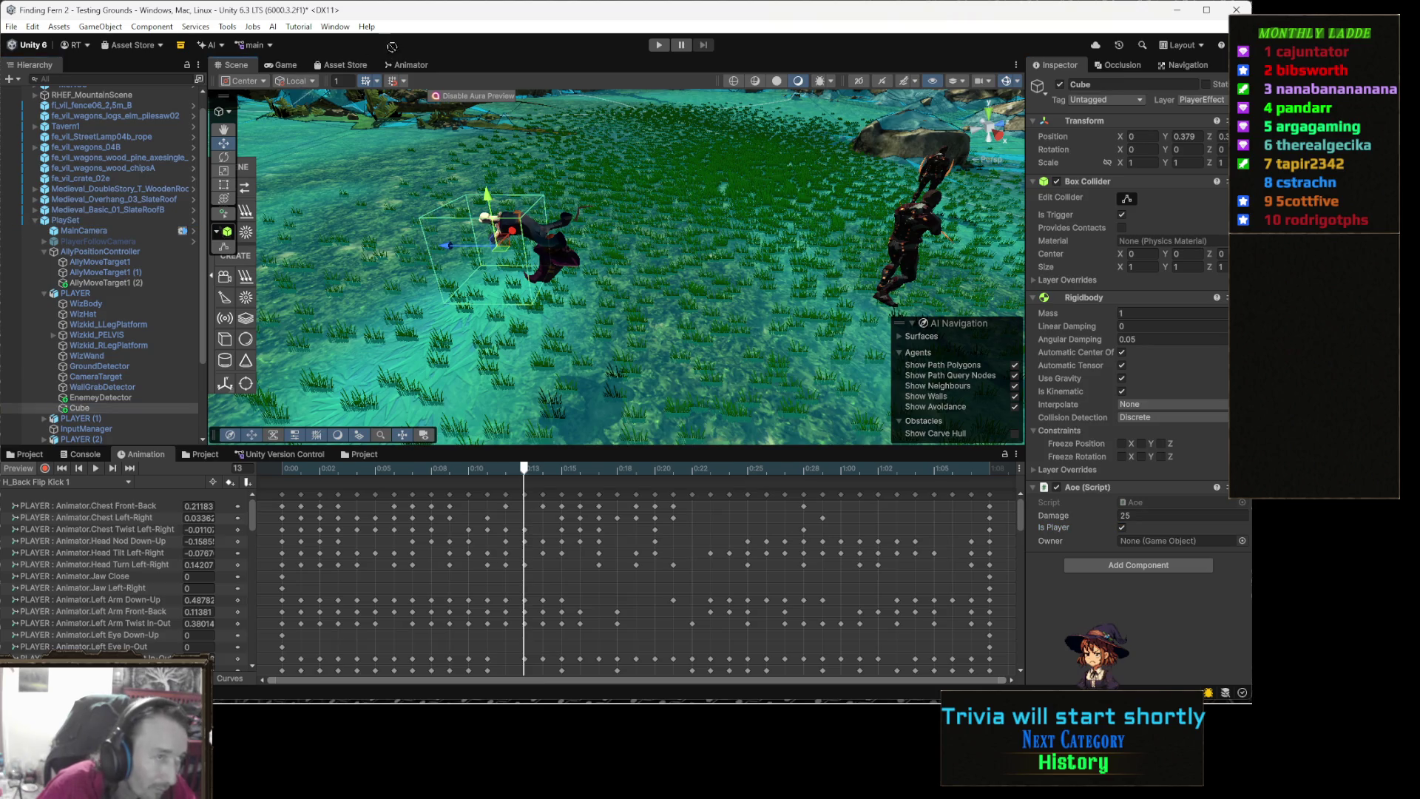
mouse_move(96, 301)
left_mouse_down()
mouse_move(1030, 542)
mouse_move(1148, 533)
mouse_move(1152, 545)
left_mouse_up()
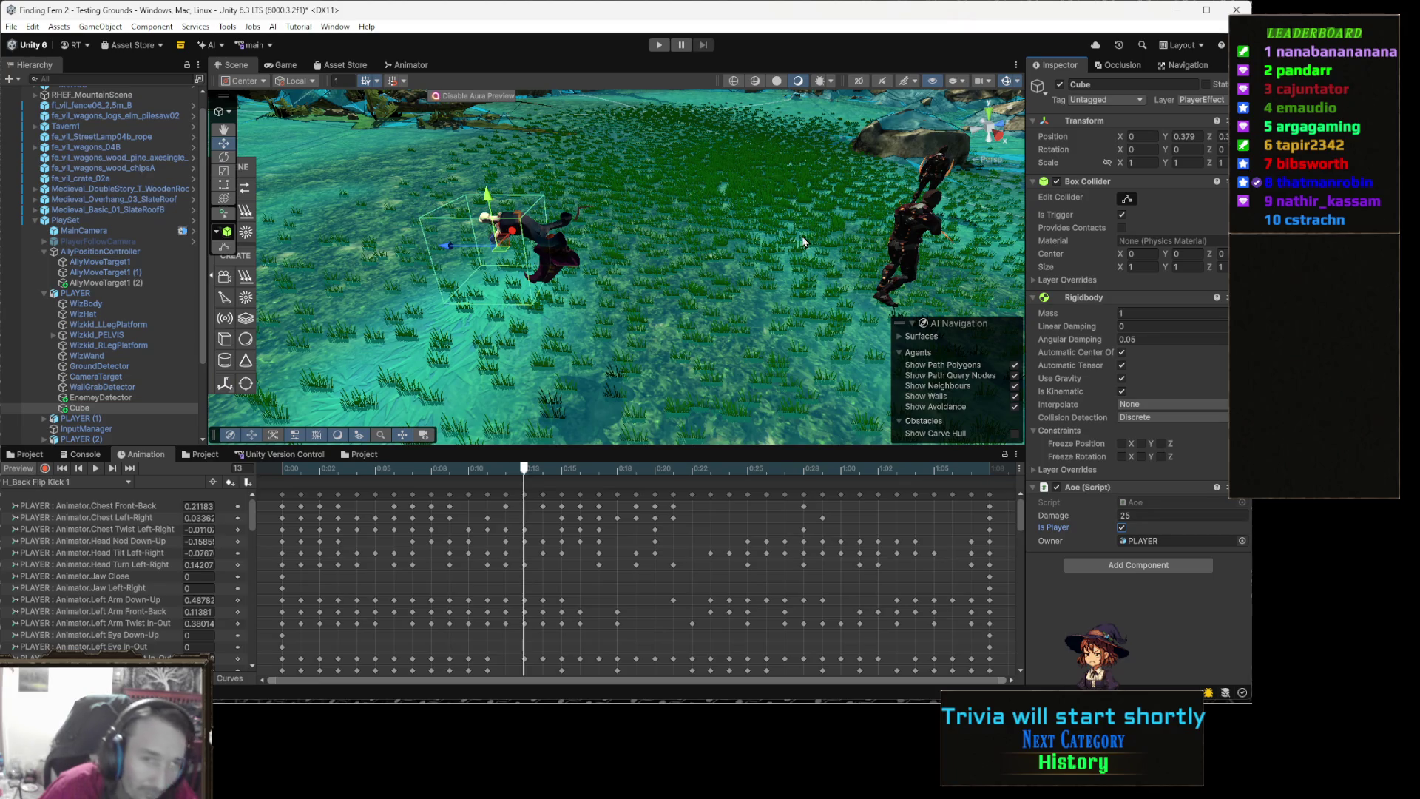
left_click(1059, 85)
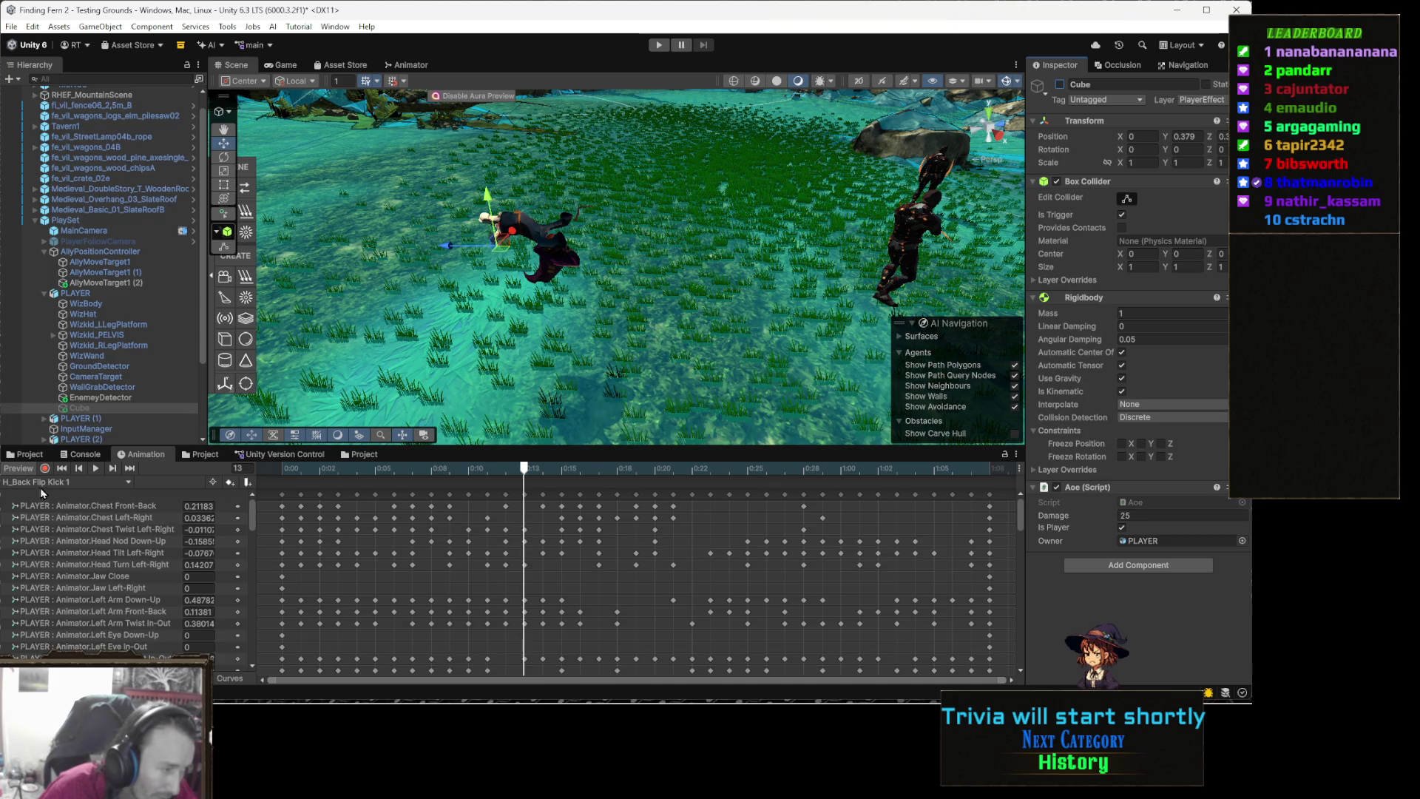
Key the kick clip so the hitbox switches on around frame 10 and off at frame 13
left_click(45, 469)
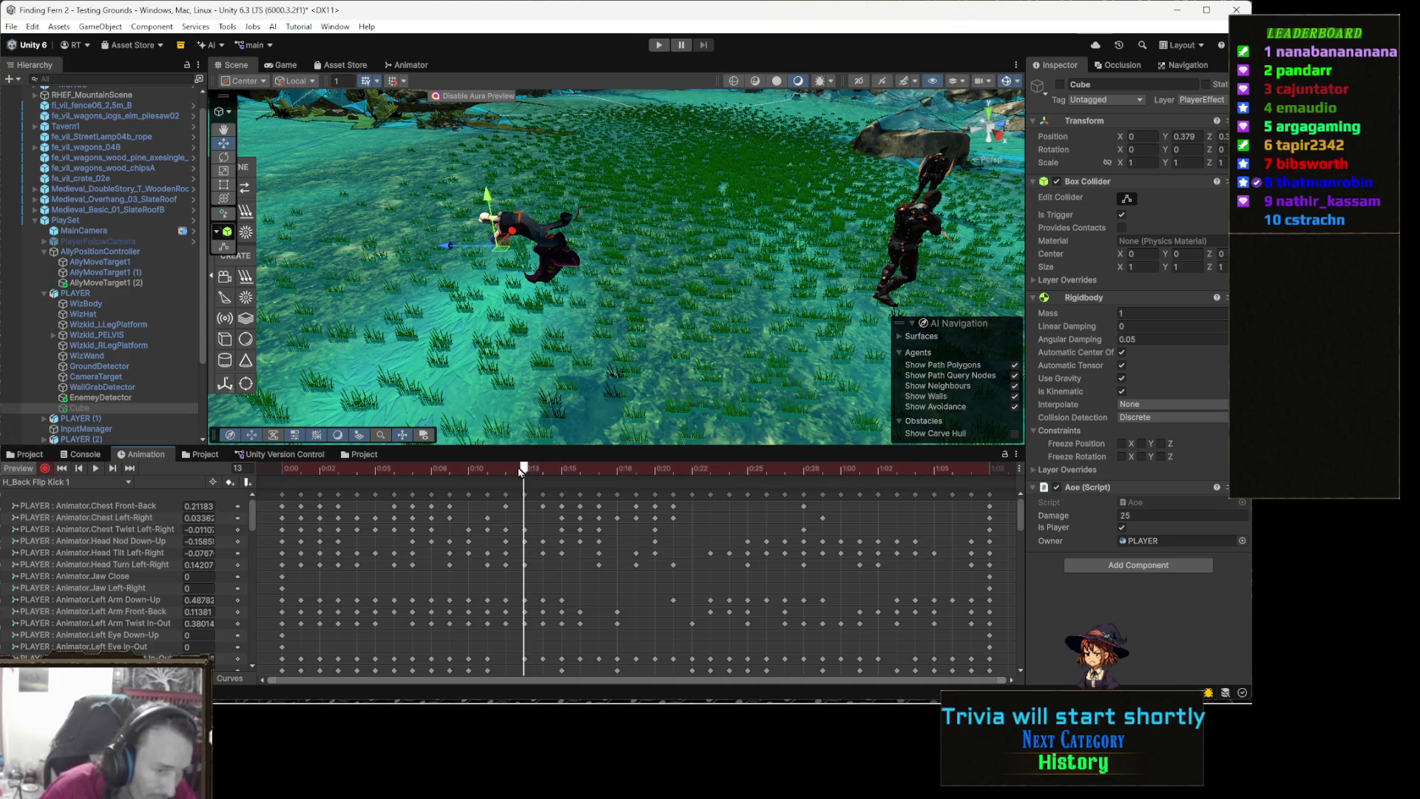
mouse_move(522, 474)
left_mouse_down()
mouse_move(432, 477)
mouse_move(486, 479)
left_mouse_up()
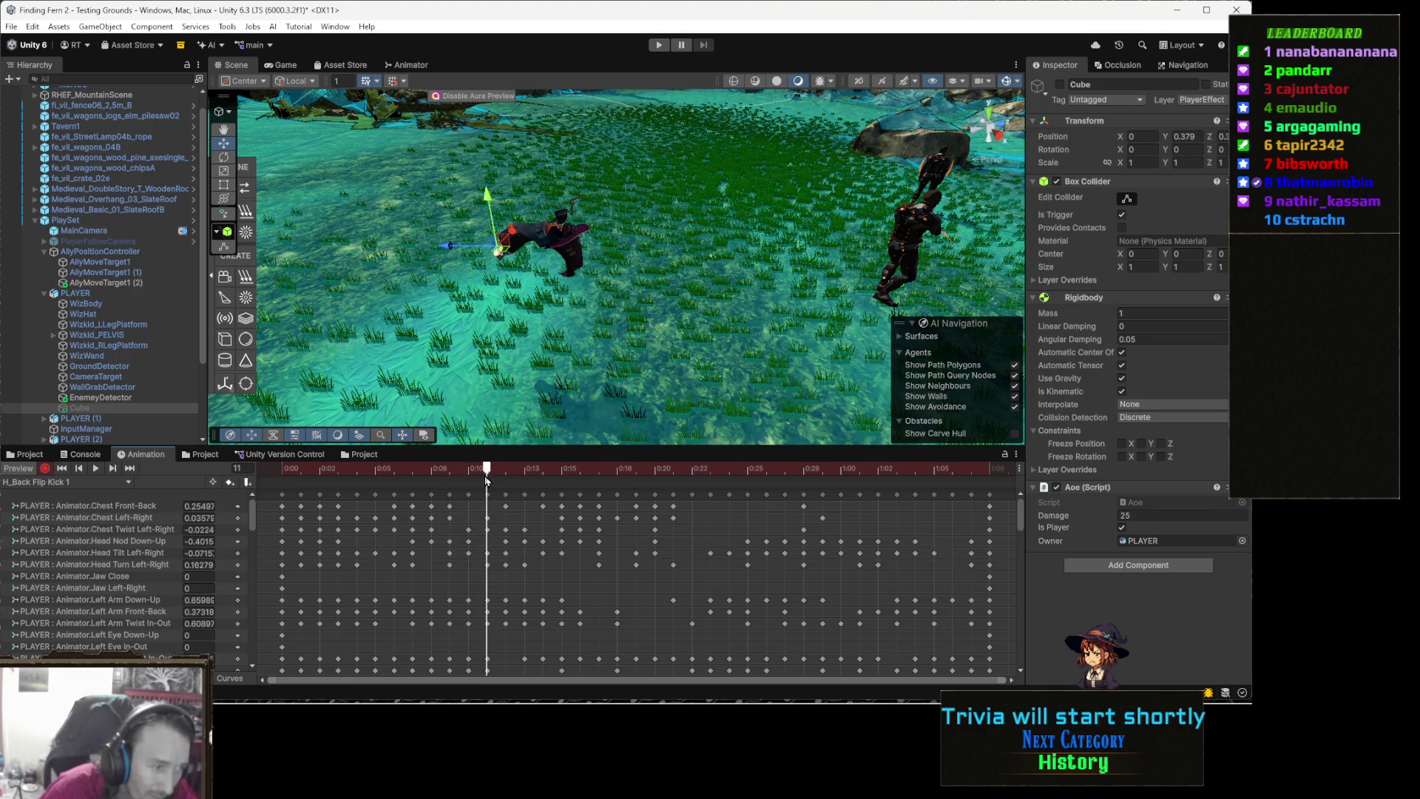
left_click(1060, 84)
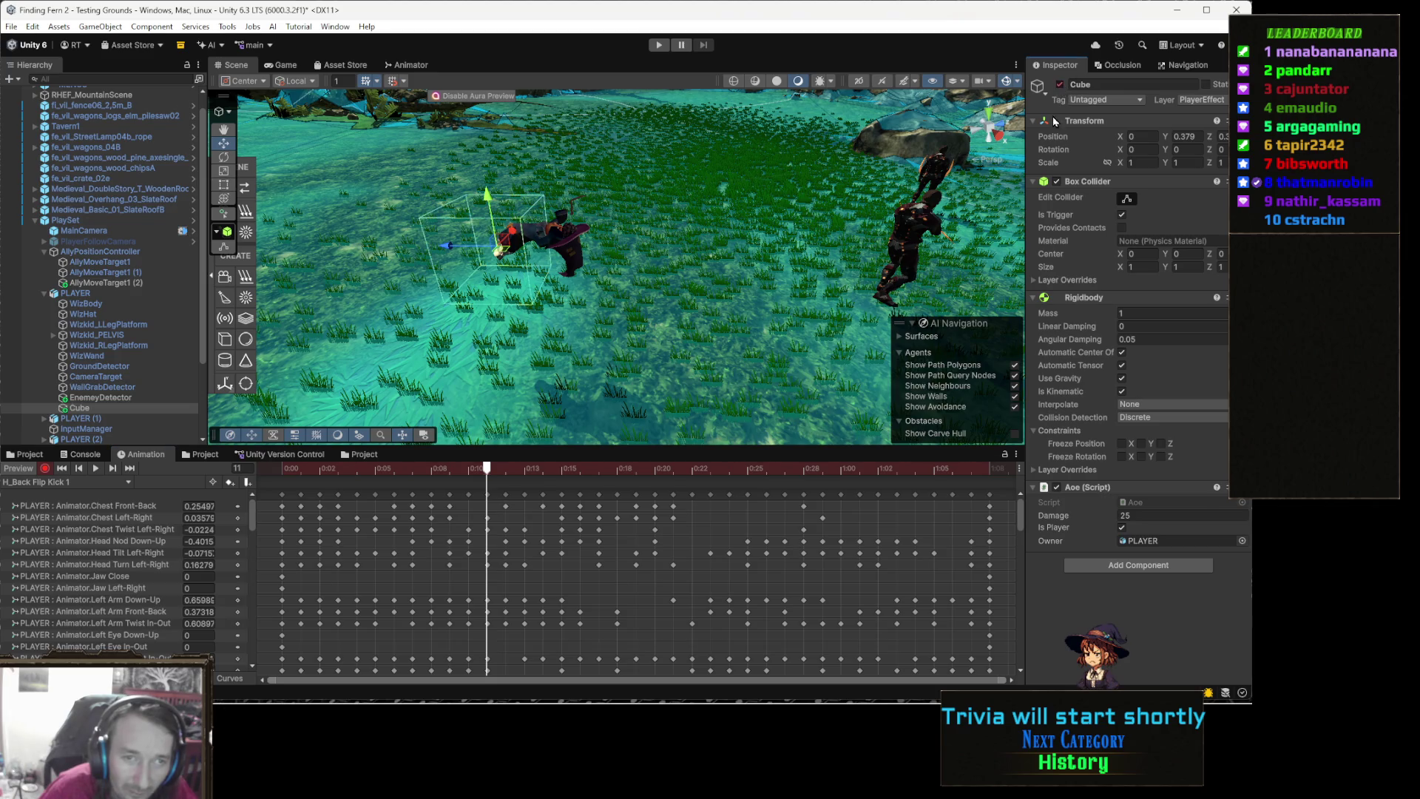
left_click(582, 470)
mouse_move(587, 474)
left_mouse_down()
mouse_move(497, 459)
mouse_move(560, 462)
left_mouse_up()
left_click(1060, 85)
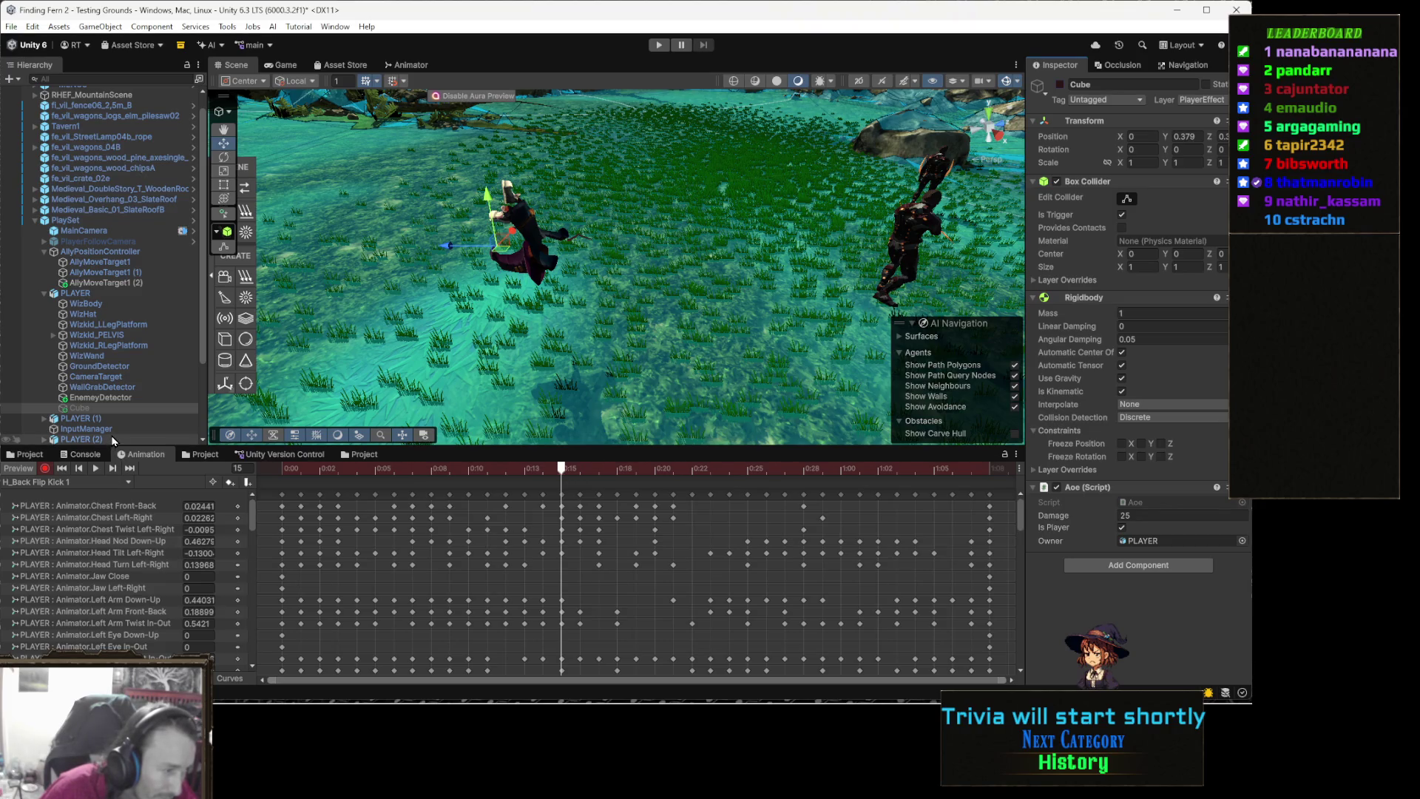
left_click(118, 407)
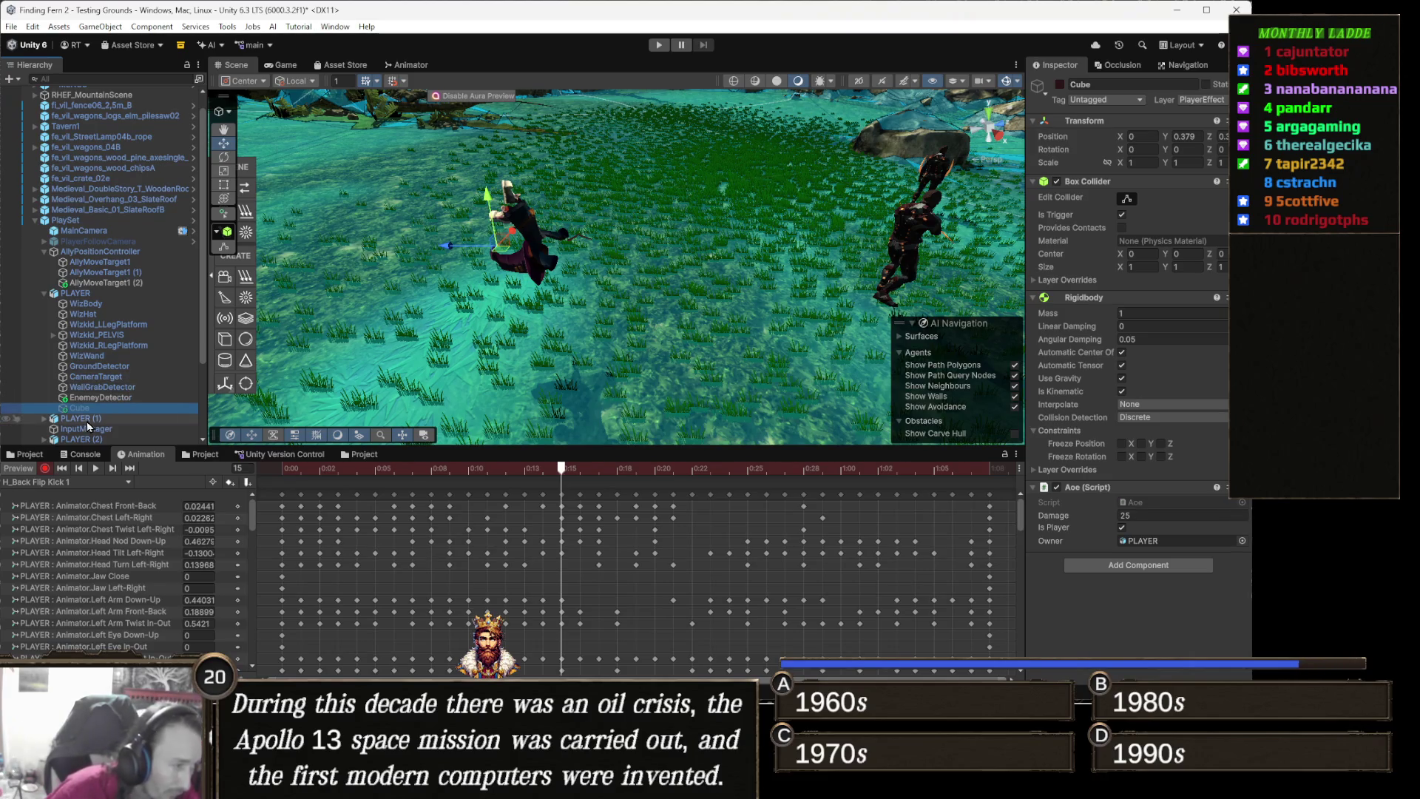
Paste PLAYER (1)'s hitbox Cube under PLAYER (2) as a child
left_click(82, 419)
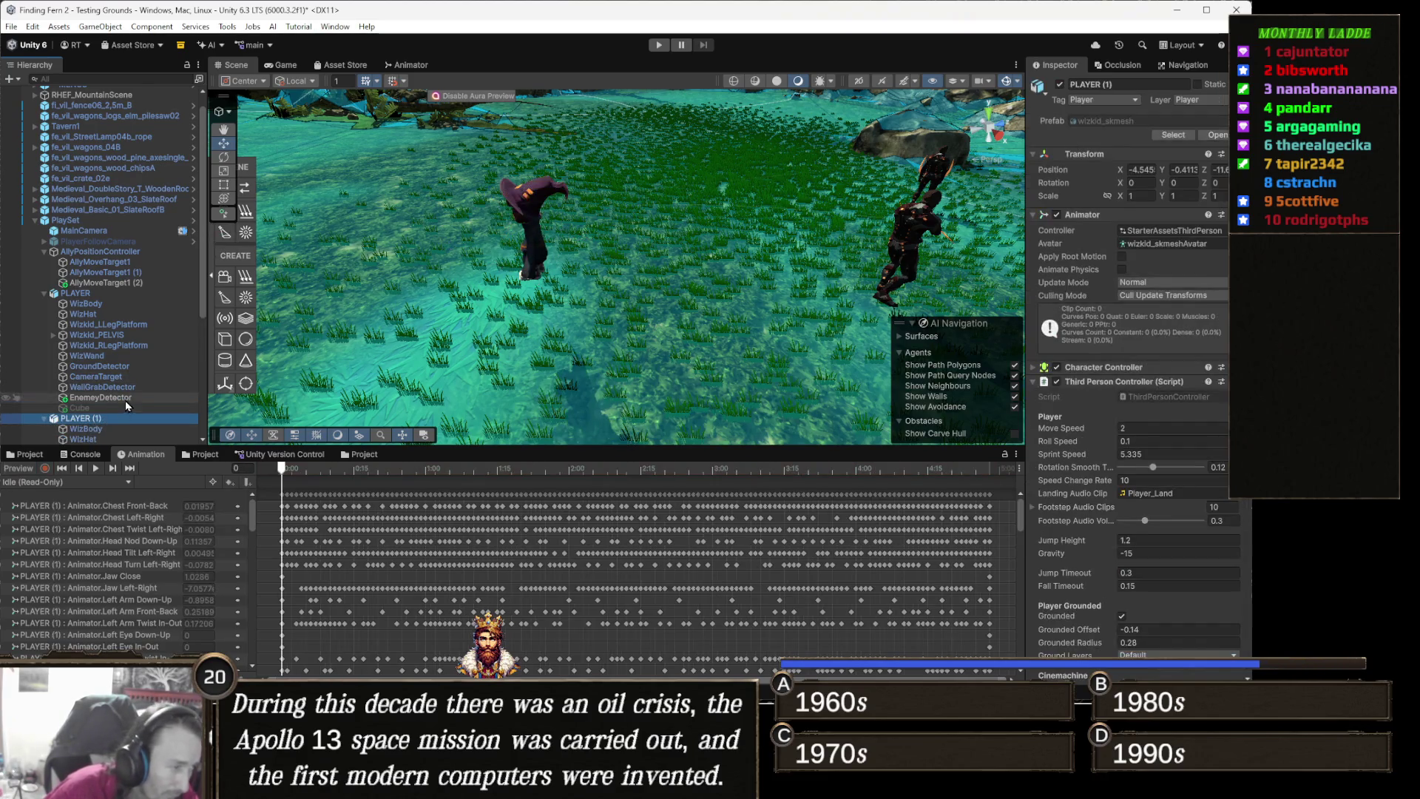
scroll(124, 399, "down", 3)
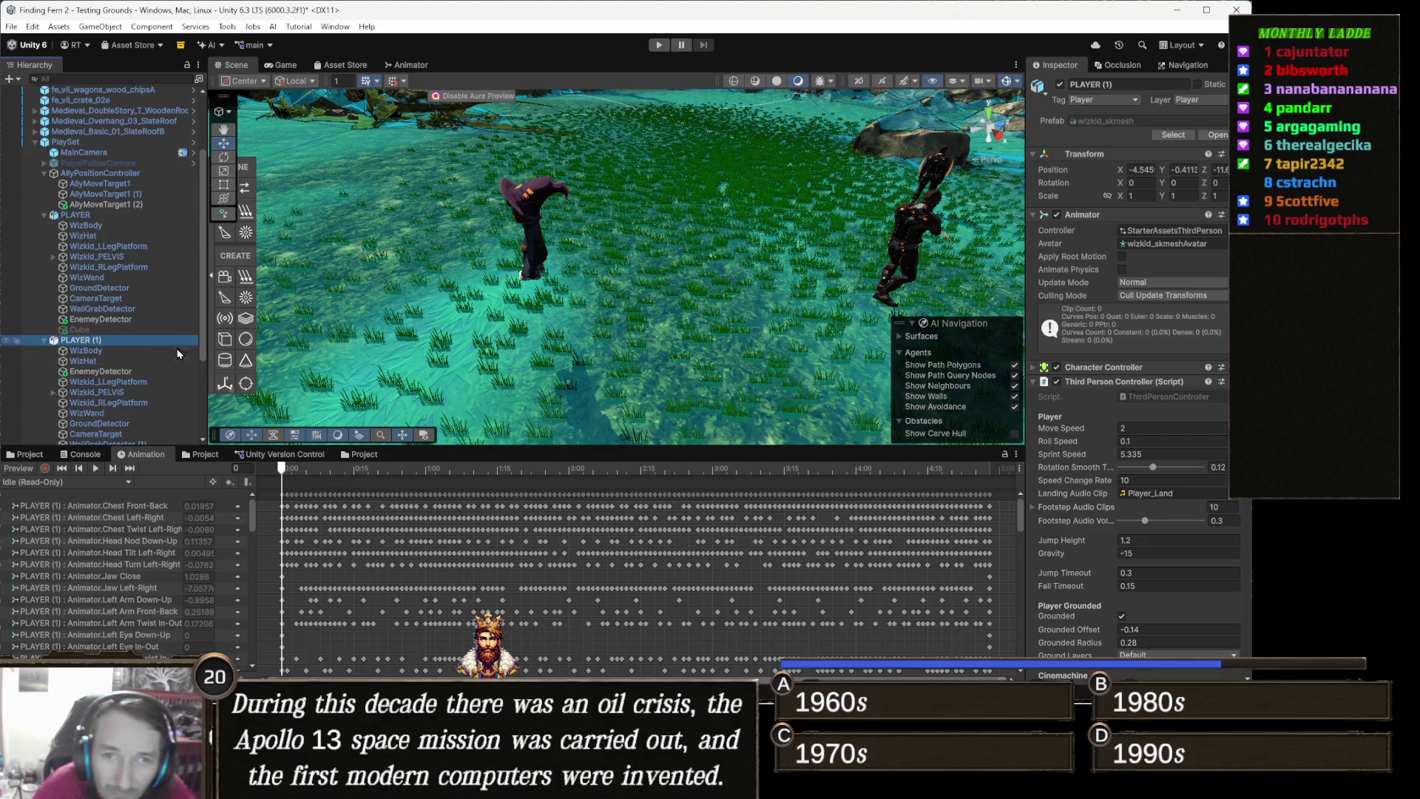
left_click(56, 393)
left_click(111, 402)
scroll(130, 399, "down", 3)
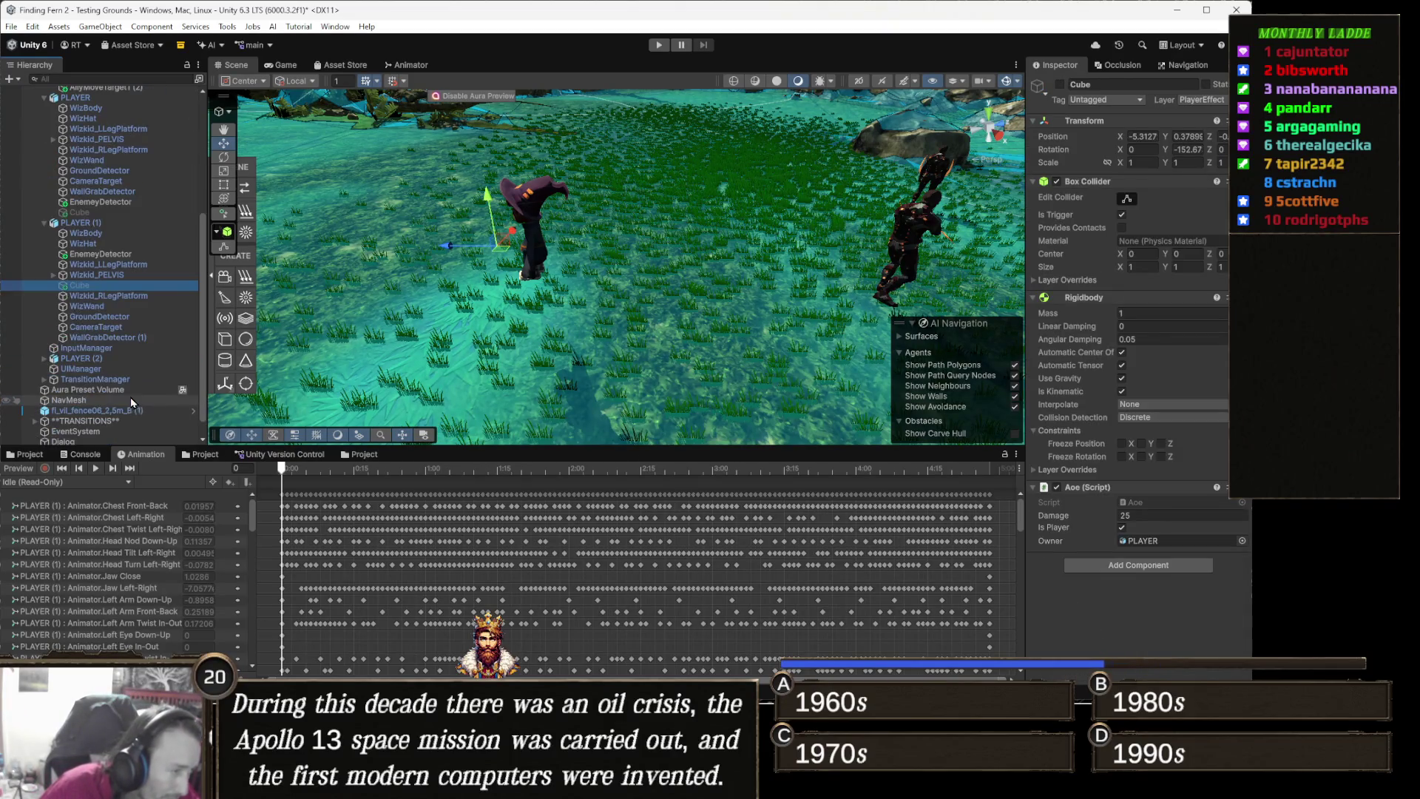
left_click(44, 358)
left_click(110, 359)
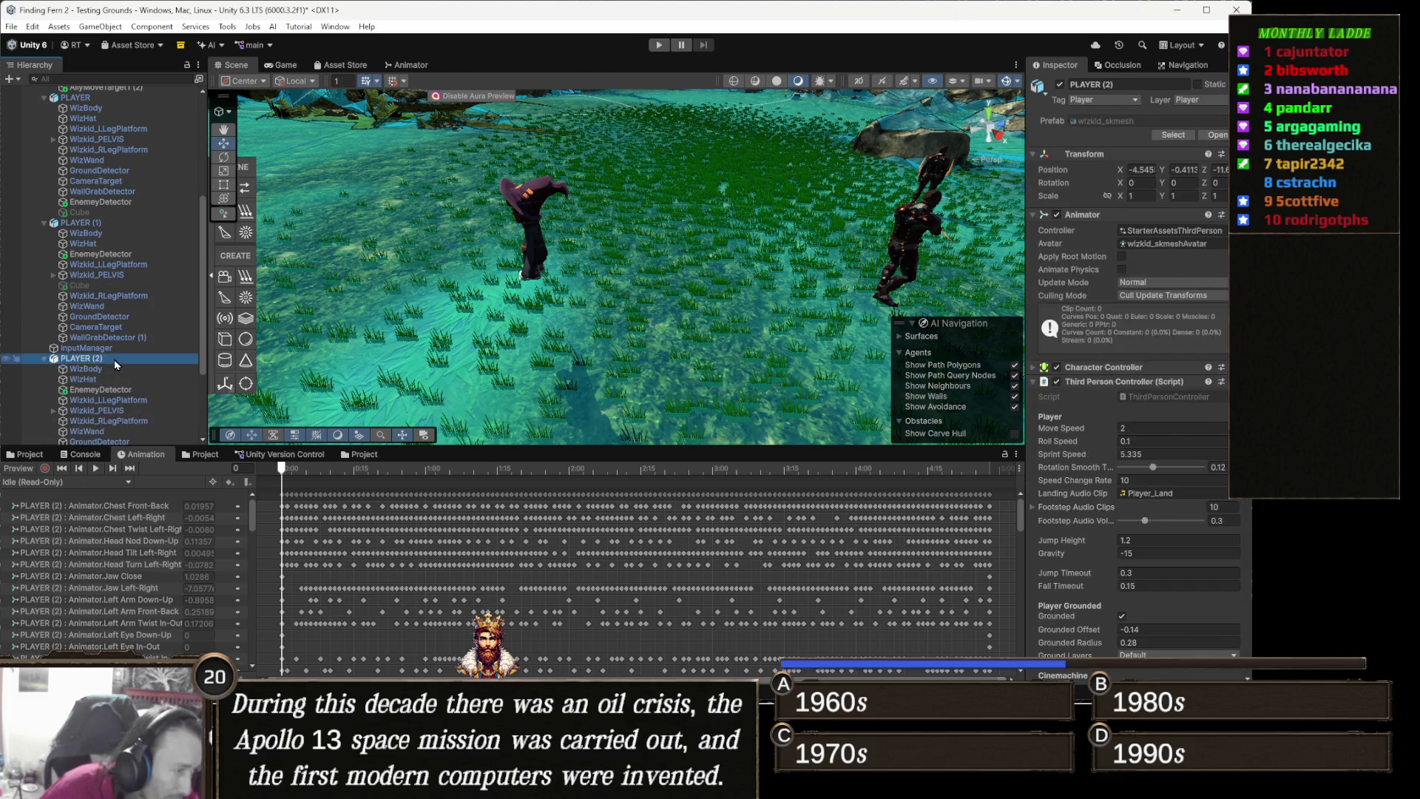
key("ctrl+shift+v")
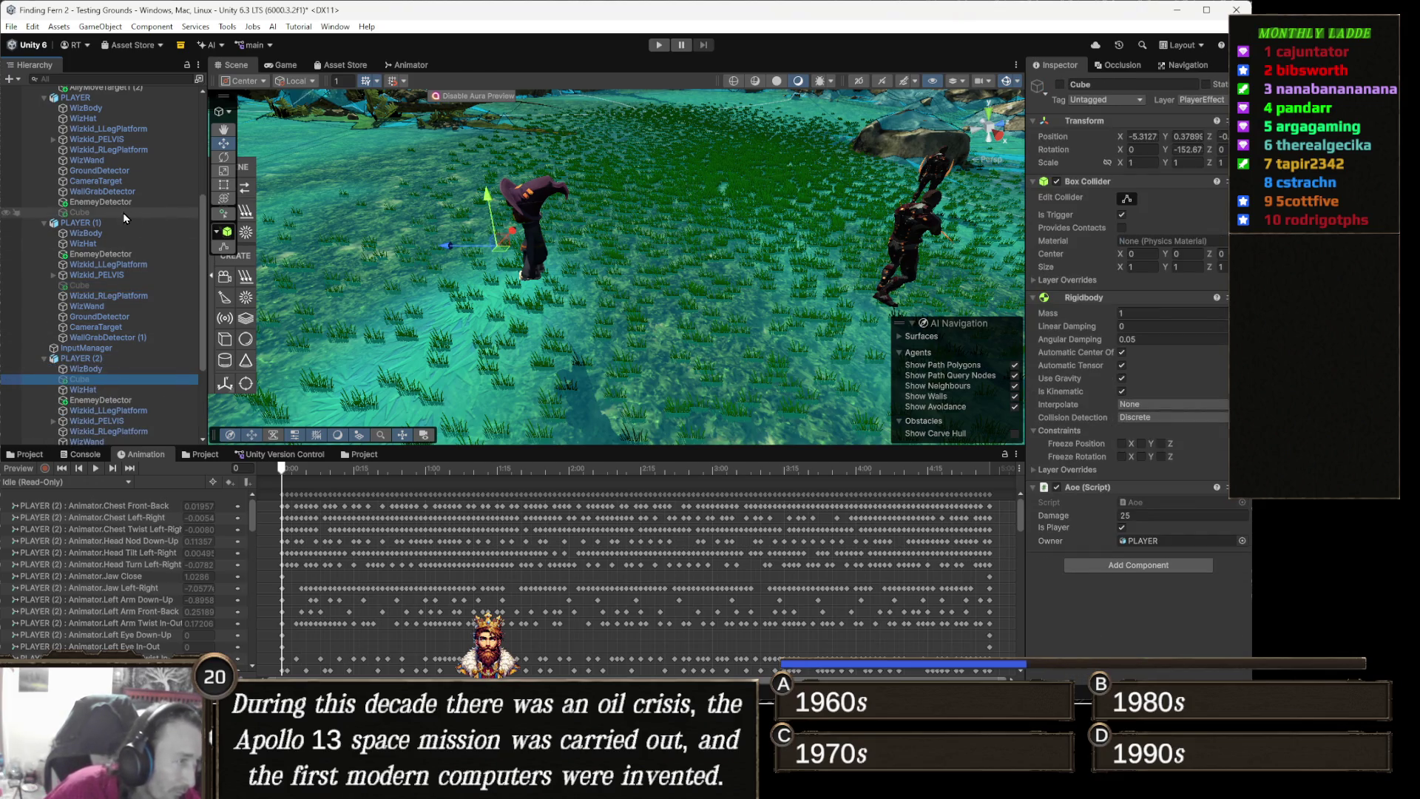
Copy the Transform component of the original PLAYER's hitbox Cube
left_click(123, 212)
right_click(1086, 123)
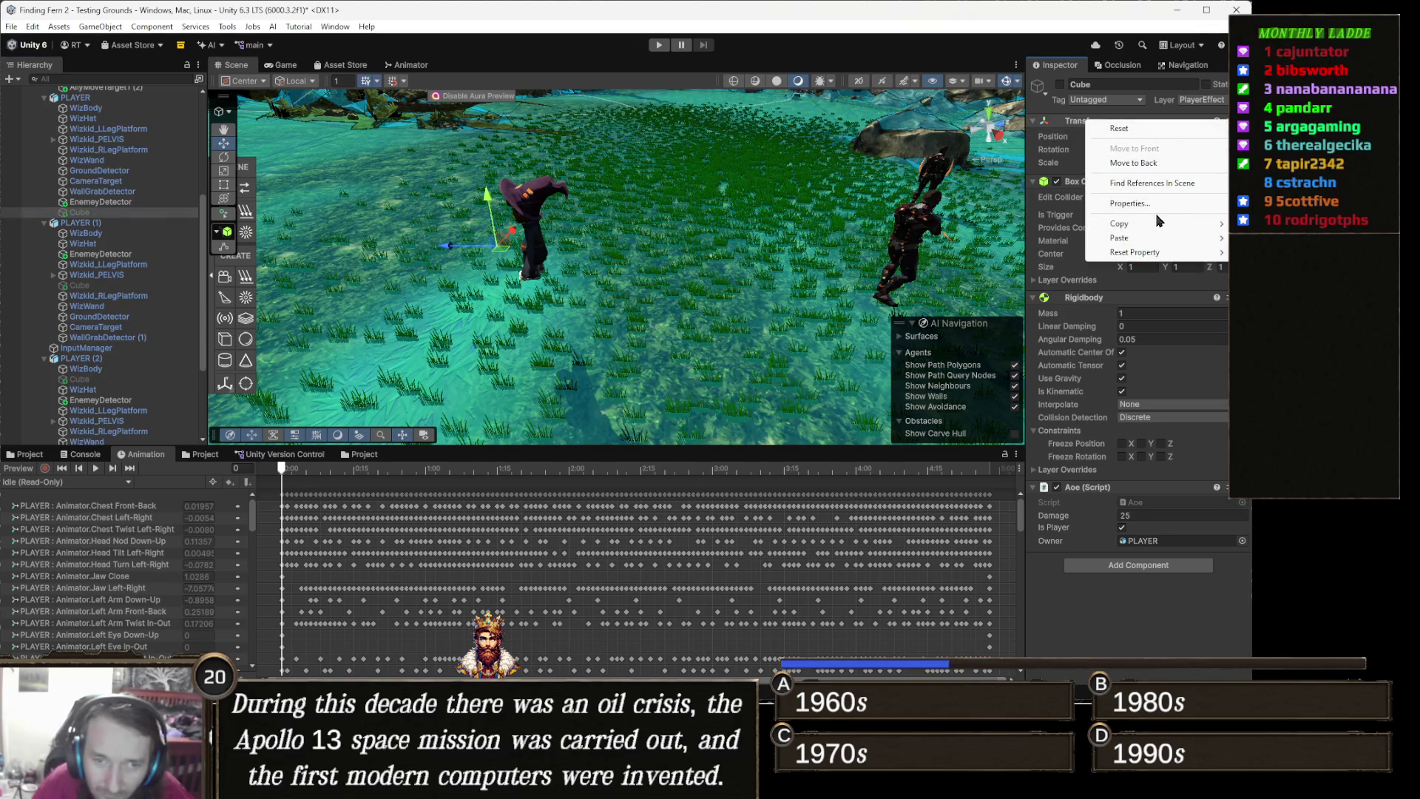
mouse_move(1136, 226)
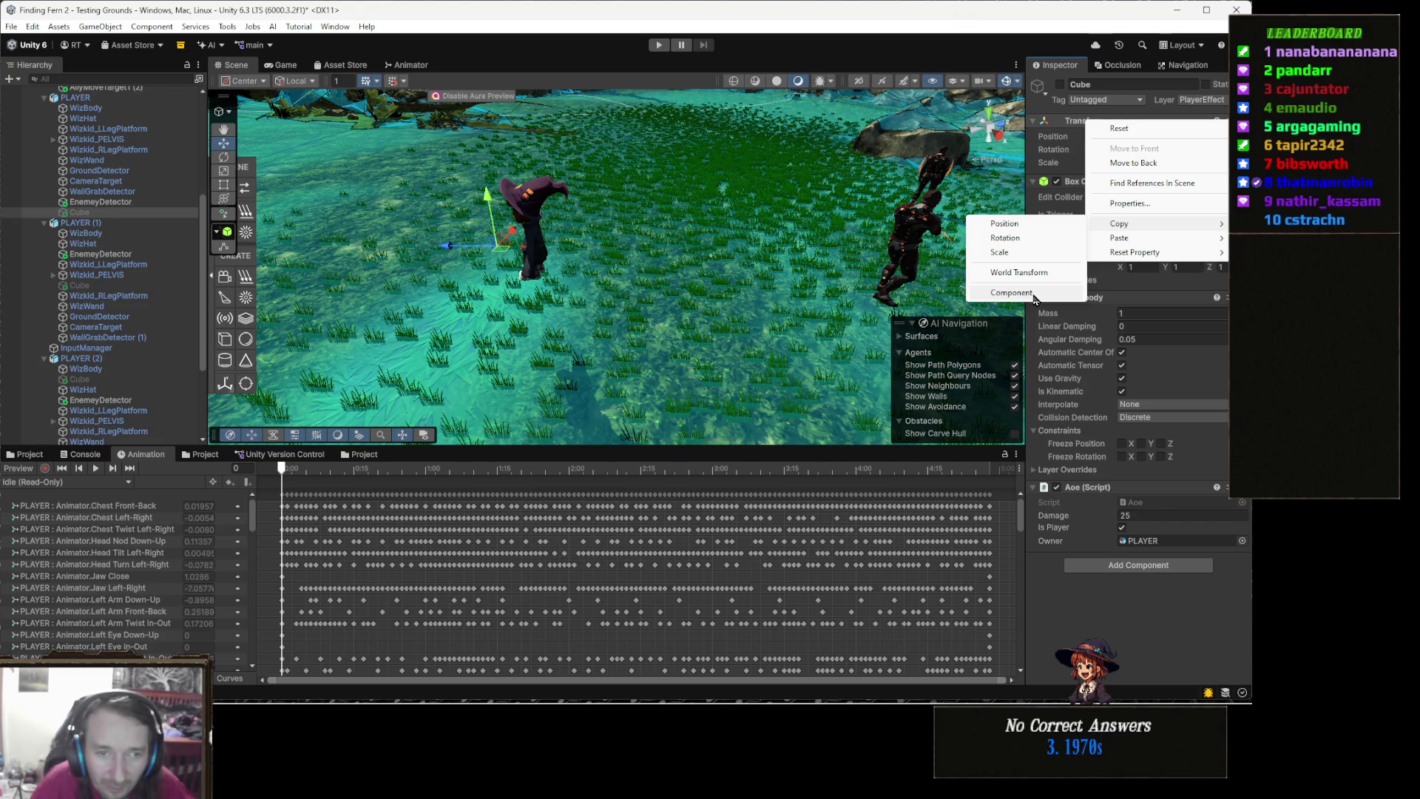
left_click(1011, 293)
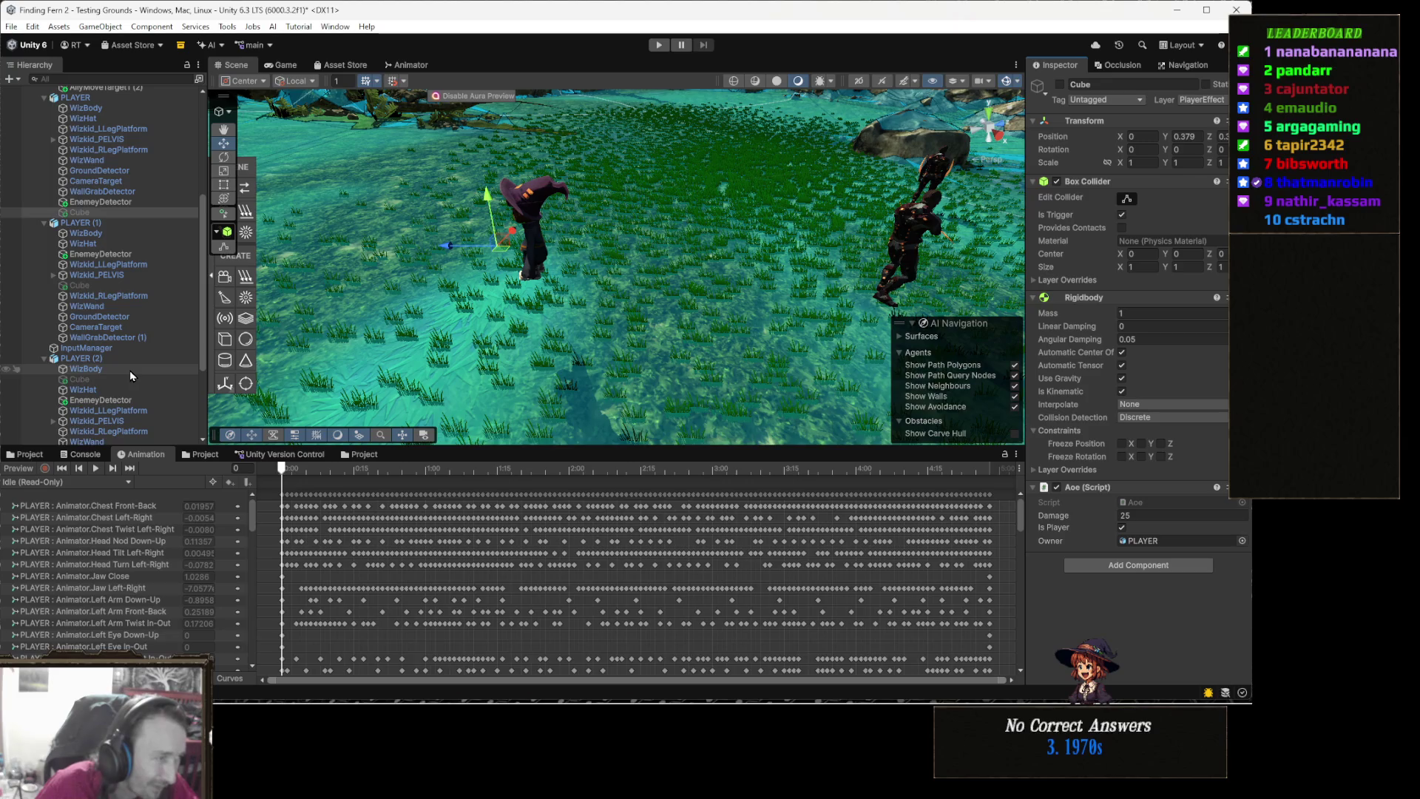
Paste the copied Transform values onto the PLAYER (1) and PLAYER (2) Cubes
left_click(98, 288)
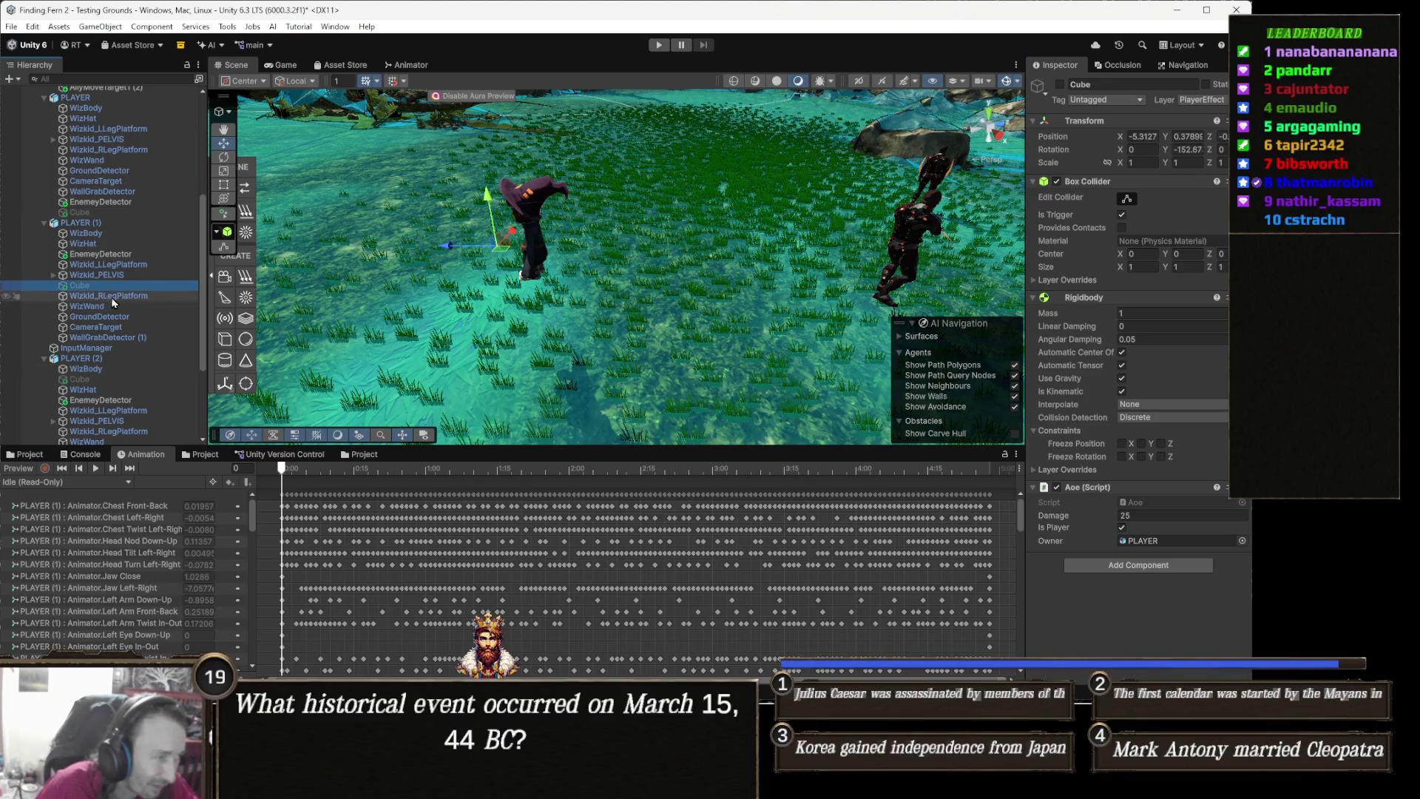
scroll(144, 343, "down", 1)
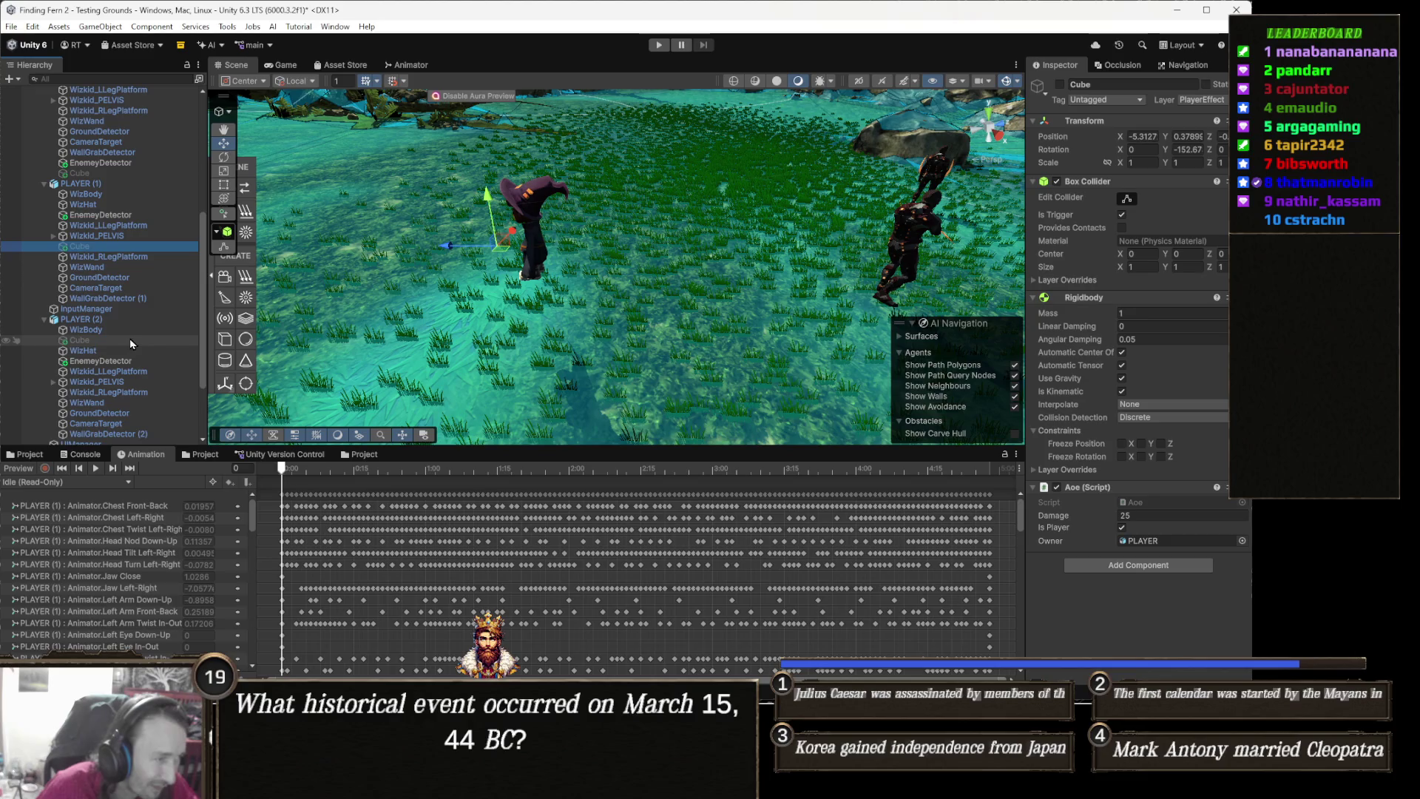
left_click(129, 341, "ctrl")
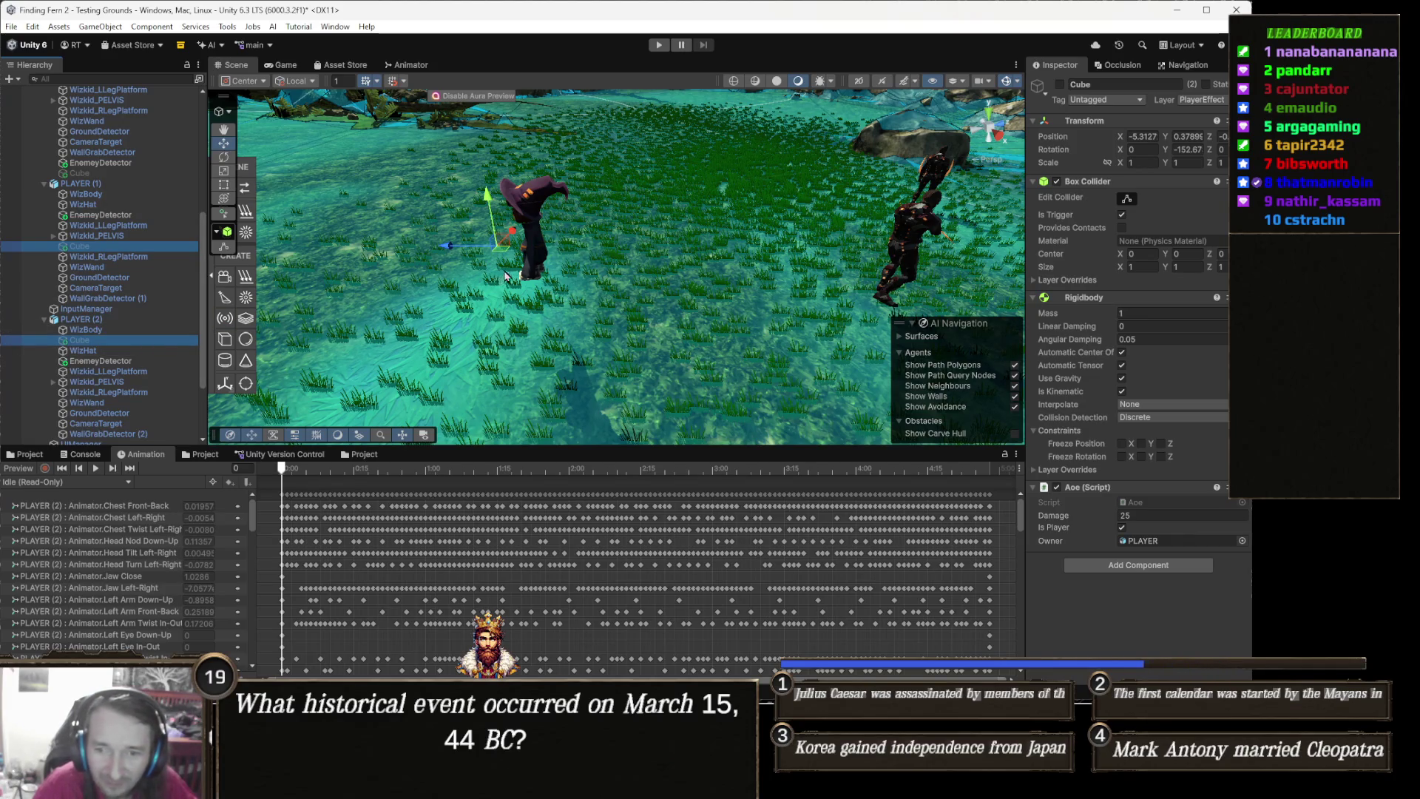
left_click(1132, 196)
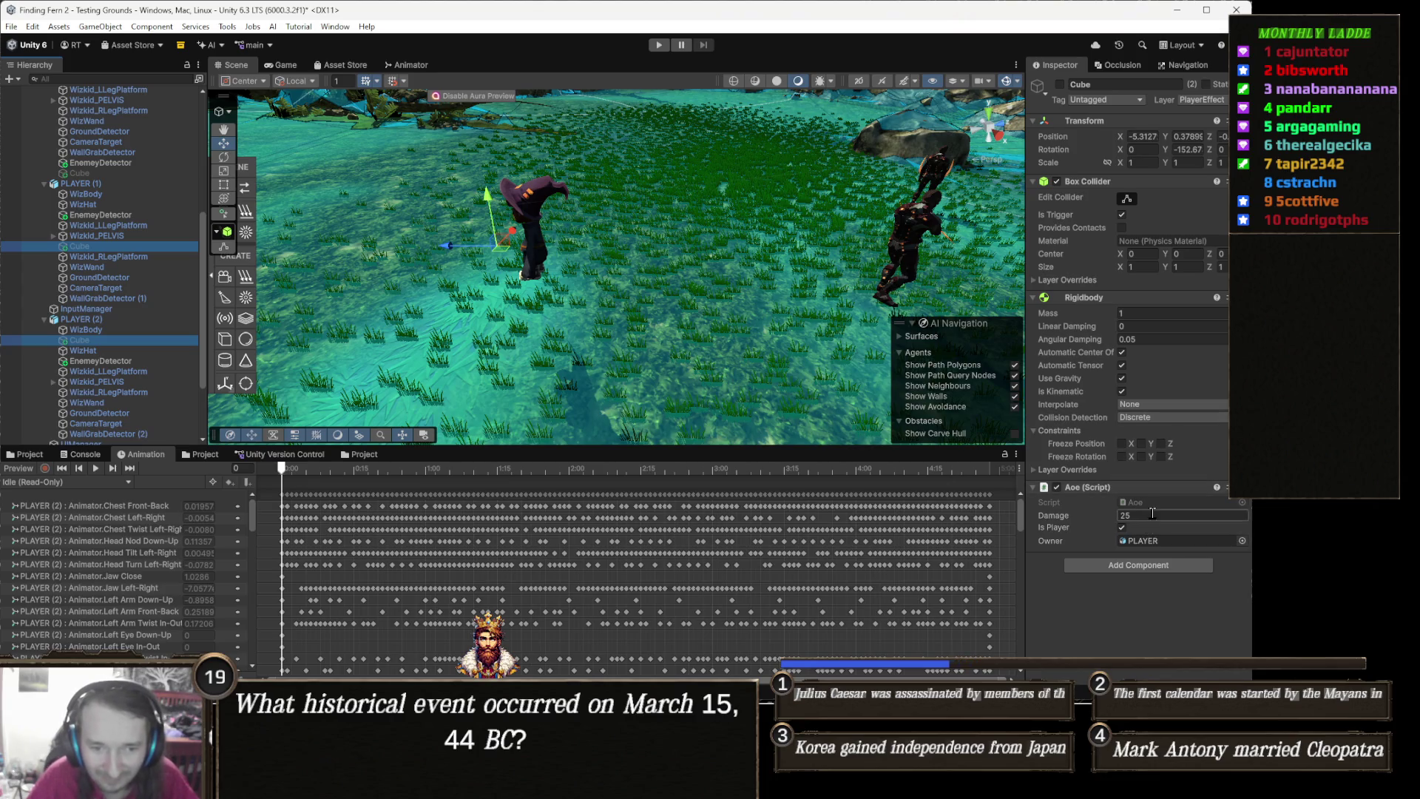
right_click(1099, 124)
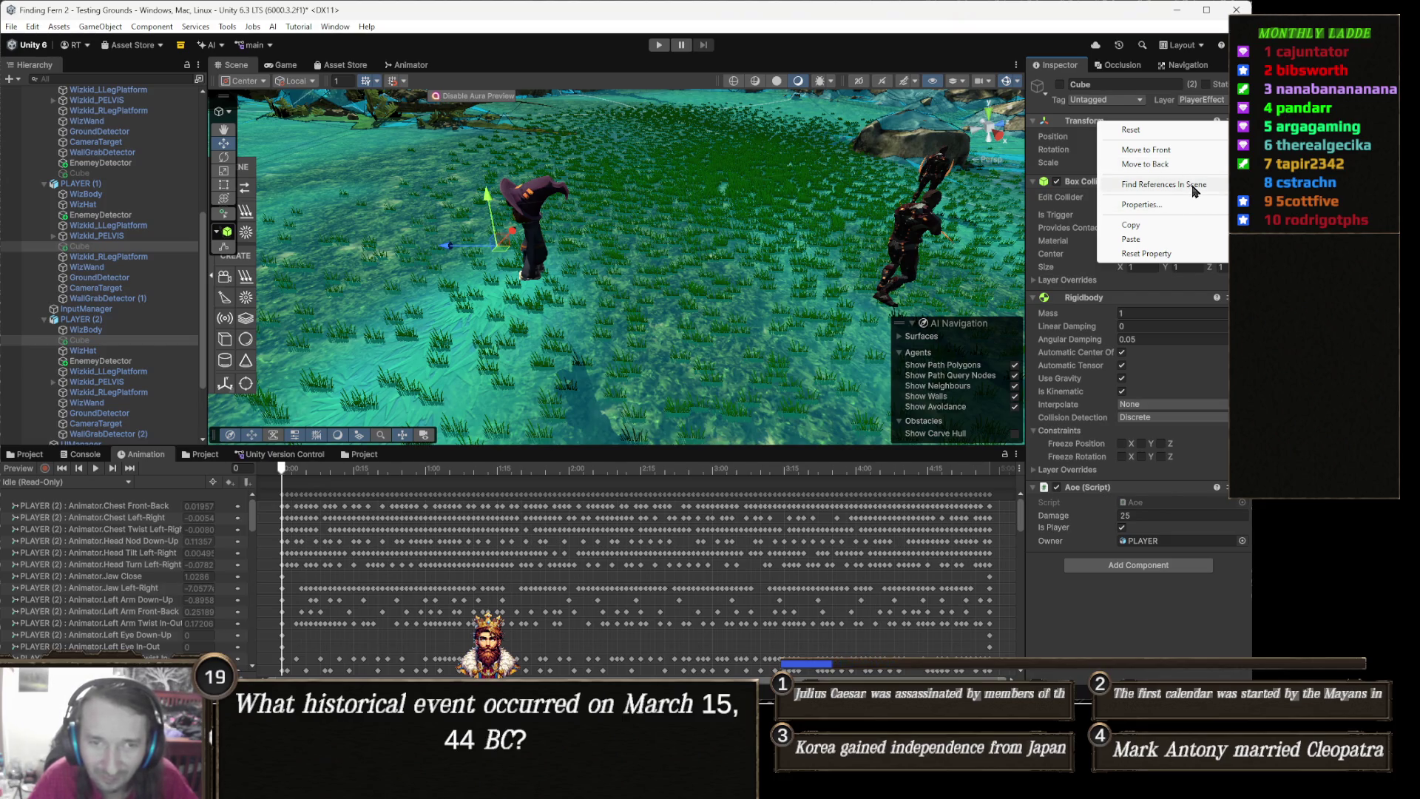
mouse_move(1151, 246)
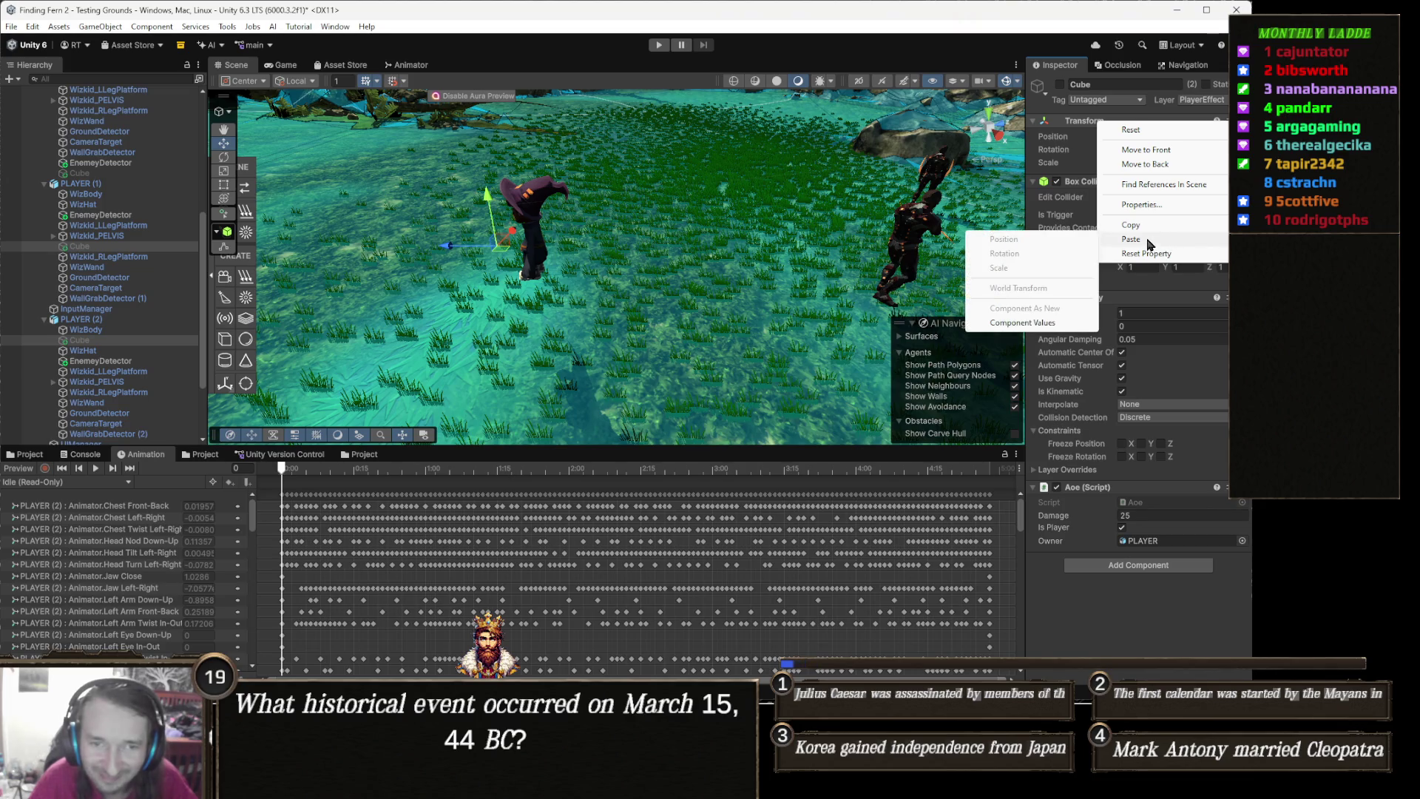
left_click(1046, 328)
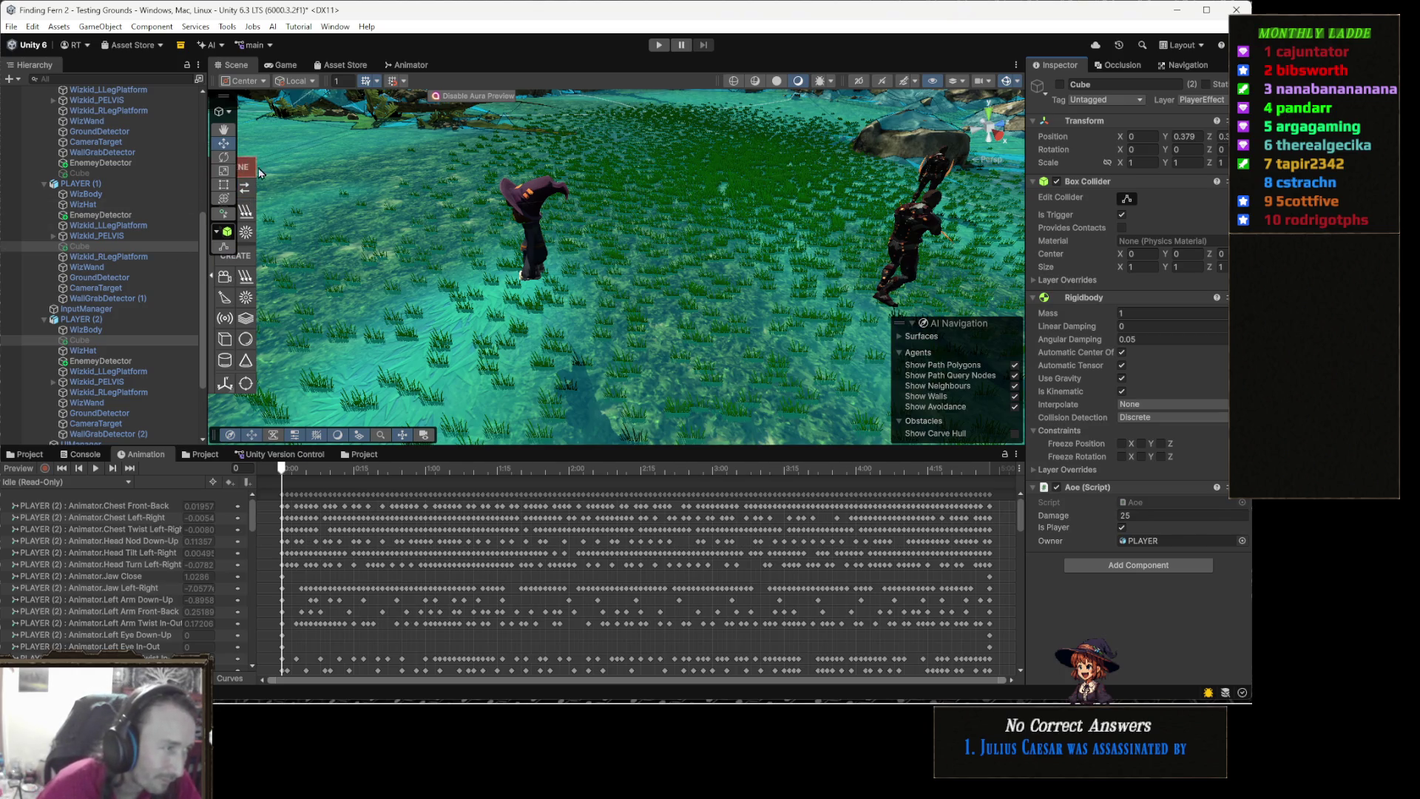
left_click(124, 184)
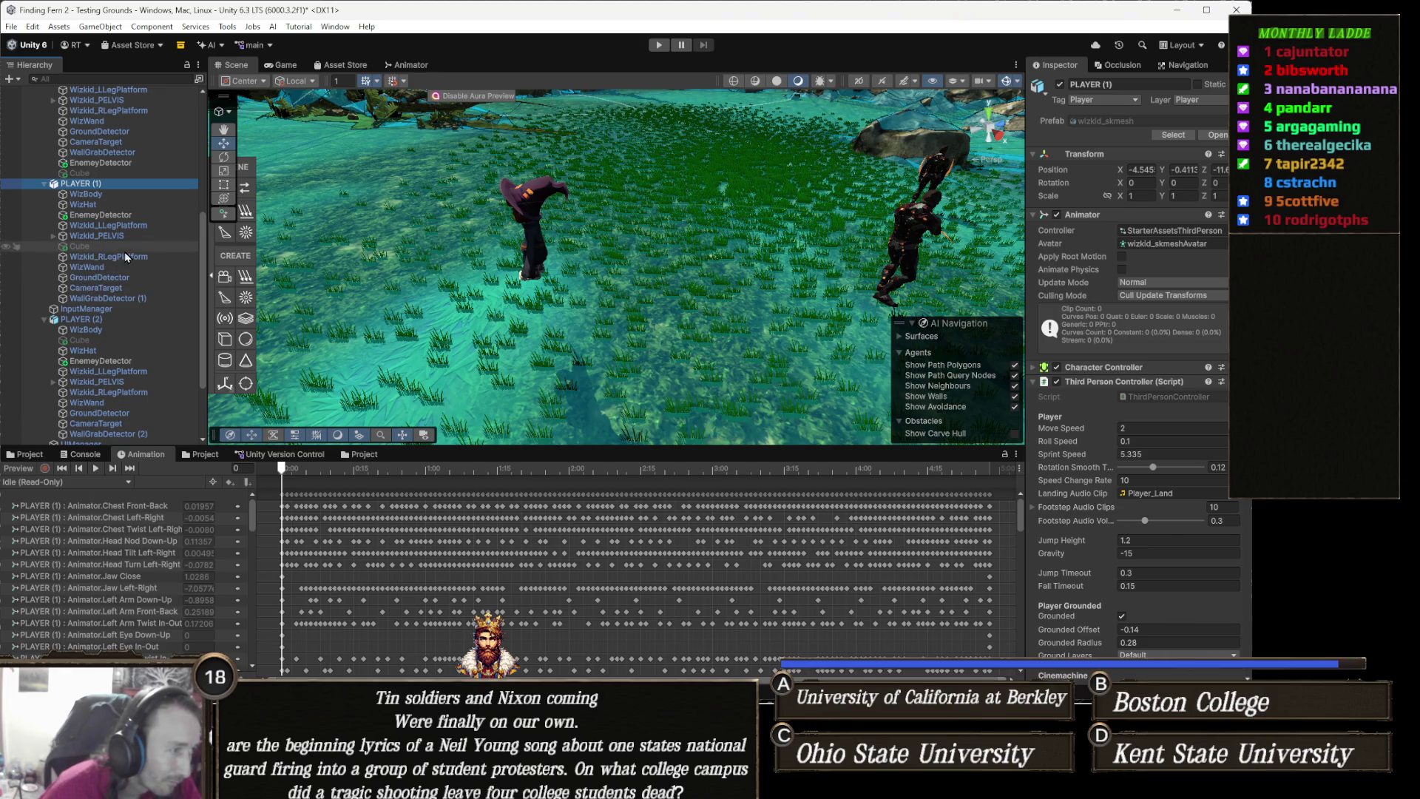
Select PLAYER, PLAYER (1) and PLAYER (2) together
left_click(108, 321, "ctrl")
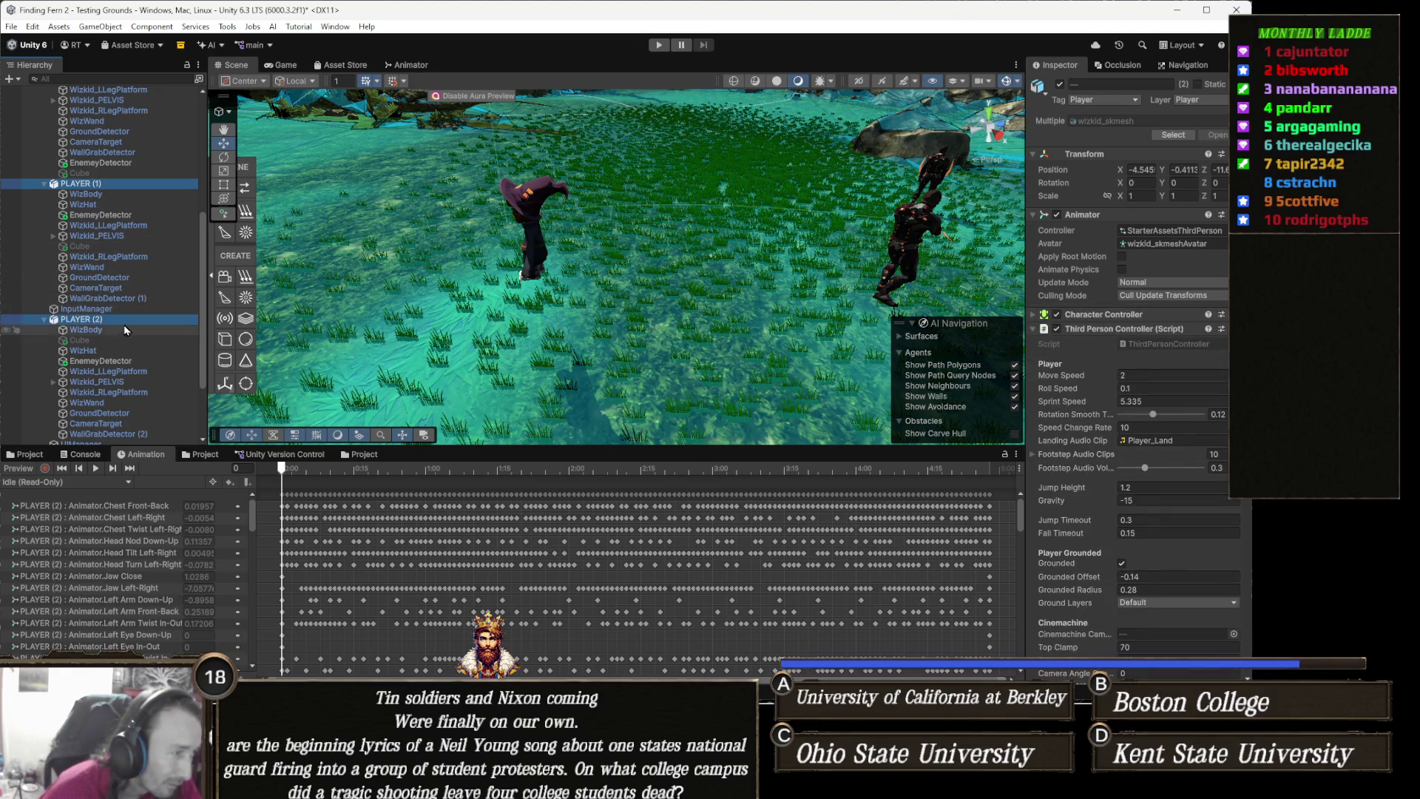
scroll(121, 395, "down", 2)
scroll(126, 395, "up", 4)
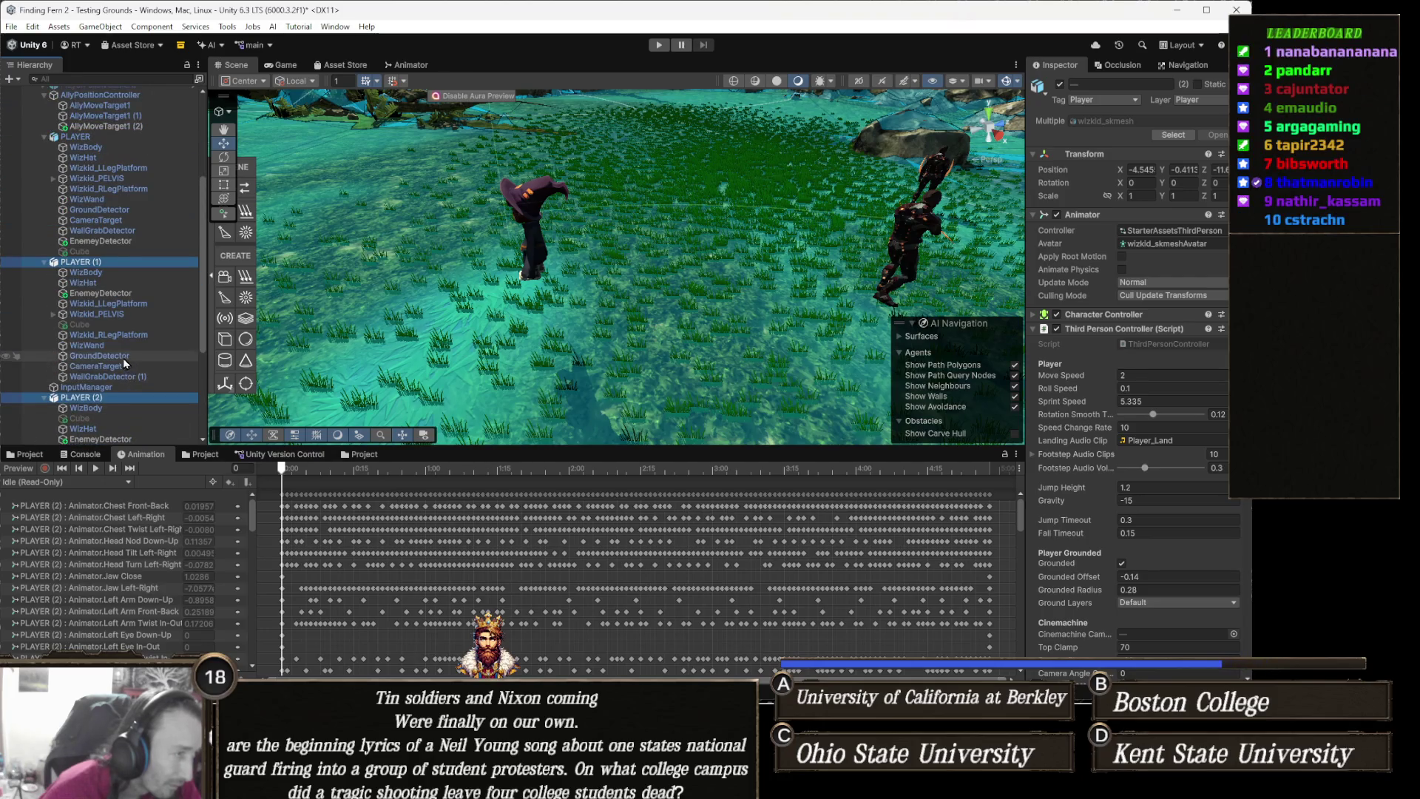
scroll(128, 373, "up", 1)
left_click(120, 178, "ctrl")
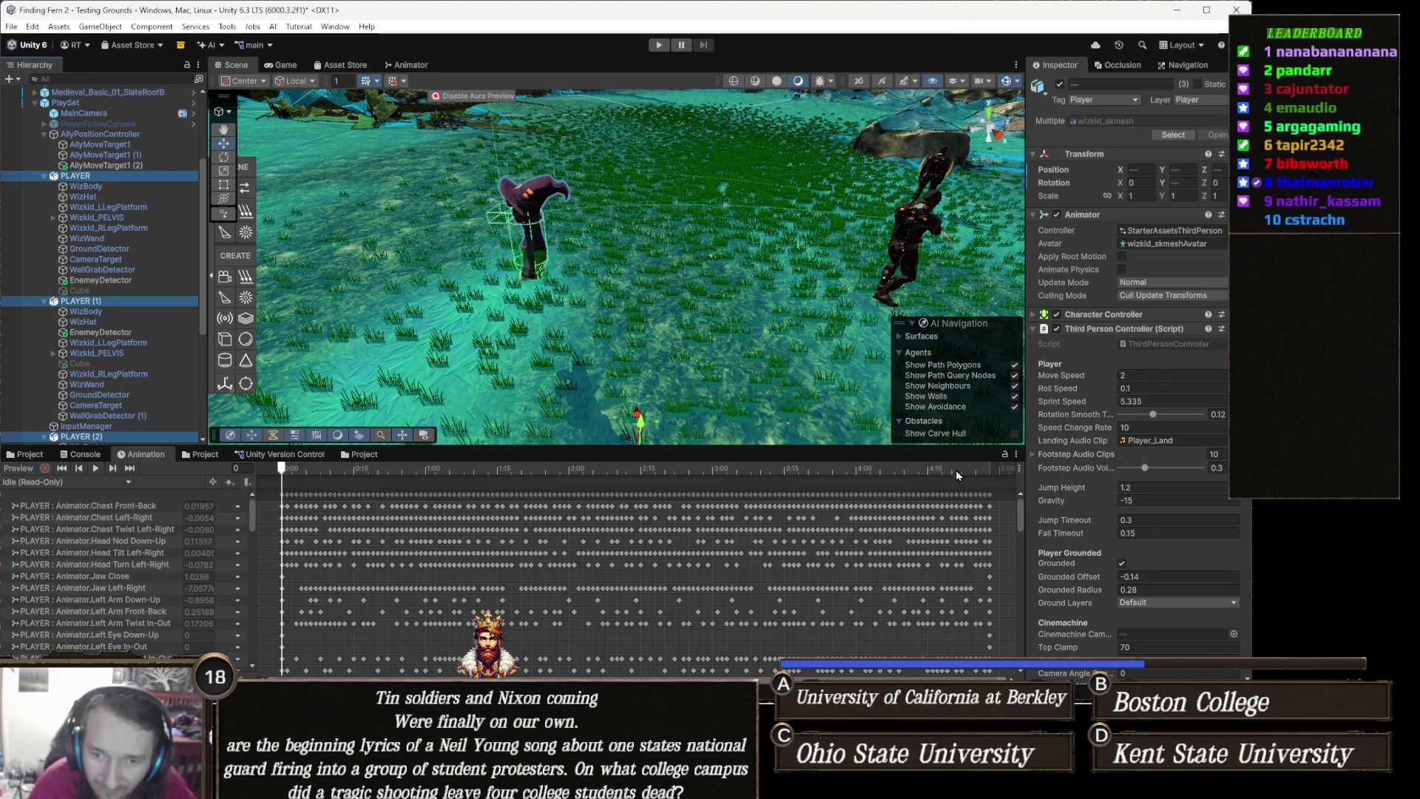
Check the Flip Kick range, then start replacing iceShards with flipKick as Secondary Ability
scroll(1139, 491, "down", 3)
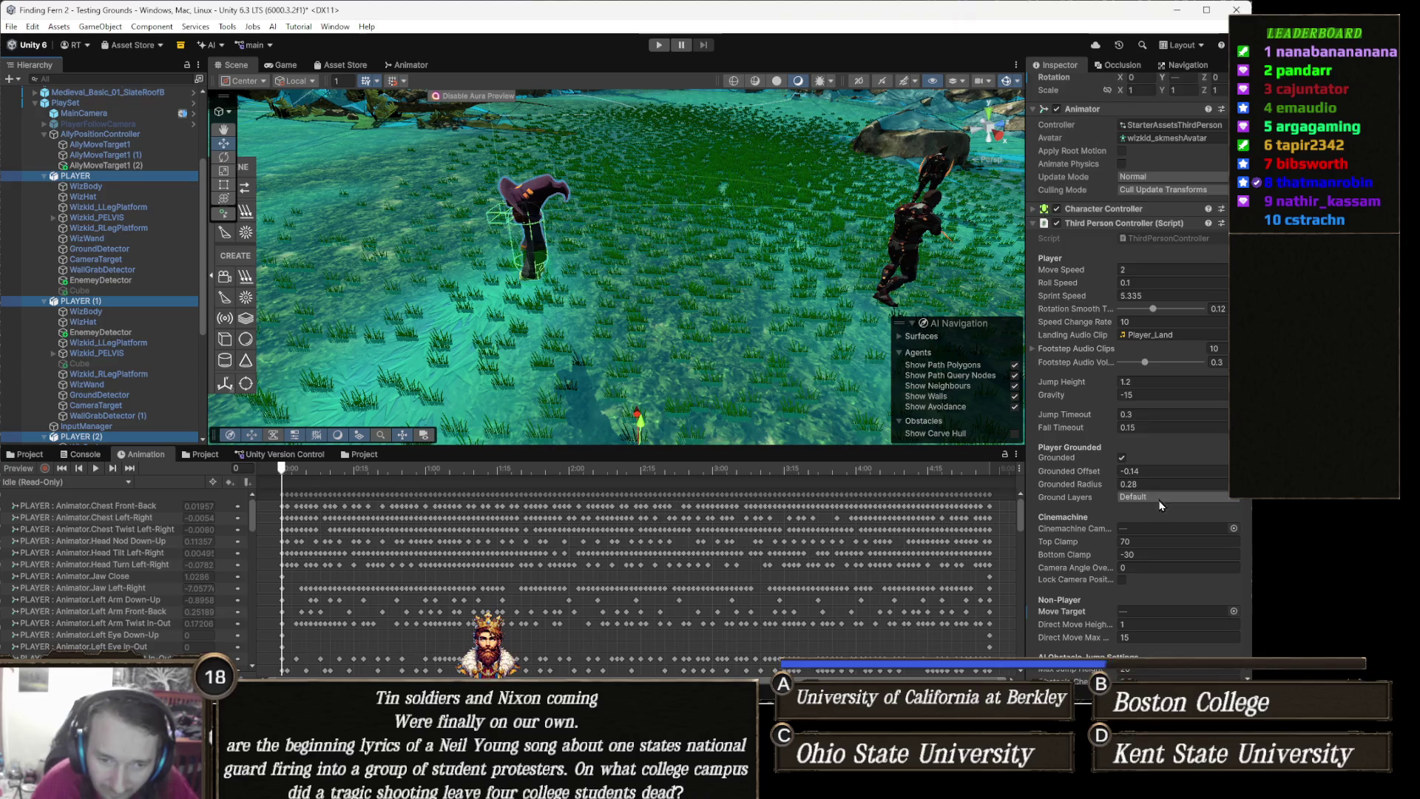
scroll(1157, 517, "down", 6)
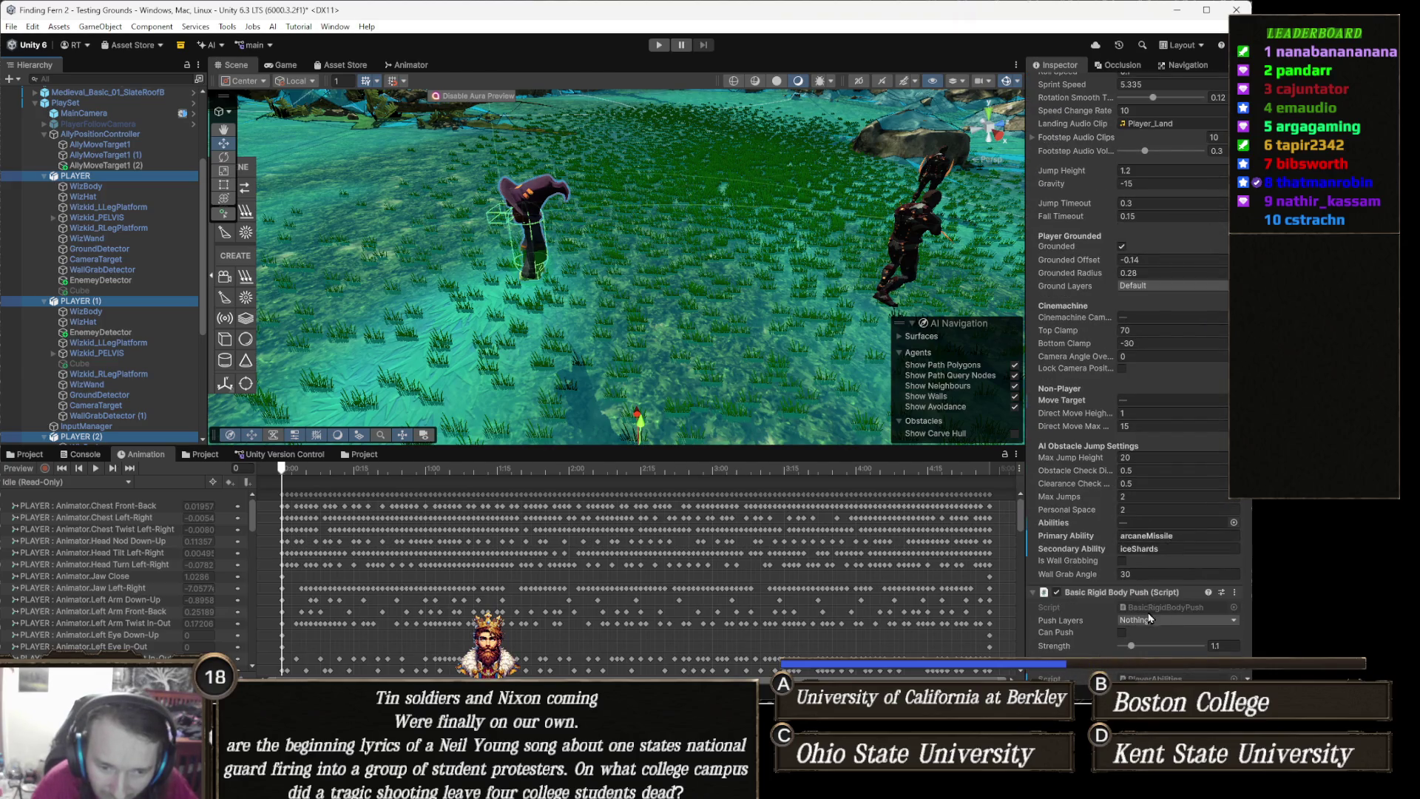
scroll(1150, 614, "down", 11)
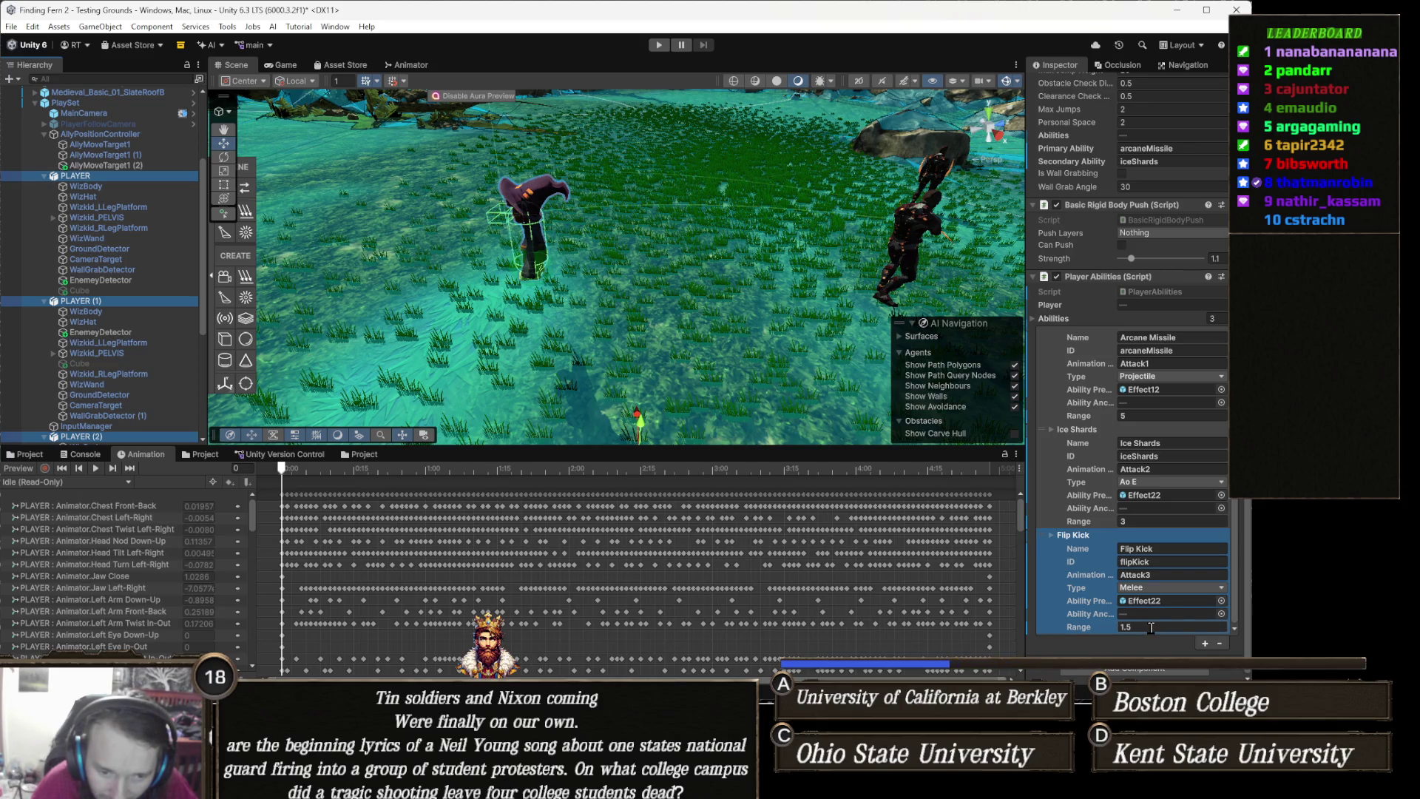
left_click(1151, 627)
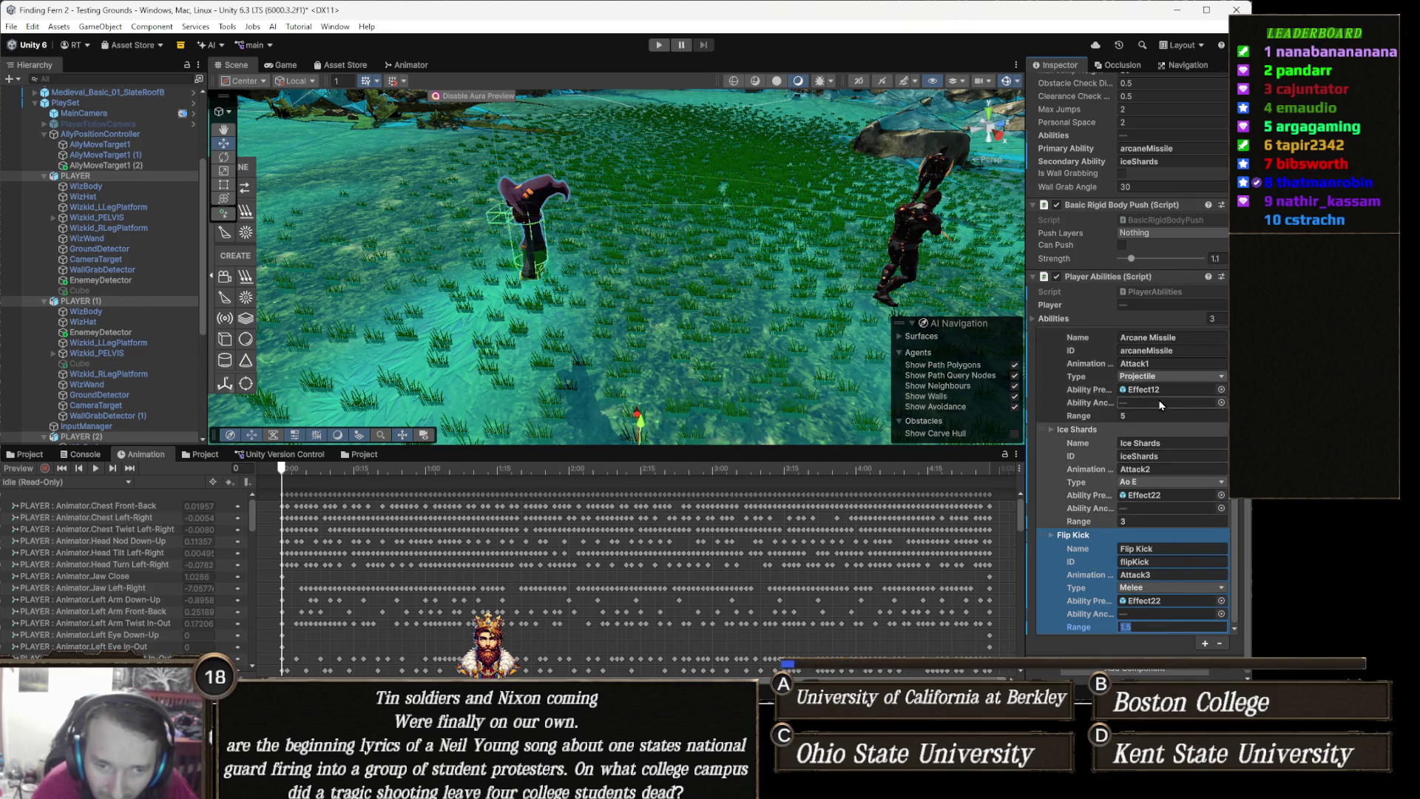
scroll(1168, 410, "up", 3)
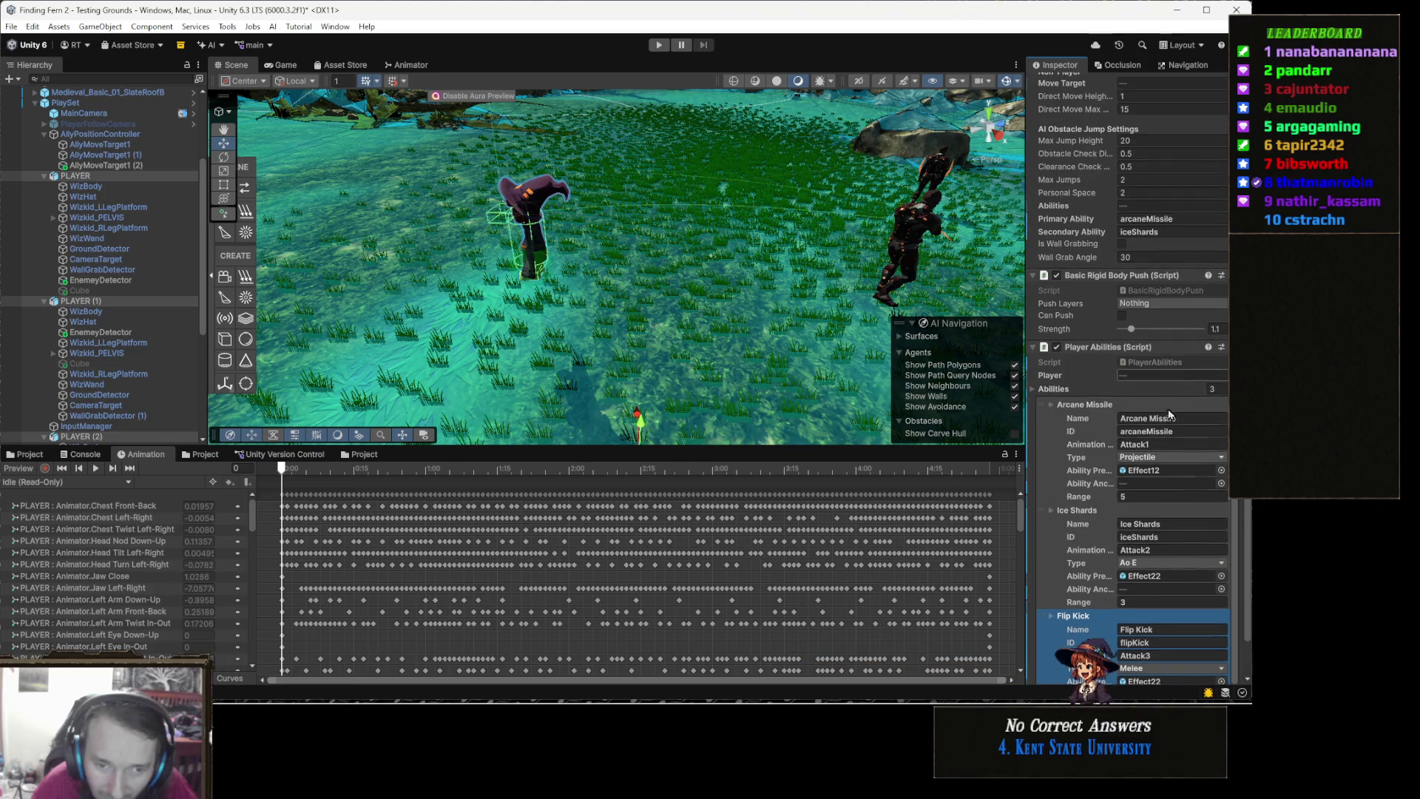
scroll(1169, 413, "up", 3)
left_click(1167, 301)
type("fi")
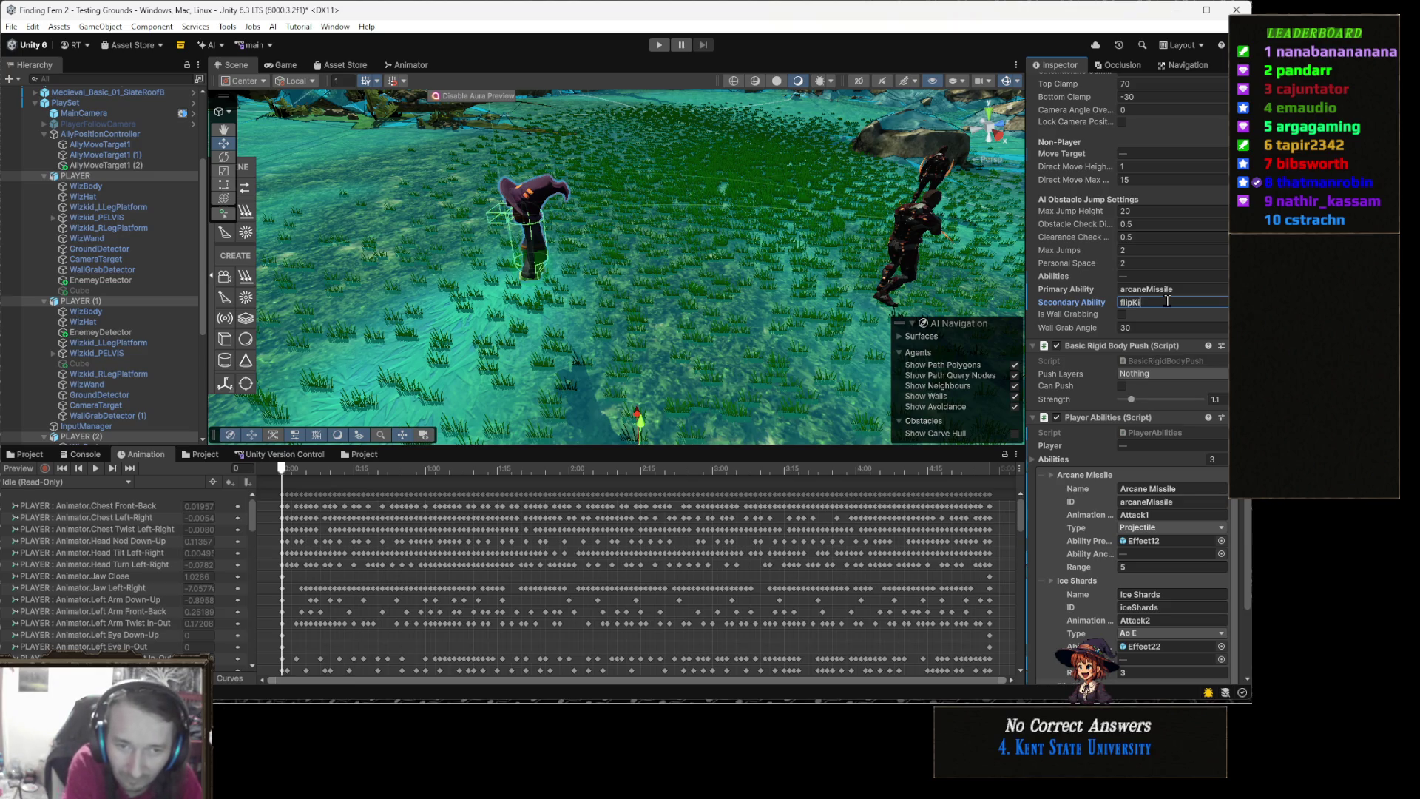
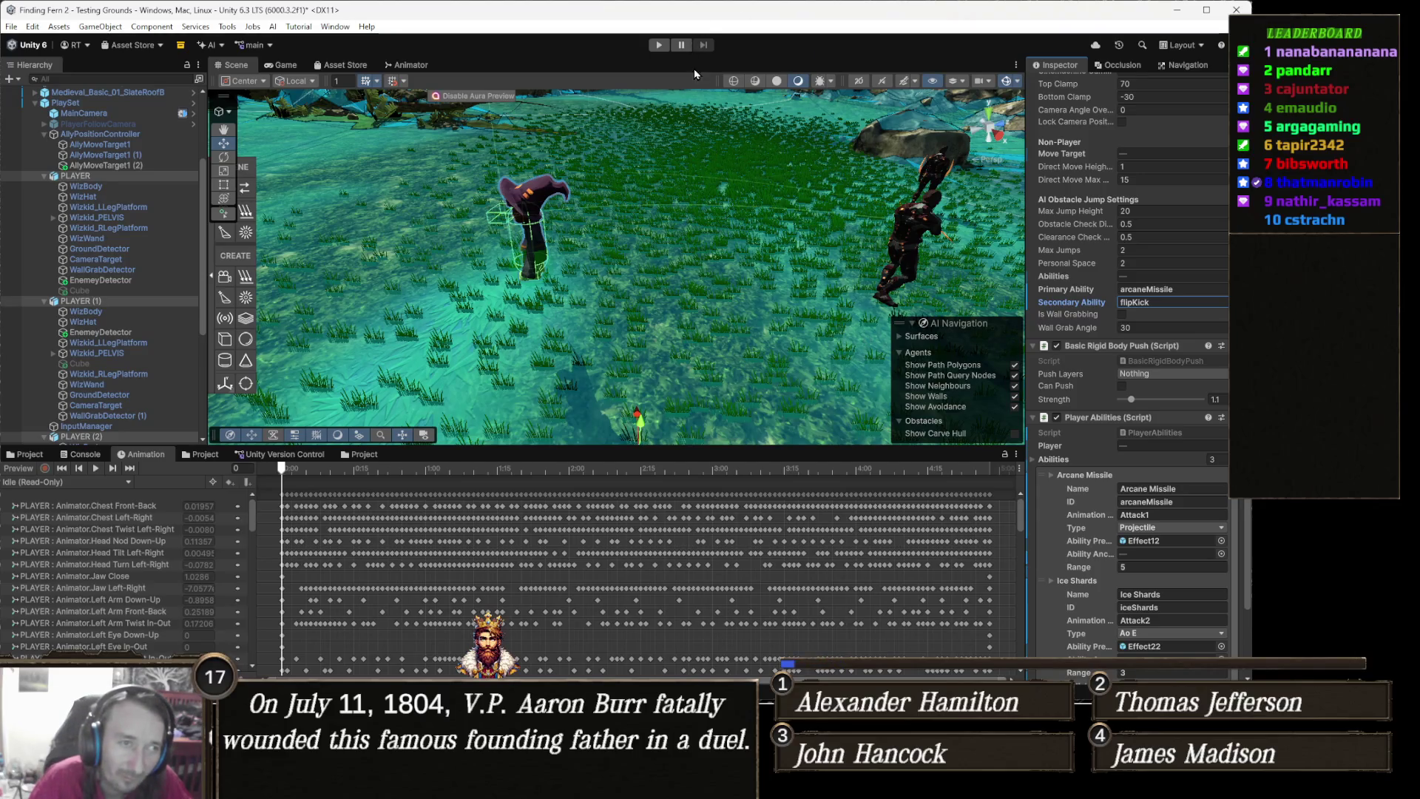
Run a quick play test, confirm Flip Kick uses the Attack3 animation, then enter Play mode again
left_click(662, 49)
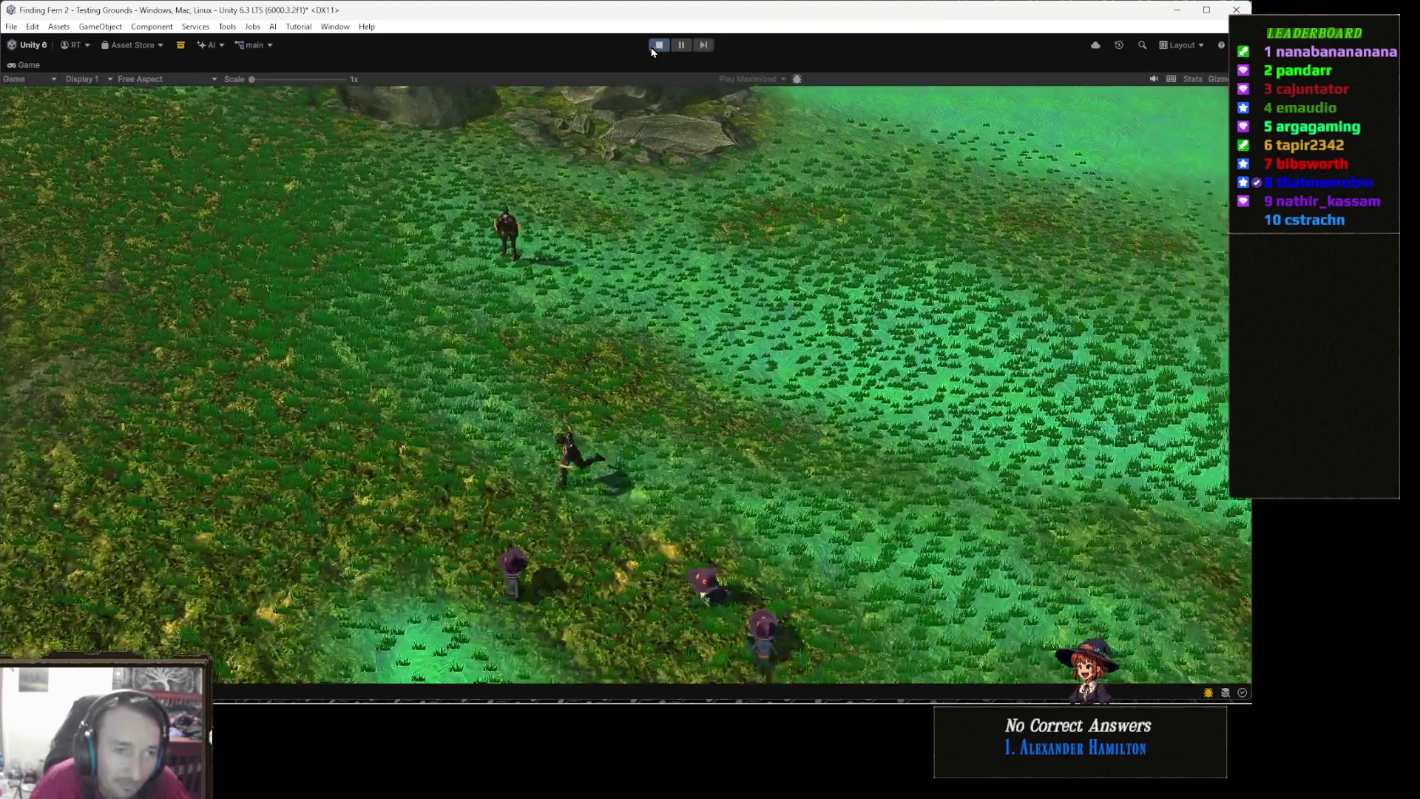
left_click(653, 49)
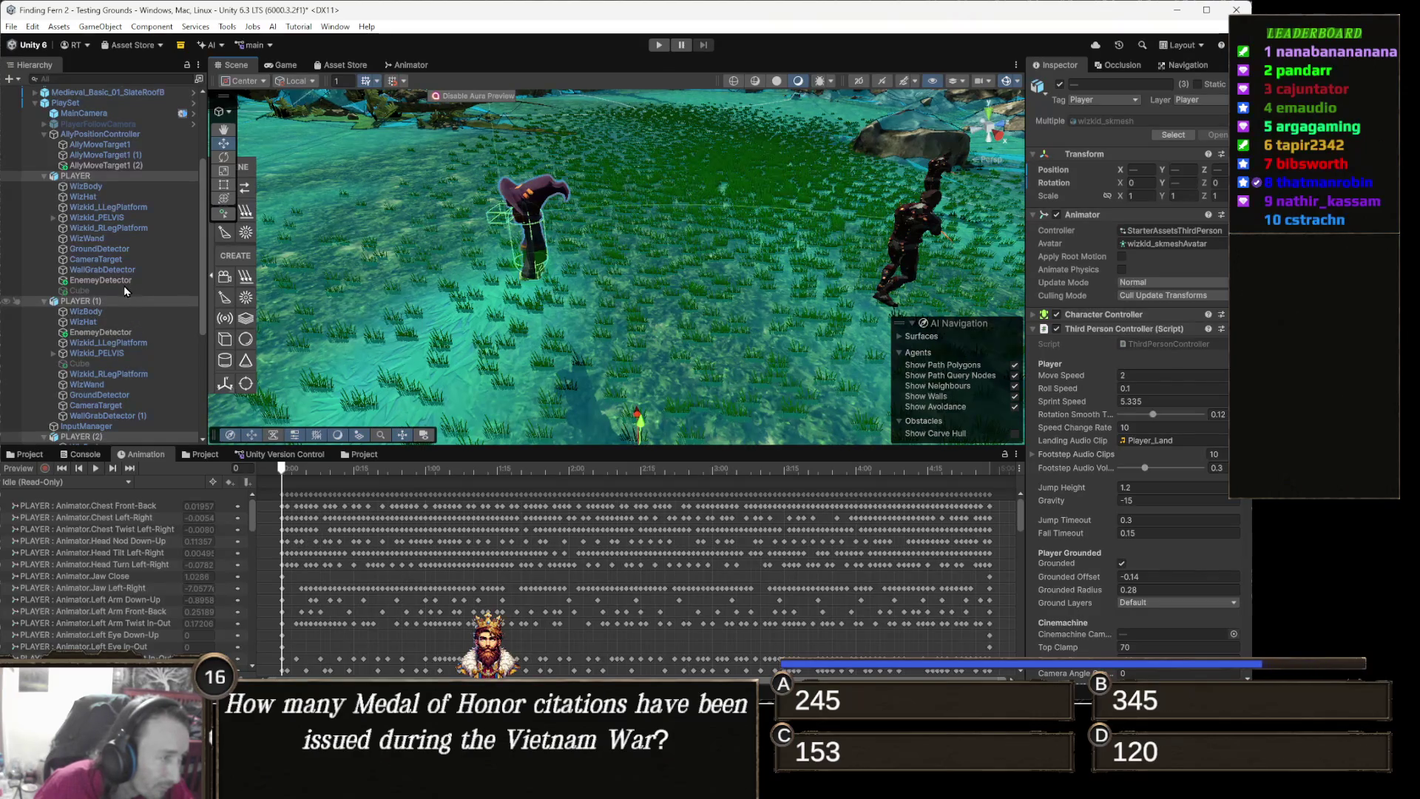
scroll(136, 219, "up", 3)
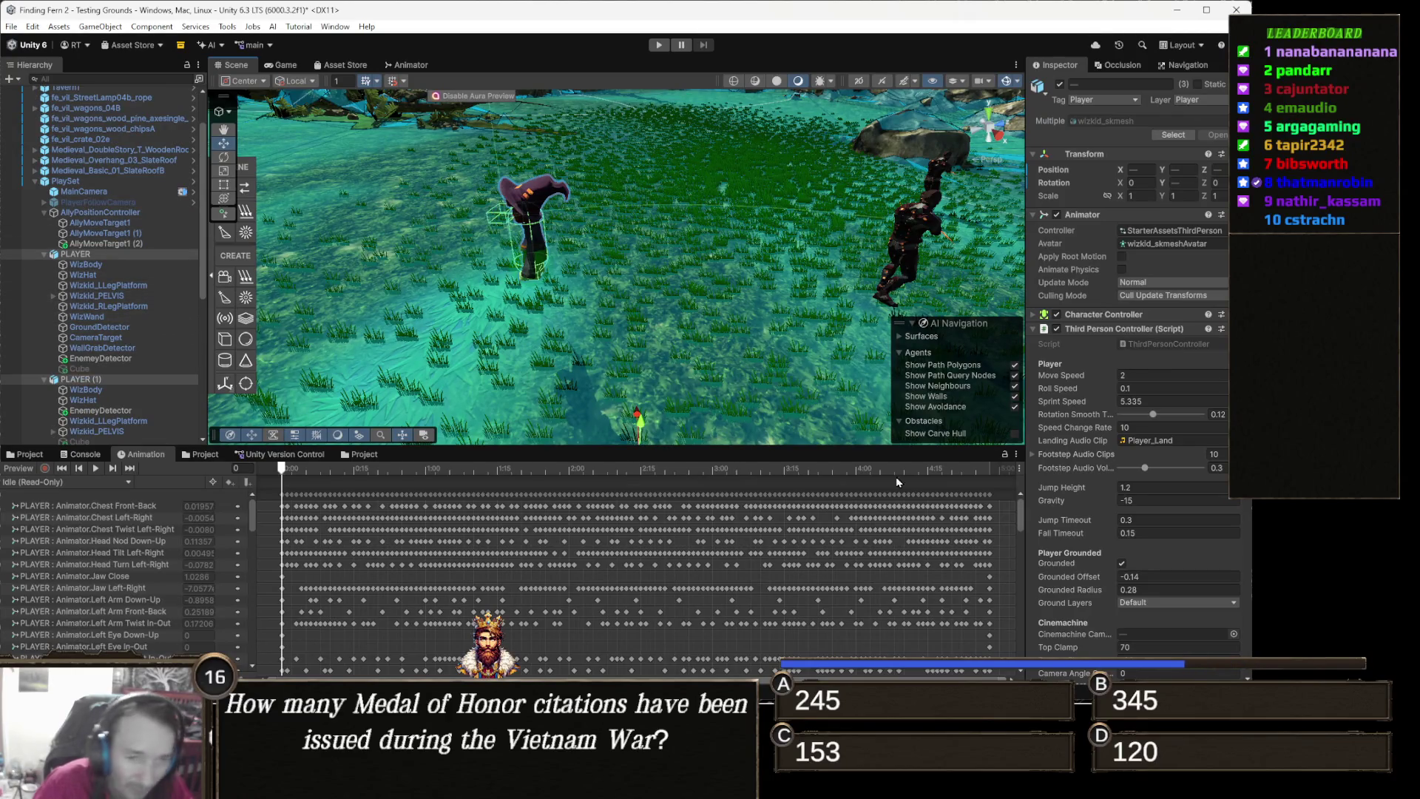
scroll(1114, 608, "down", 15)
scroll(1114, 608, "down", 8)
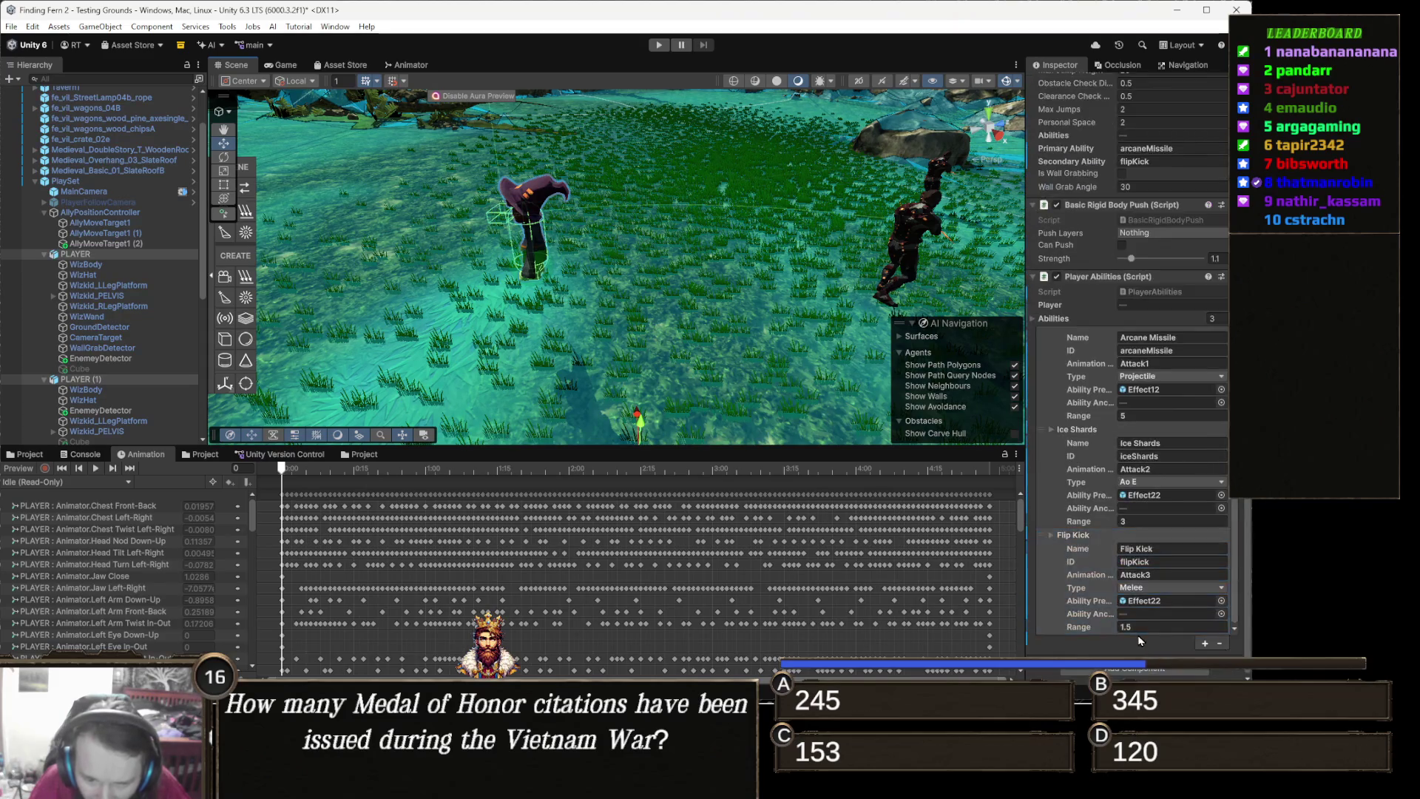
left_click(1166, 574)
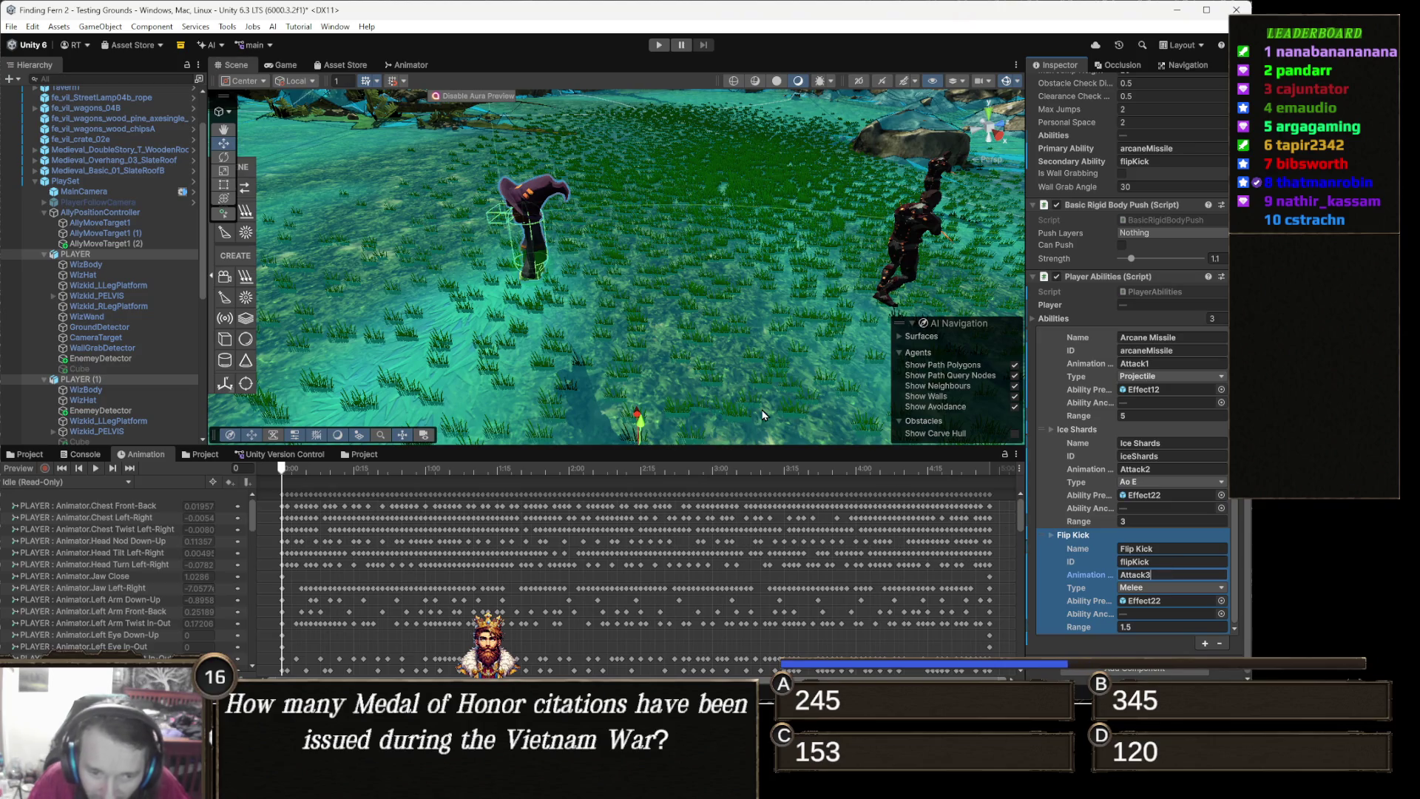
left_click(657, 45)
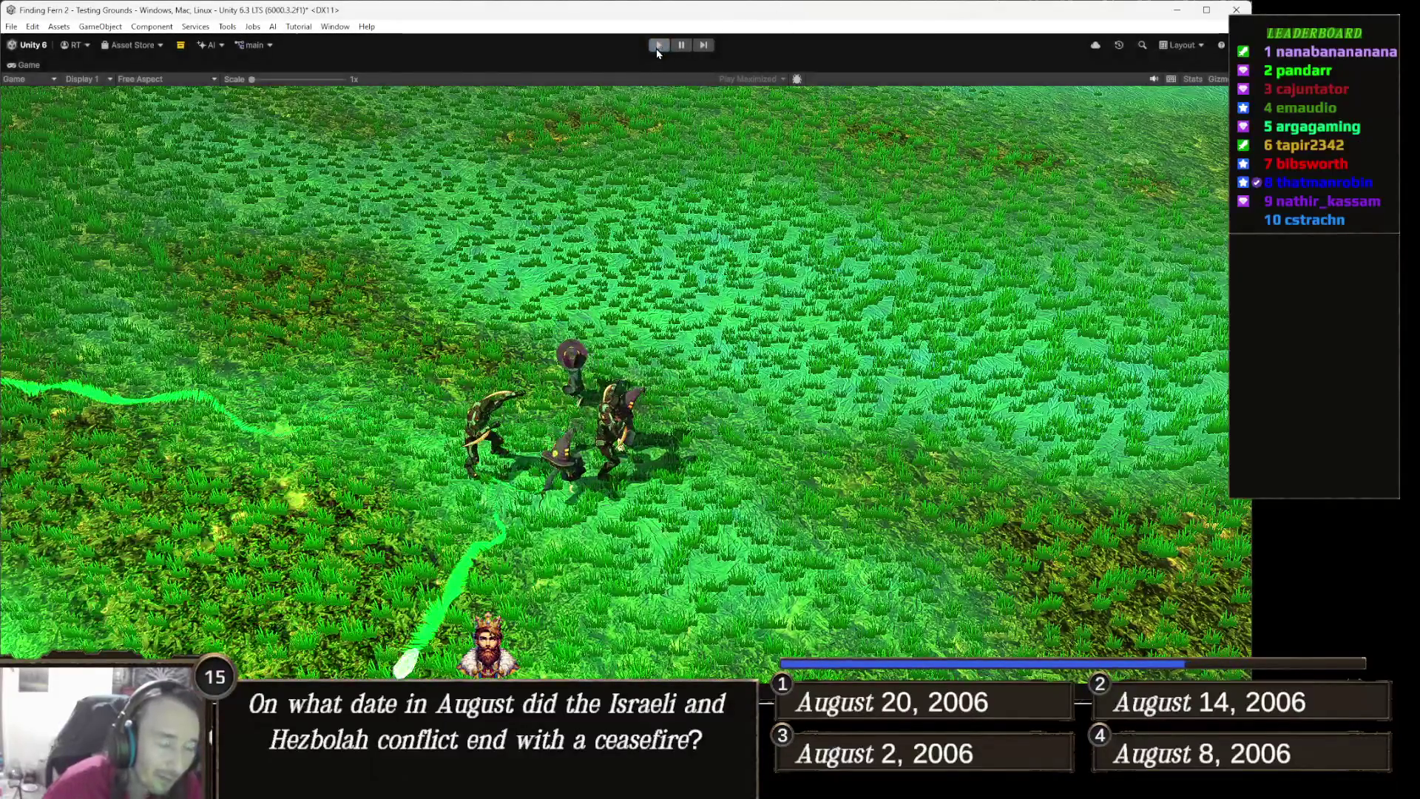
Stop the play test and bring up the player's Animator state graph
left_click(658, 45)
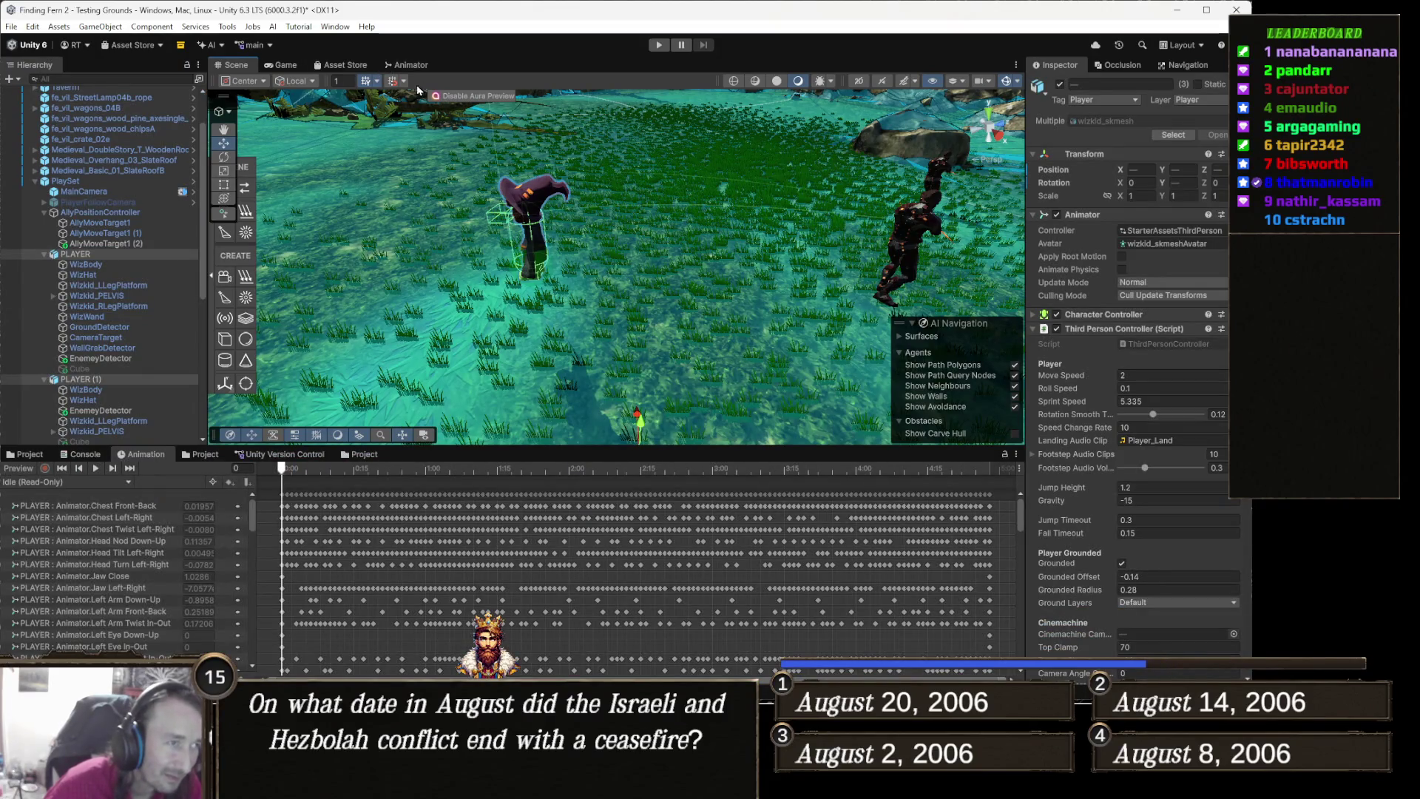
left_click(412, 65)
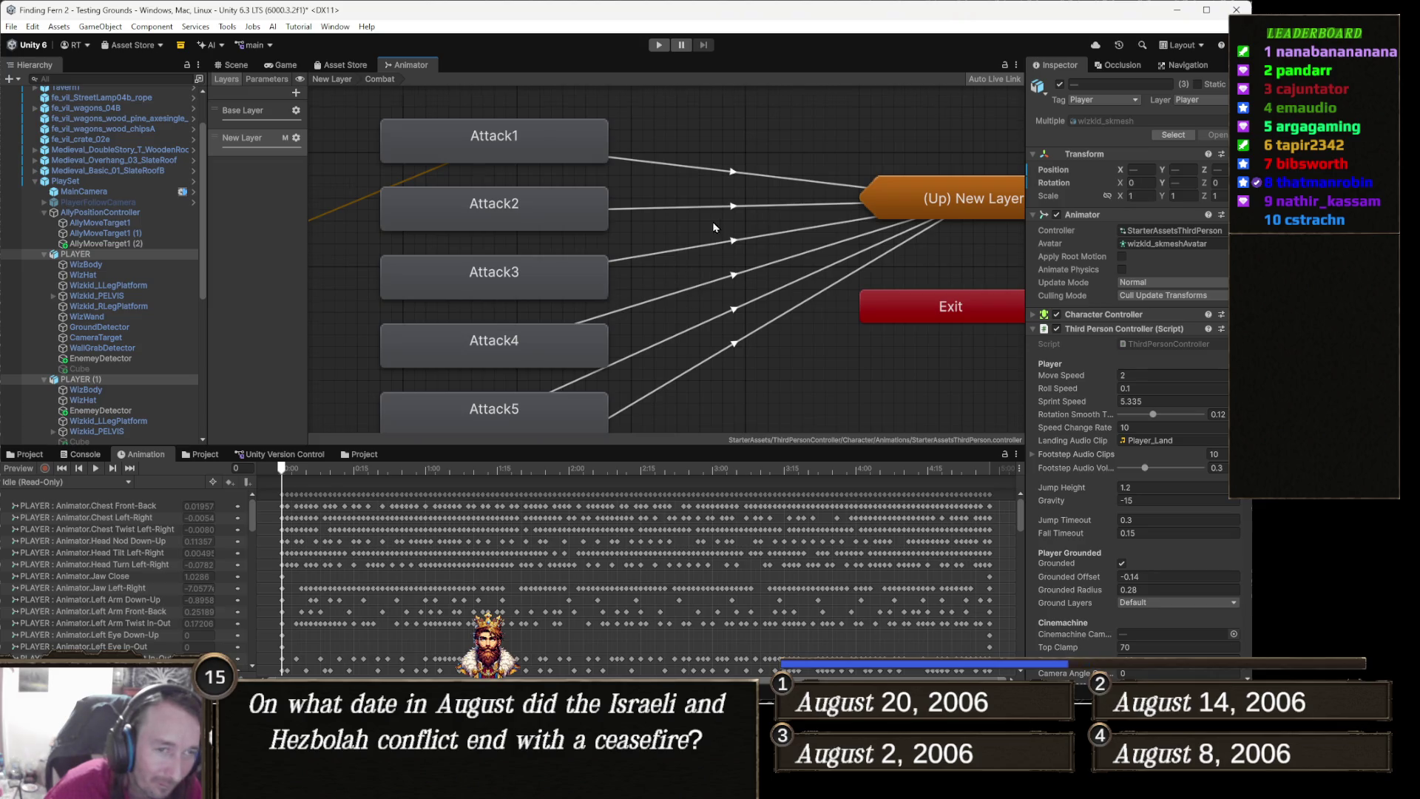
scroll(713, 223, "down", 5)
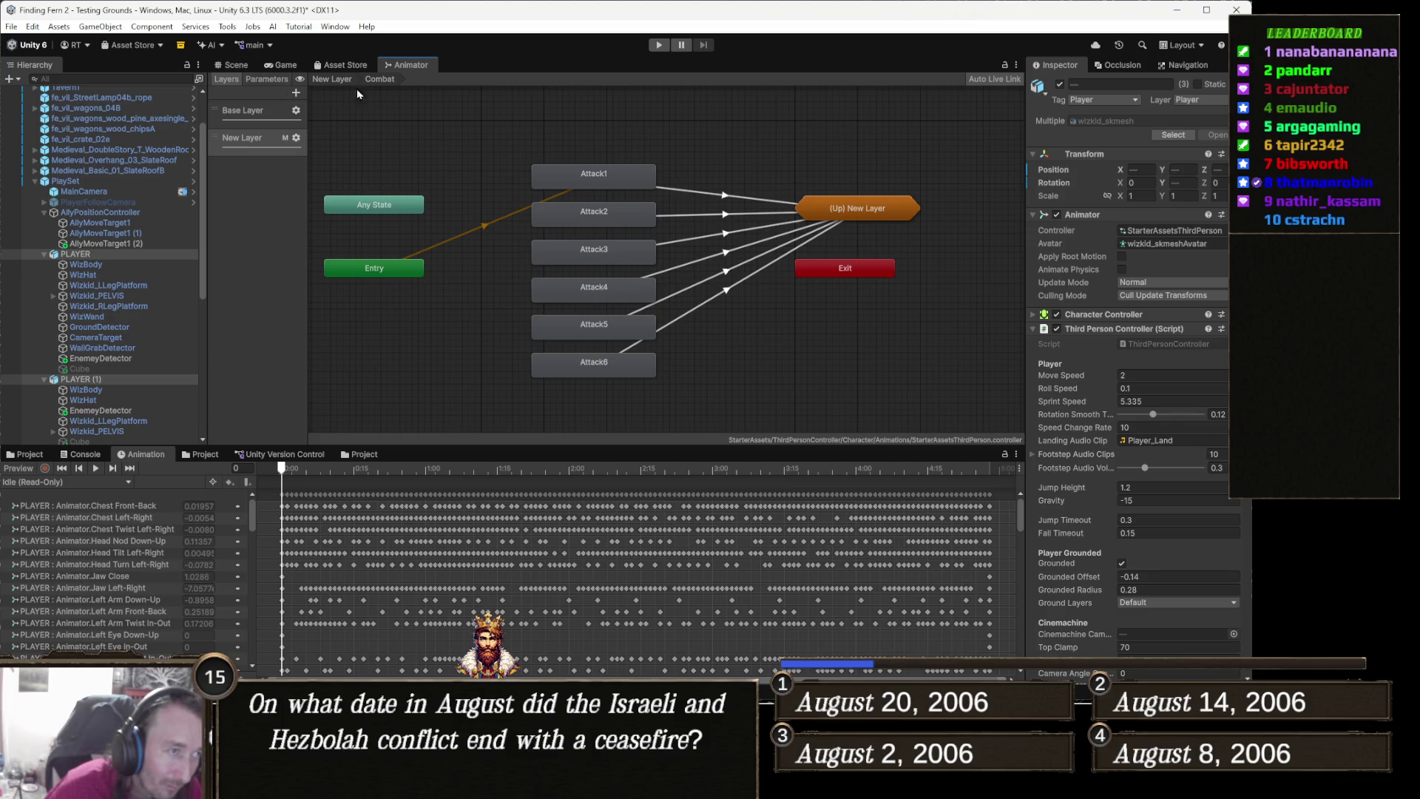
Check the Combat state's transitions on New Layer, then show the Base Layer graph
left_click(270, 118)
left_click(244, 138)
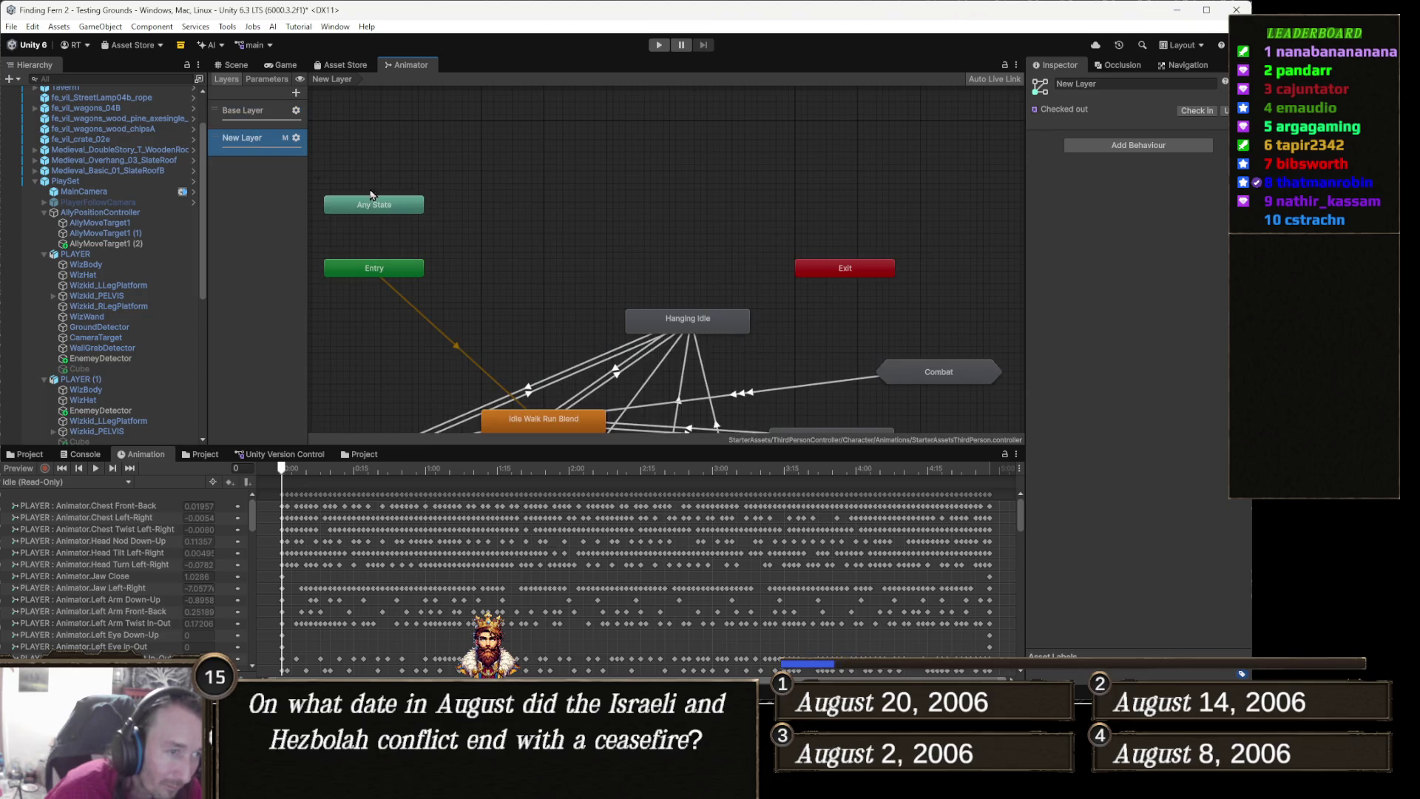
left_click_drag(748, 279, 678, 153)
left_click(884, 253)
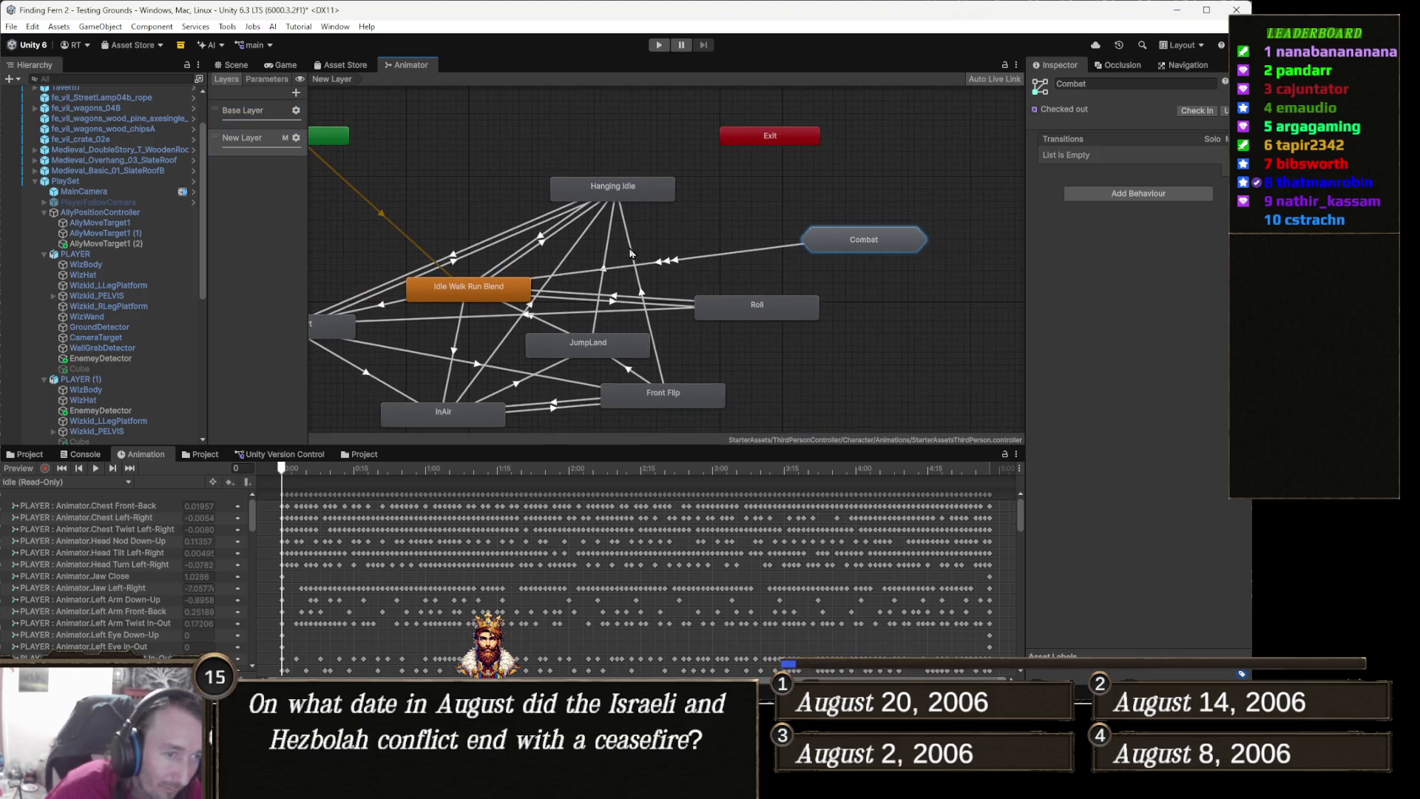
left_click(243, 110)
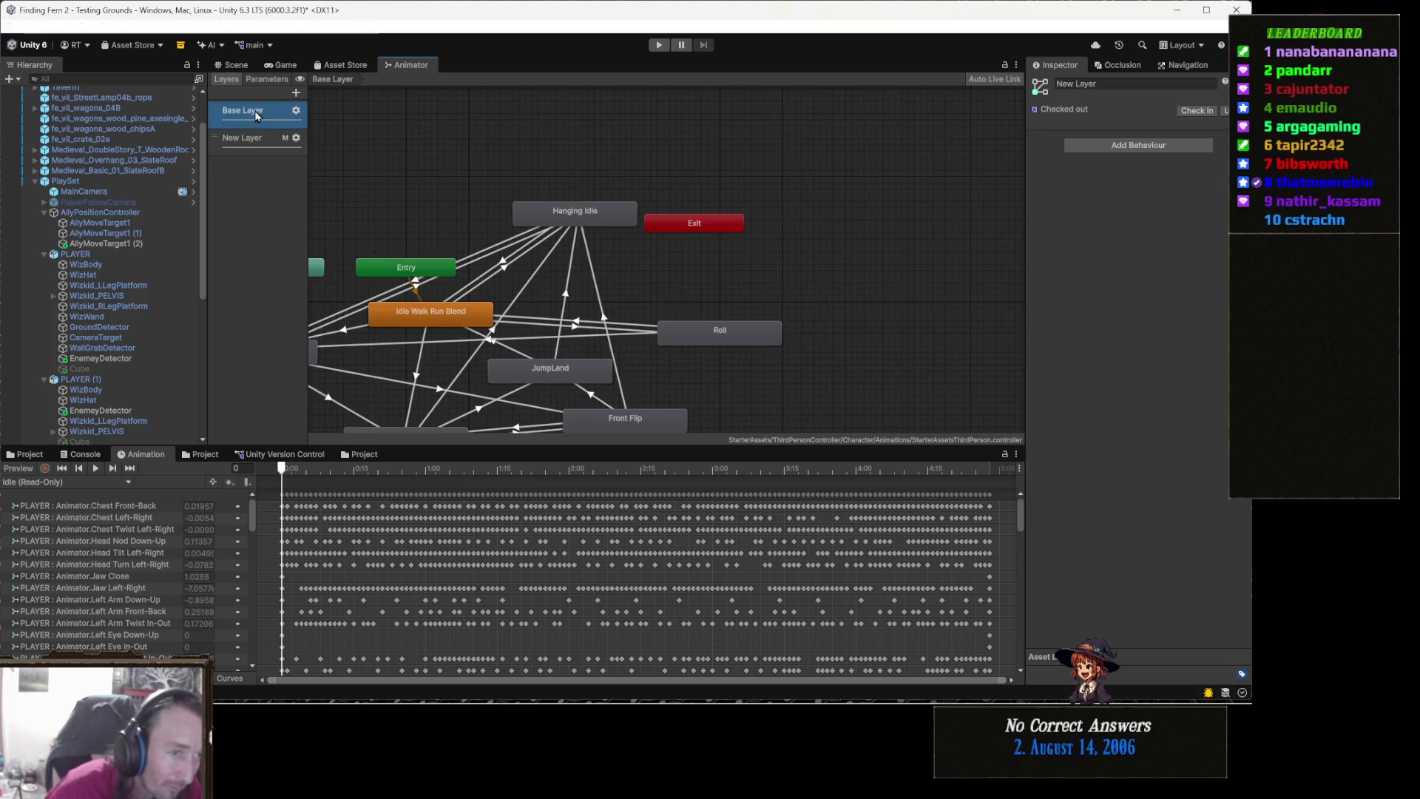
Inside the Combat sub-state machine, delete the Attack4, Attack5 and Attack6 states
left_click_drag(745, 285, 660, 259)
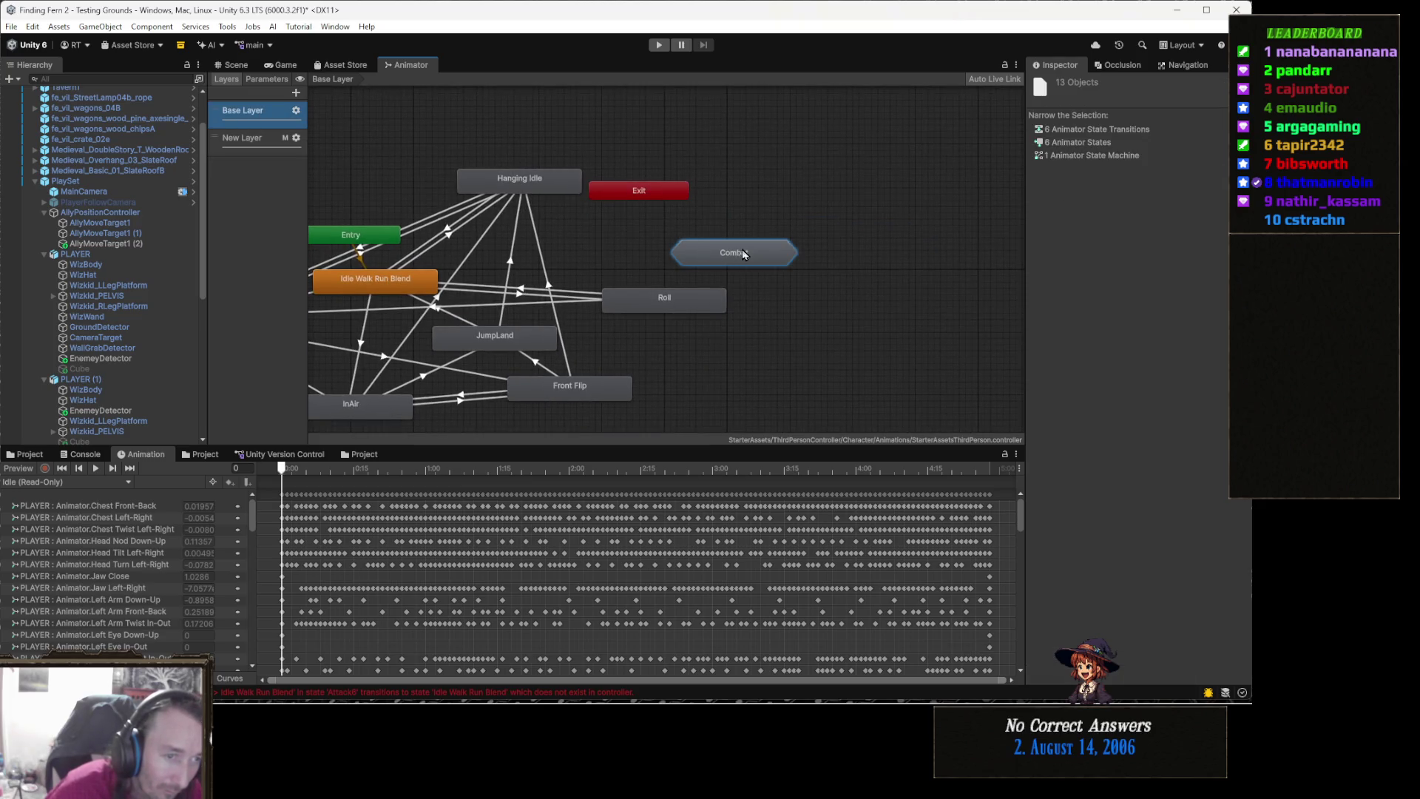
double_click(709, 246)
left_click_drag(709, 392, 598, 275)
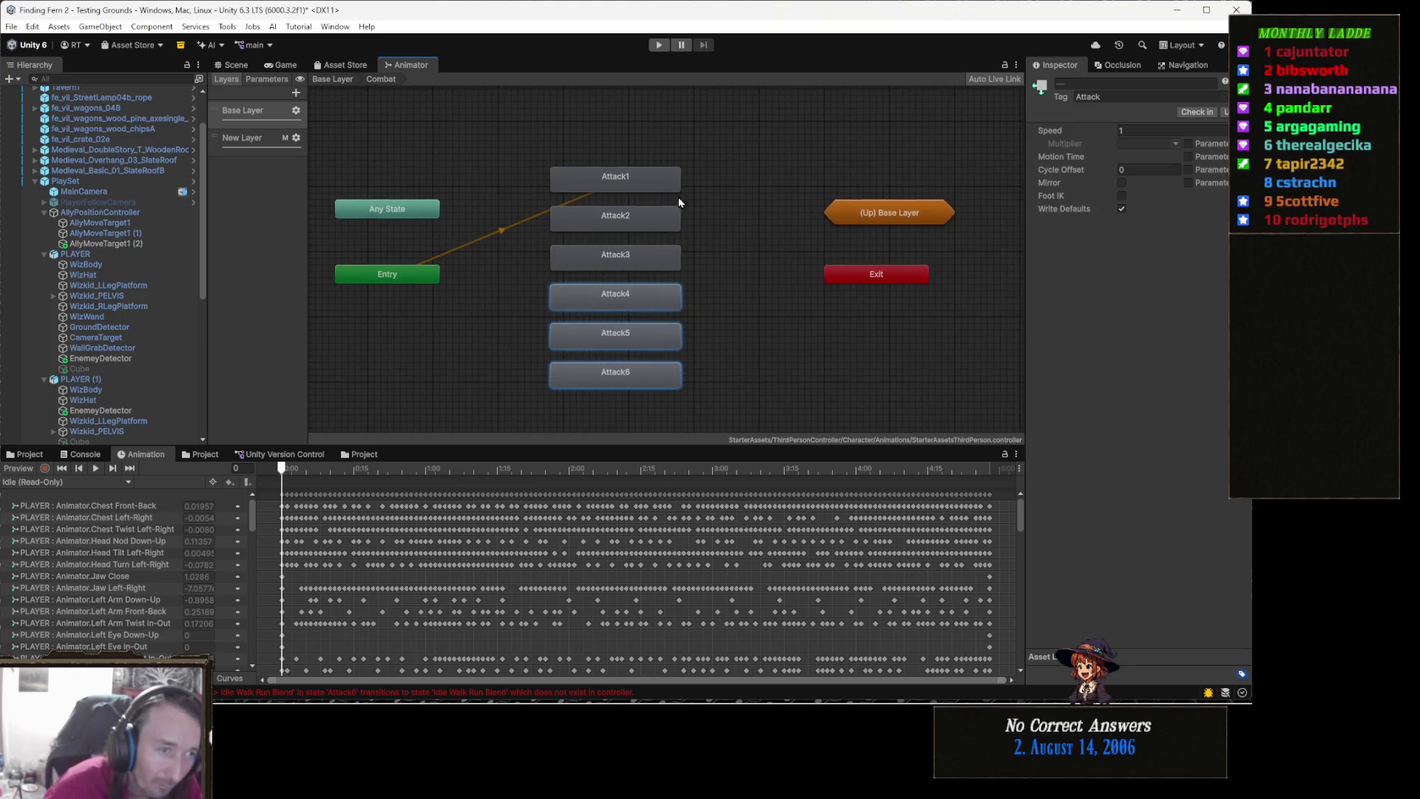
key("Delete")
mouse_move(702, 156)
left_mouse_down()
mouse_move(602, 188)
mouse_move(600, 217)
left_mouse_up()
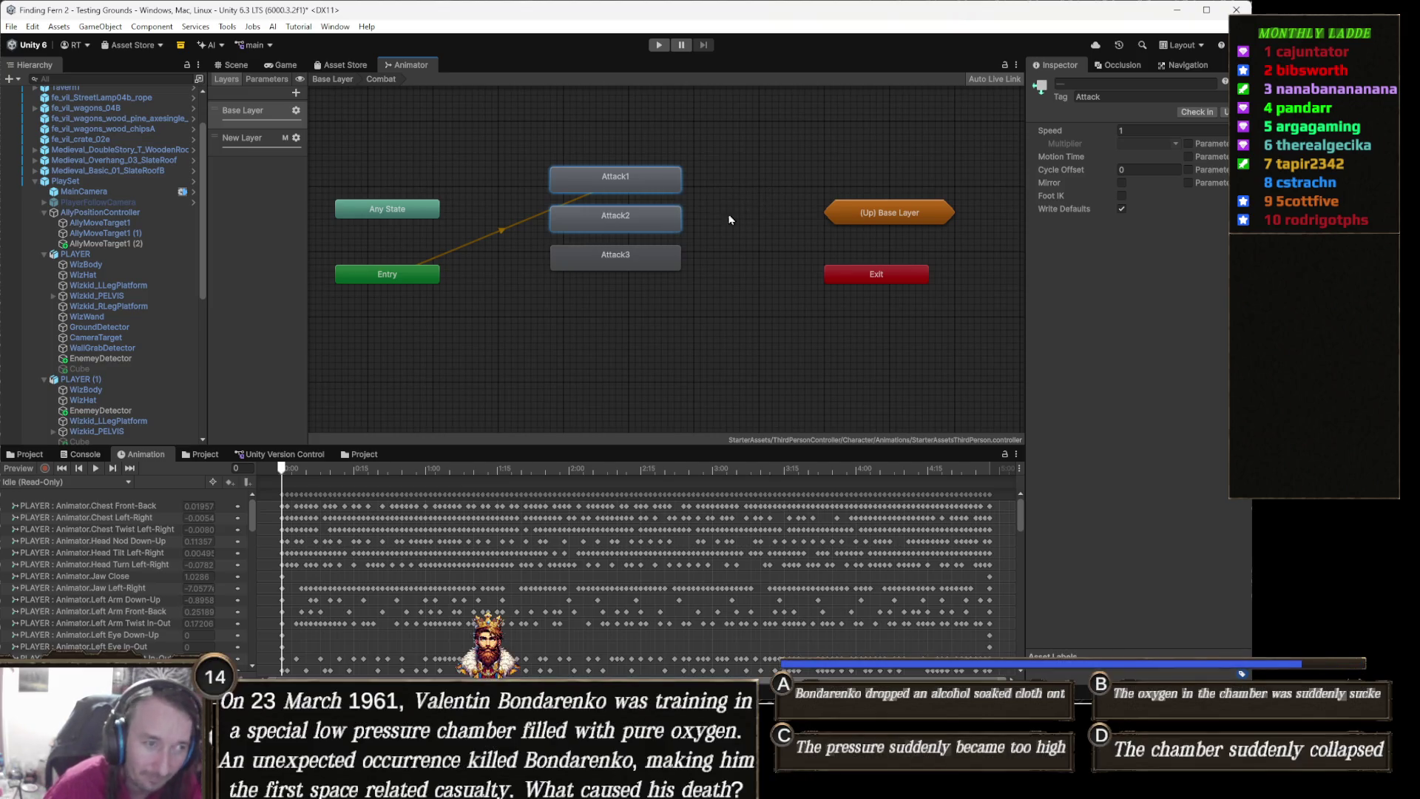
Add a transition from Attack3 to Idle Walk Run Blend, then enter Play mode
left_click(637, 259)
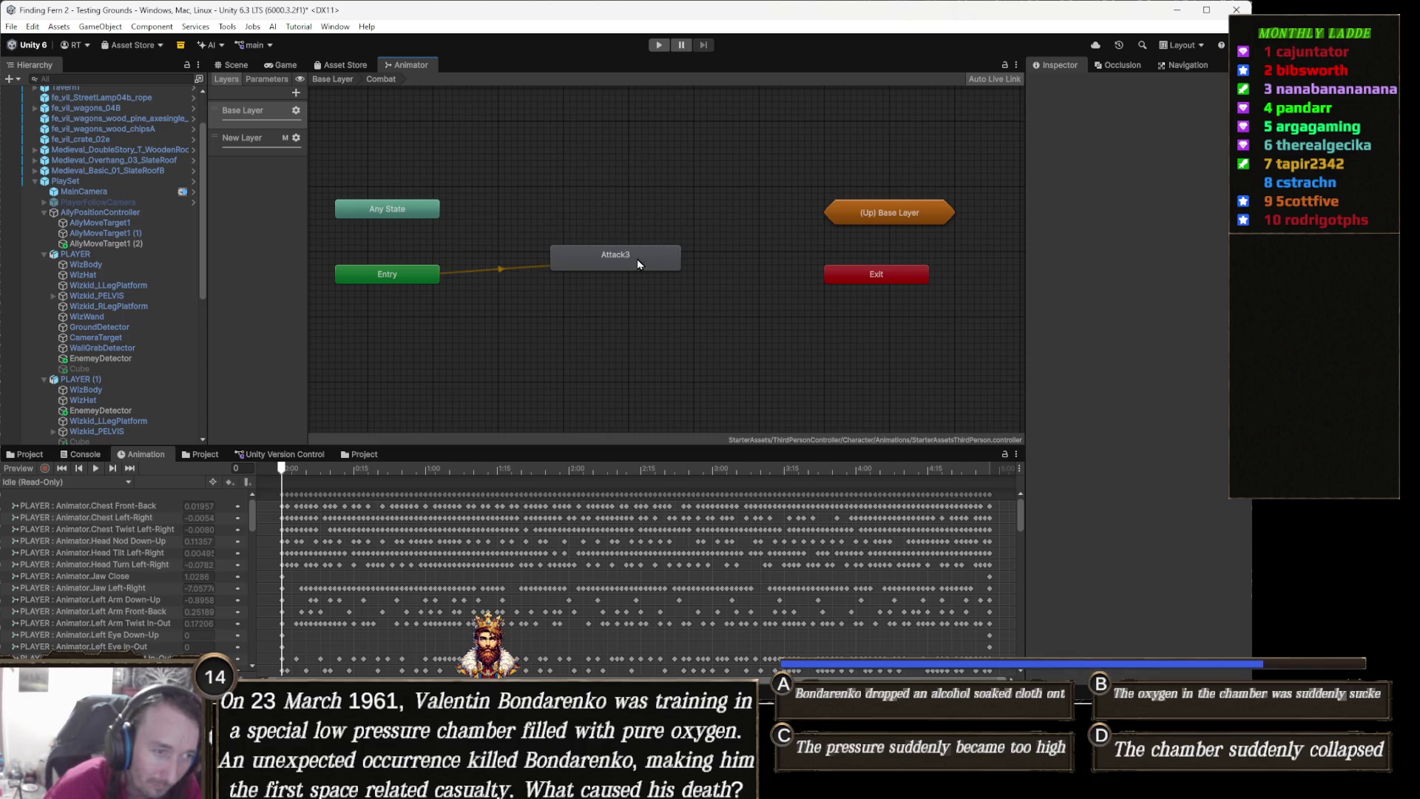
right_click(637, 259)
left_click(716, 268)
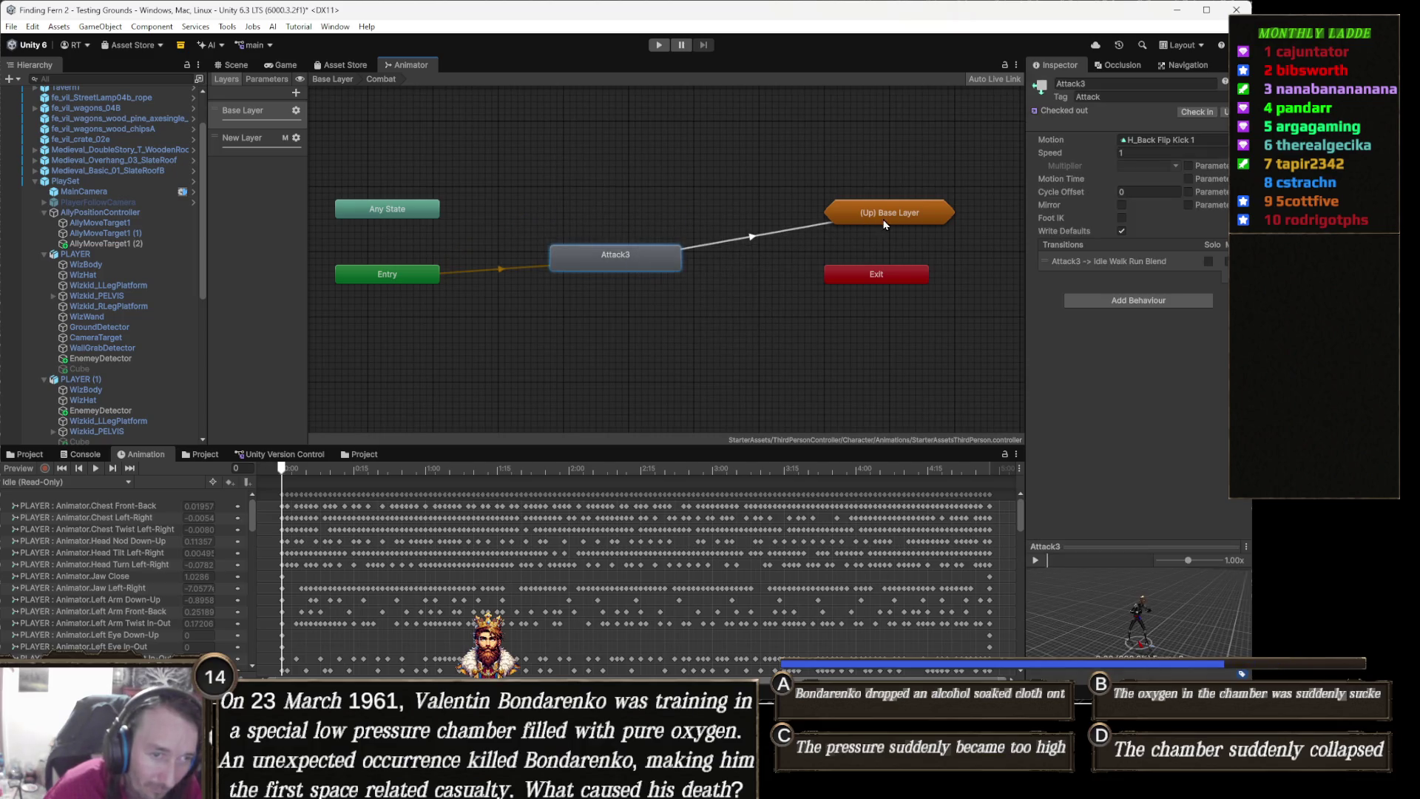
left_click(888, 213)
mouse_move(959, 239)
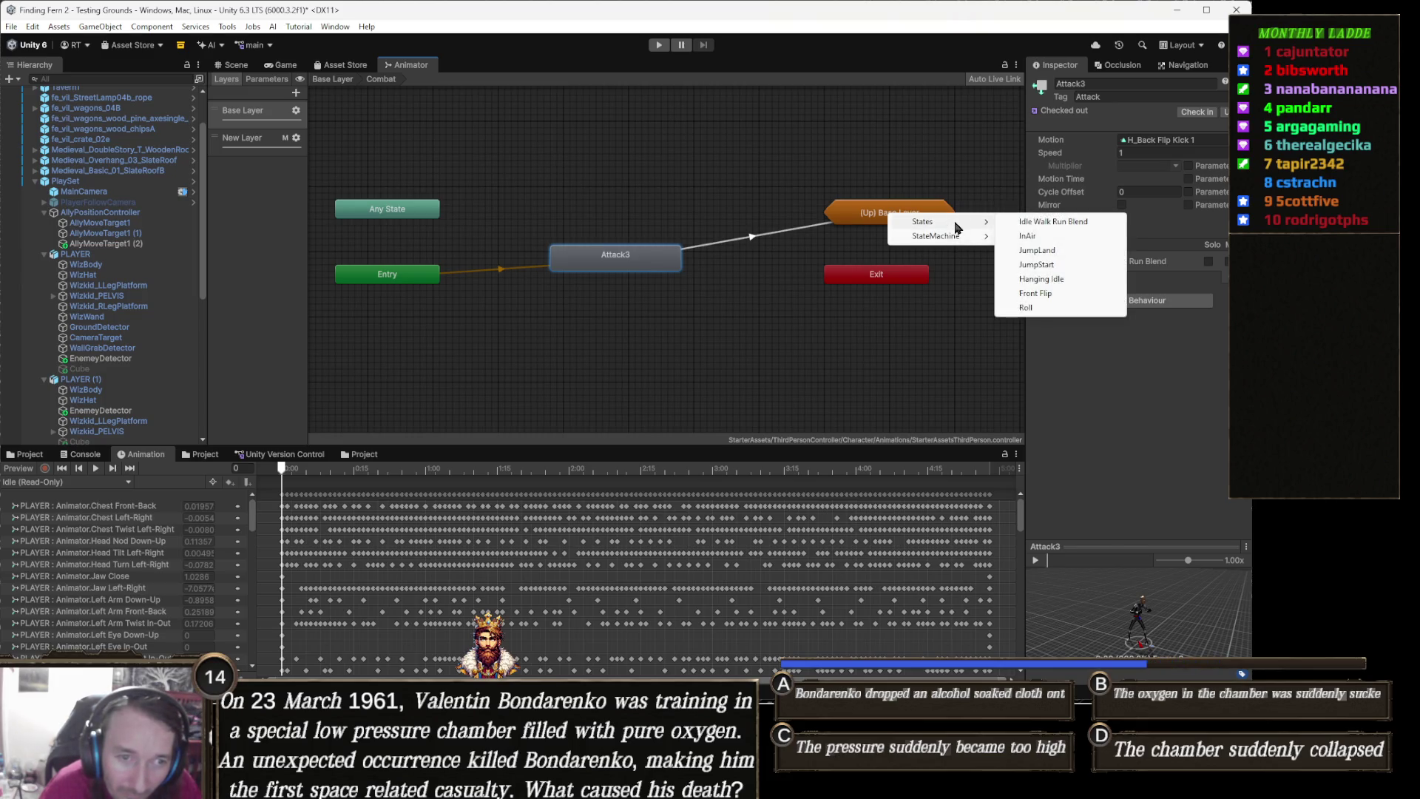
left_click(1053, 222)
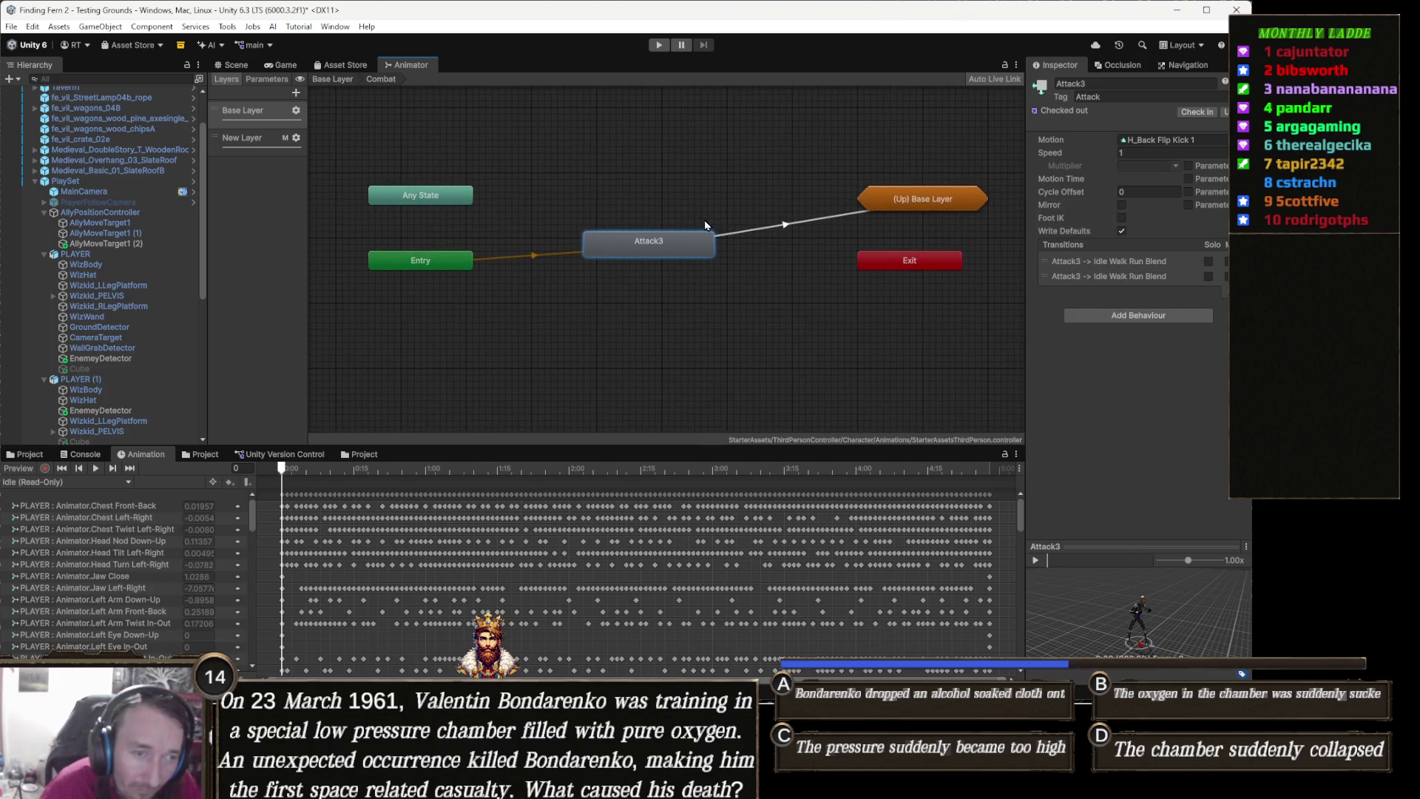
left_click(660, 45)
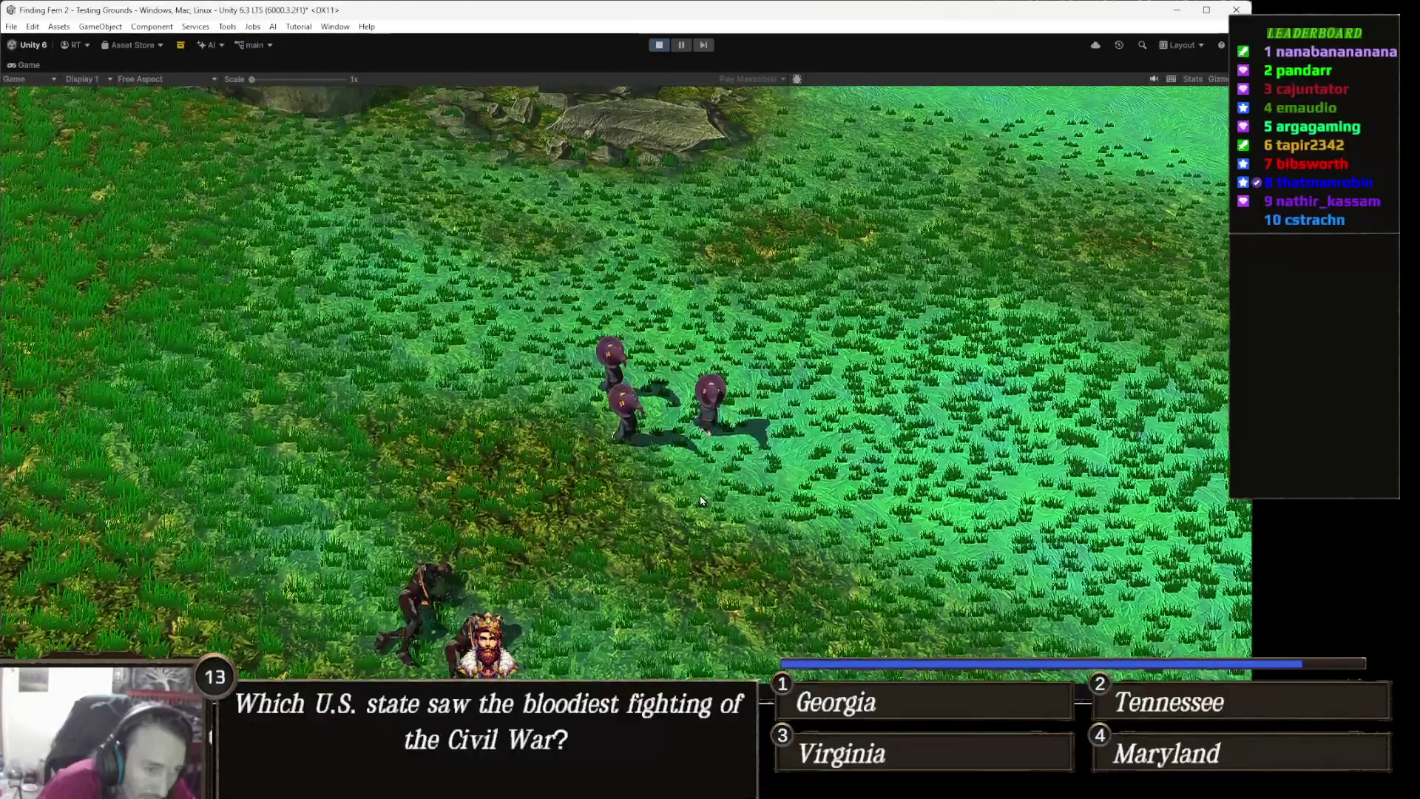
Stop the running play test of the Testing Grounds scene
left_click(659, 45)
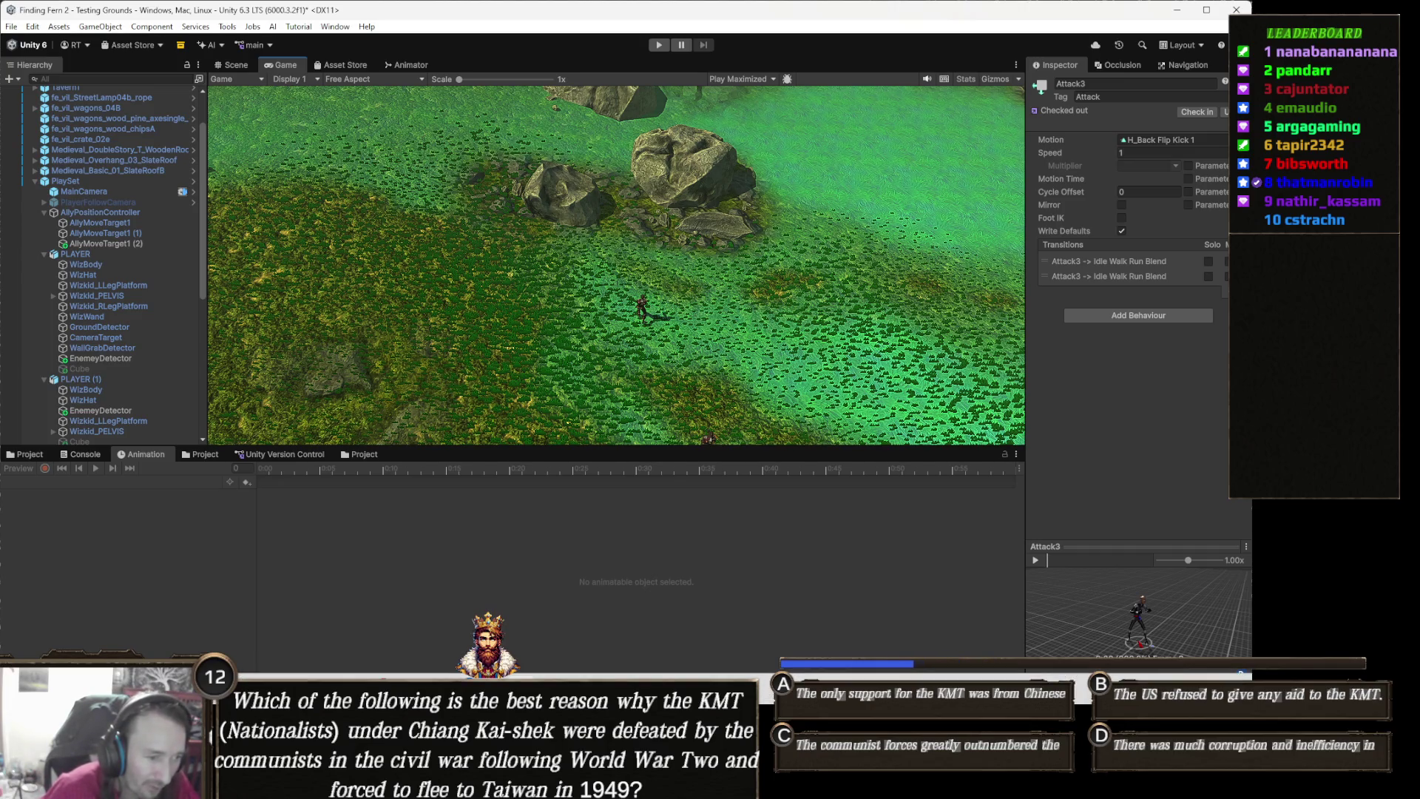
In Visual Studio, scroll through ThirdPersonController.cs, then switch to PlayerAbilities.cs
mouse_move(521, 782)
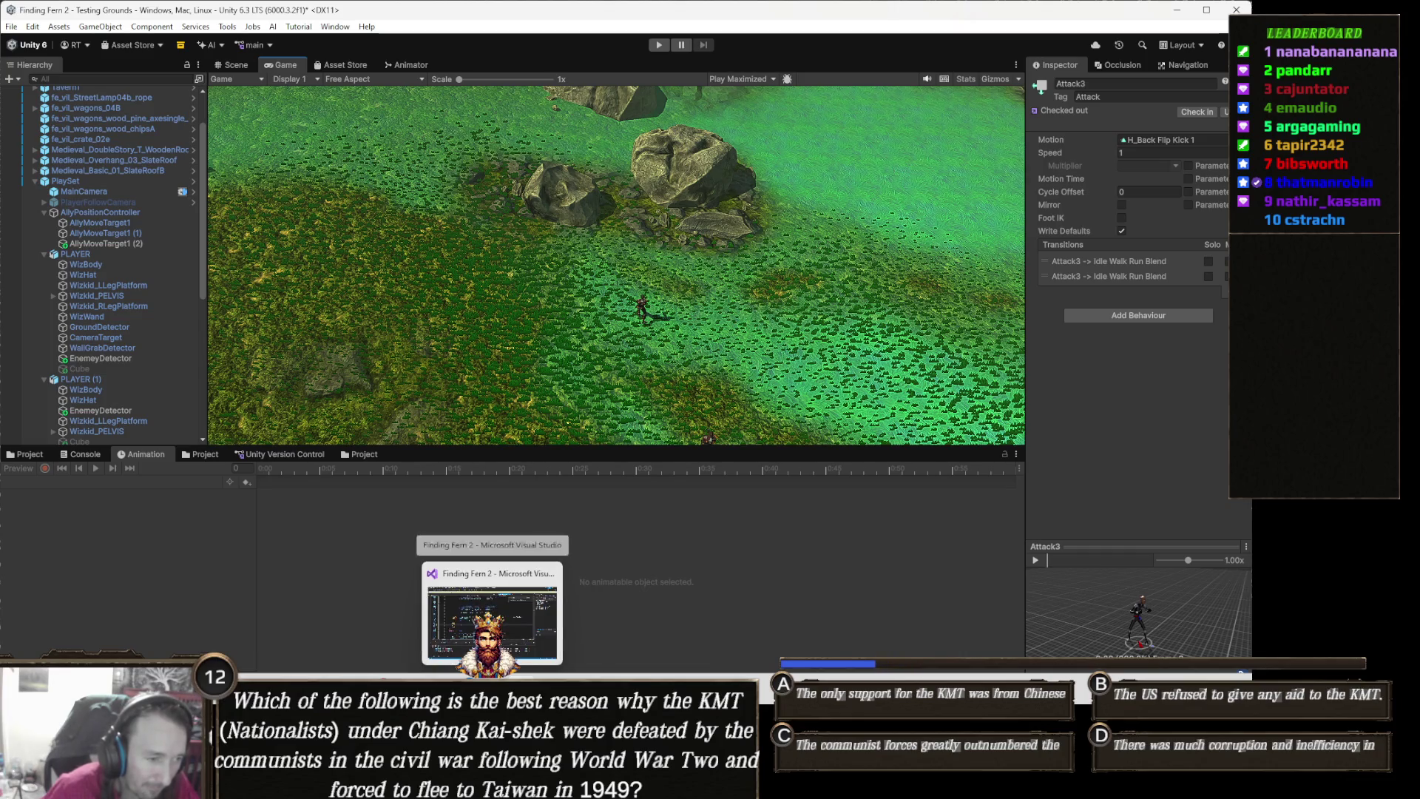
left_click(522, 783)
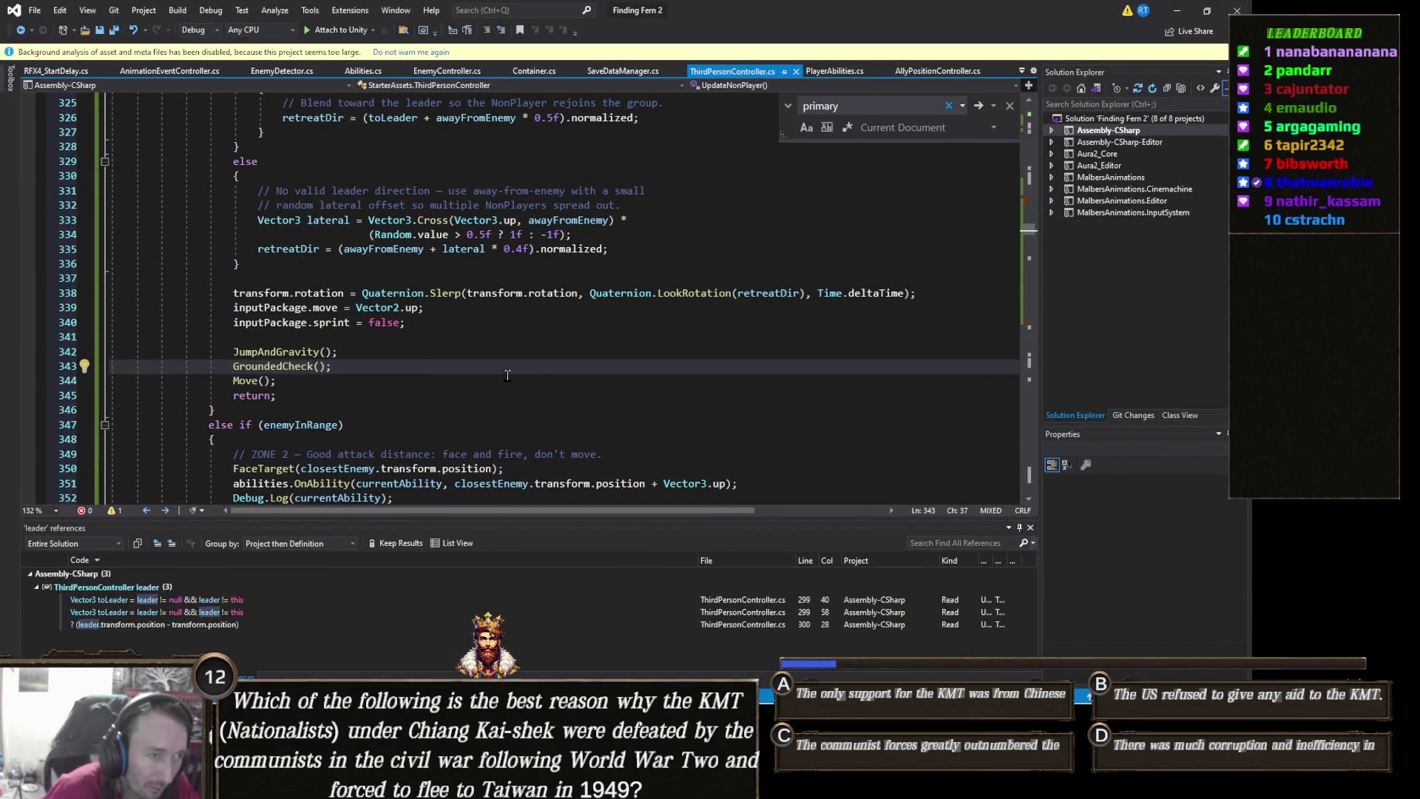
scroll(531, 382, "down", 4)
scroll(531, 382, "down", 6)
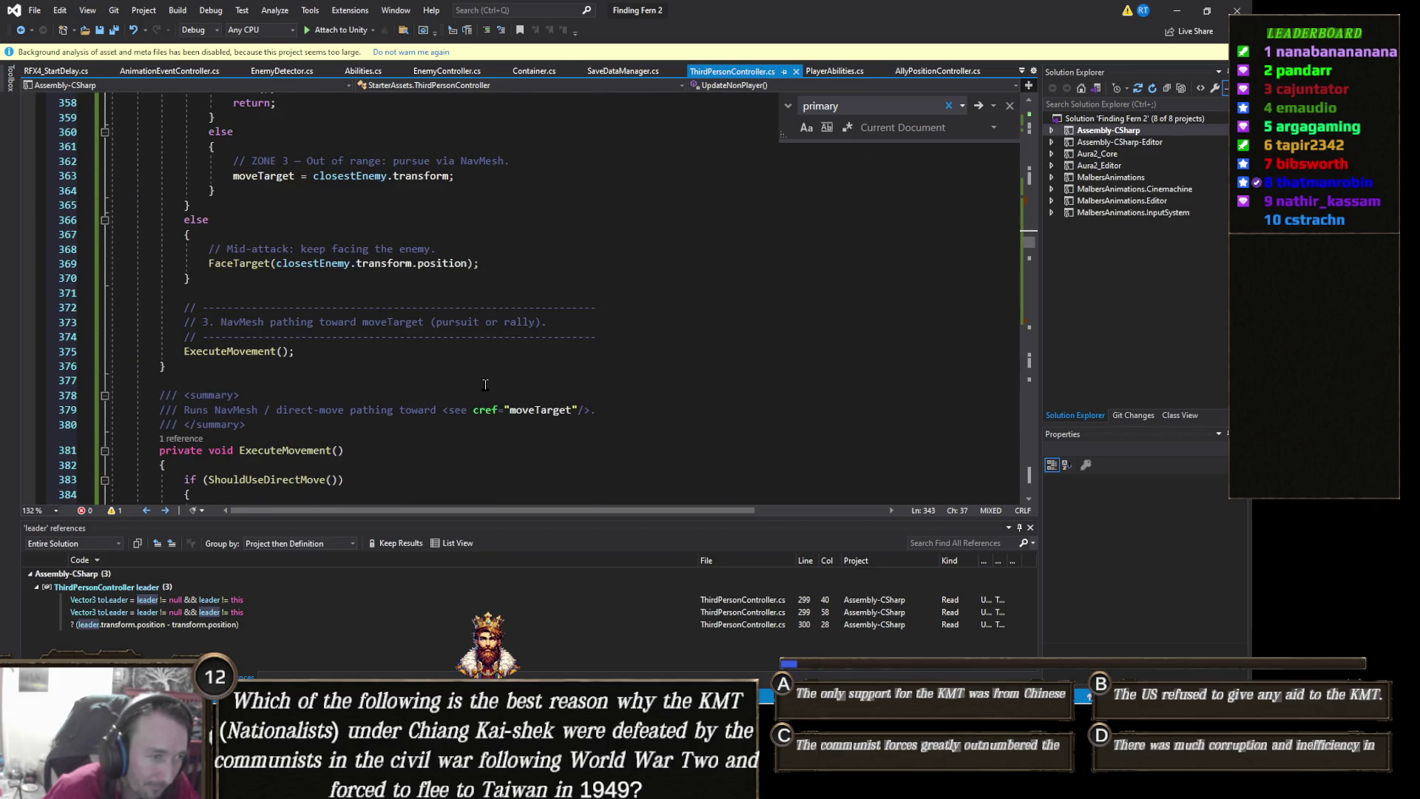
scroll(441, 368, "down", 4)
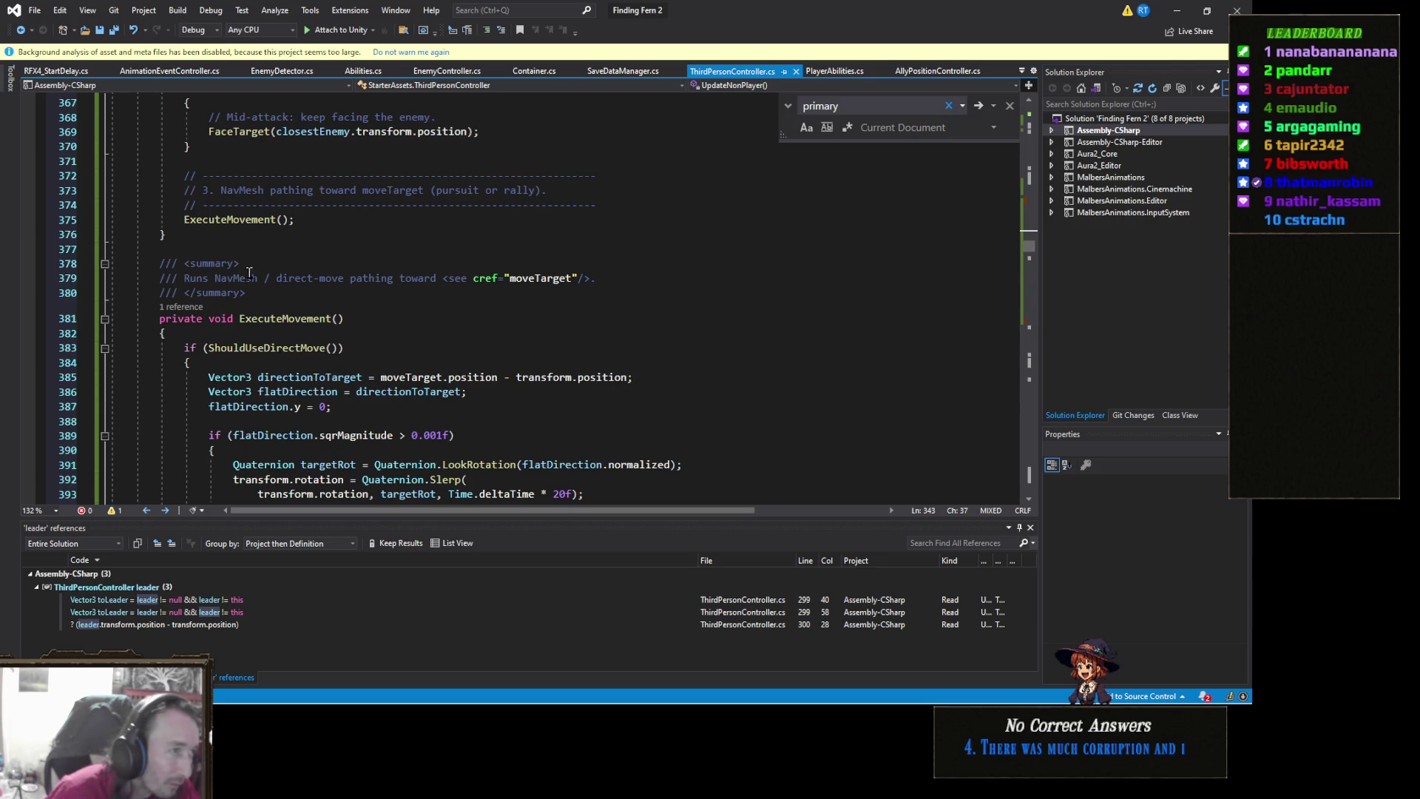
scroll(242, 238, "up", 2)
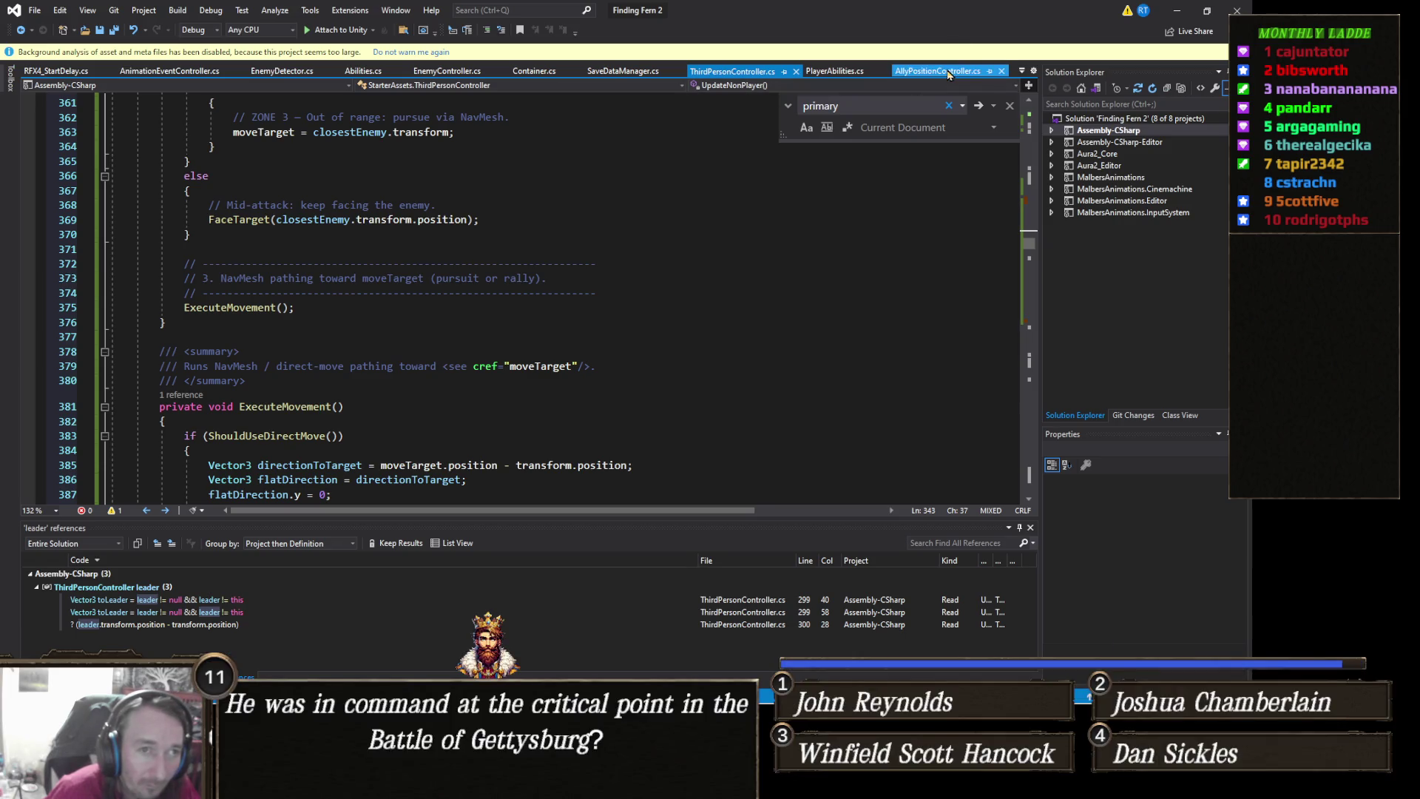
left_click(844, 72)
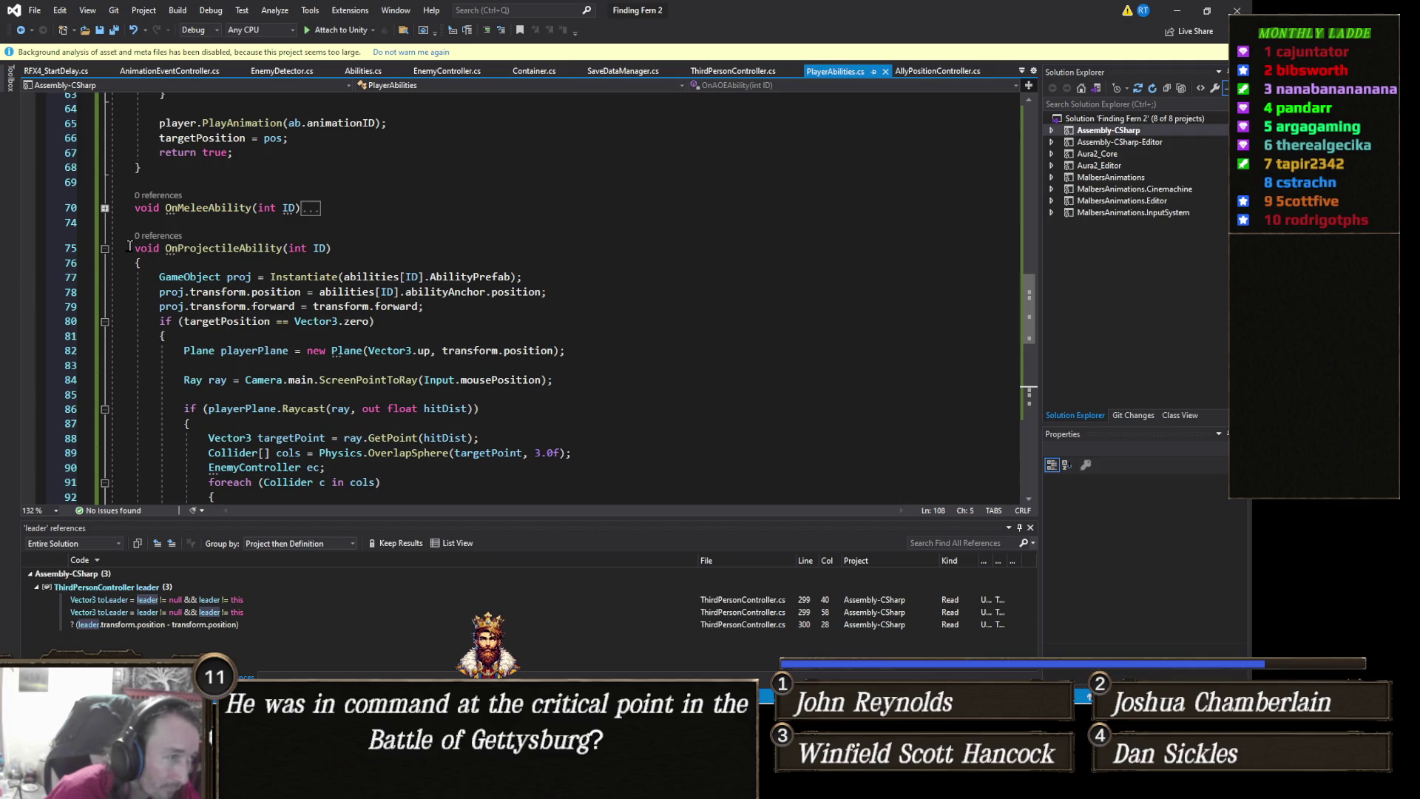
Copy the AoE ability's Instantiate line into OnTargettedAbility's empty body
left_click(104, 249)
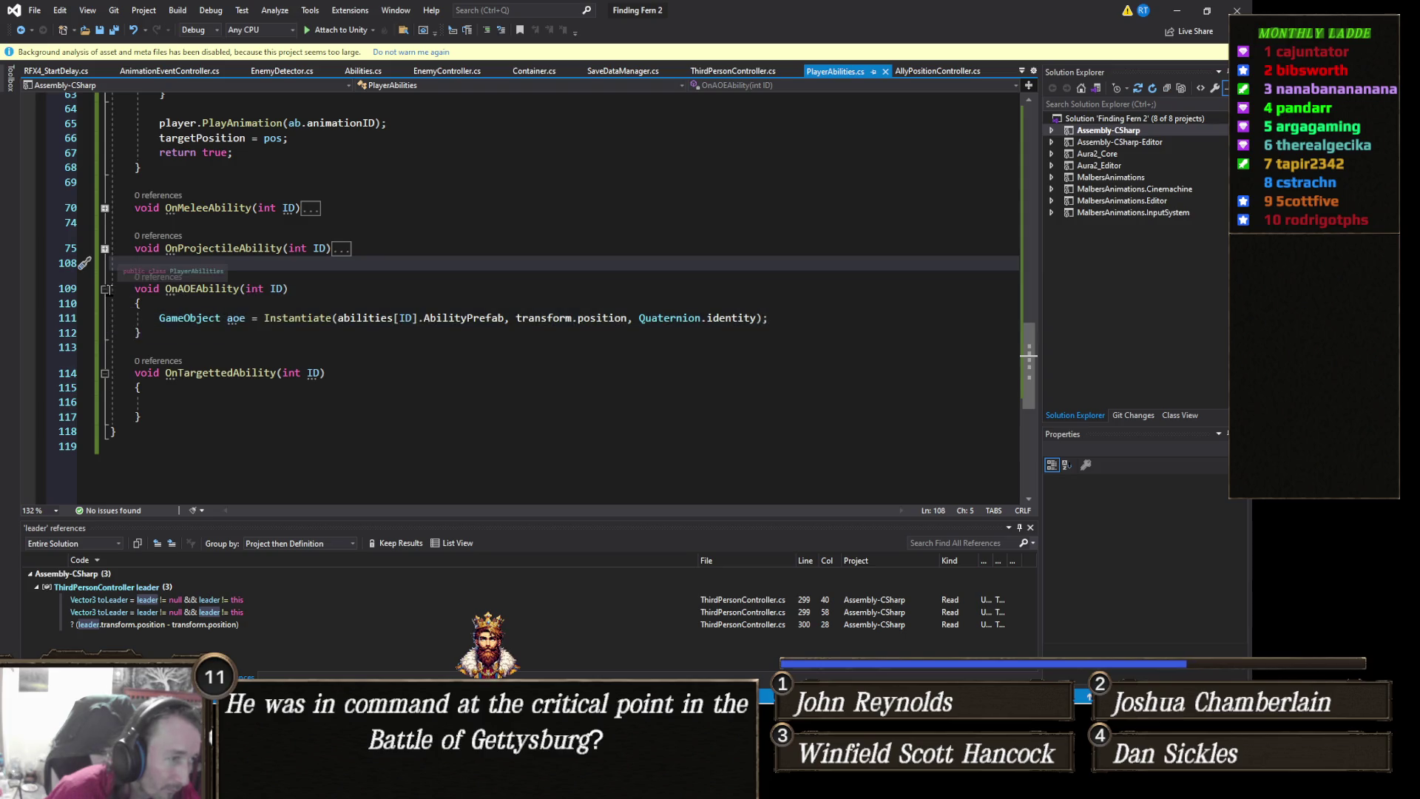
left_click(74, 319)
left_click(170, 404)
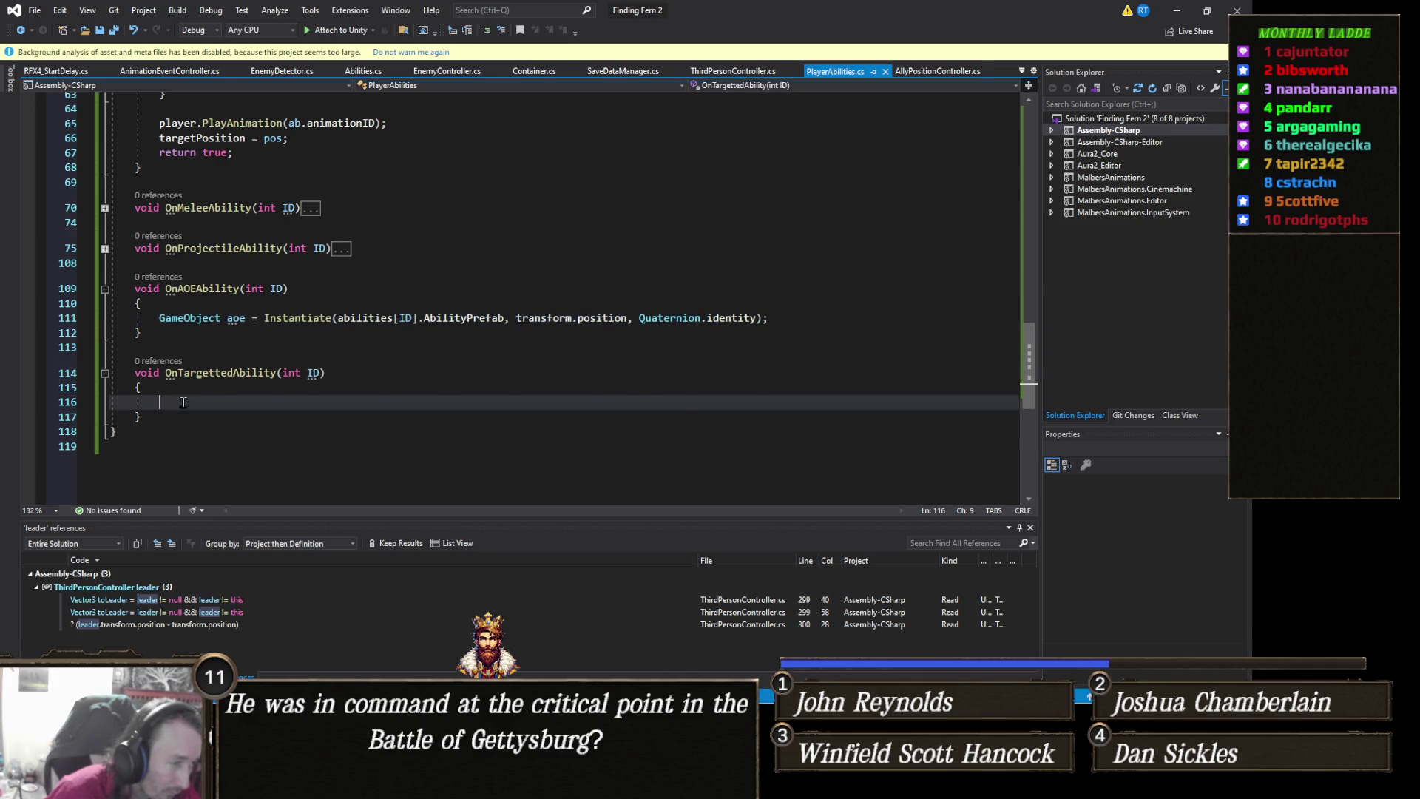
type("GameObject aoe = Instantiate(abilities[ID].AbilityPrefab, transform.position, Quaternion.identity);")
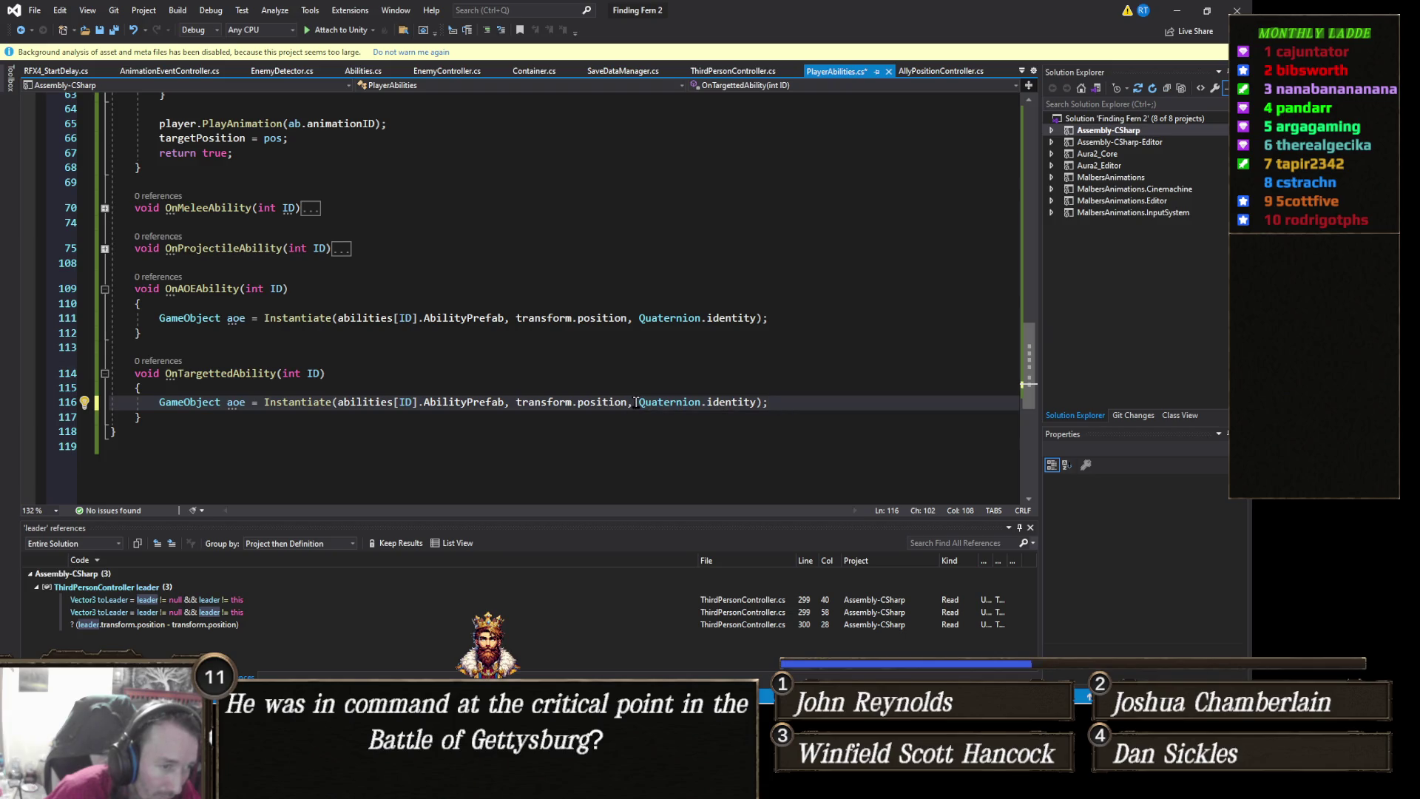
Replace transform.position with position in the pasted Instantiate call
left_click_drag(628, 403, 516, 404)
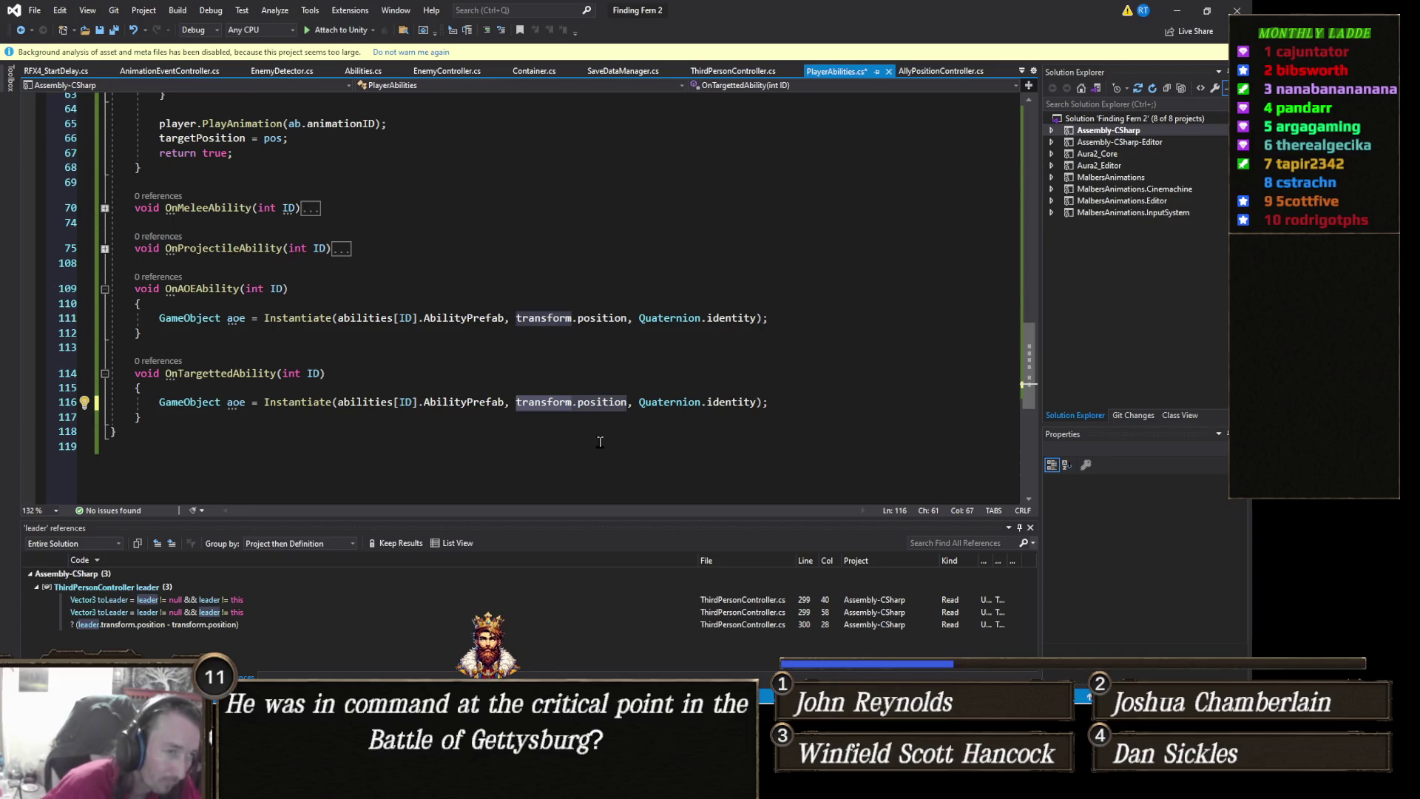
type("positi")
key("Tab")
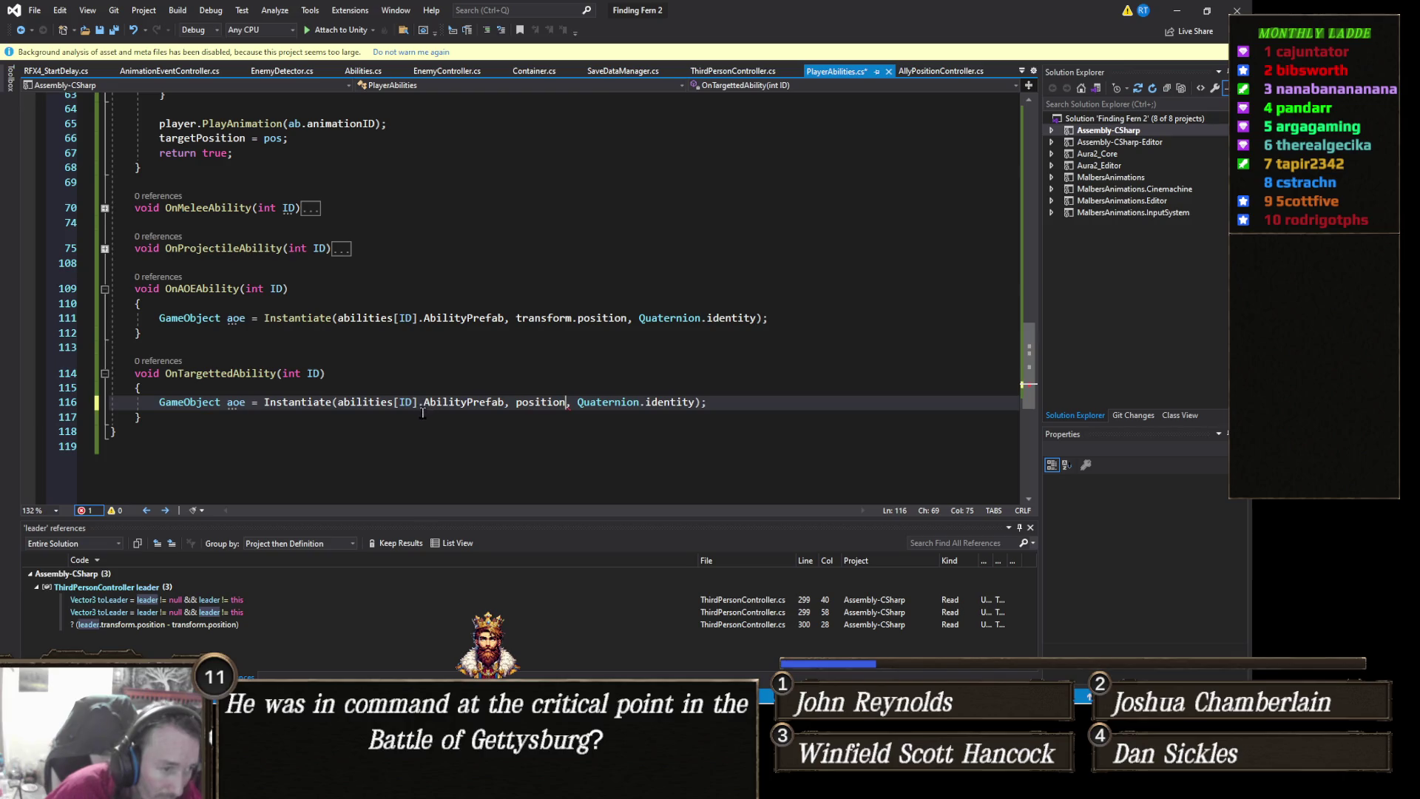
left_click(423, 413)
left_click(362, 468)
scroll(362, 441, "up", 6)
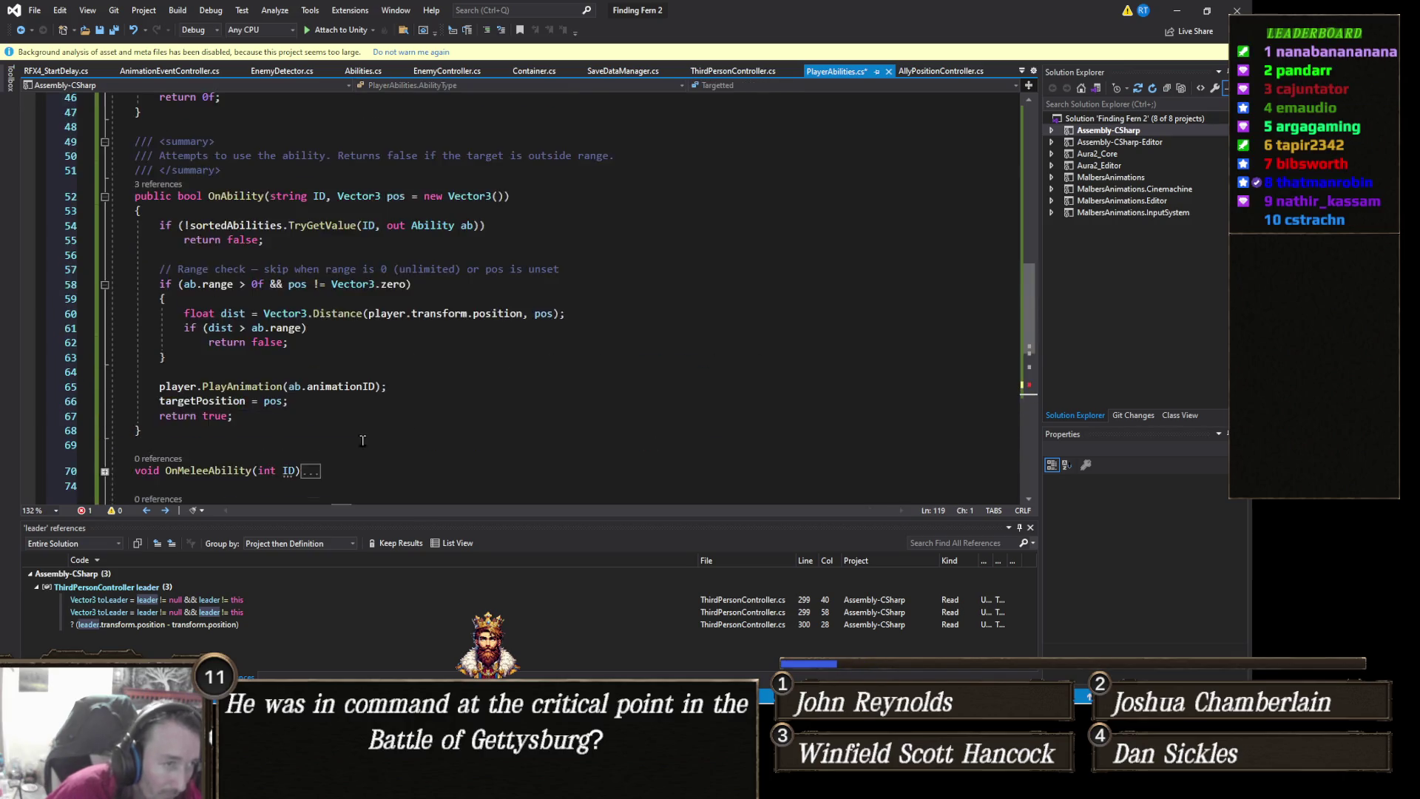
Change the targeted Instantiate call's position argument to targetPosition on line 116
scroll(362, 441, "up", 15)
scroll(362, 440, "down", 1)
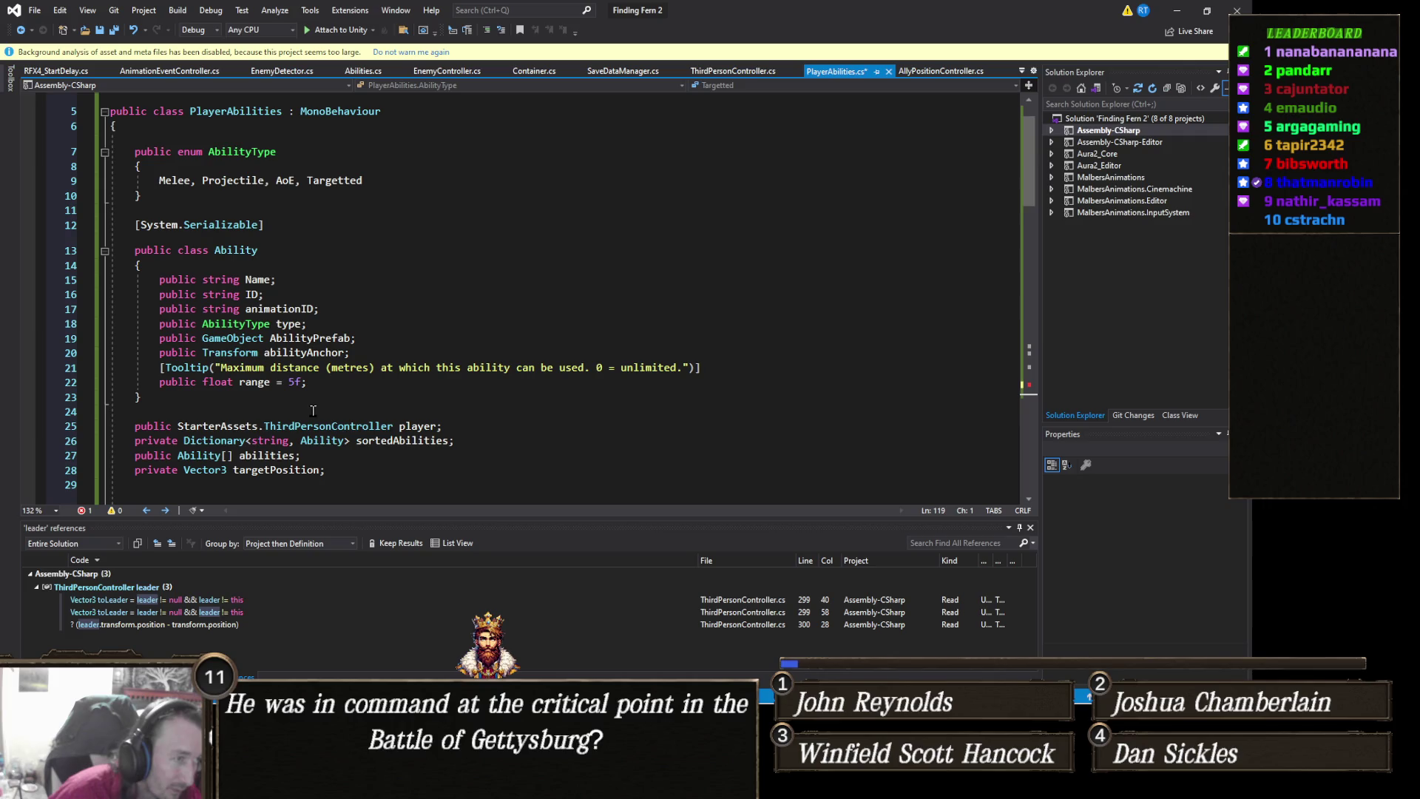
scroll(313, 411, "up", 2)
scroll(341, 355, "down", 5)
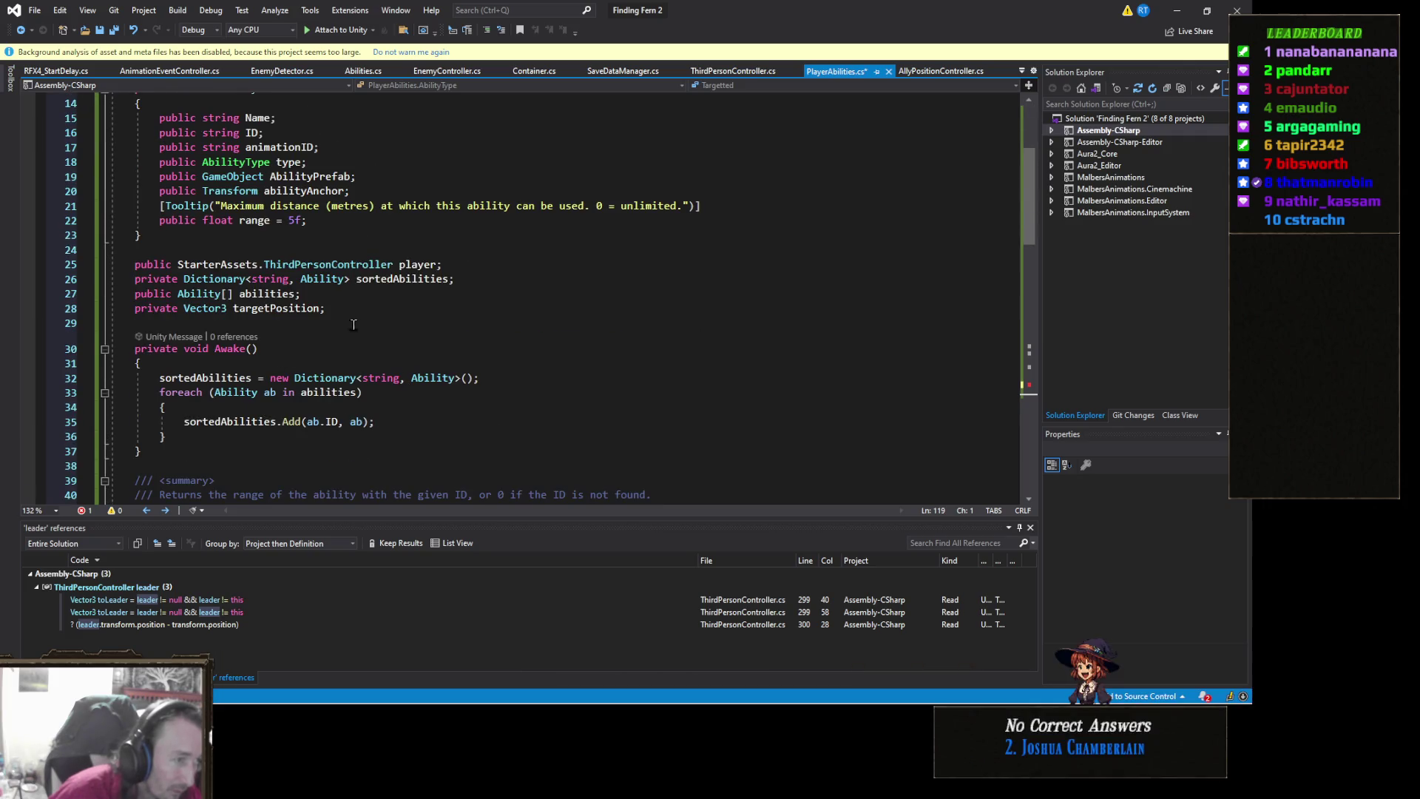
left_click(294, 308)
scroll(481, 374, "down", 10)
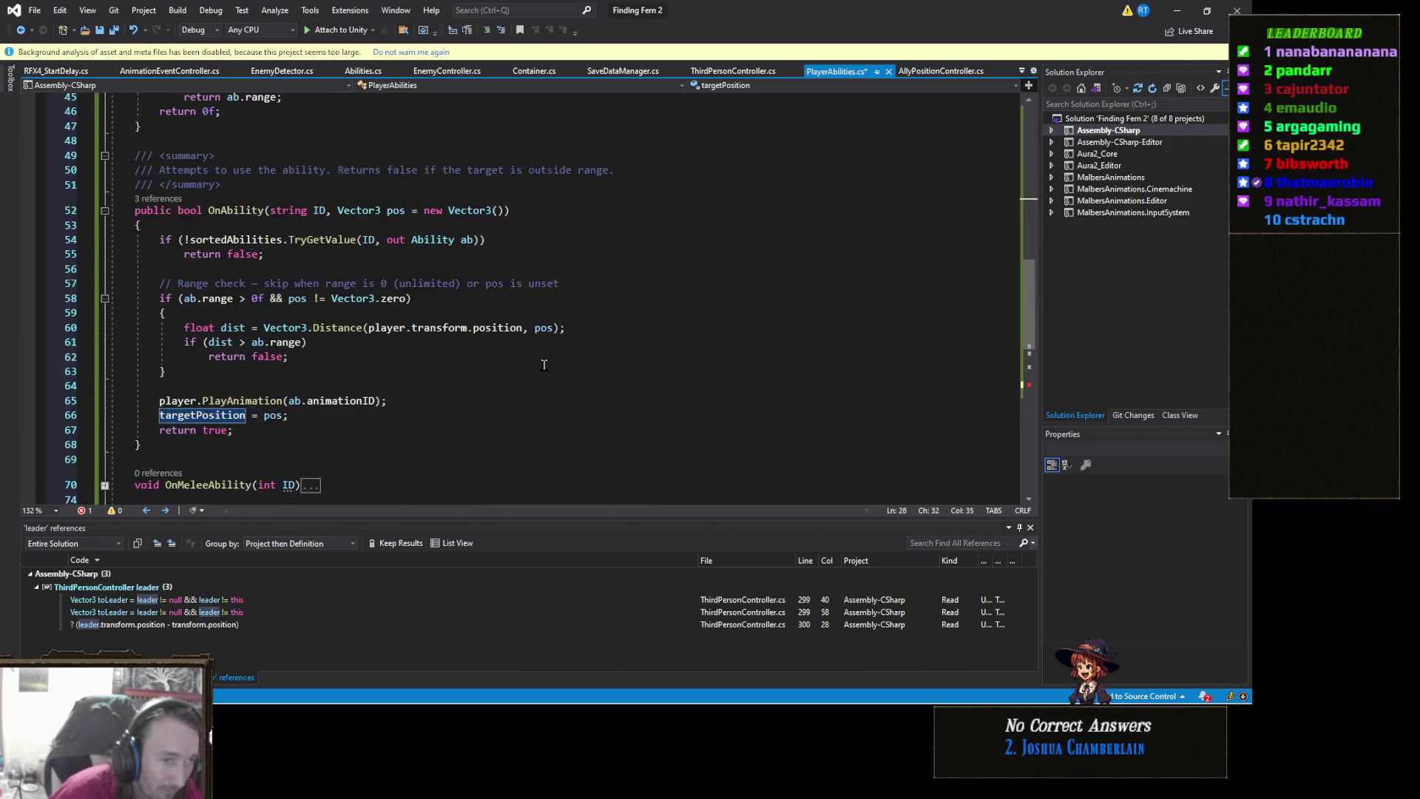
scroll(544, 365, "down", 8)
left_click(548, 333)
type("targetPosition, Quaternion.identity);")
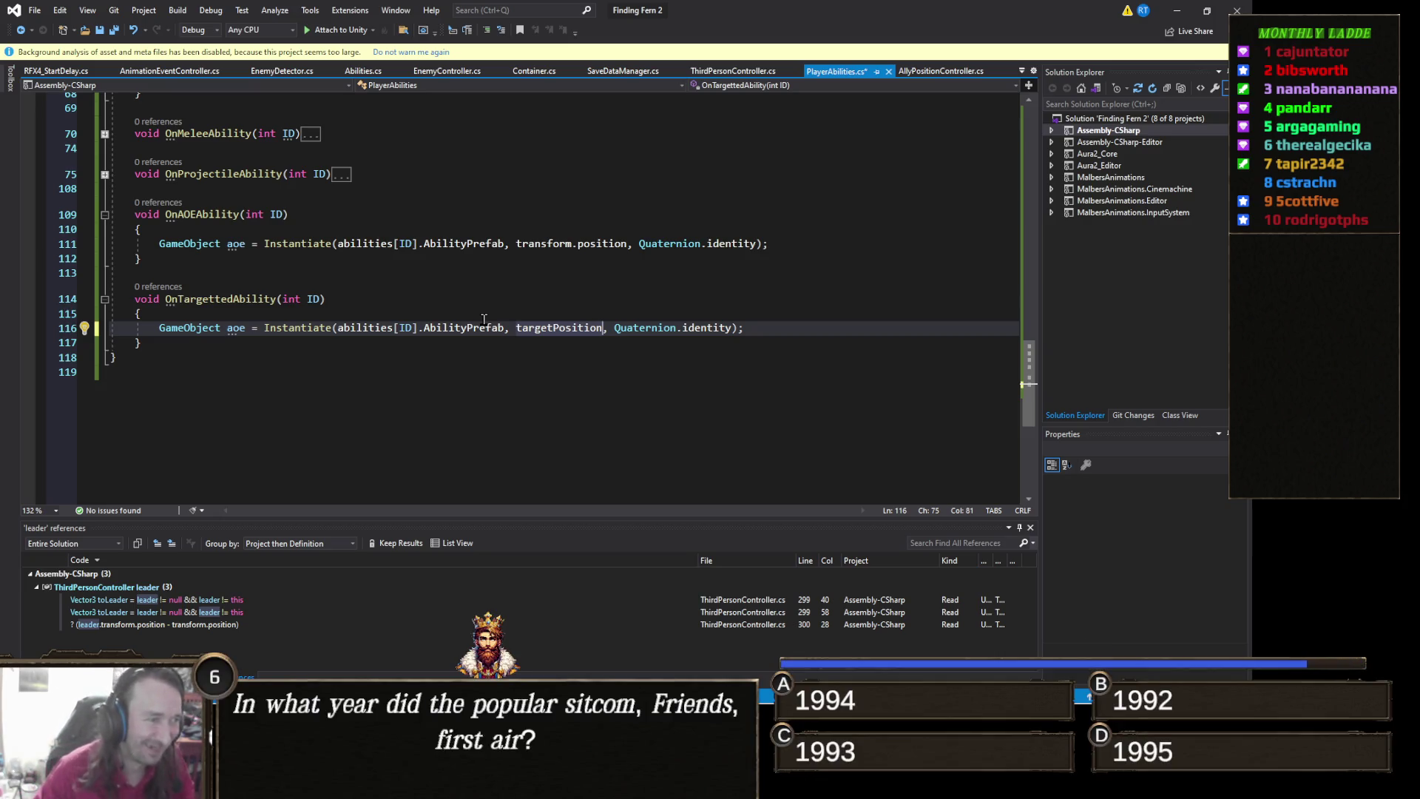
Review the AoE and targeted ability code on lines 111–119, then save PlayerAbilities.cs
left_click(387, 389)
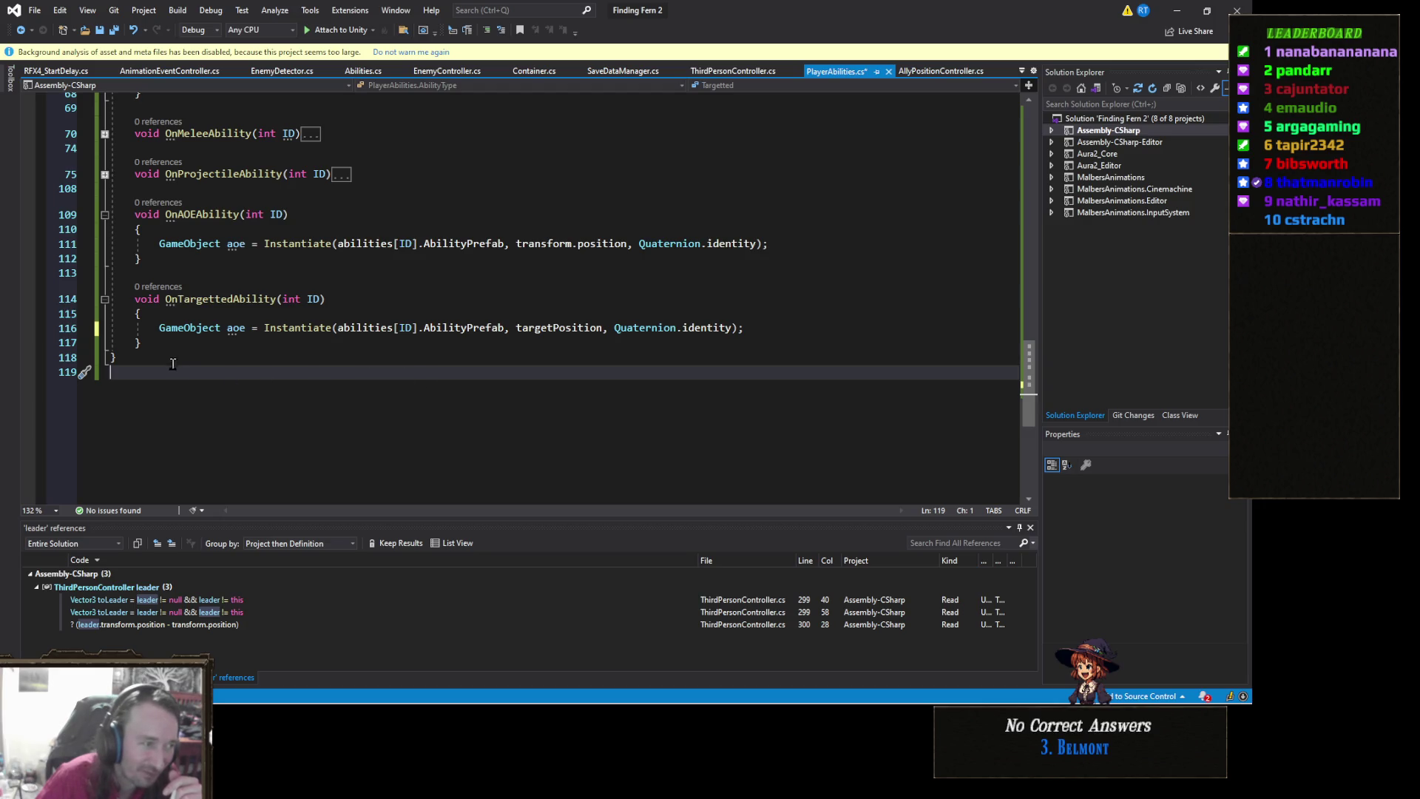
mouse_move(185, 356)
left_mouse_down()
mouse_move(156, 313)
mouse_move(152, 246)
left_mouse_up()
left_click(406, 383)
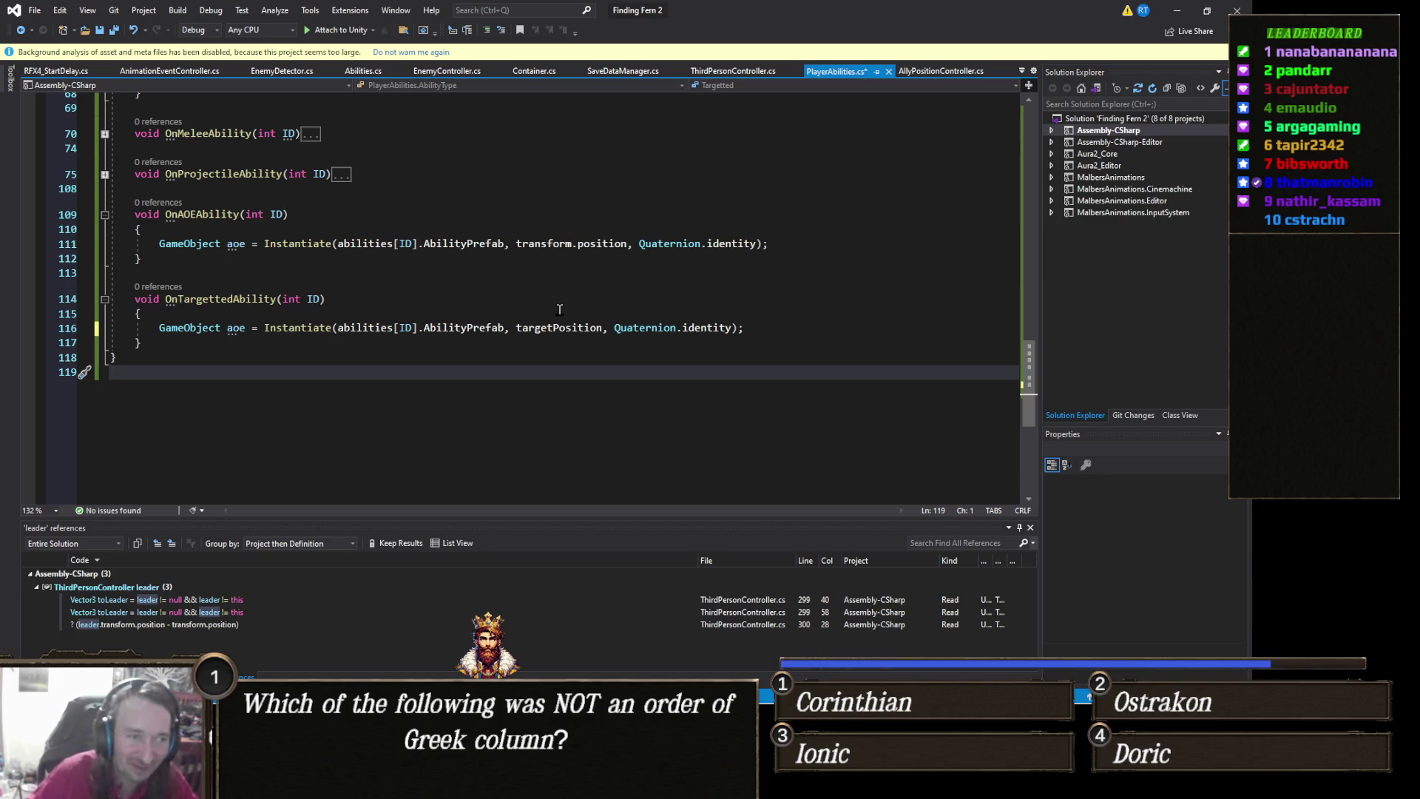
left_click(555, 301)
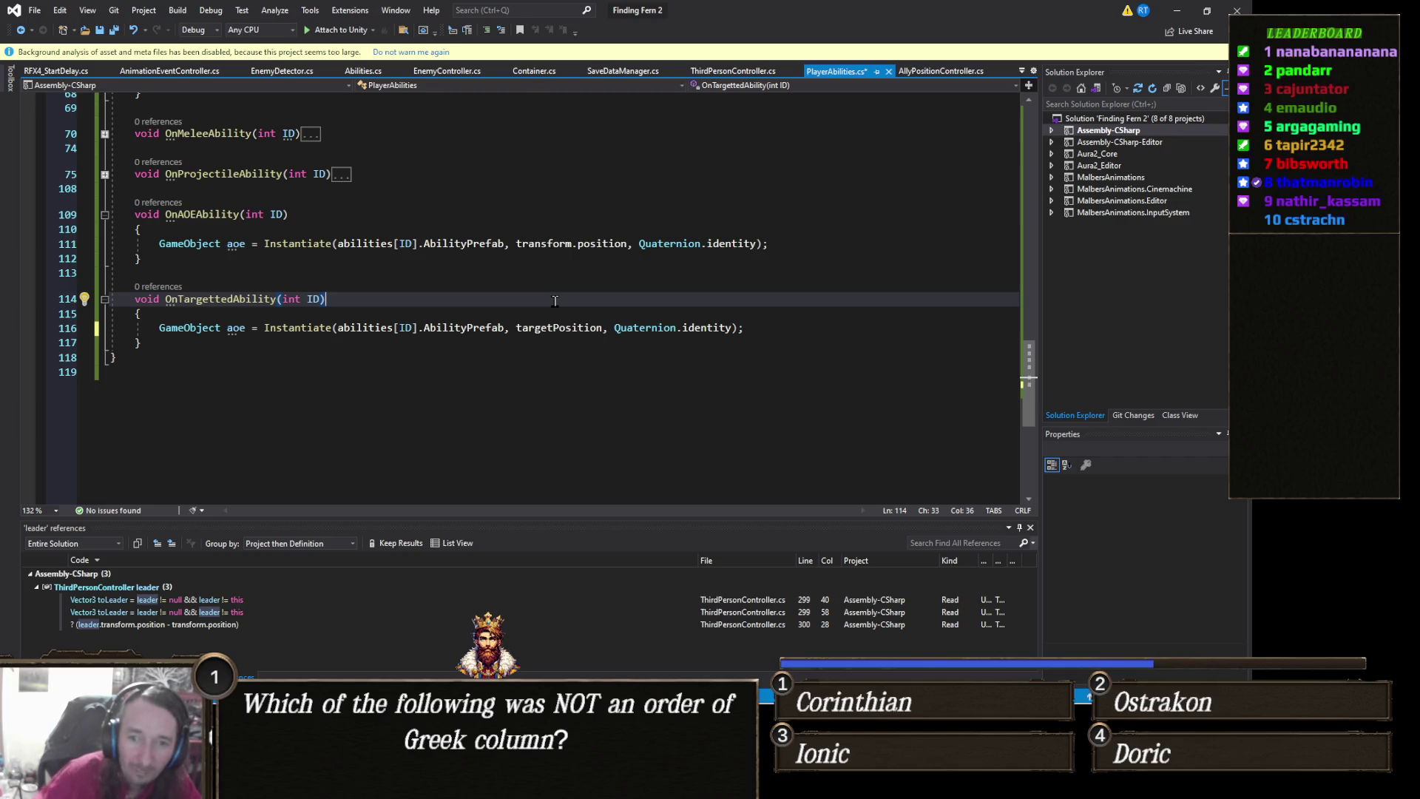
key("ctrl+s")
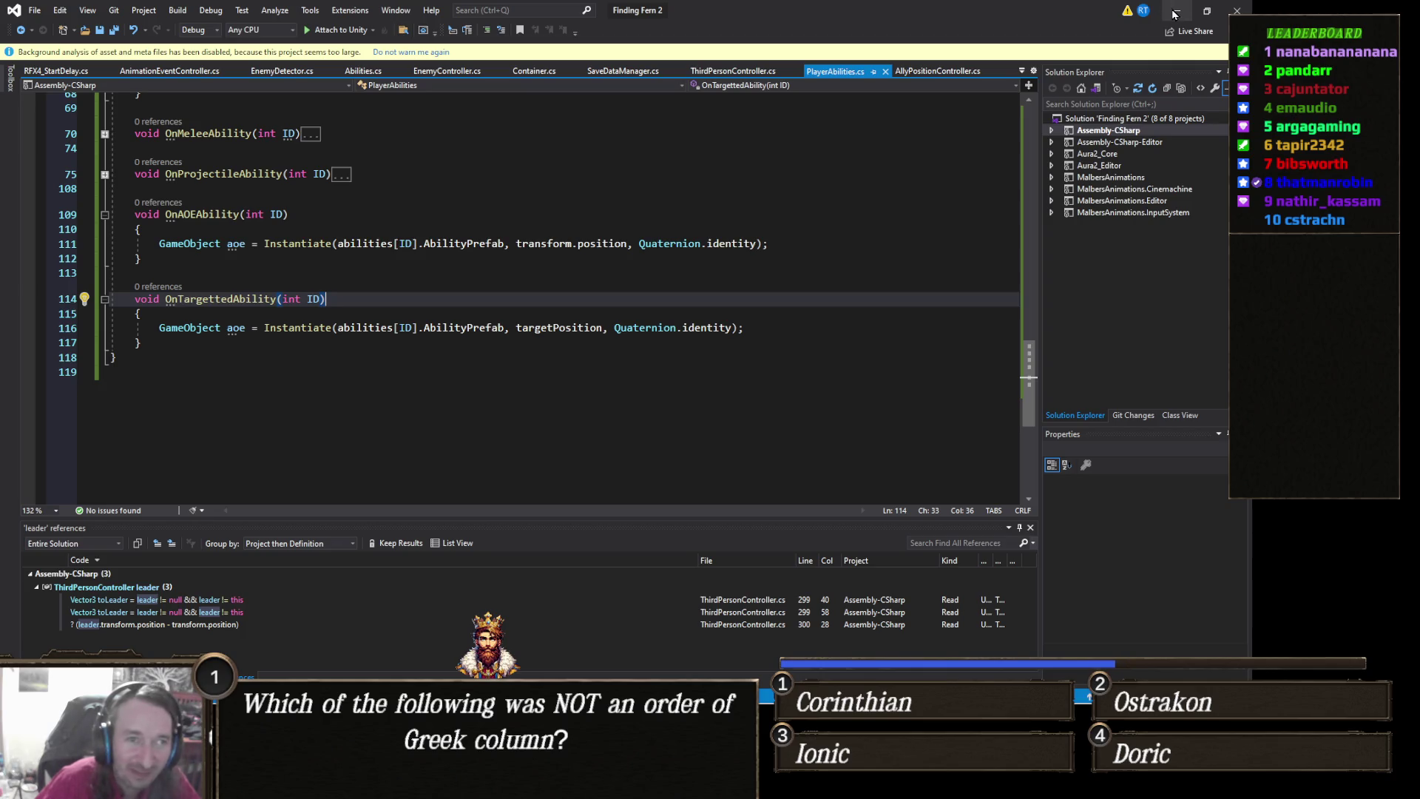
Return to Unity, let the scripts compile, then run and stop a brief play test
left_click(1175, 11)
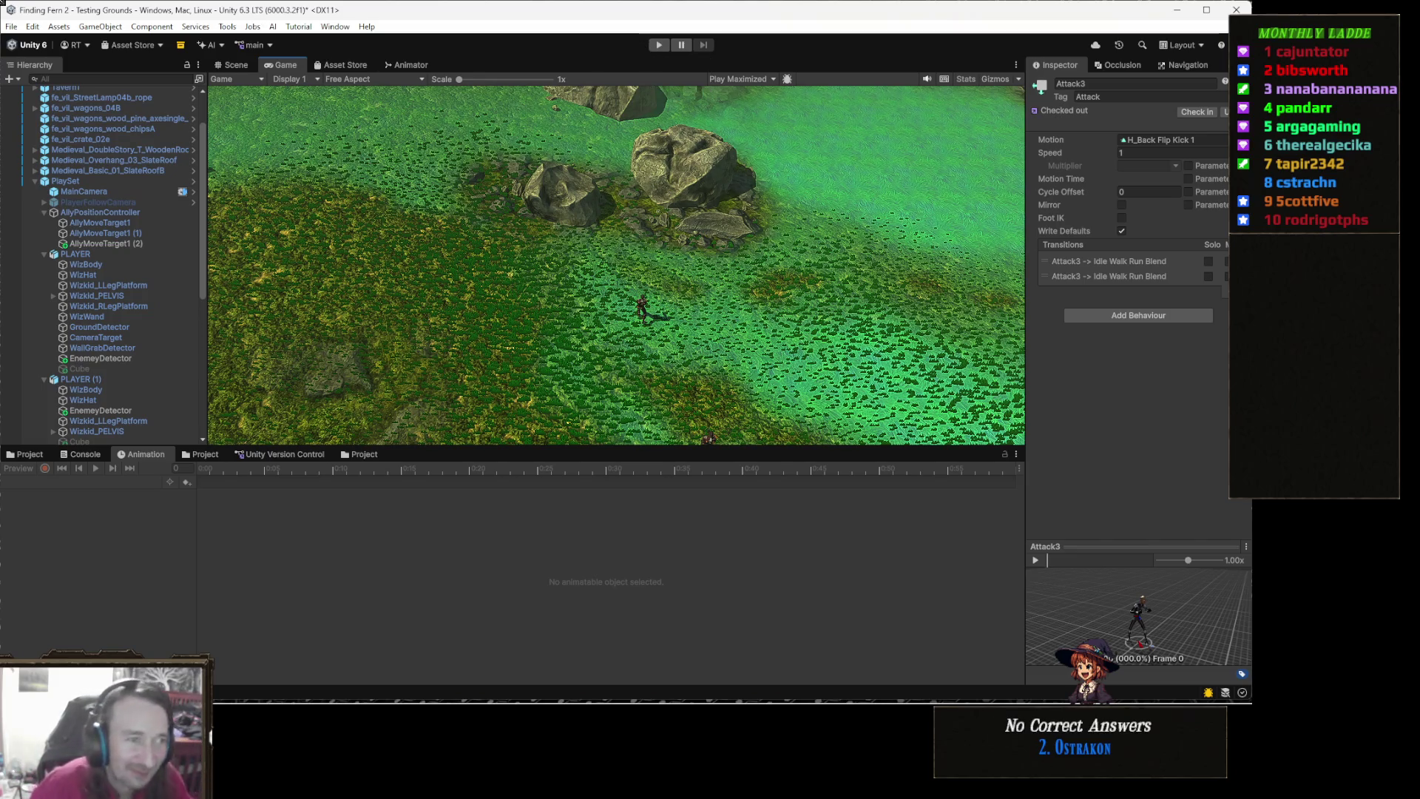
left_click(658, 45)
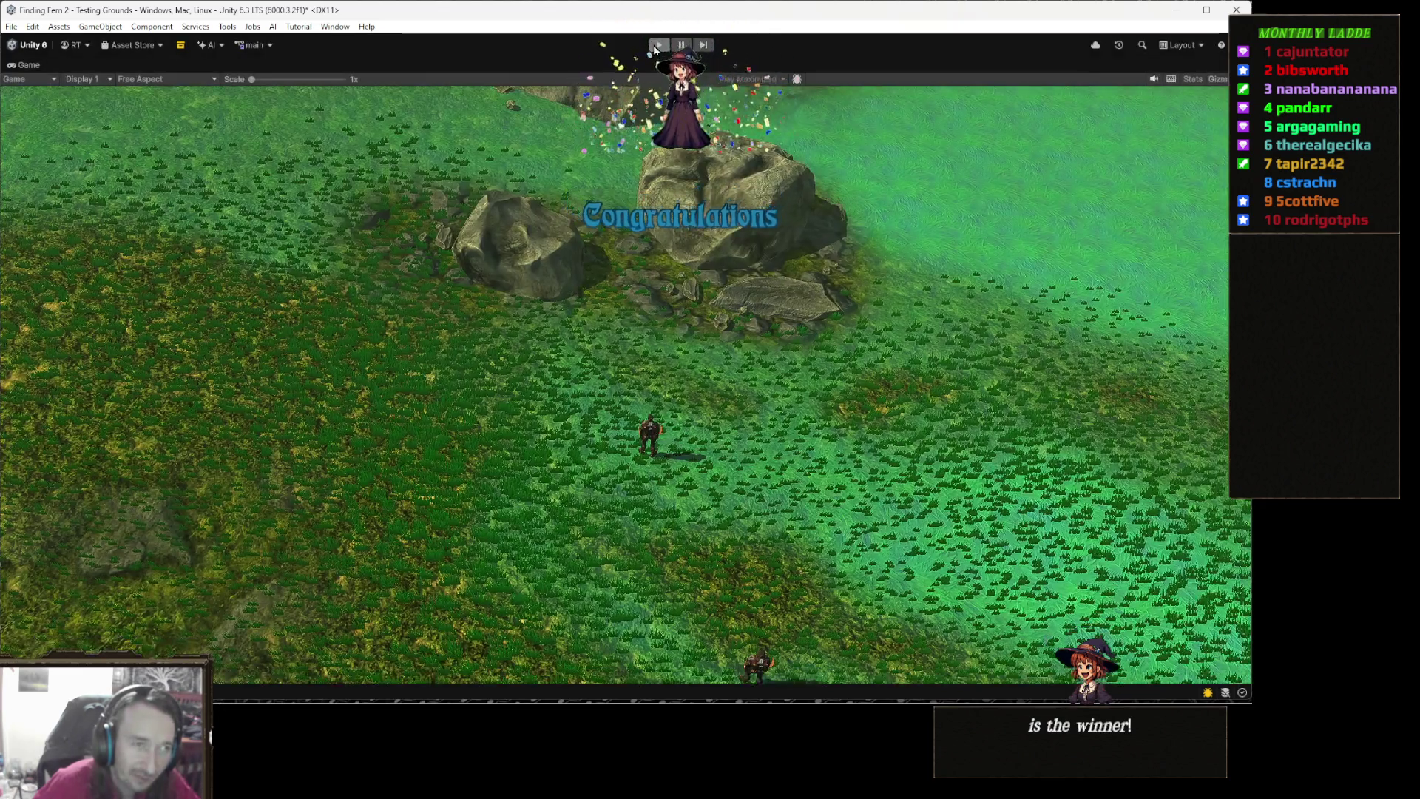
left_click(657, 46)
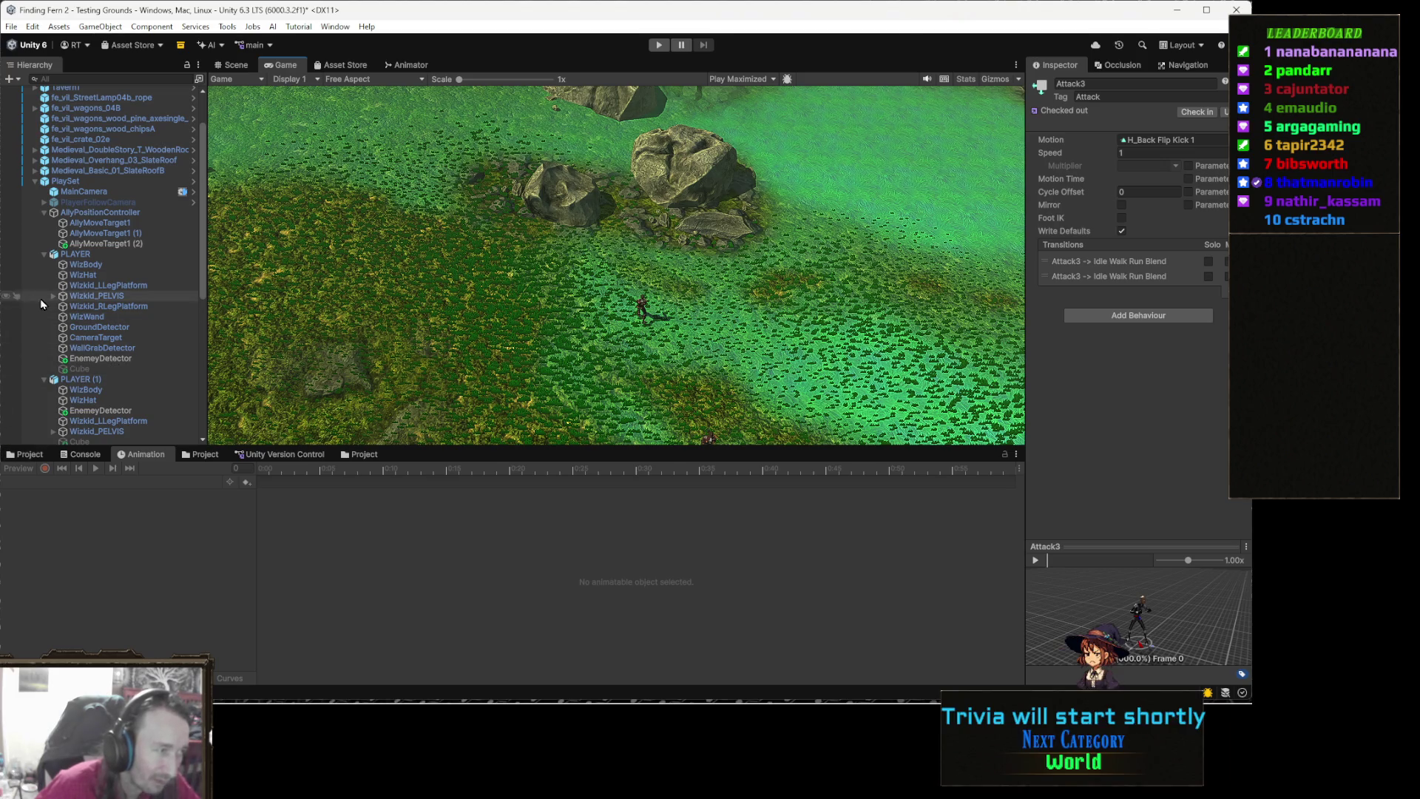
Select PLAYER, PLAYER (1) and PLAYER (2) and show their Player Abilities in the Inspector
left_click(102, 255)
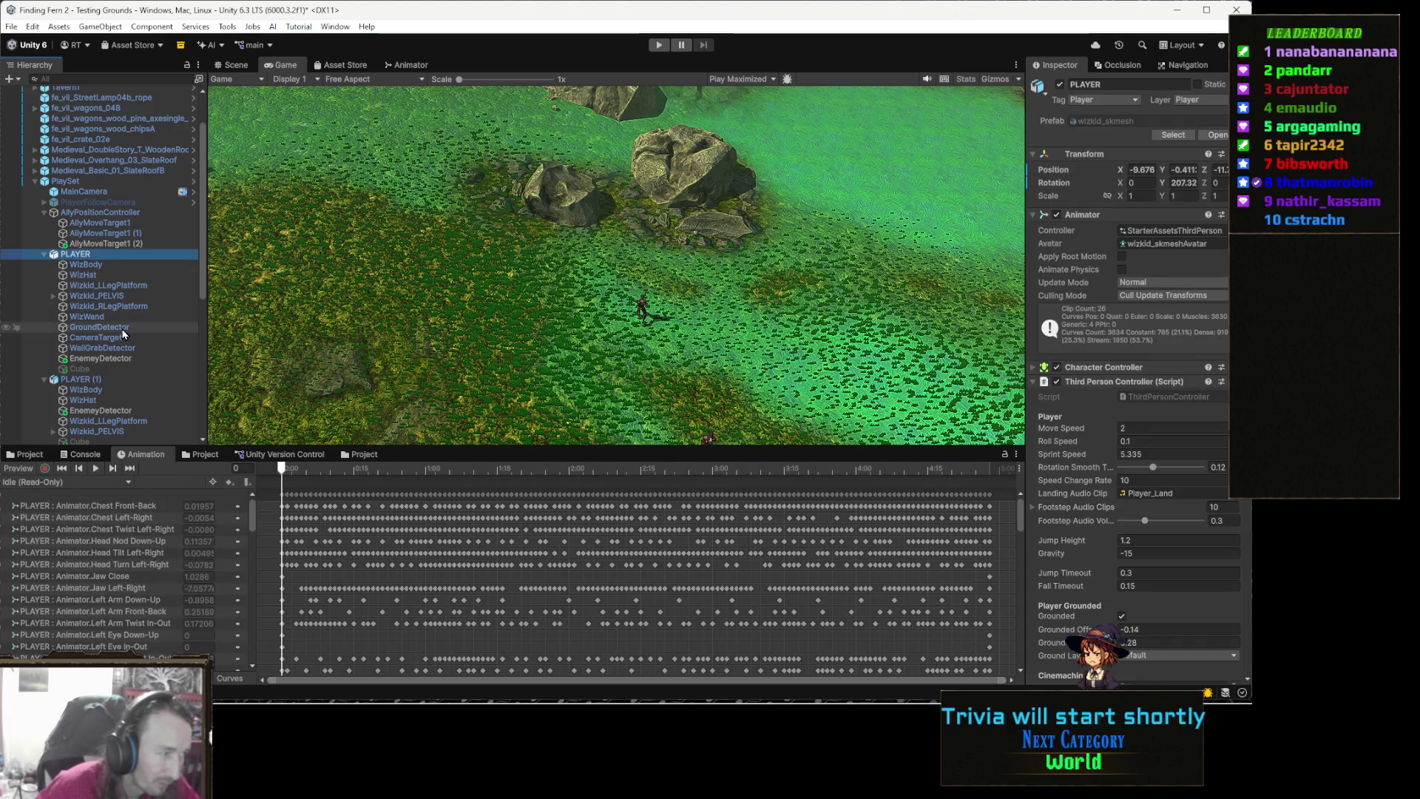
left_click(105, 380, "ctrl")
scroll(104, 380, "down", 4)
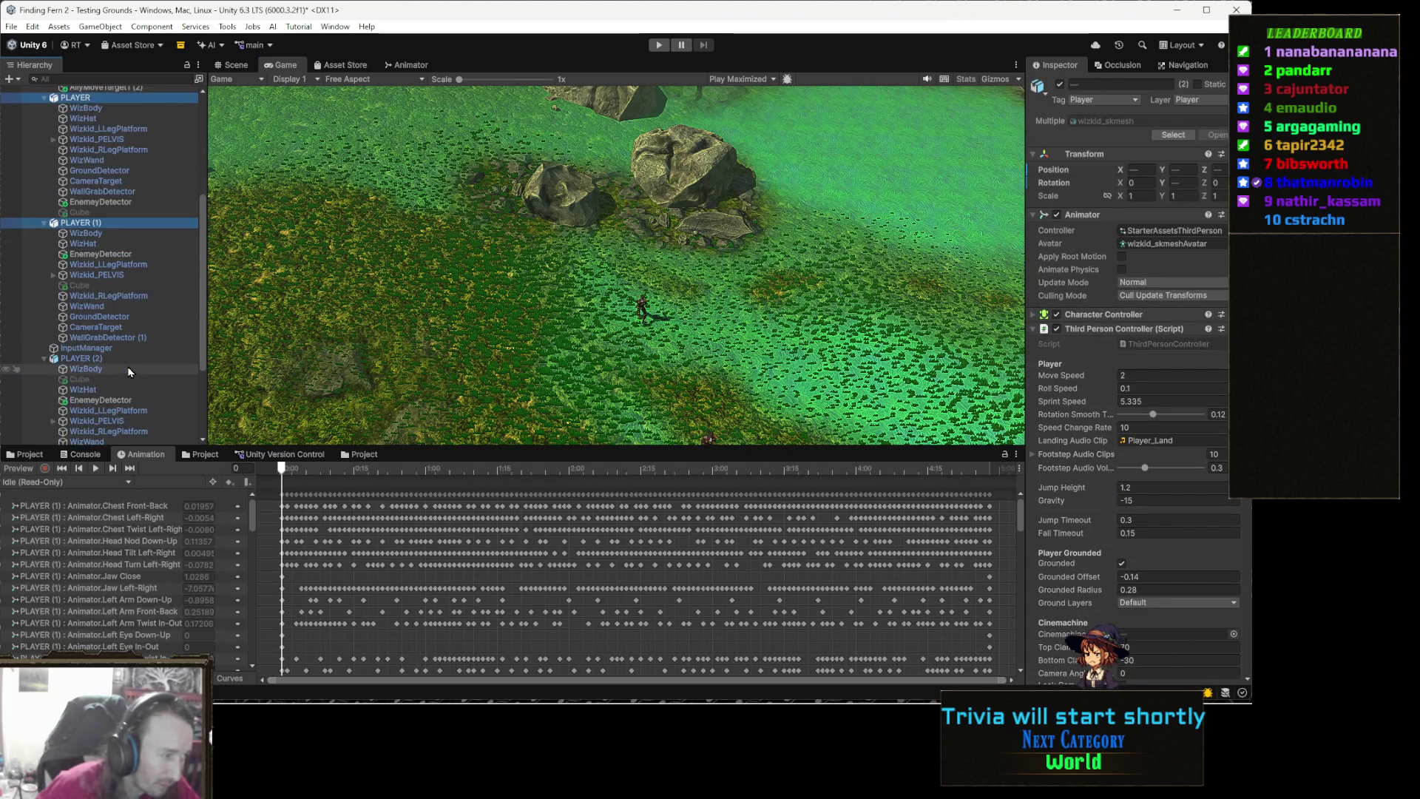
left_click(122, 360, "ctrl")
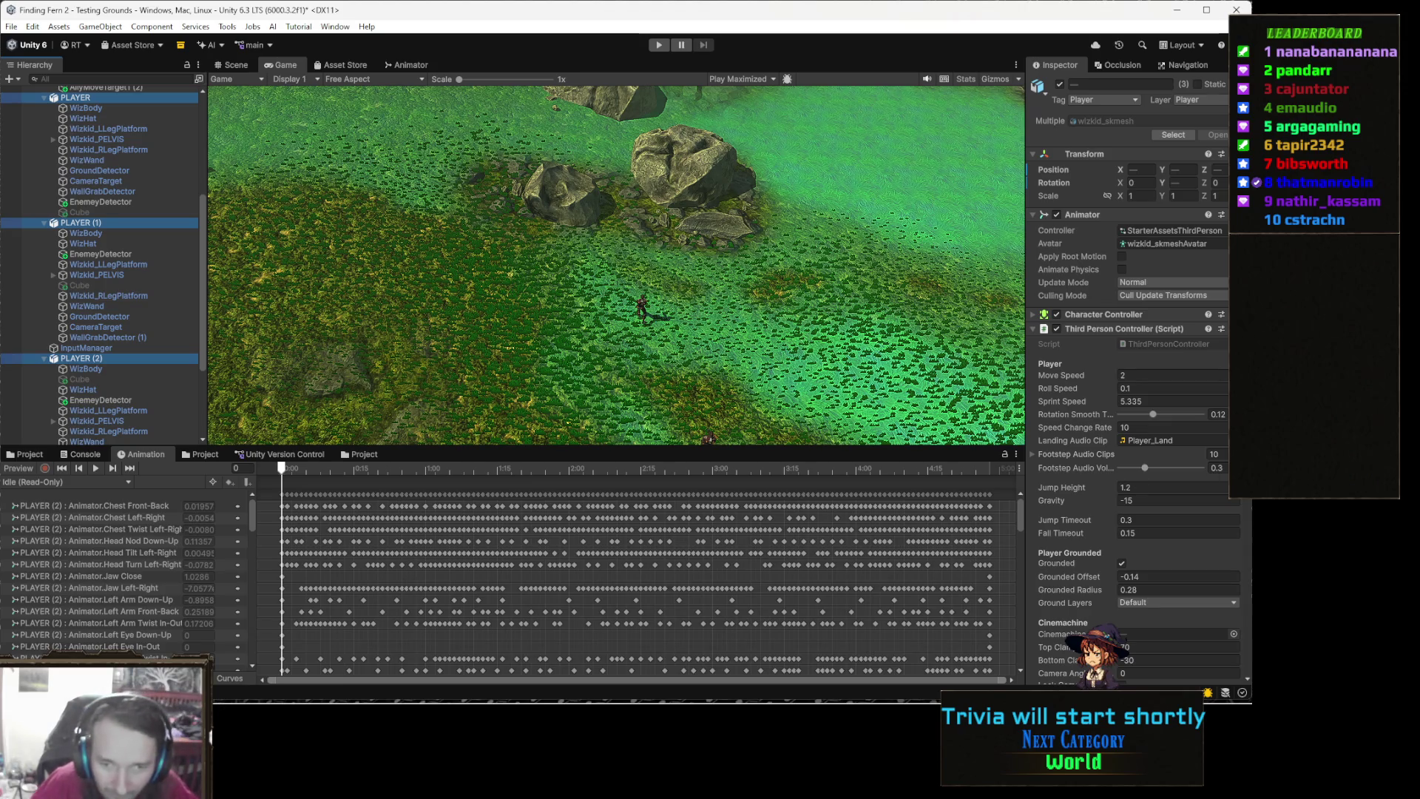
scroll(1145, 495, "down", 10)
scroll(1188, 475, "down", 8)
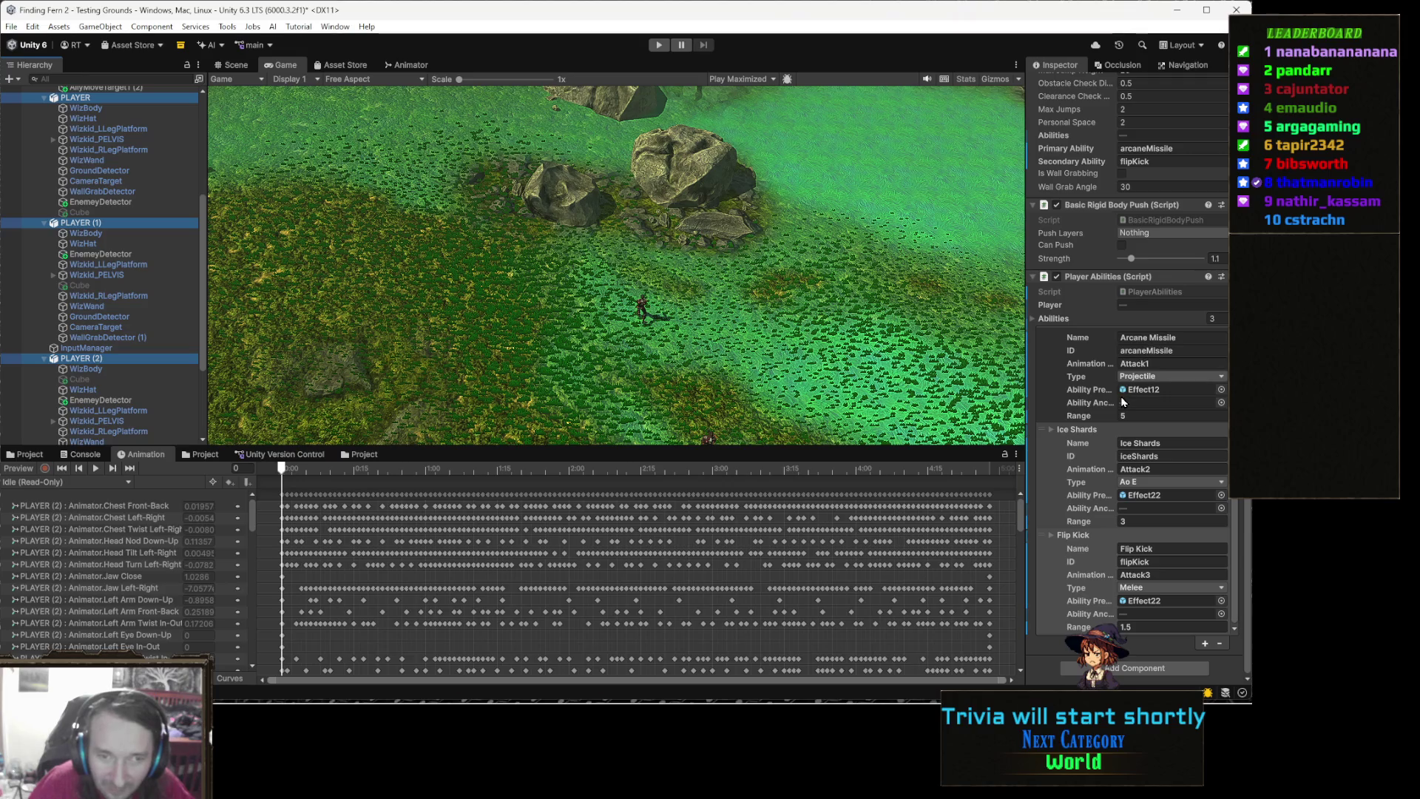
Replace flipKick with iceShards as the players' Secondary Ability and enter Play mode to test it
scroll(1139, 429, "up", 3)
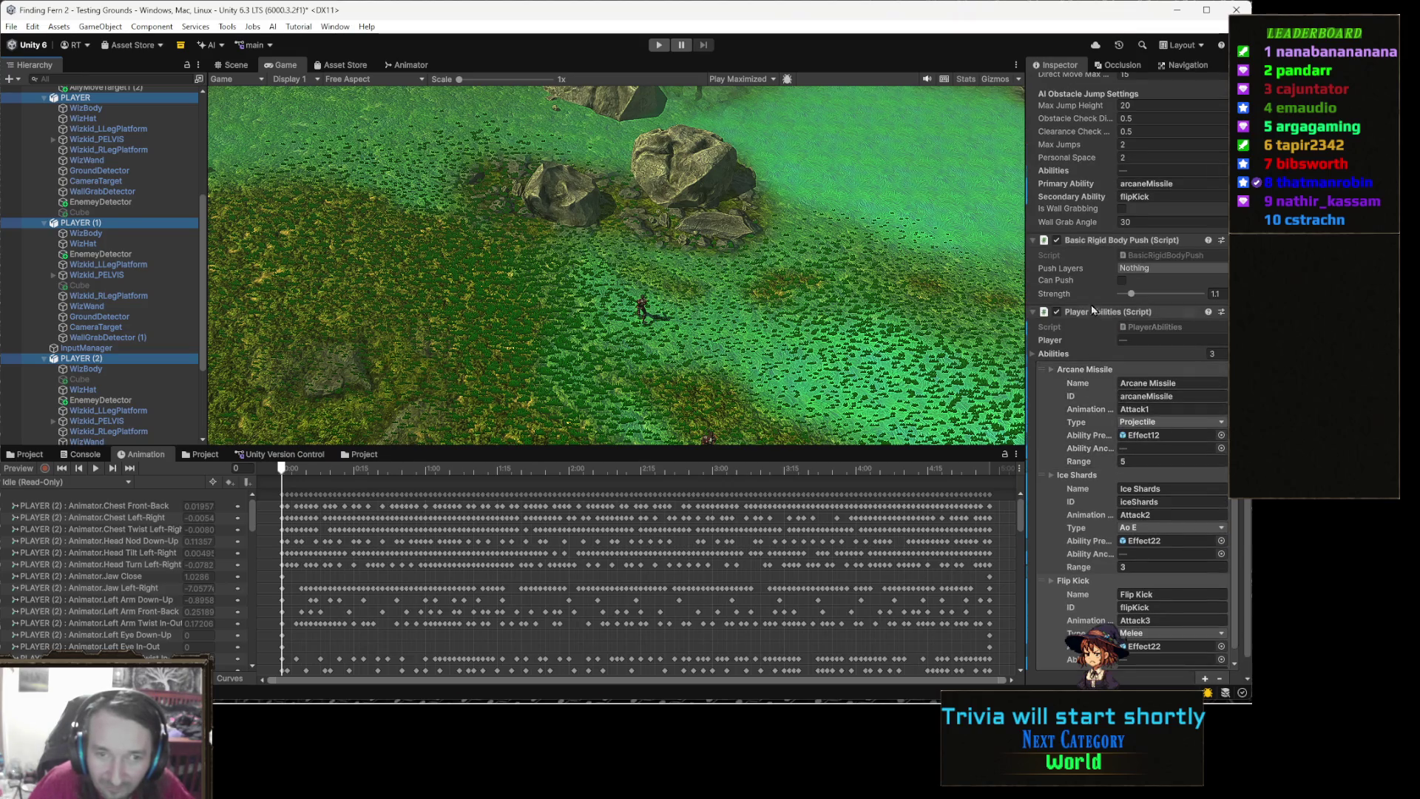
double_click(1166, 197)
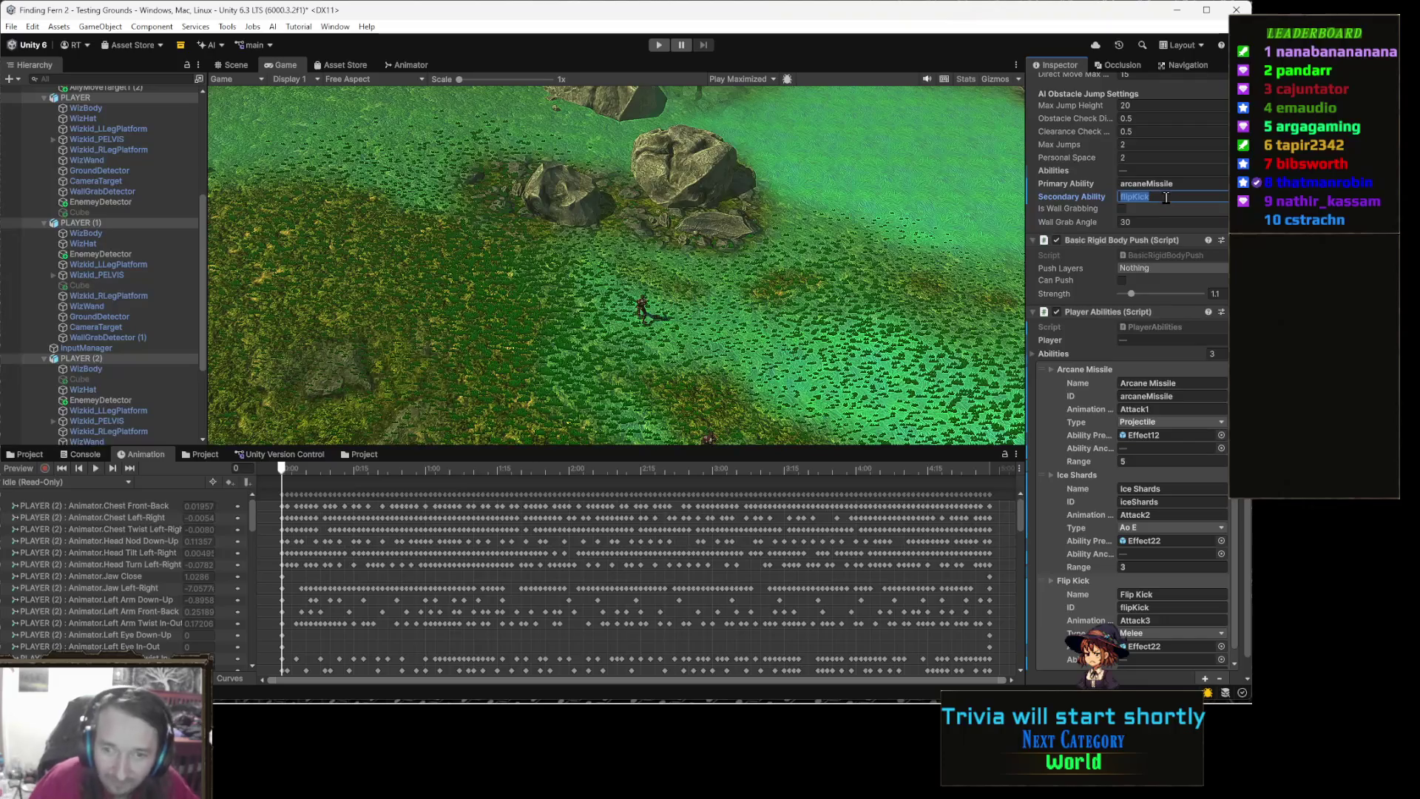
type("iceShards")
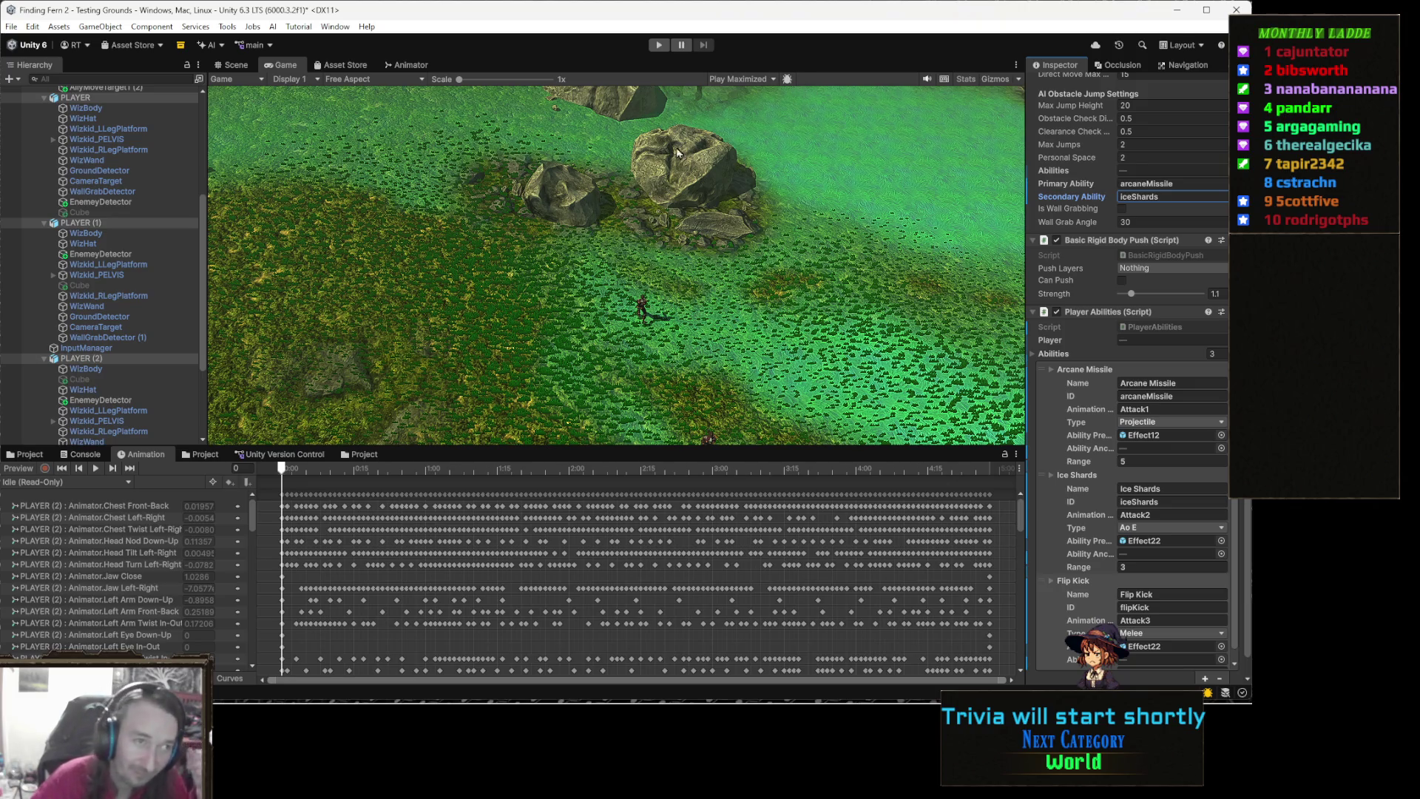
left_click(659, 45)
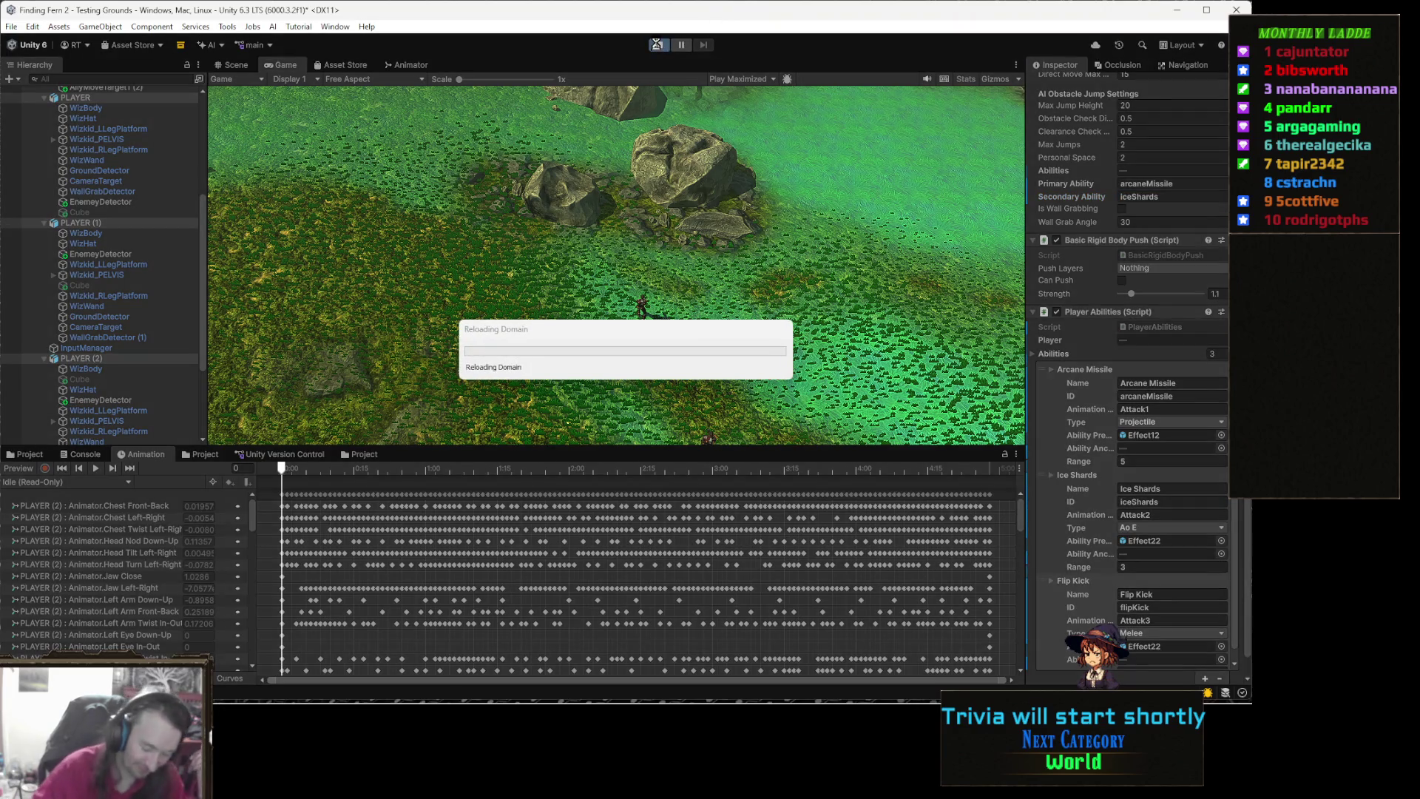